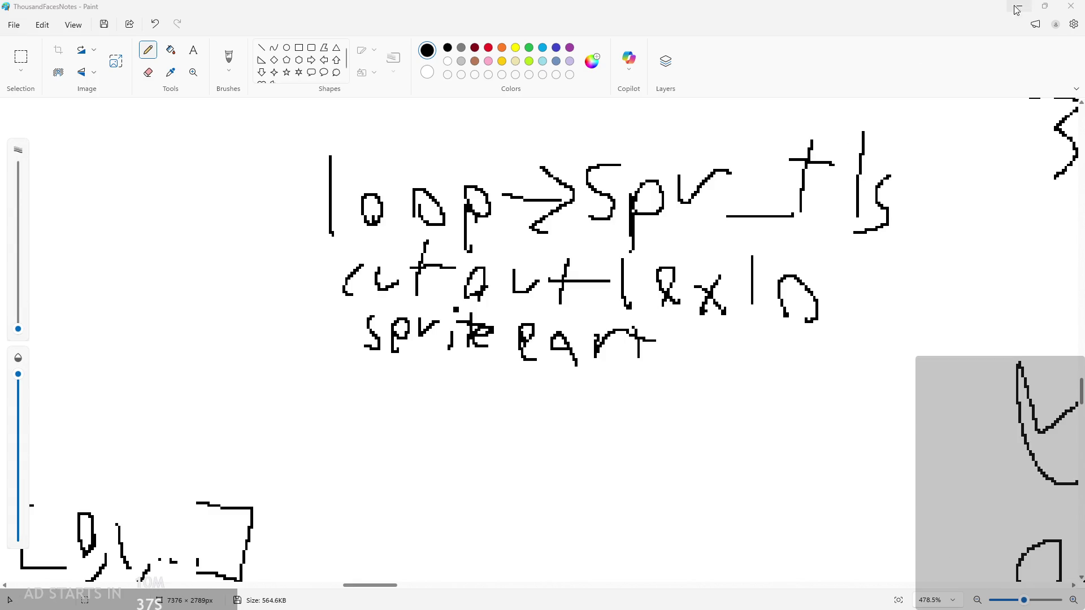
# Zoom out of the handwritten loop notes in Paint and return to the GameMaker project
pyautogui.scroll(-3, 857, 327)
pyautogui.scroll(-2, 858, 327)
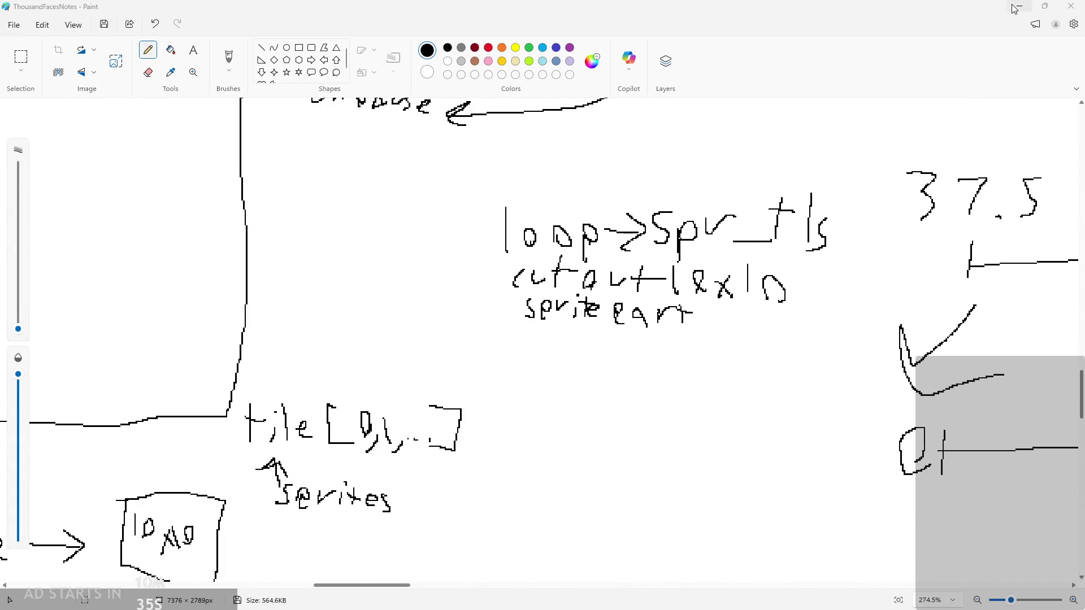
pyautogui.hotkey('alt', 'Tab')
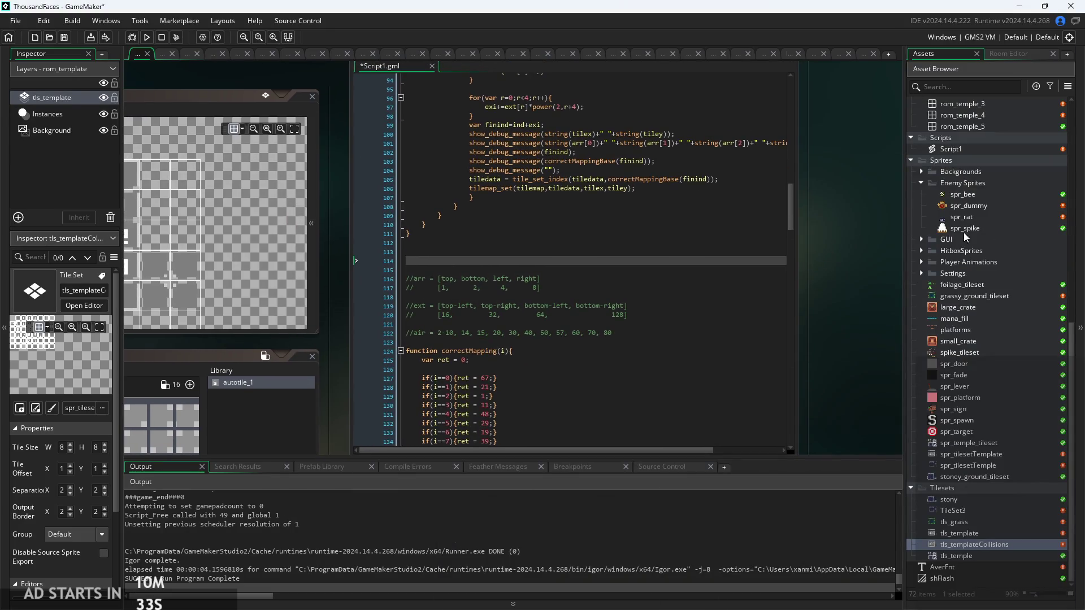
# Comment out obj_controller's Room Start lines setting lyr_templeTiles depth, the tilemap and autotile(tilemap_id)
pyautogui.scroll(5, 978, 255)
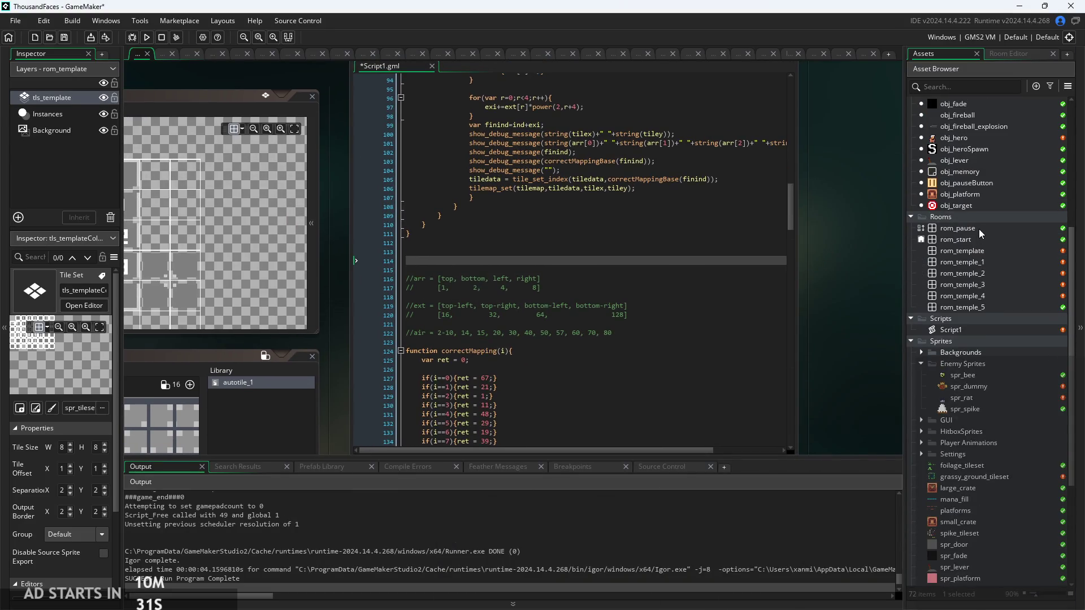
pyautogui.scroll(5, 983, 271)
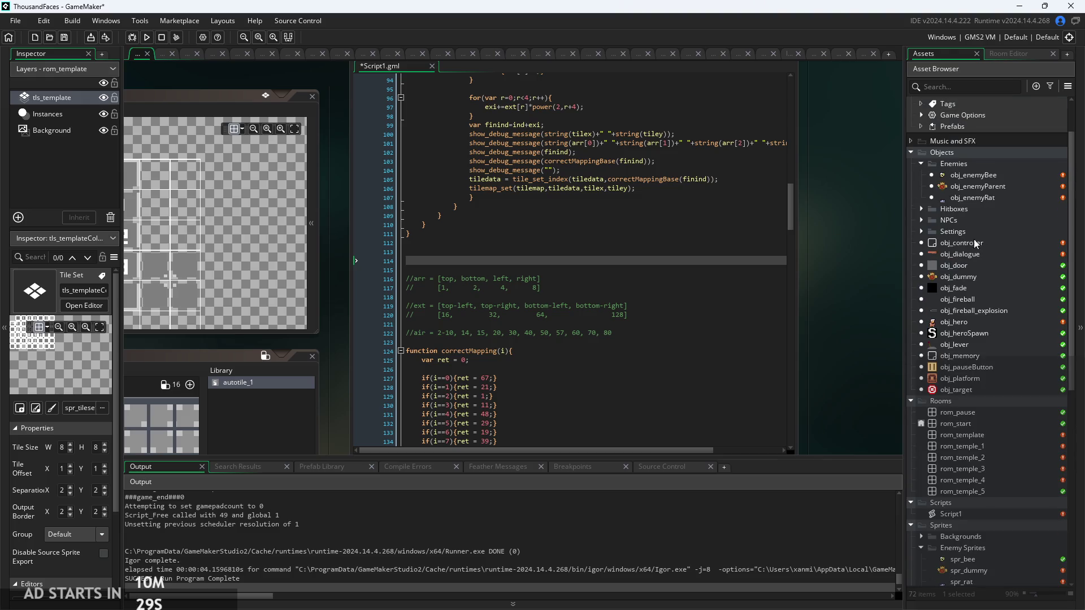
pyautogui.doubleClick(975, 243)
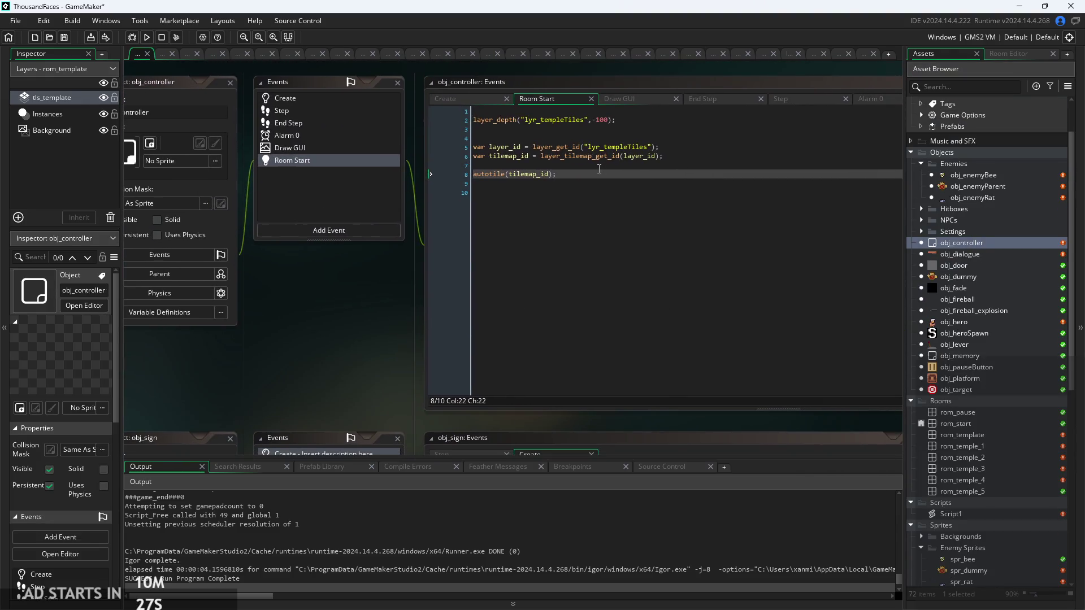
pyautogui.click(593, 176)
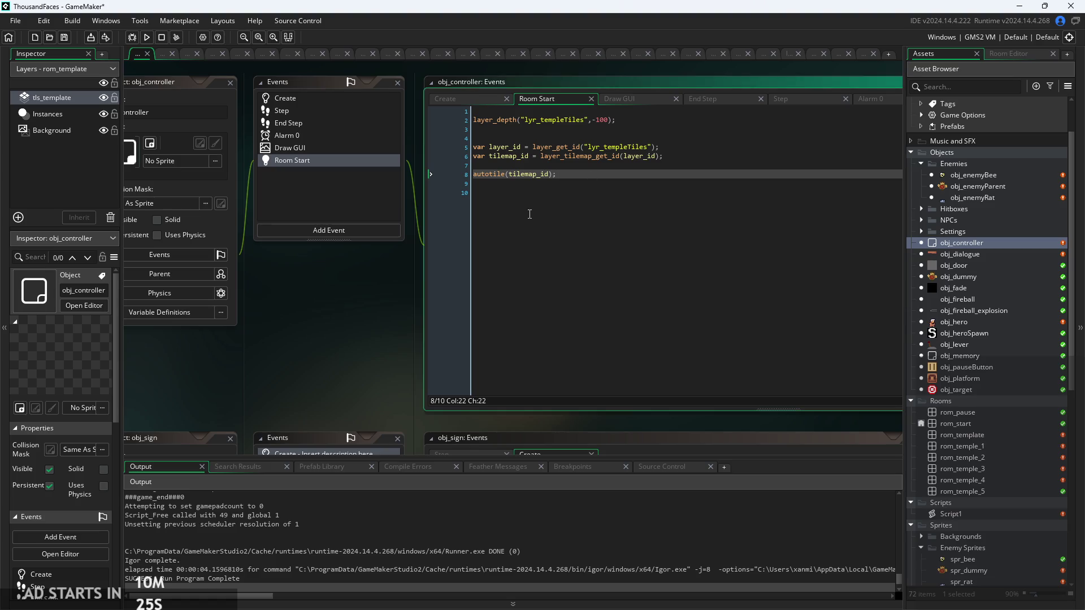
pyautogui.scroll(2, 584, 175)
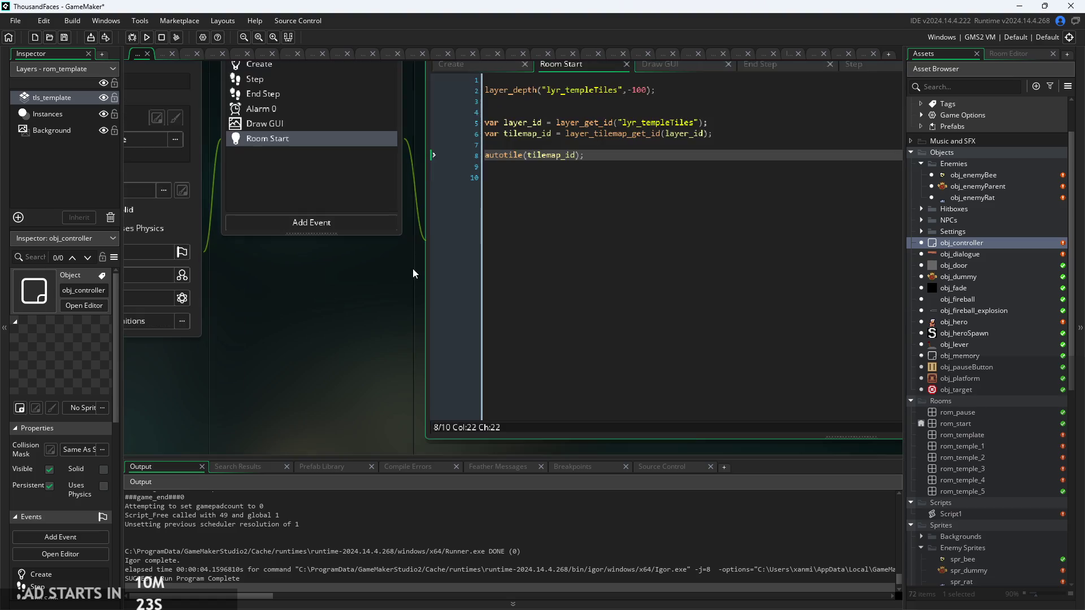
pyautogui.click(657, 217)
pyautogui.press('Down')
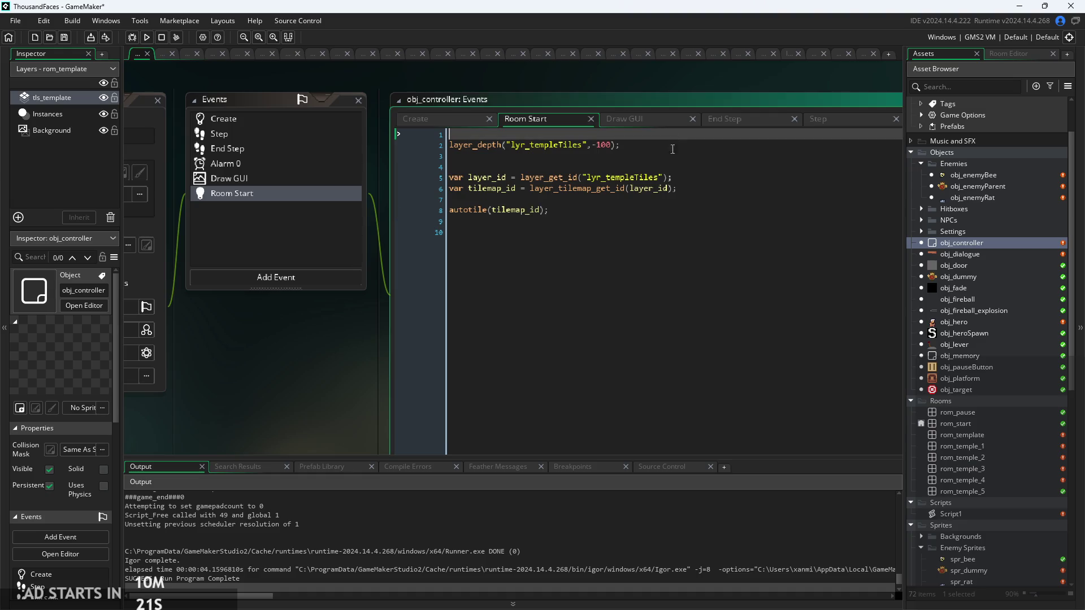
pyautogui.hotkey('shift', 'Up')
pyautogui.hotkey('shift', 'Up')
pyautogui.hotkey('shift', 'Up')
pyautogui.hotkey('ctrl', 'k')
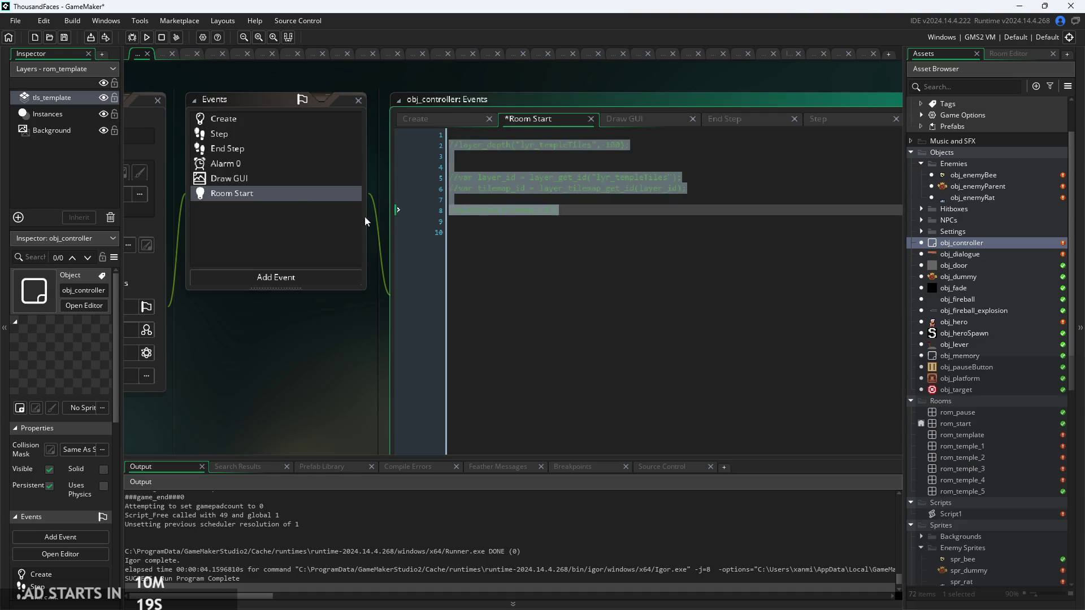
pyautogui.click(619, 240)
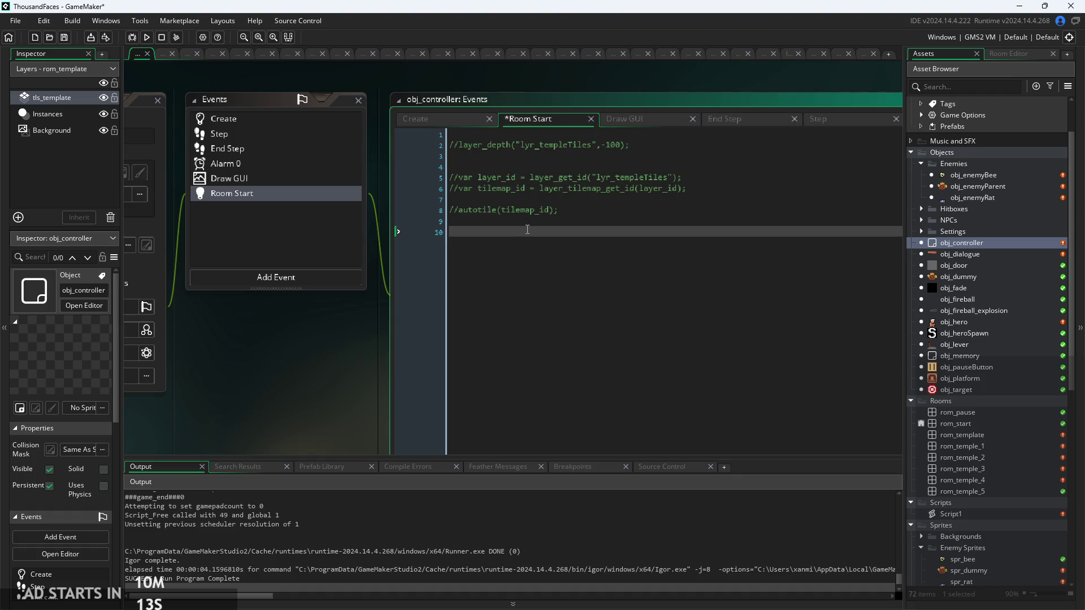
# Show obj_controller's Create code with the global.Theme array, and place the caret on empty line 29
pyautogui.click(468, 134)
pyautogui.click(460, 120)
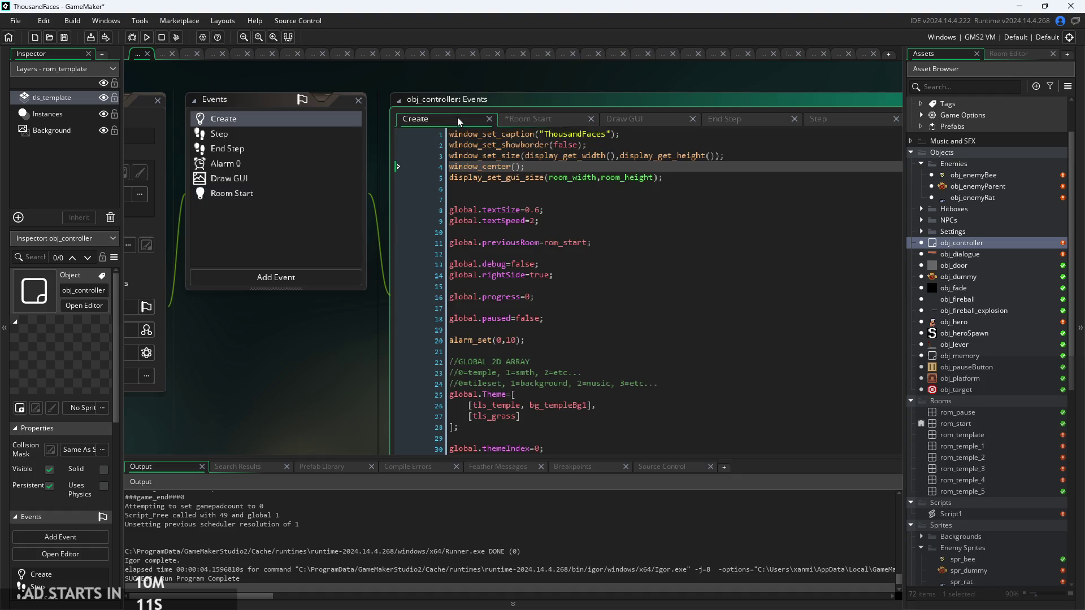
pyautogui.click(607, 416)
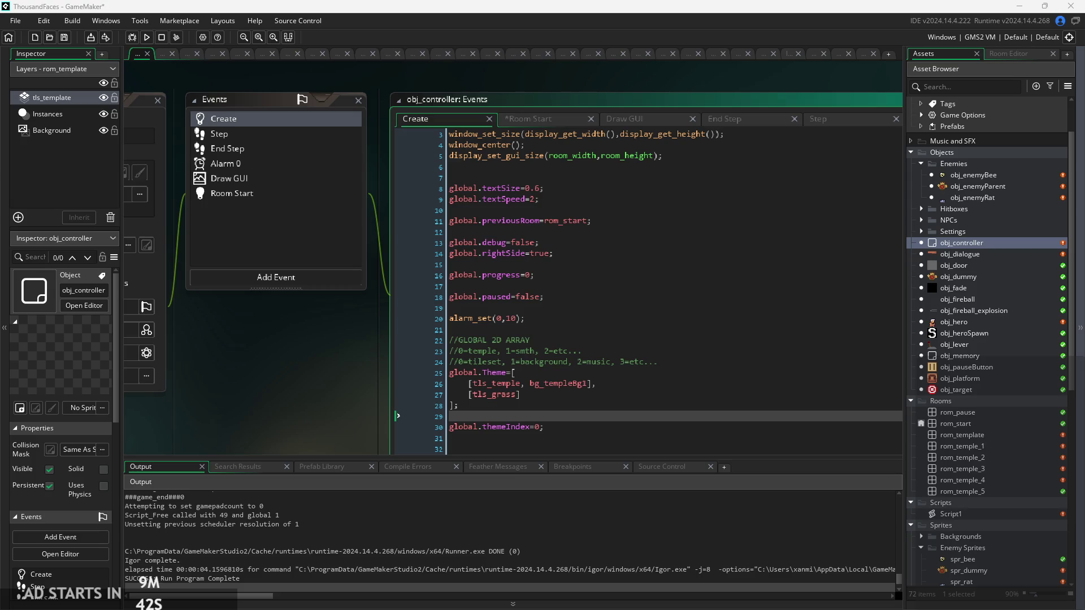
pyautogui.keyDown('ctrl'); pyautogui.scroll(-2, 318, 356); pyautogui.keyUp('ctrl')
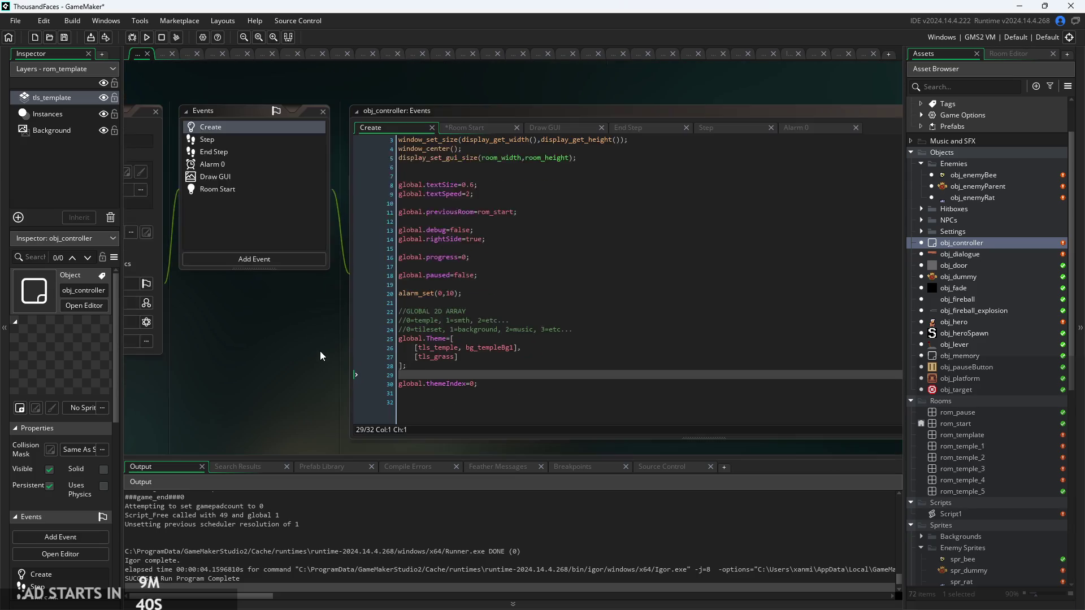
pyautogui.keyDown('ctrl'); pyautogui.scroll(2, 317, 354); pyautogui.keyUp('ctrl')
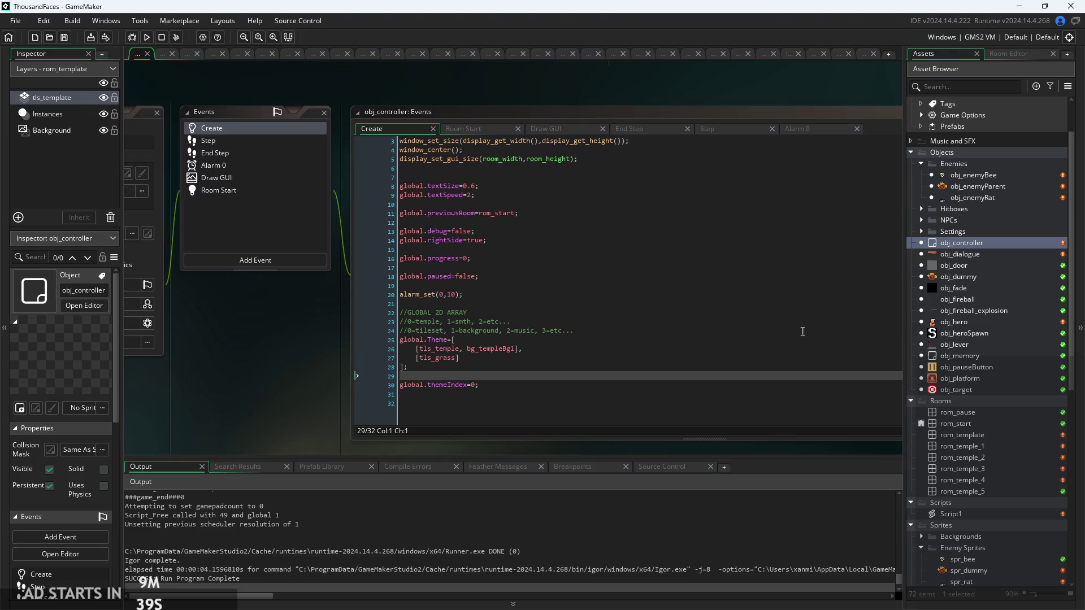
# Create a new object in the Objects folder and name it obj_tiles
pyautogui.rightClick(979, 245)
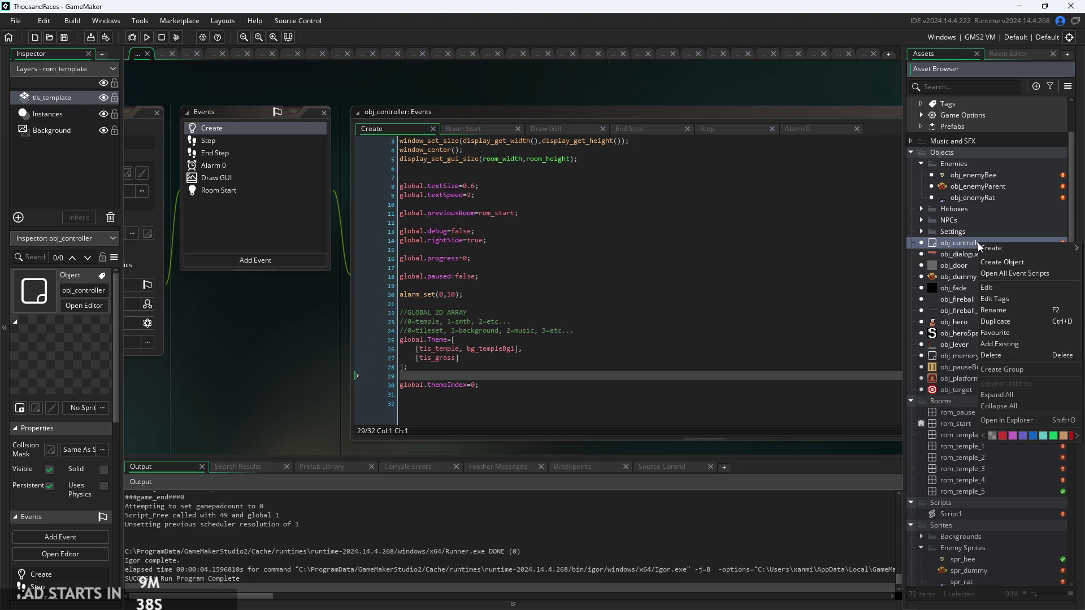
pyautogui.click(999, 265)
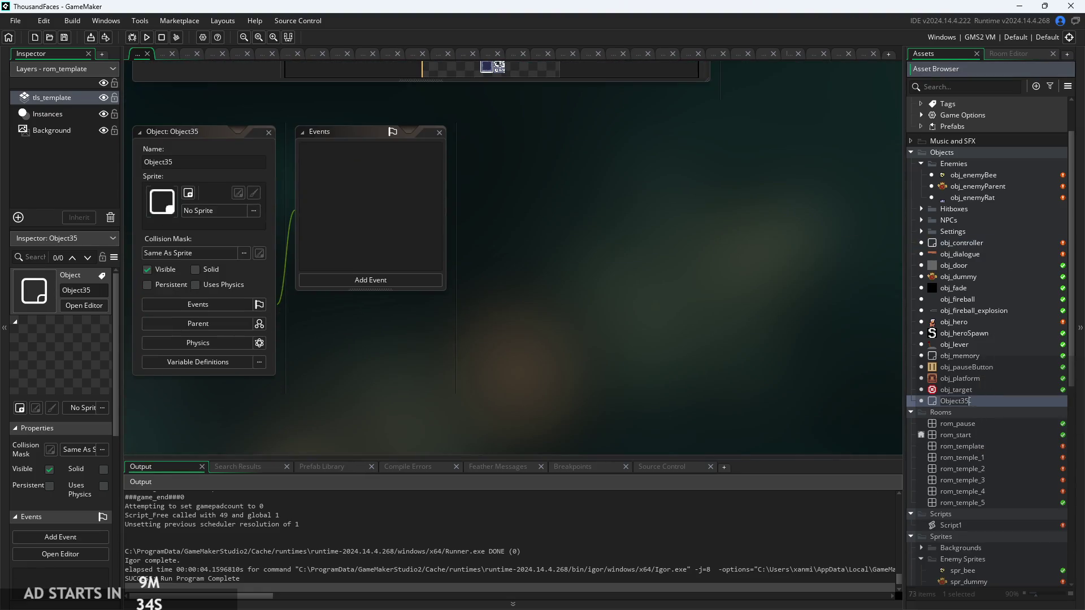
pyautogui.press('BackSpace')
pyautogui.write('obj_tiles')
pyautogui.press('Return')
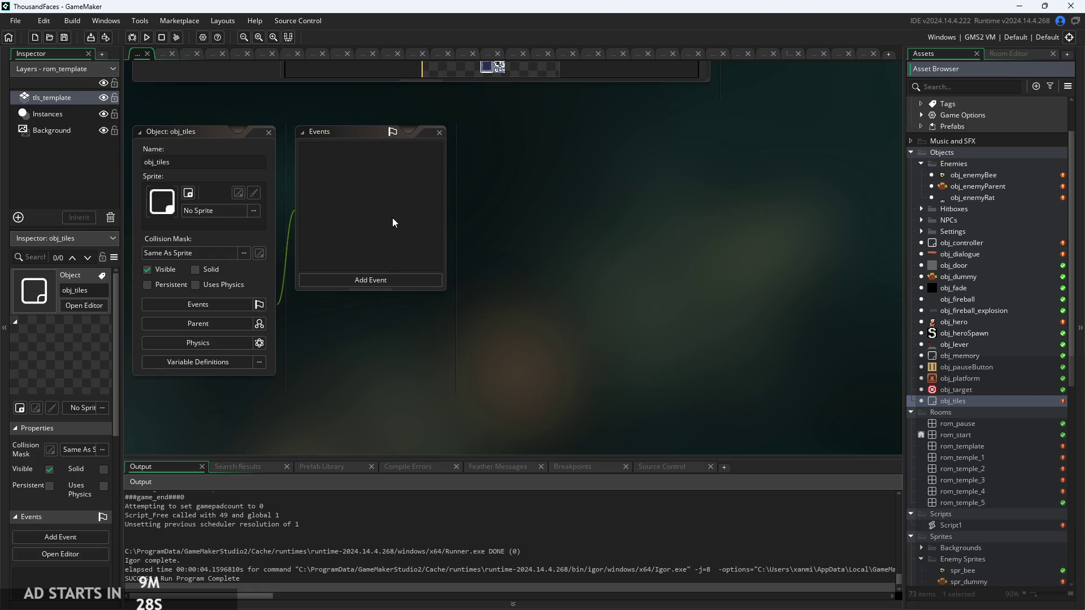
# Add a Create event to obj_tiles
pyautogui.click(350, 285)
pyautogui.click(349, 283)
pyautogui.click(380, 293)
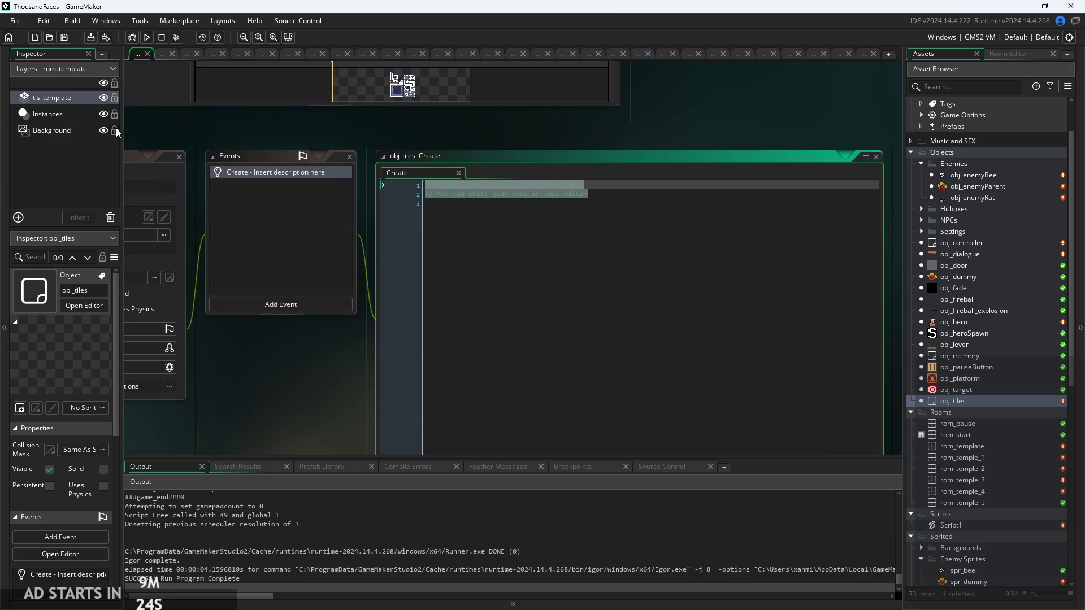
# Replace the default comments in obj_tiles' Create code with the single line surf = -1;
pyautogui.press('BackSpace')
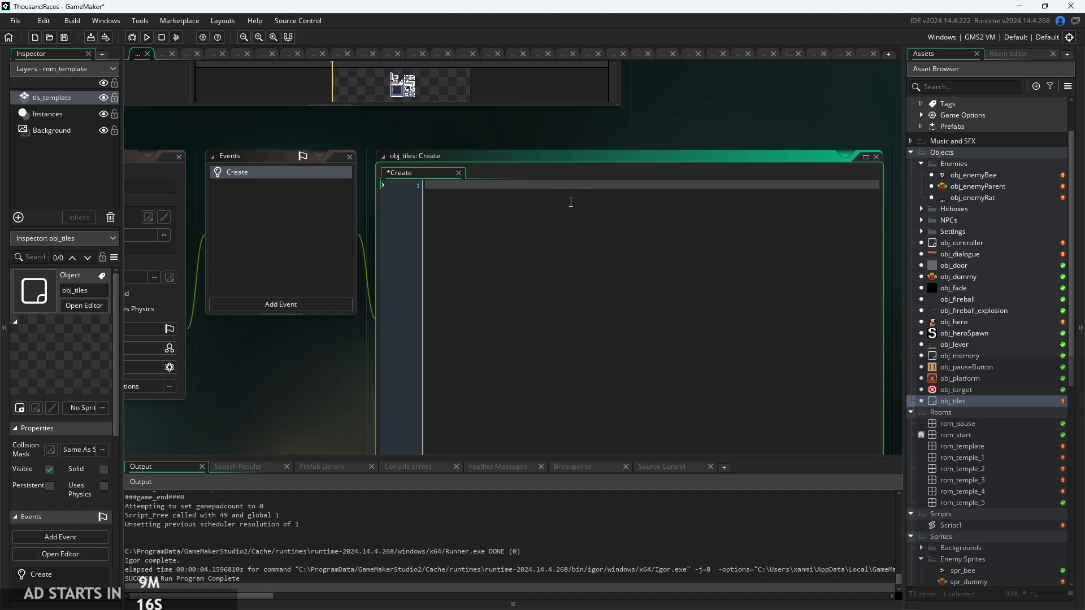
pyautogui.scroll(1, 570, 200)
pyautogui.scroll(-1, 570, 200)
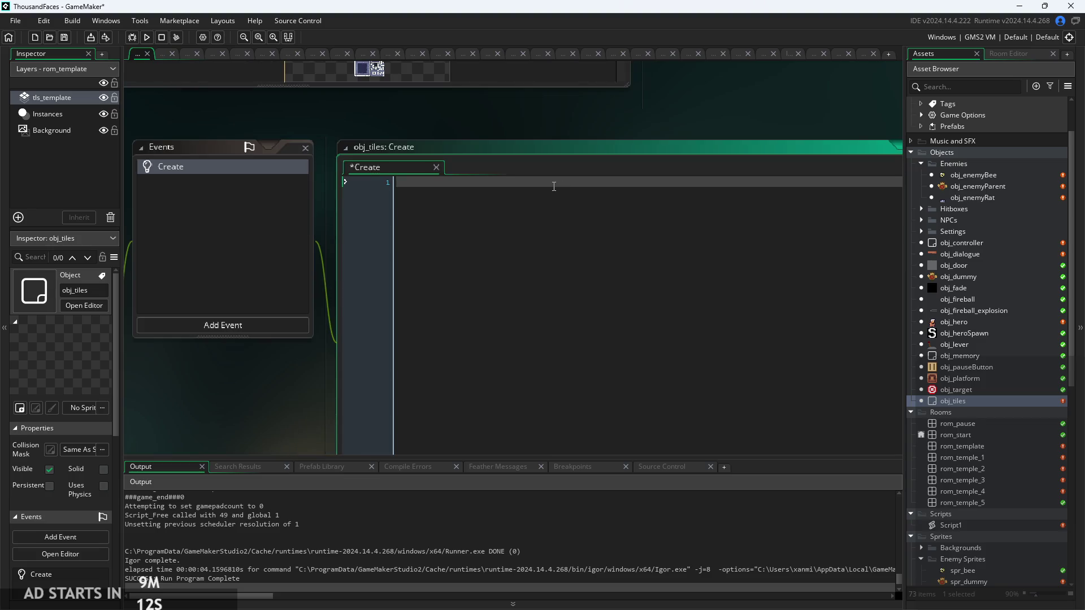
pyautogui.write('surf')
pyautogui.press('BackSpace')
pyautogui.press('BackSpace')
pyautogui.press('BackSpace')
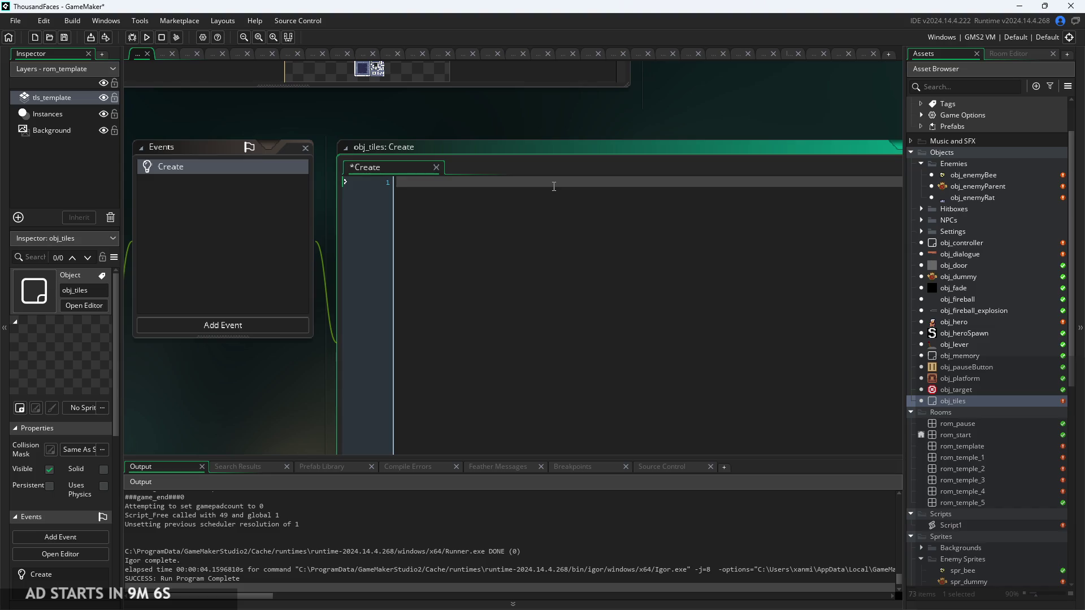
pyautogui.write('surf = -1')
pyautogui.write(';')
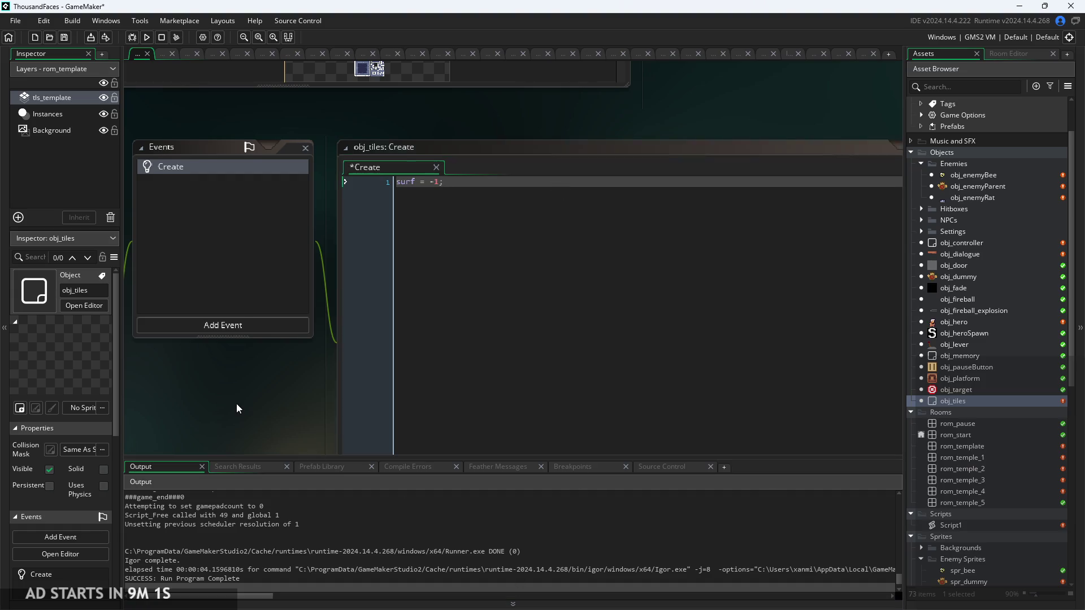
pyautogui.scroll(-3, 236, 404)
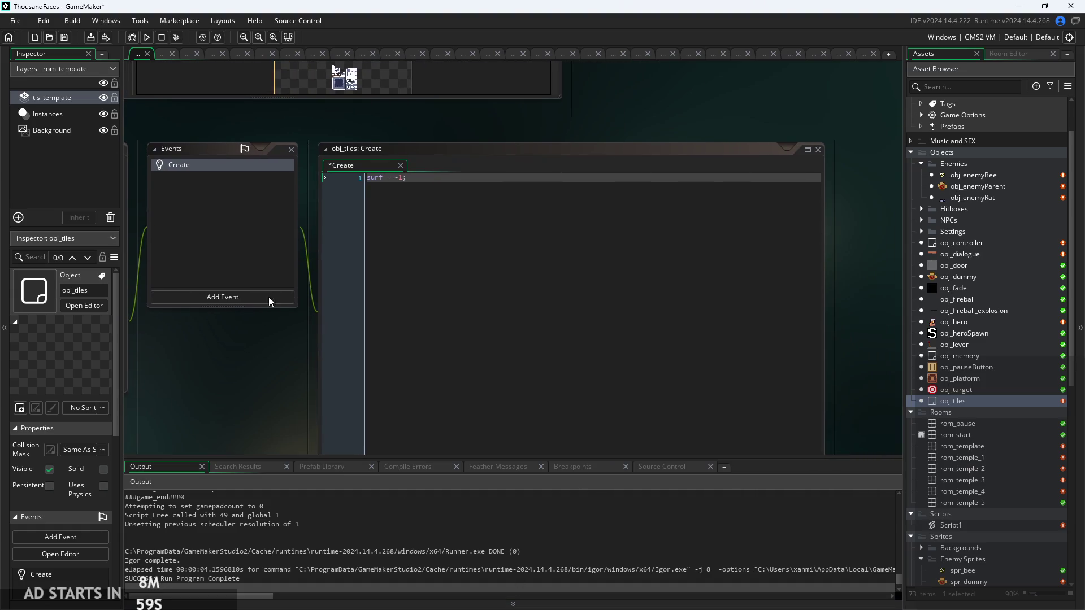
pyautogui.click(257, 296)
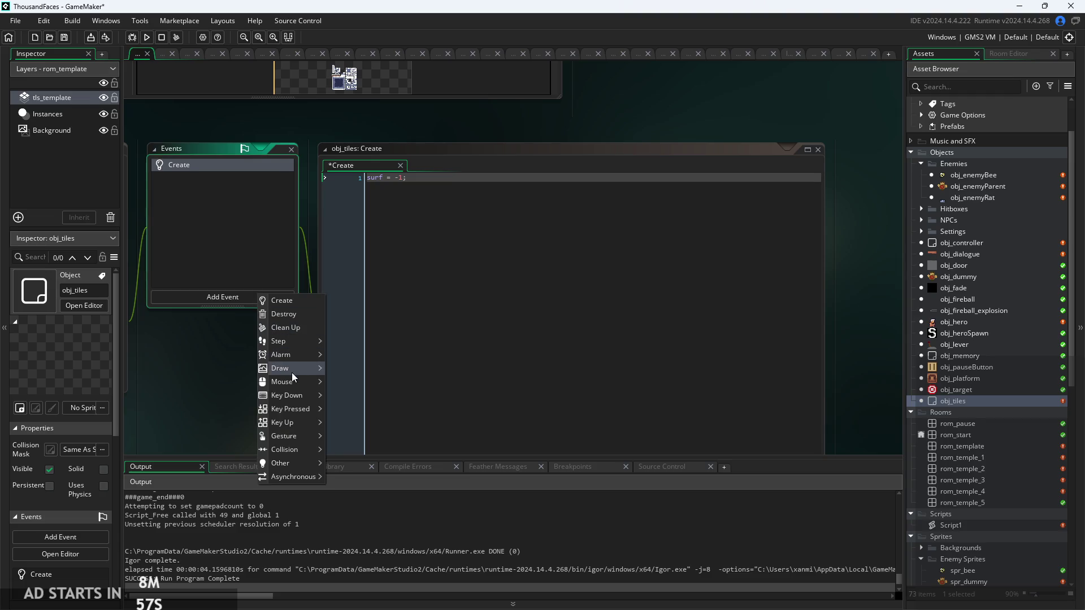
# Add a Draw event to obj_tiles and write the condition if(!surface_exists(surf))
pyautogui.moveTo(288, 369)
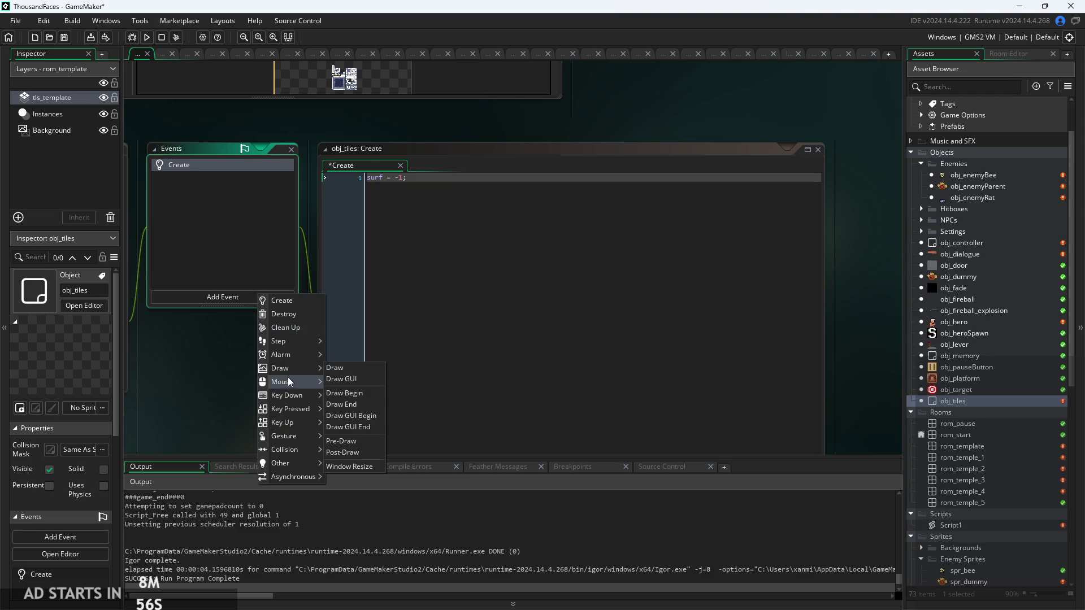
pyautogui.click(330, 367)
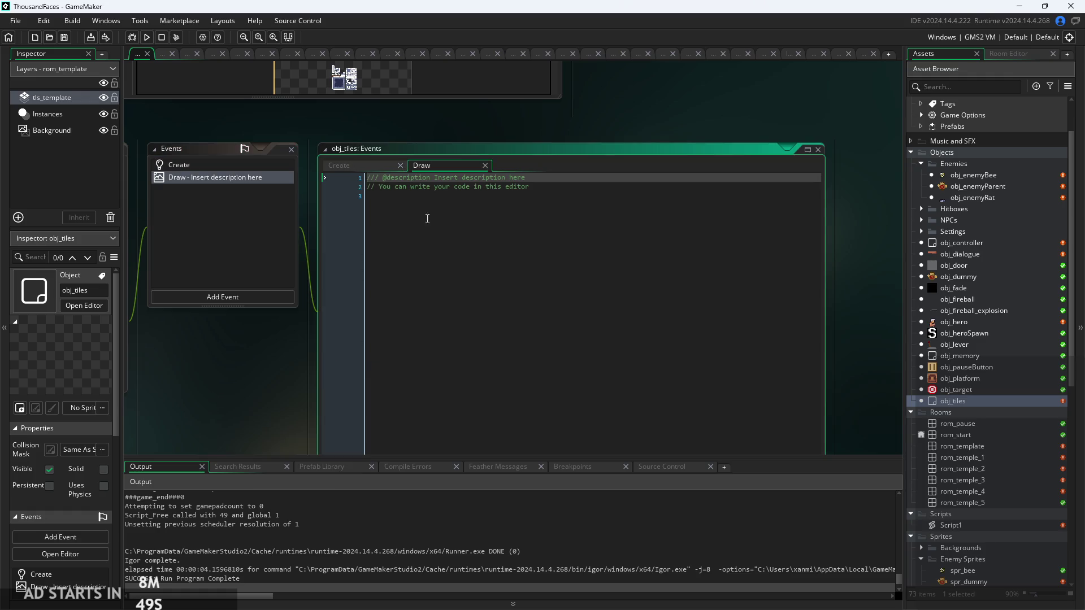
pyautogui.write('if(1')
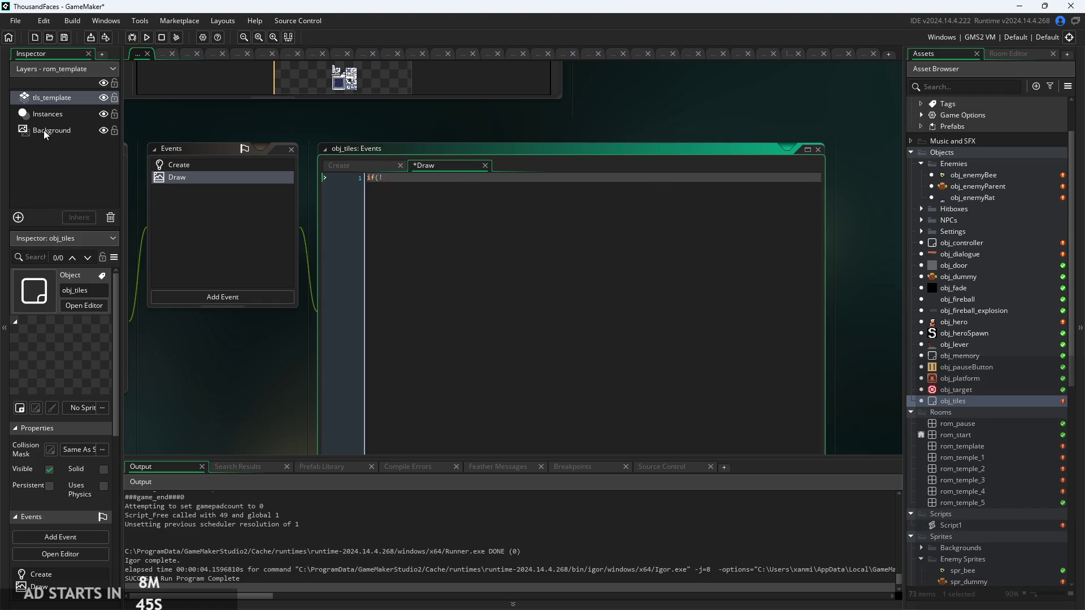
pyautogui.write('surface')
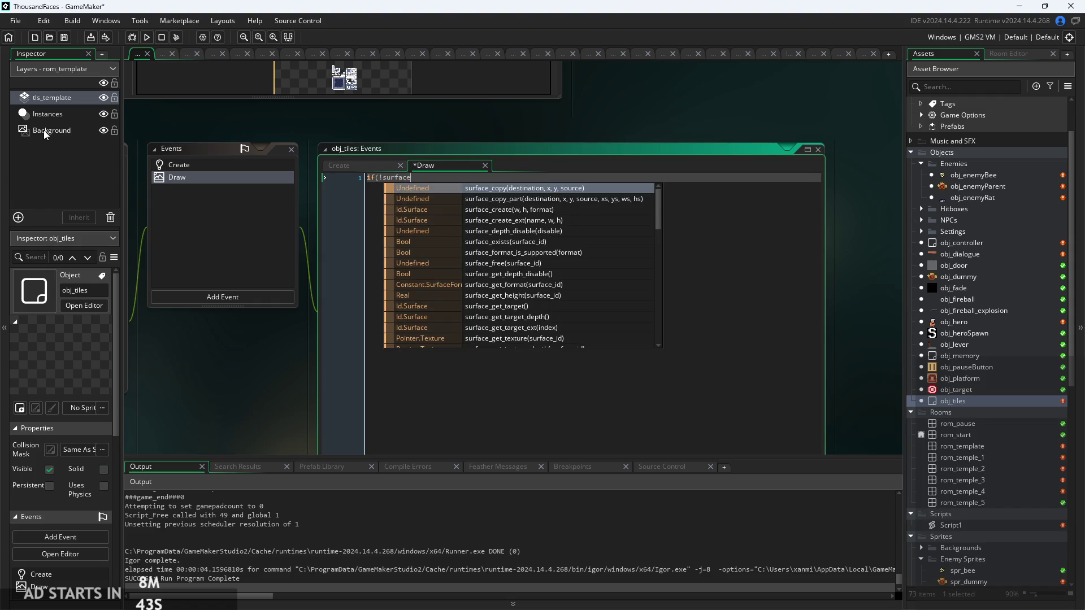
pyautogui.write('_e')
pyautogui.press('Return')
pyautogui.write('sir')
pyautogui.press('BackSpace')
pyautogui.press('BackSpace')
pyautogui.press('BackSpace')
pyautogui.write('ts(t')
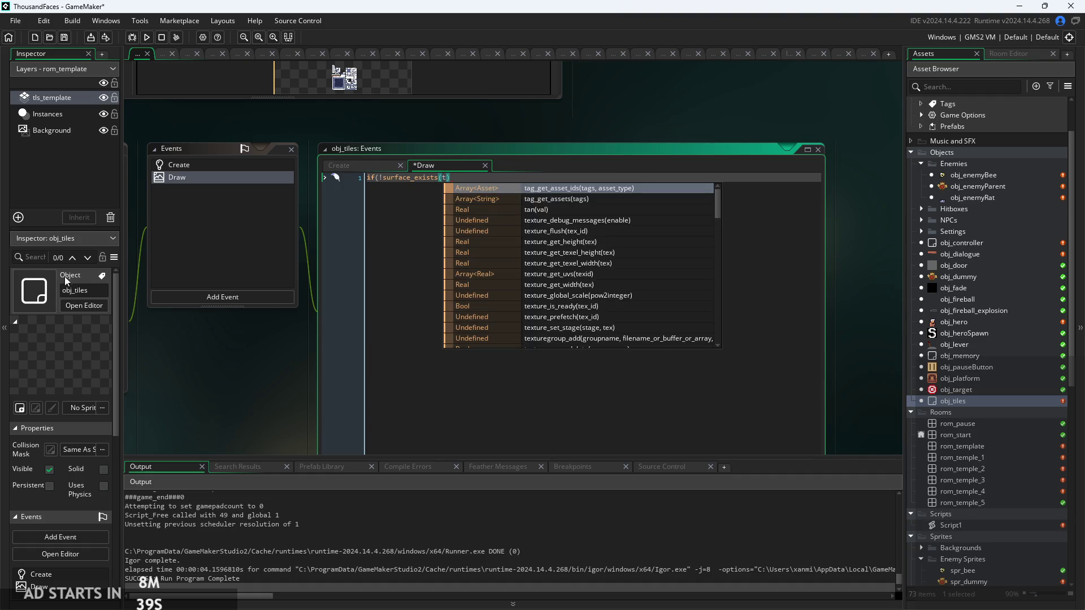
pyautogui.press('Escape')
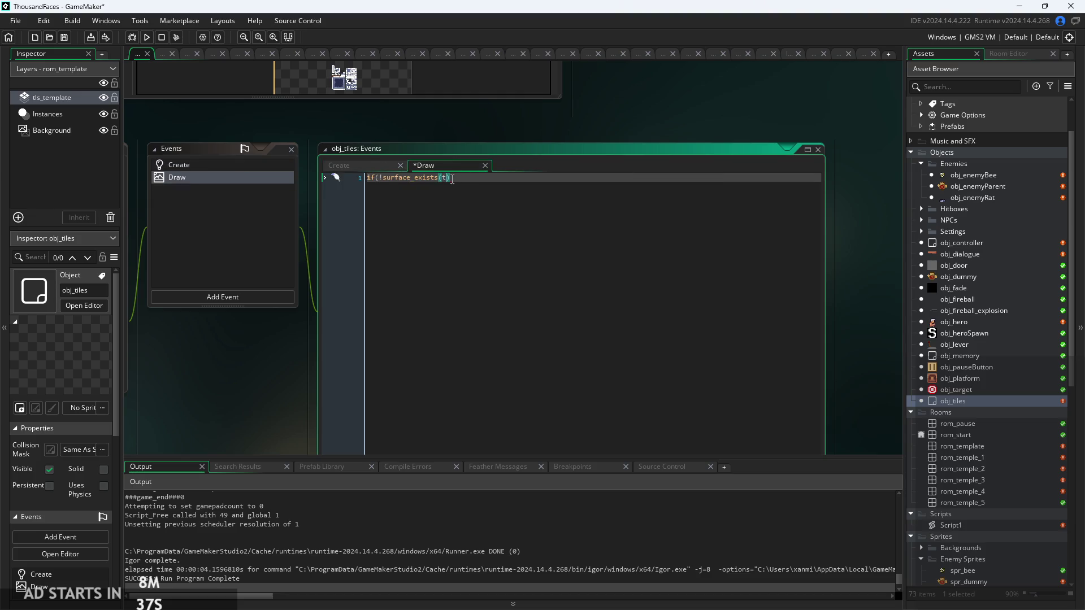
pyautogui.press('BackSpace')
pyautogui.write('surf')
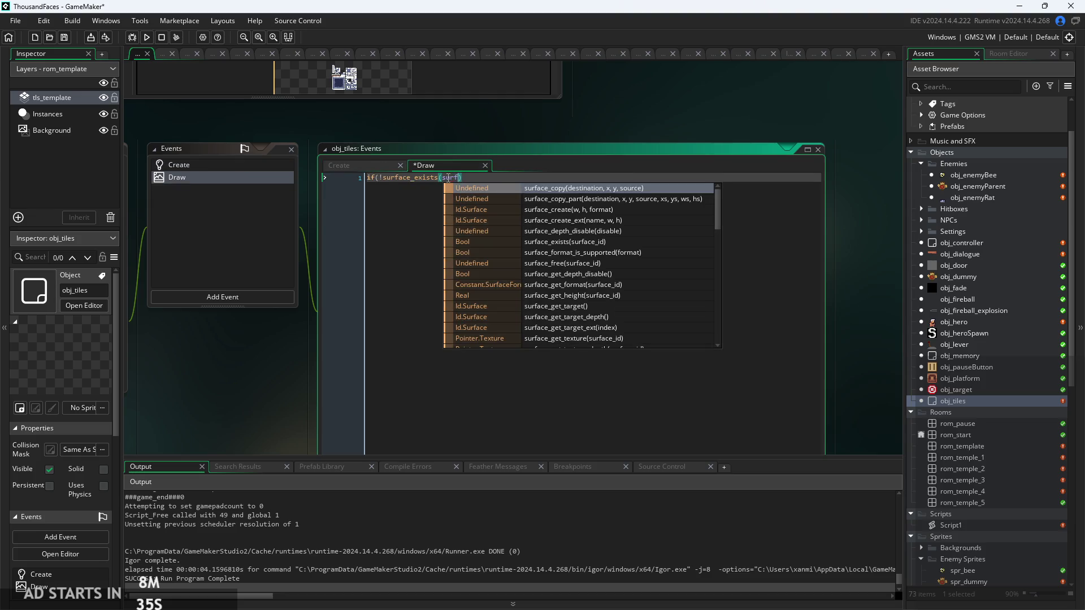
pyautogui.press('Escape')
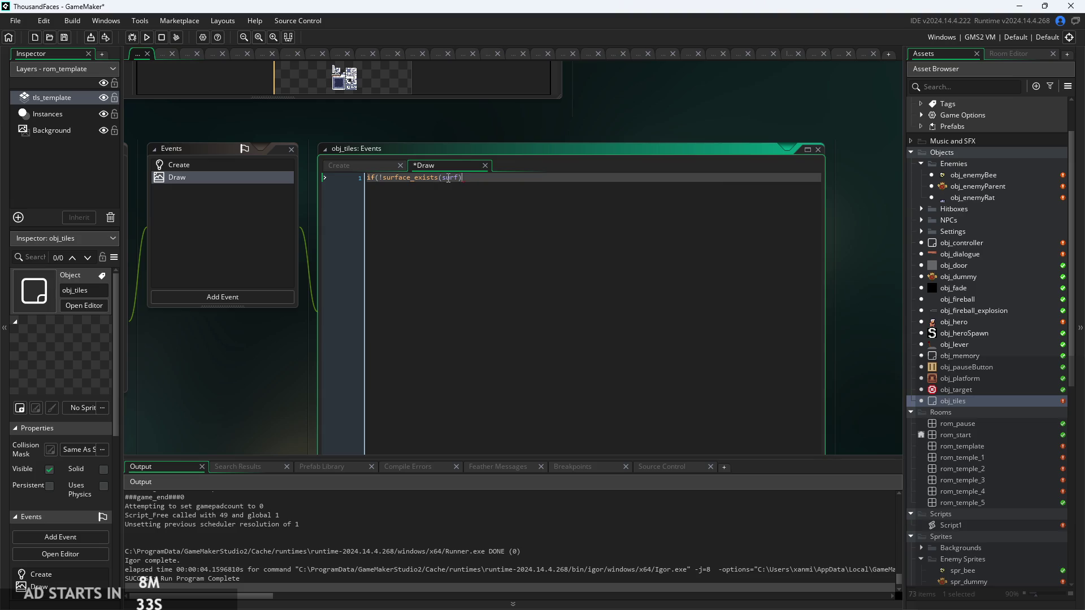
pyautogui.write(')')
# Add braces to the if block and put an indented surf = surface_create inside it
pyautogui.keyDown('ctrl'); pyautogui.scroll(2, 450, 184); pyautogui.keyUp('ctrl')
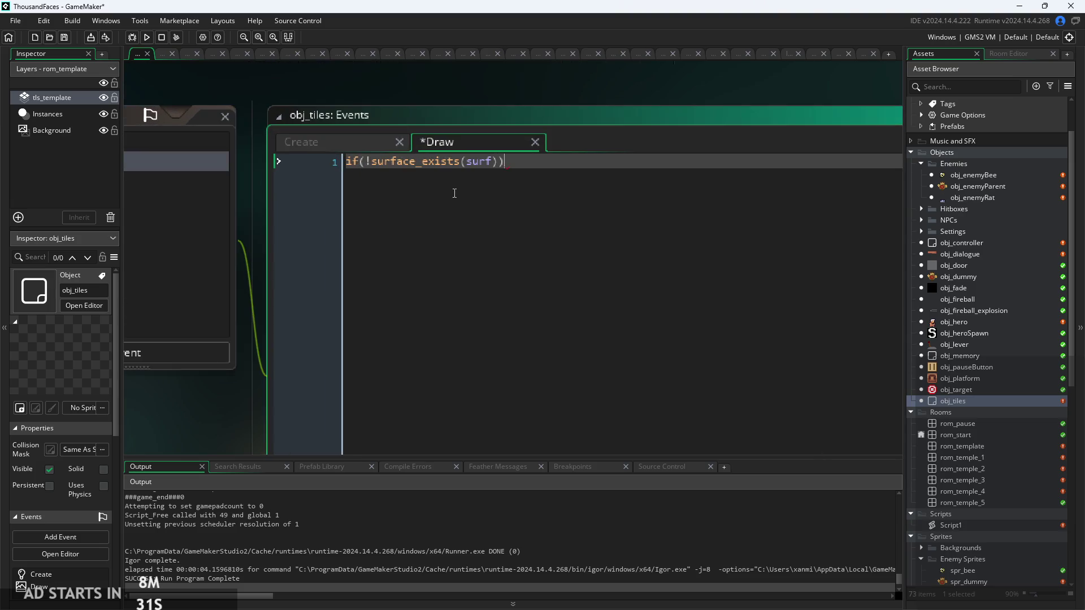
pyautogui.write('{')
pyautogui.press('Return')
pyautogui.press('Return')
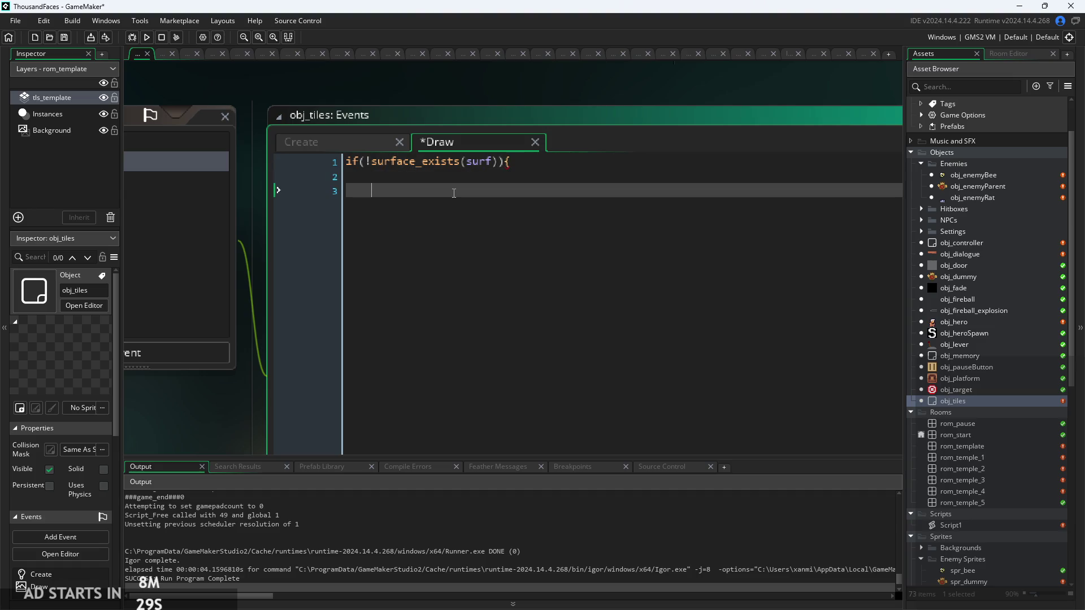
pyautogui.write('}')
pyautogui.press('Up')
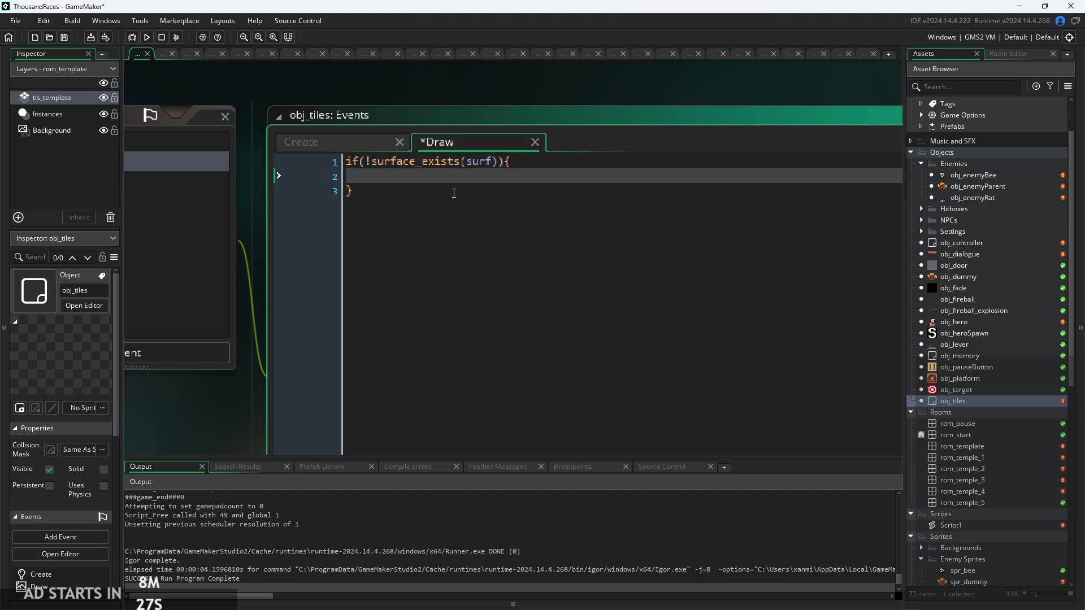
pyautogui.press('Tab')
pyautogui.write('surf')
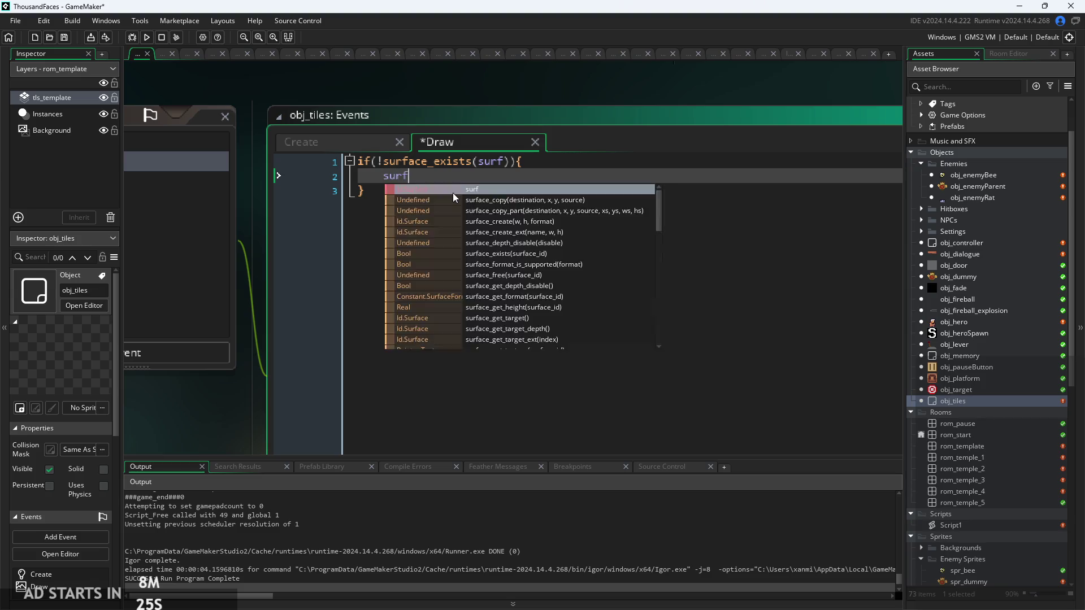
pyautogui.write(' =-  s')
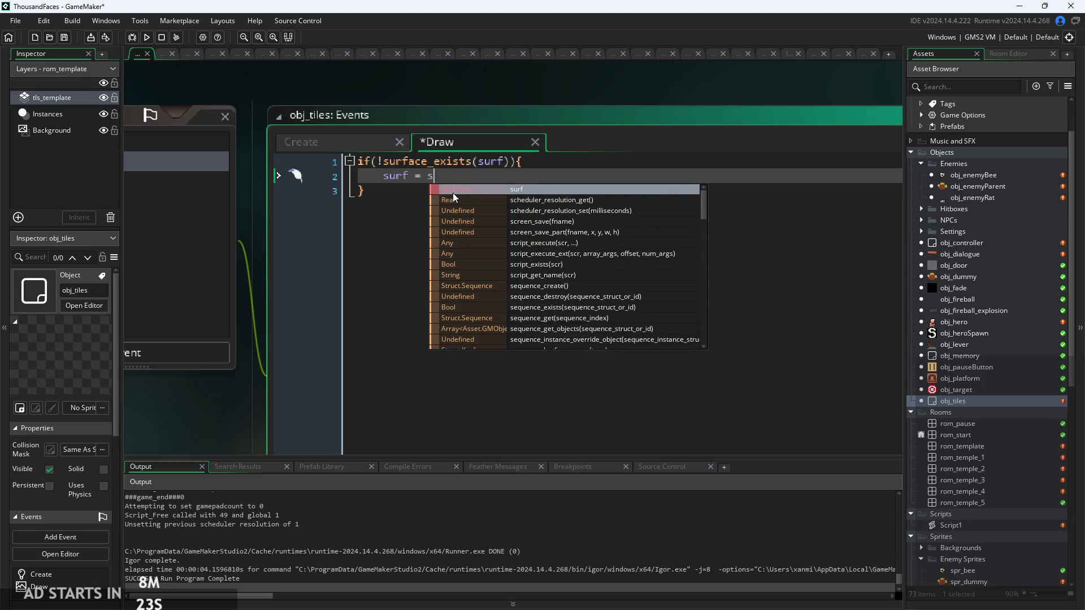
pyautogui.write('urface_cr')
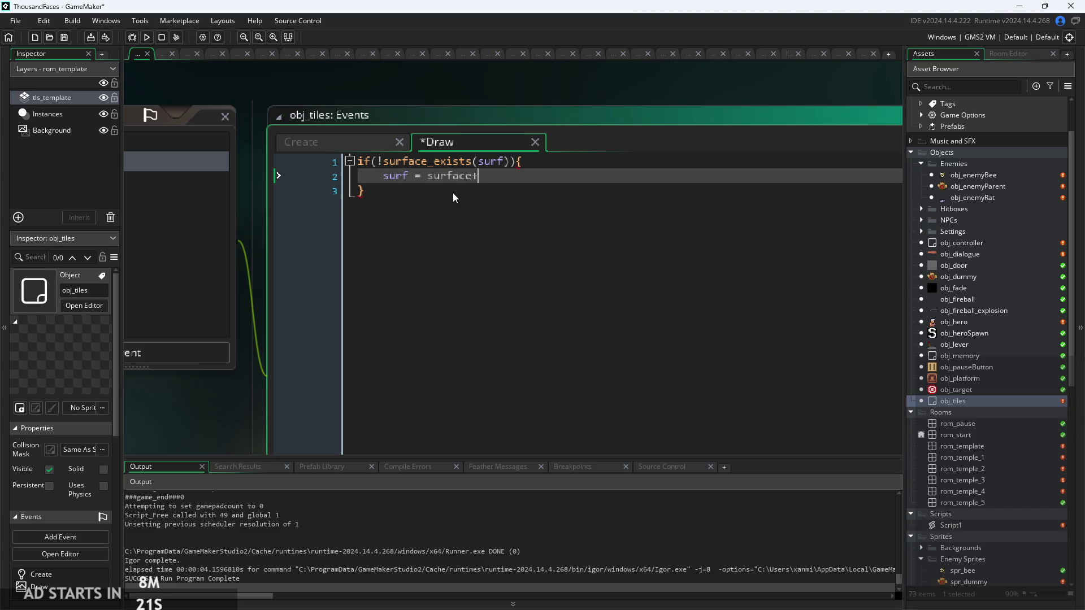
pyautogui.write('e')
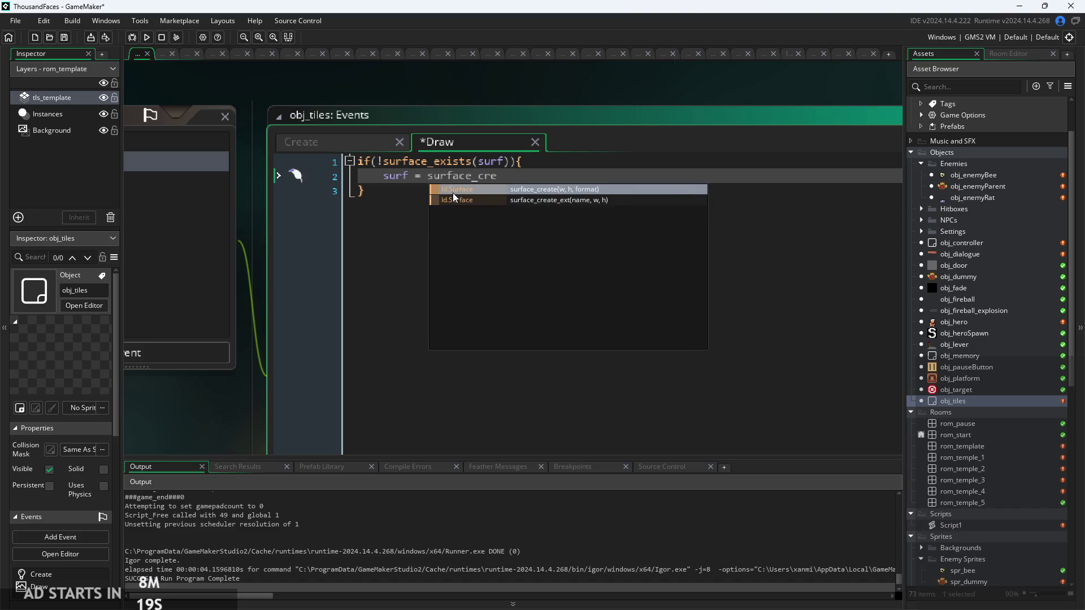
pyautogui.press('Return')
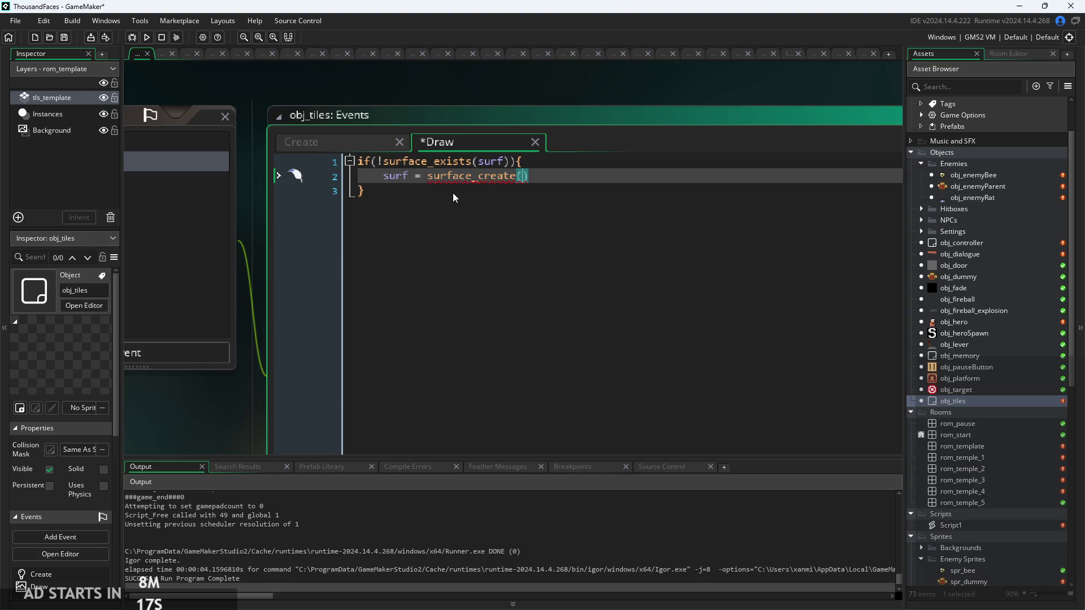
pyautogui.scroll(-5, 969, 418)
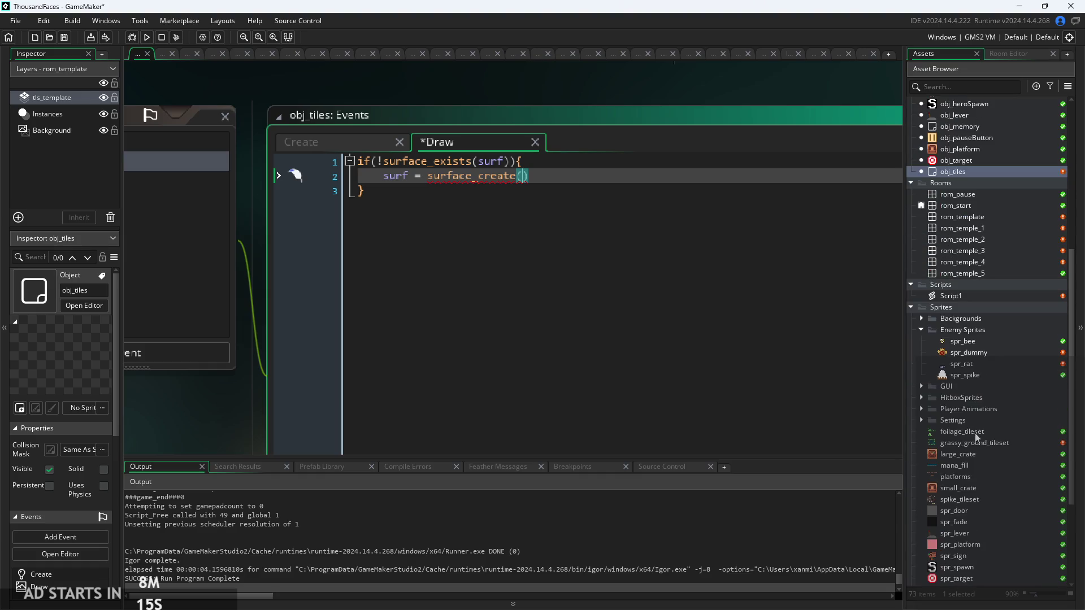
pyautogui.scroll(-2, 975, 446)
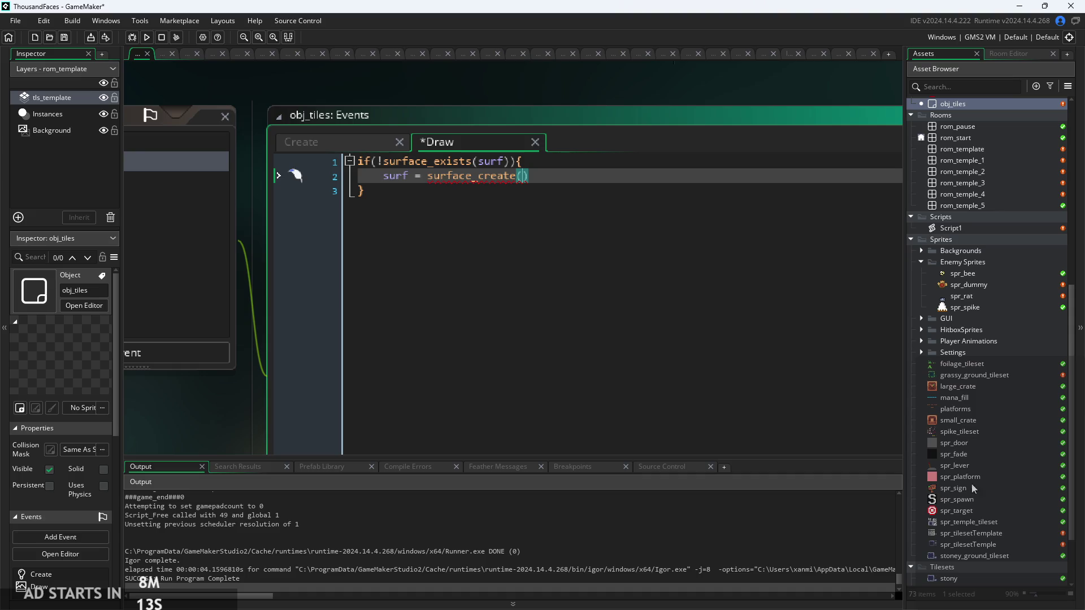
pyautogui.doubleClick(962, 532)
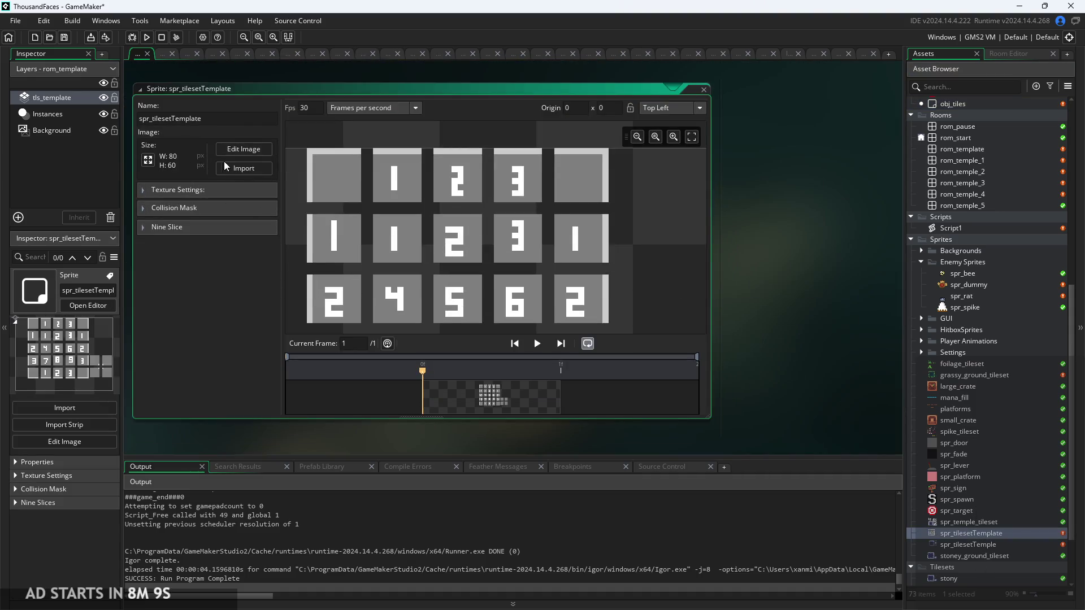
pyautogui.scroll(-3, 675, 201)
pyautogui.scroll(-3, 649, 205)
pyautogui.scroll(1, 959, 423)
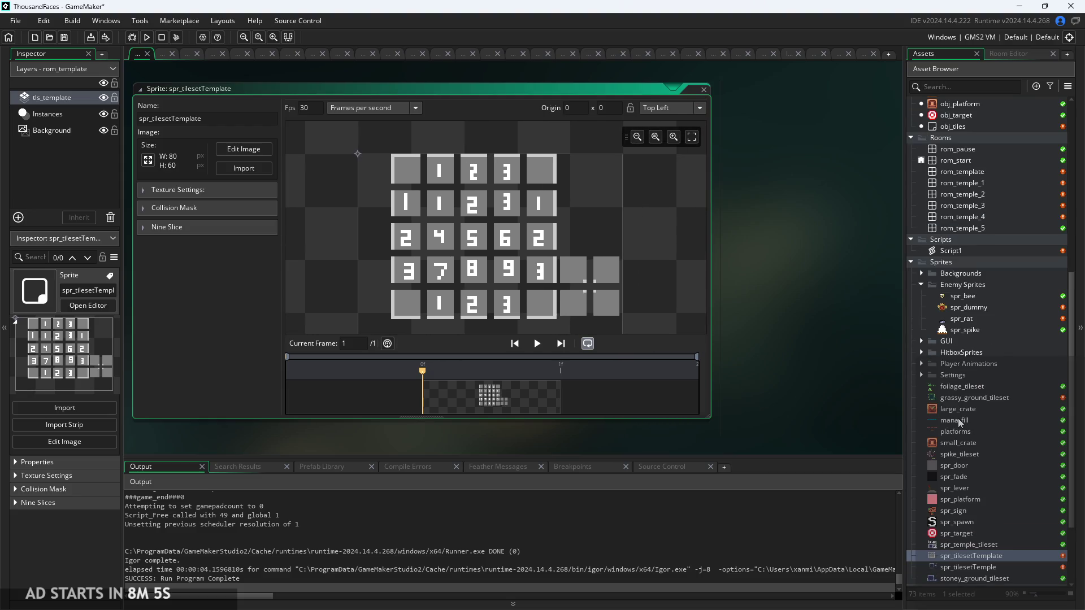
pyautogui.scroll(5, 973, 352)
pyautogui.scroll(7, 969, 265)
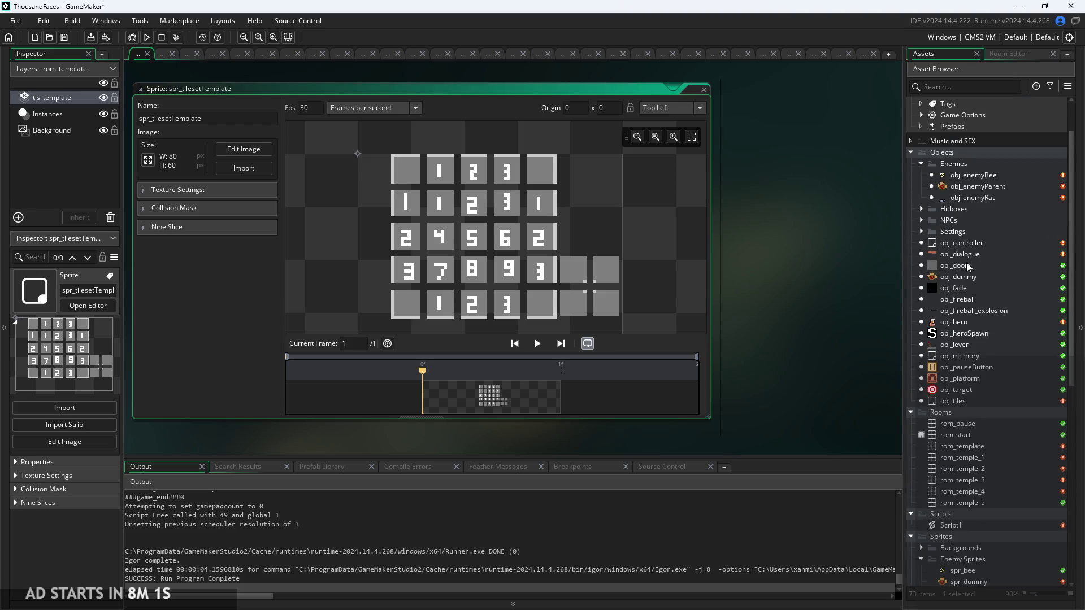
pyautogui.doubleClick(958, 402)
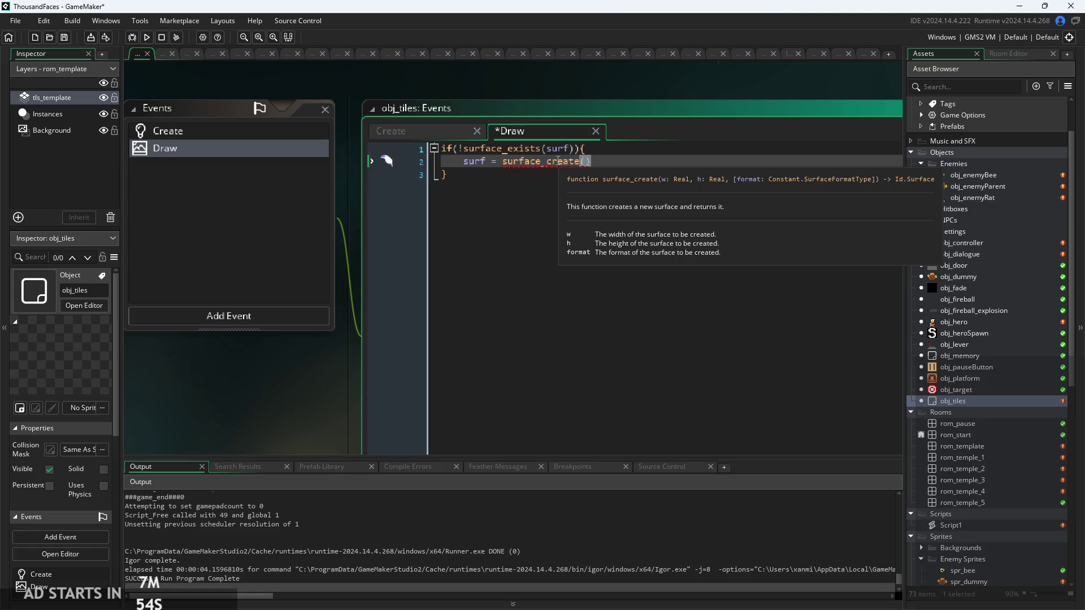
# Change line 2 to surf = surface_create(80,60); and add a new line after the if block
pyautogui.press('BackSpace')
pyautogui.write('0')
pyautogui.press('BackSpace')
pyautogui.press('BackSpace')
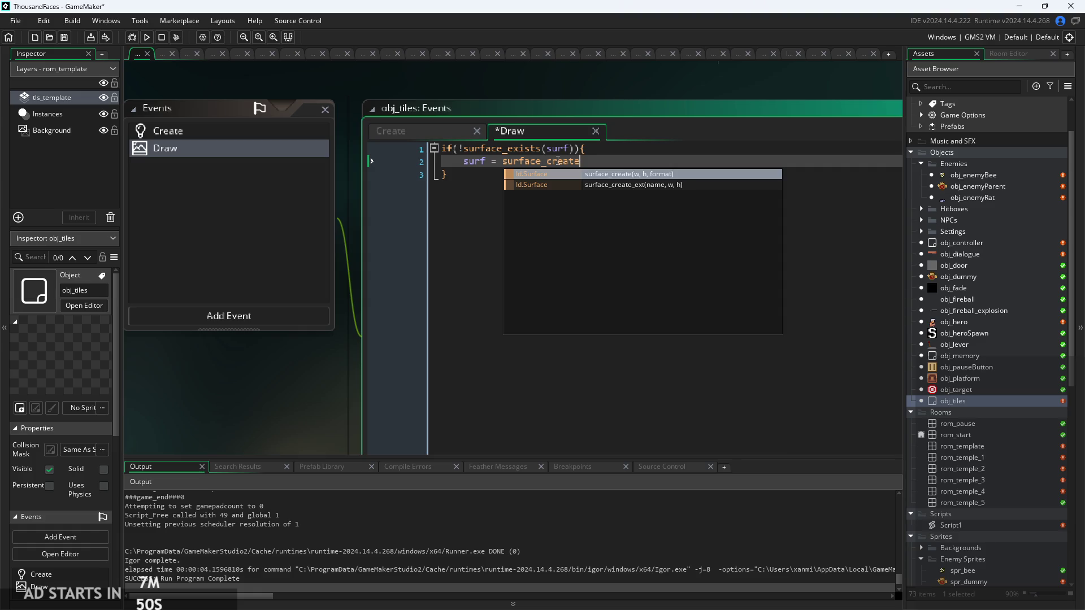
pyautogui.write('(80,60);')
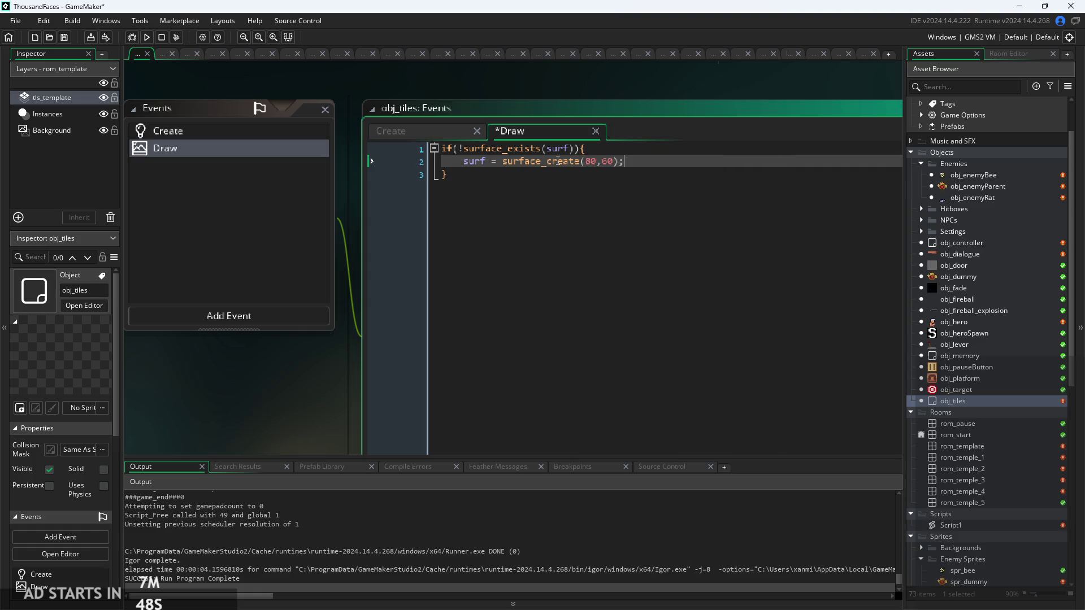
pyautogui.moveTo(556, 167)
pyautogui.click(658, 179)
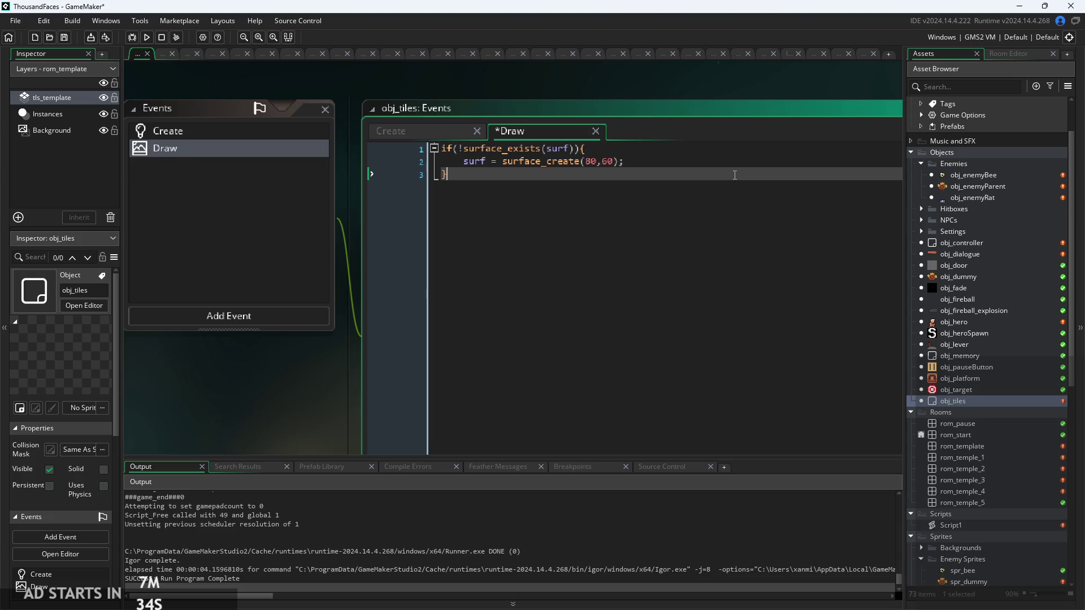
pyautogui.press('Return')
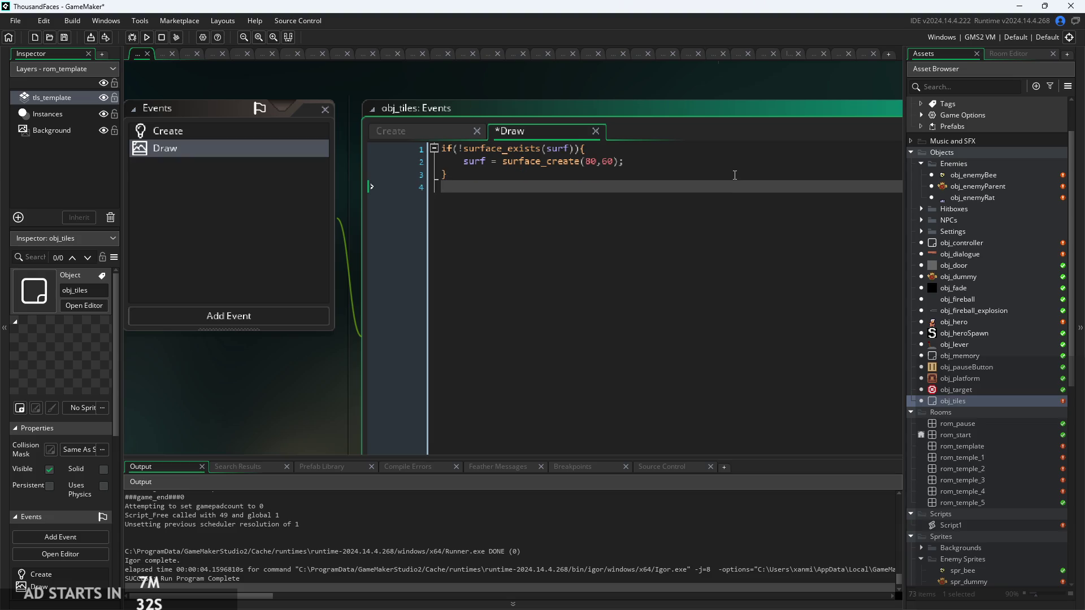
# Add surface_set_target(surf); after the existence check and start typing draw_cle two lines below
pyautogui.write('surf')
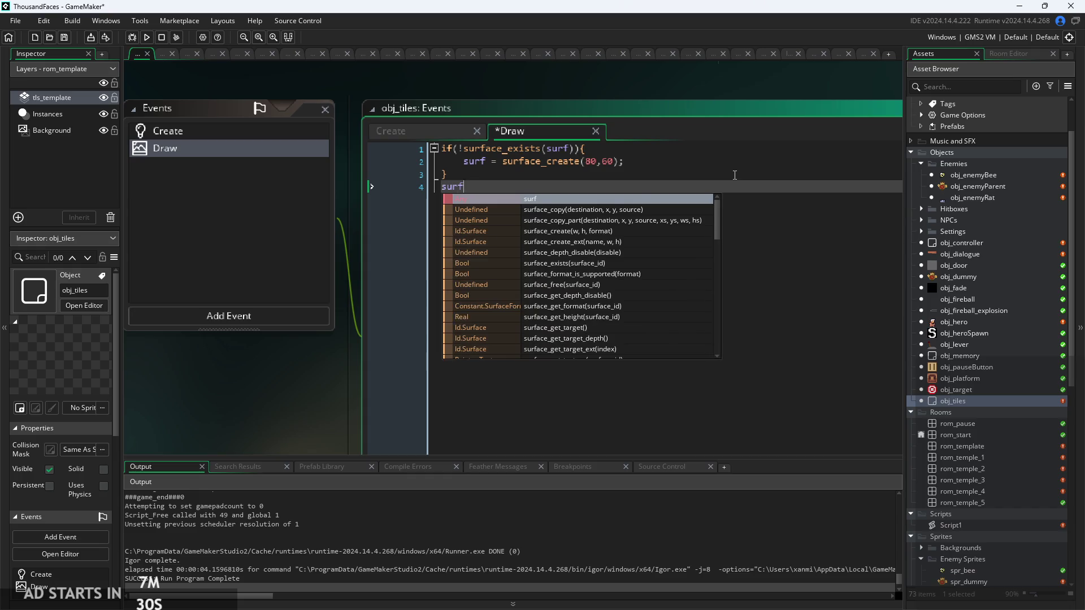
pyautogui.write('ace_se')
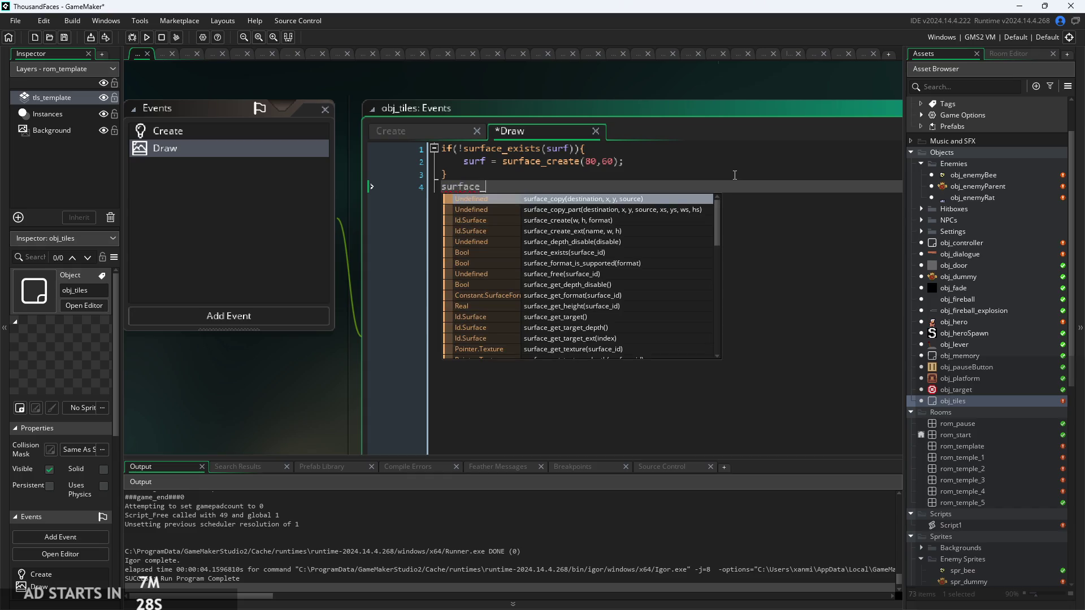
pyautogui.press('Return')
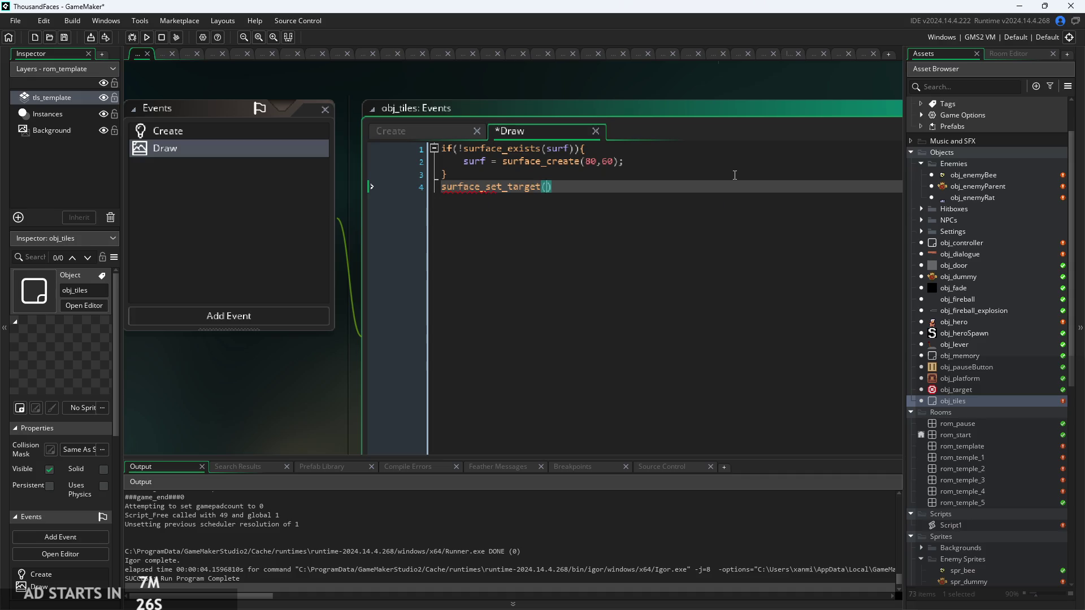
pyautogui.write('surf)')
pyautogui.write(';')
pyautogui.press('Return')
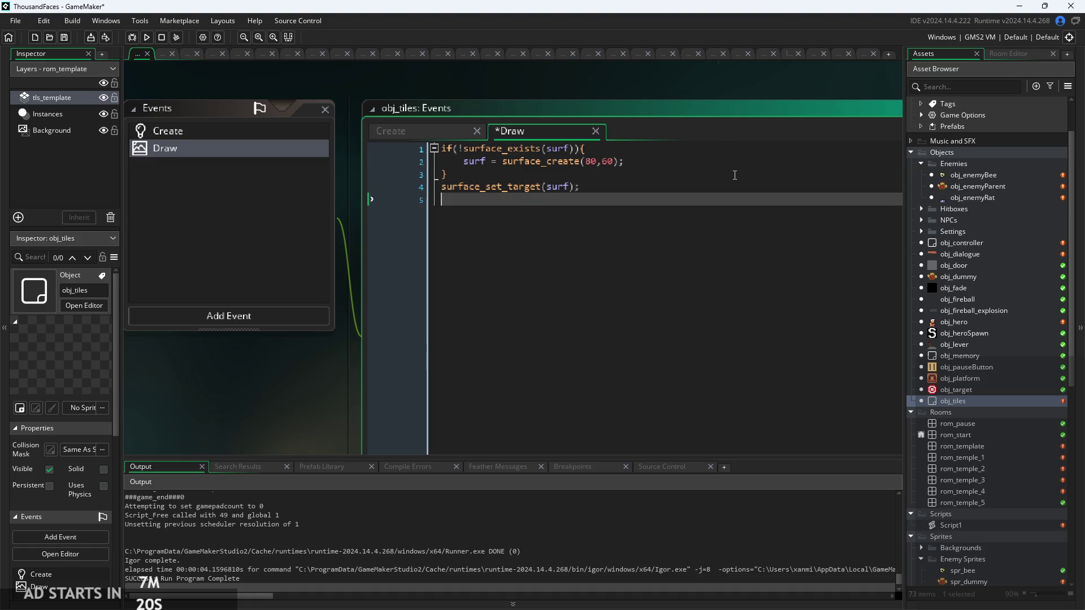
pyautogui.press('Return')
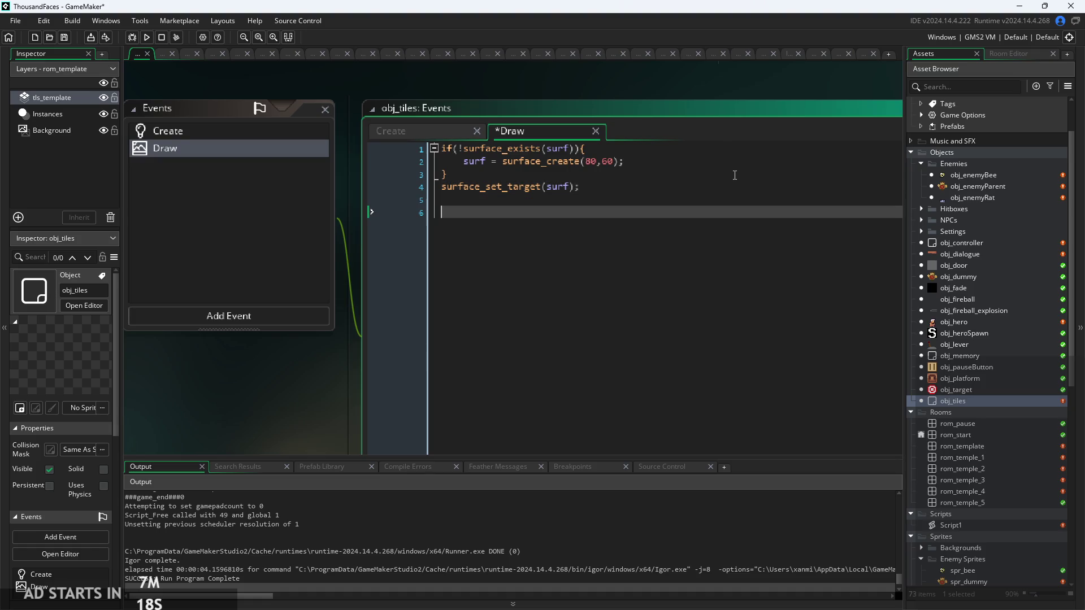
pyautogui.write('draw_s')
pyautogui.press('BackSpace')
pyautogui.write('cle')
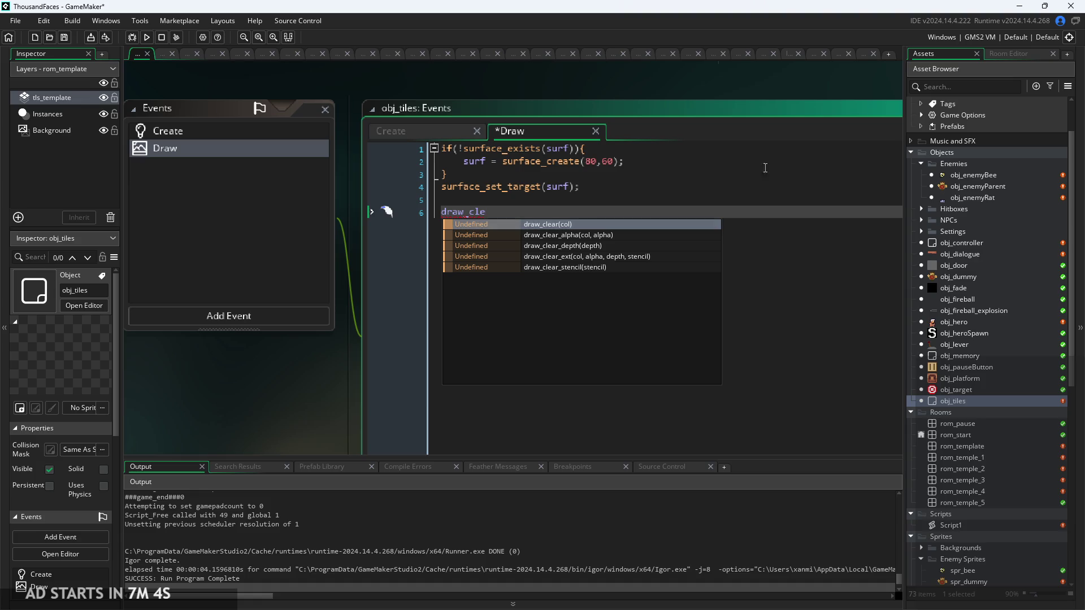
# Complete line 6 as draw_clear_alpha(c_black,0); to clear the surface to transparent black
pyautogui.click(612, 225)
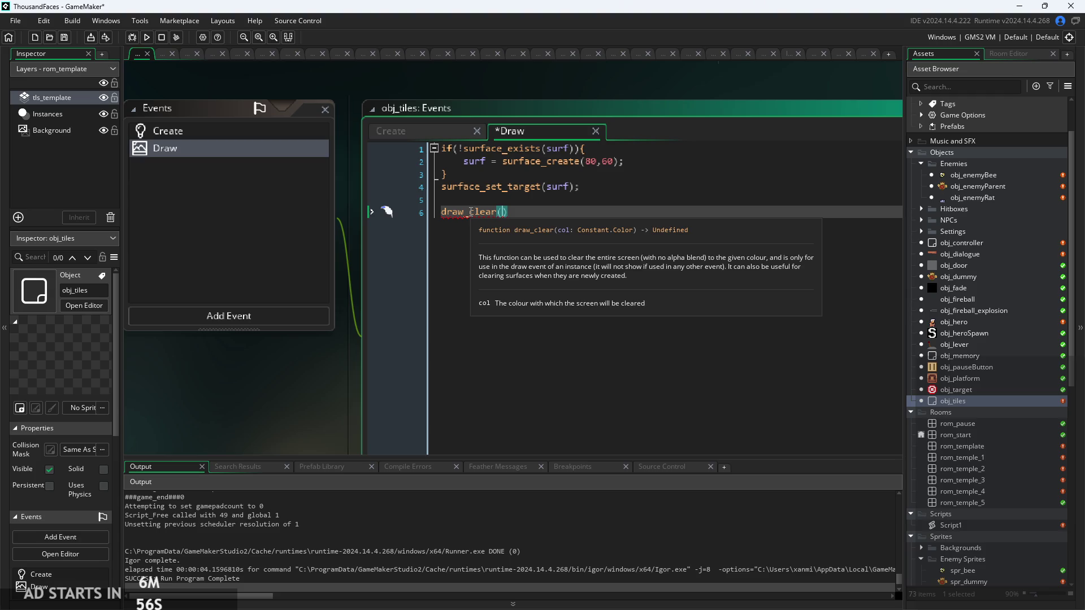
pyautogui.press('Left')
pyautogui.write('_alpha')
pyautogui.press('Return')
pyautogui.press('Delete')
pyautogui.press('Delete')
pyautogui.write('c')
pyautogui.write('_b')
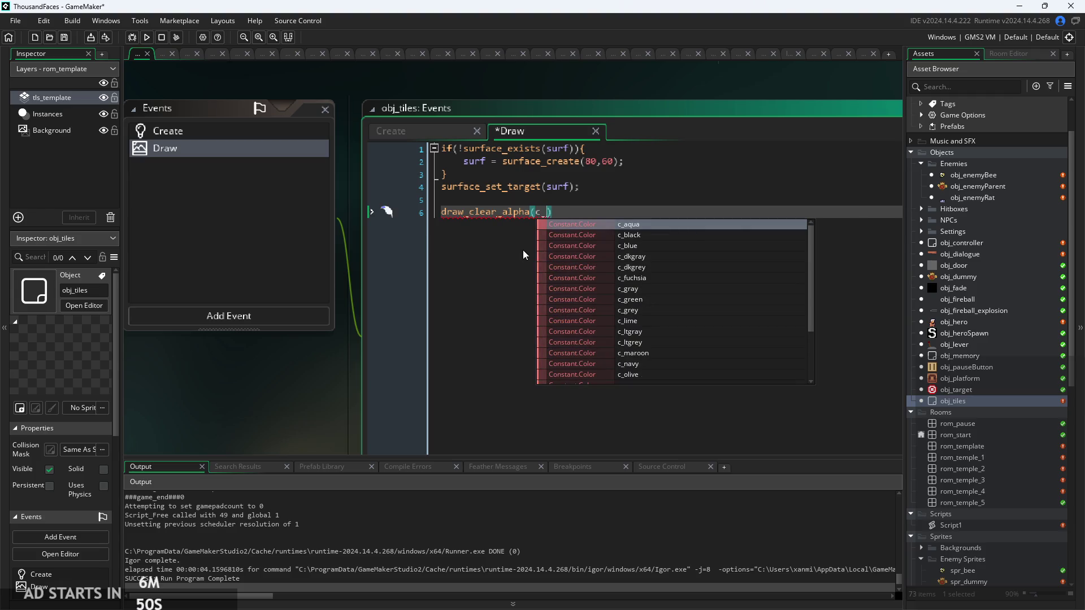
pyautogui.press('Return')
pyautogui.write(',0);')
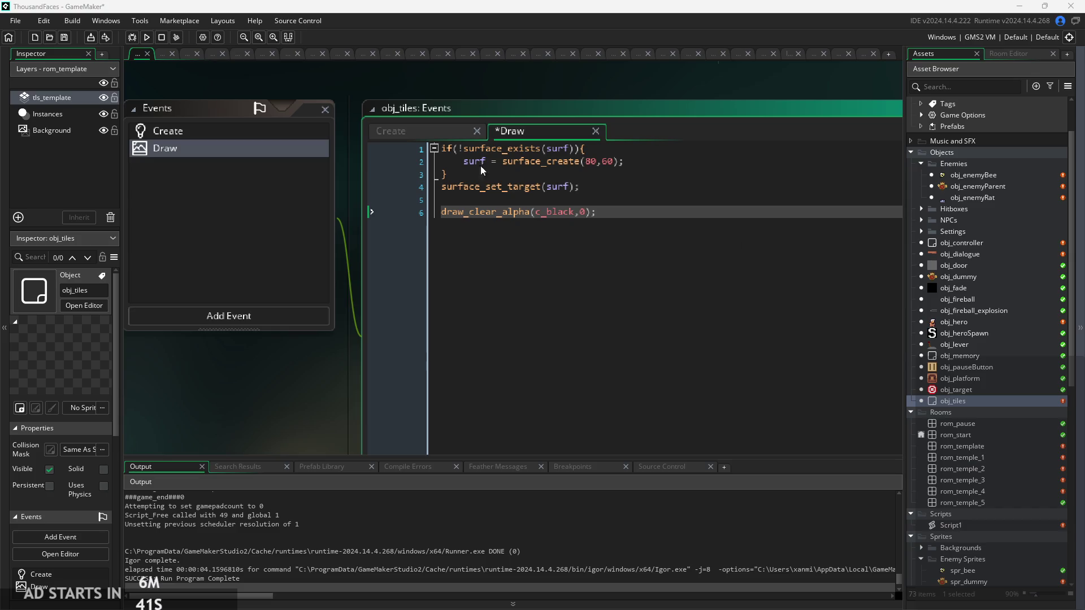
pyautogui.click(583, 200)
pyautogui.press('Down')
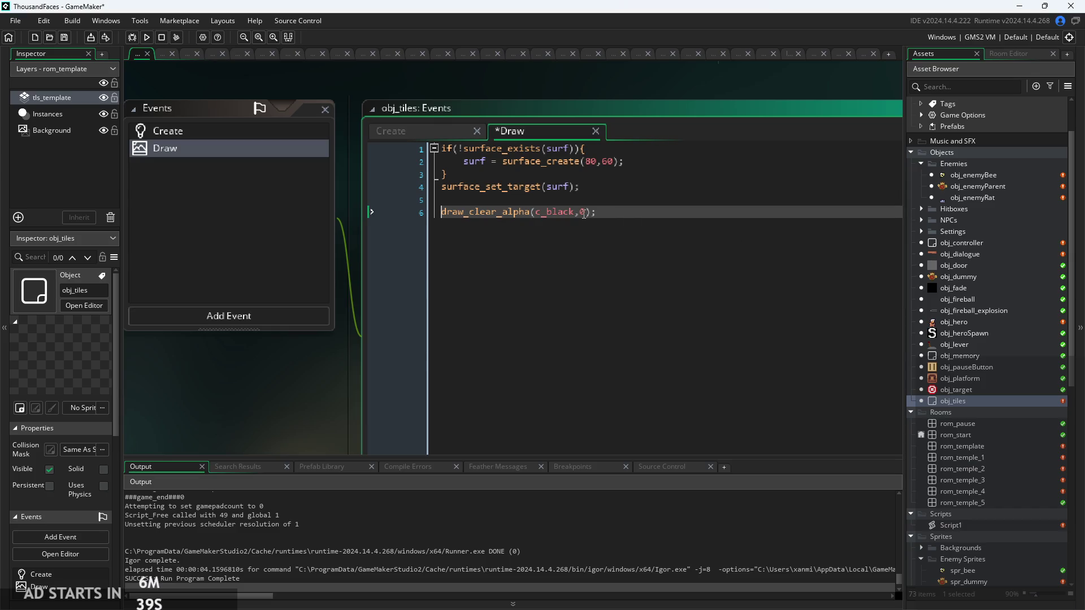
pyautogui.hotkey('ctrl', 'Right')
pyautogui.hotkey('ctrl', 'Right')
pyautogui.hotkey('ctrl', 'Right')
pyautogui.hotkey('ctrl', 'Right')
pyautogui.hotkey('ctrl', 'Right')
# Paste the draw_sprite call onto line 7 and change its 48, 48 position to 0, 0
pyautogui.press('Return')
pyautogui.write('draw_sprite(spr_icon, 0, 48, 48);')
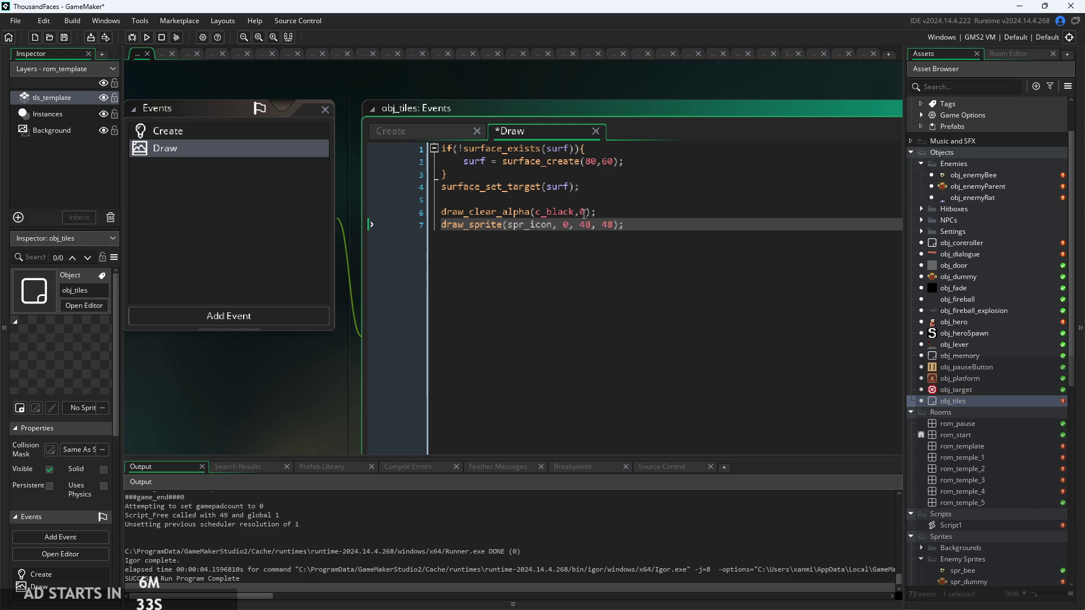
pyautogui.hotkey('ctrl', 'Left')
pyautogui.hotkey('ctrl', 'Left')
pyautogui.hotkey('ctrl', 'Left')
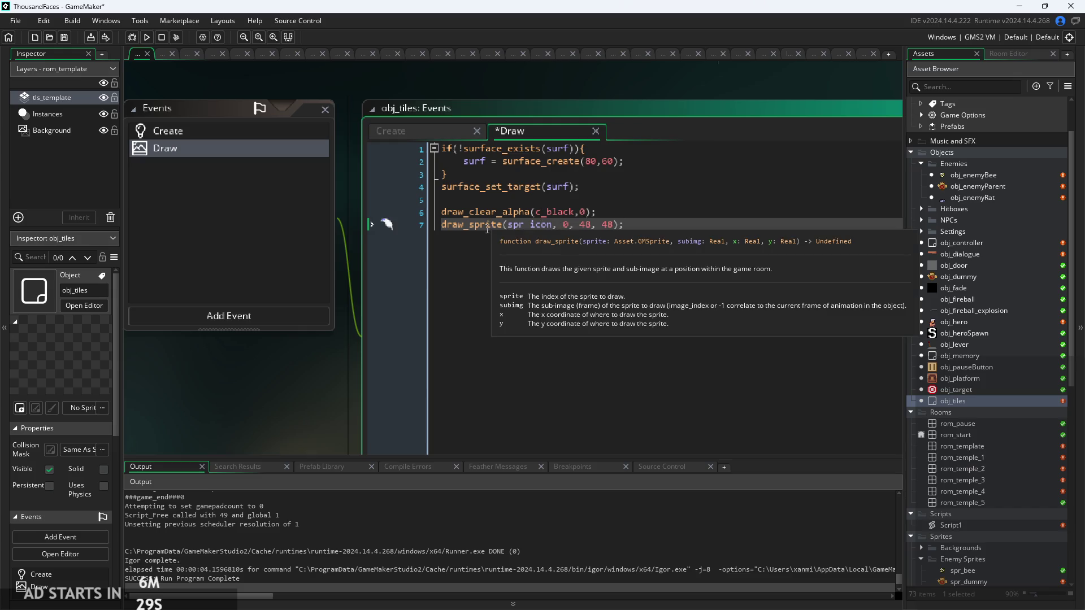
pyautogui.doubleClick(583, 224)
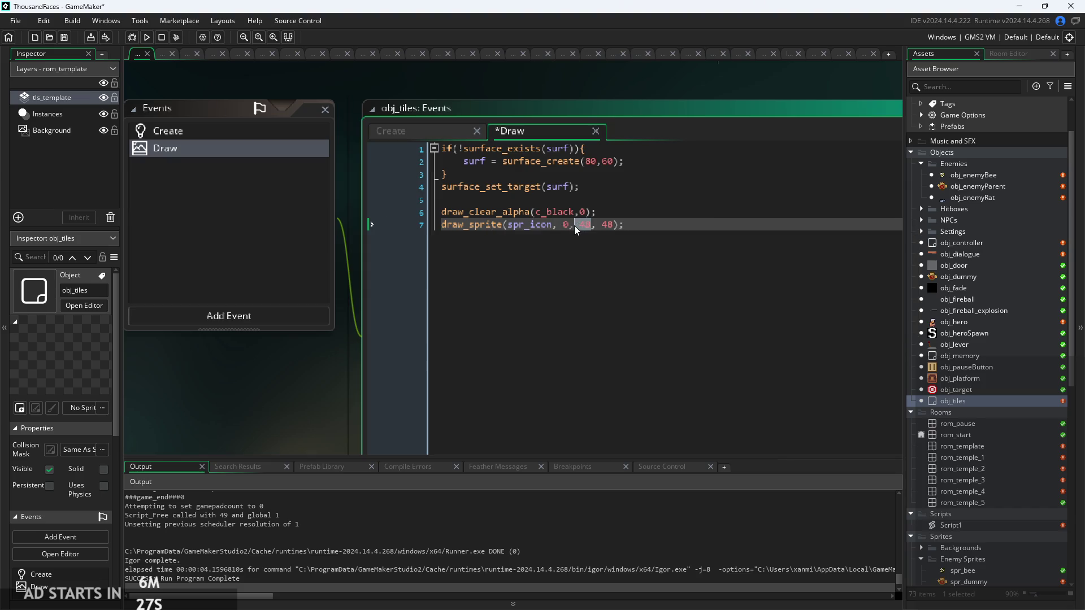
pyautogui.write('0')
pyautogui.doubleClick(602, 225)
pyautogui.write('0')
# Change the drawn sprite from spr_icon to spr_tilesetTemplate
pyautogui.click(553, 225)
pyautogui.press('BackSpace')
pyautogui.press('BackSpace')
pyautogui.press('BackSpace')
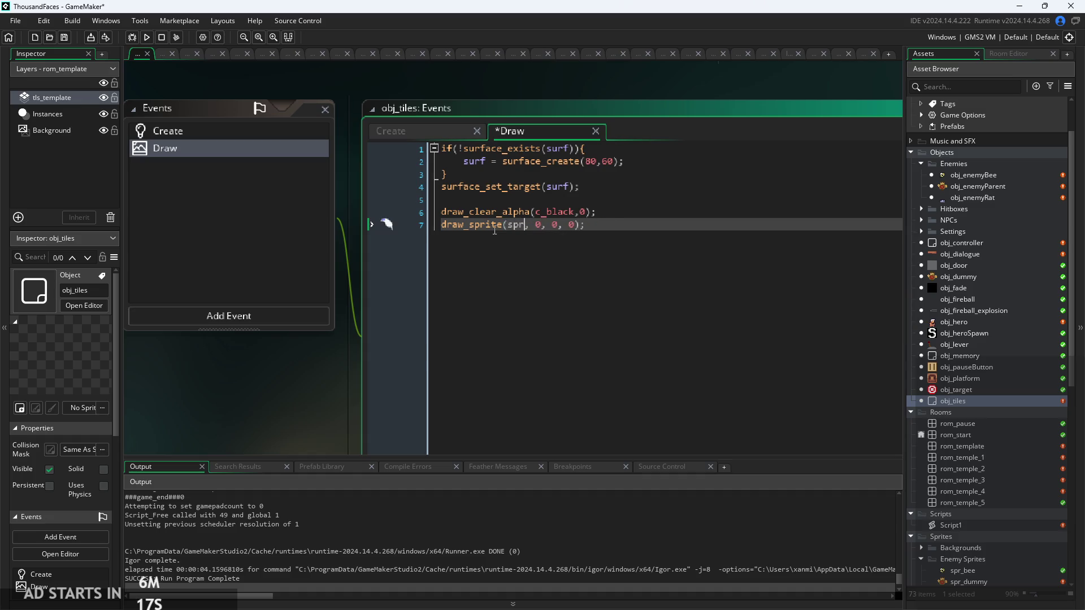
pyautogui.write('_te')
pyautogui.press('BackSpace')
pyautogui.write('i')
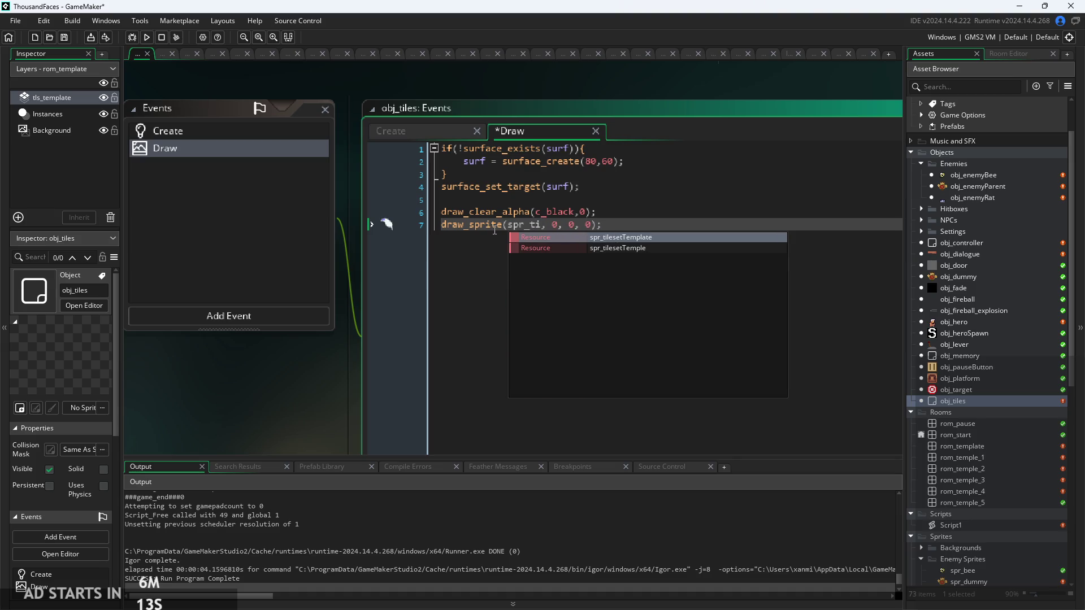
pyautogui.press('Return')
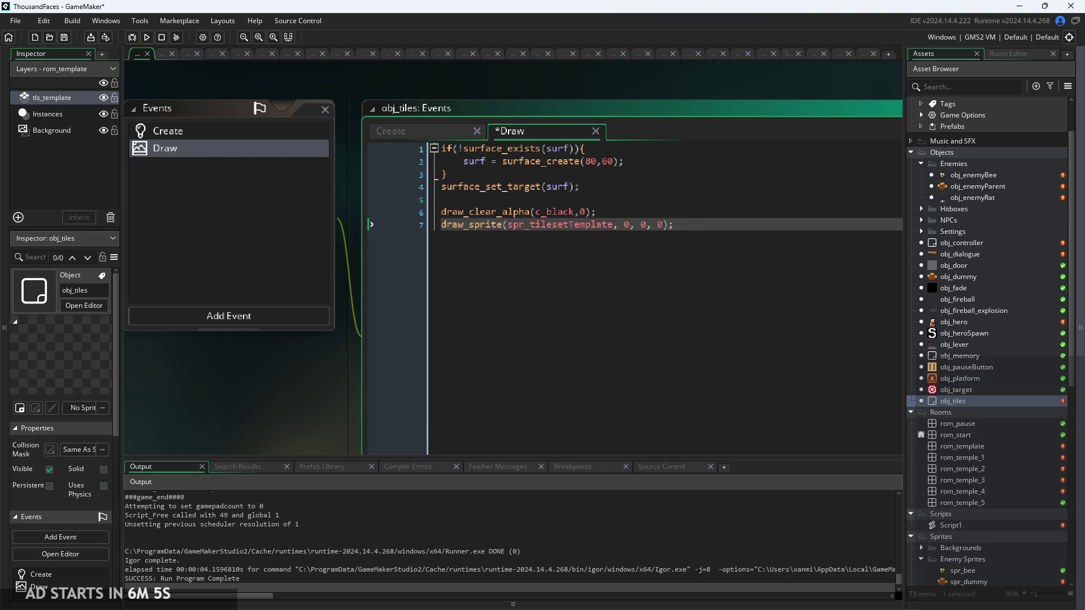
# Insert a single blank line 8 below the draw_sprite(spr_tilesetTemplate) call in the Draw event
pyautogui.scroll(-9, 991, 388)
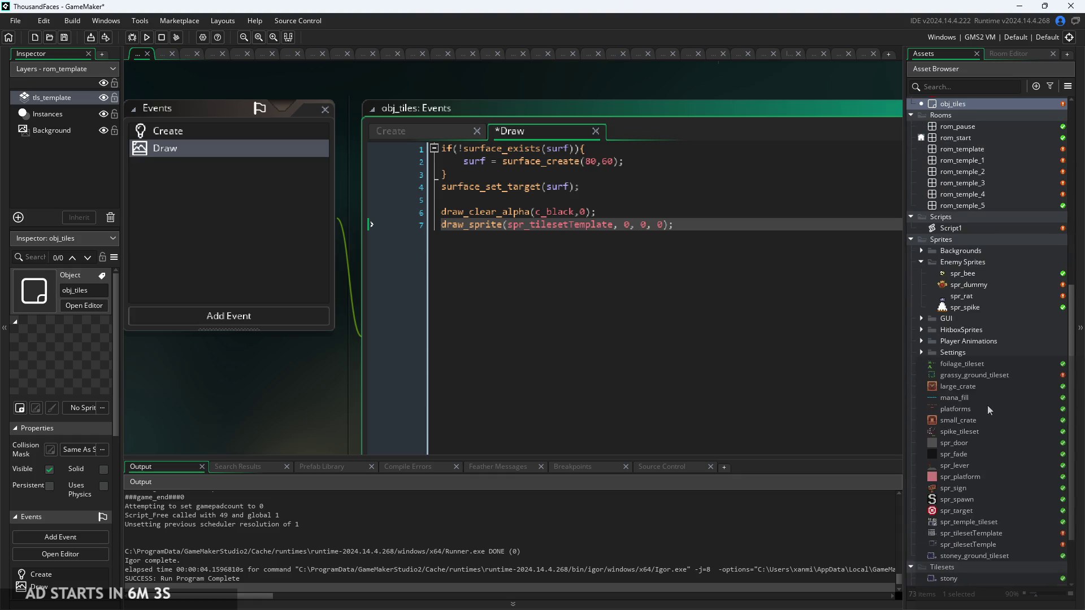
pyautogui.scroll(-2, 987, 405)
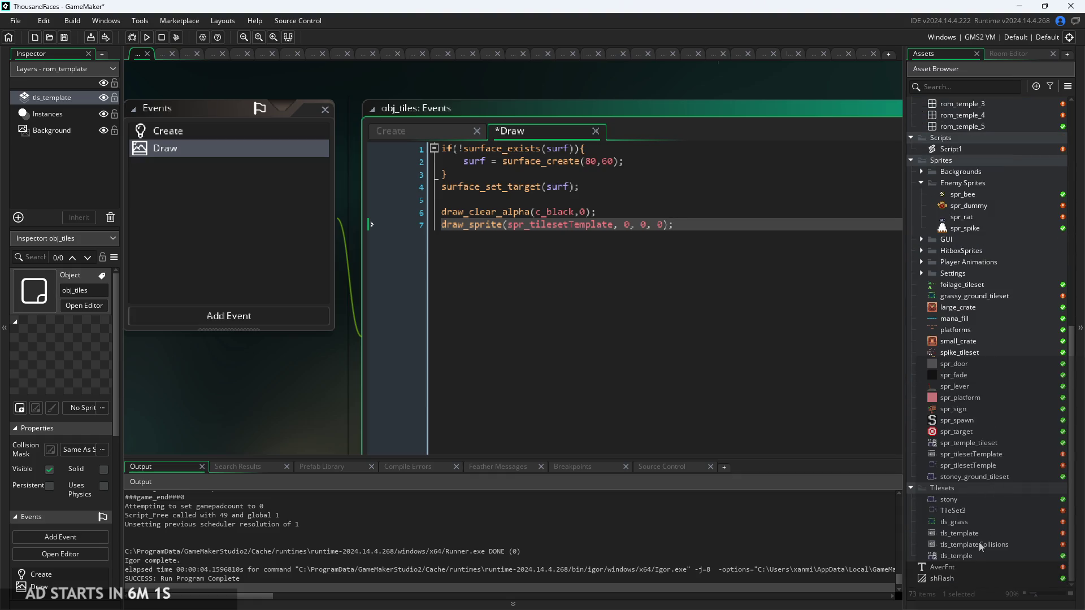
pyautogui.moveTo(486, 231)
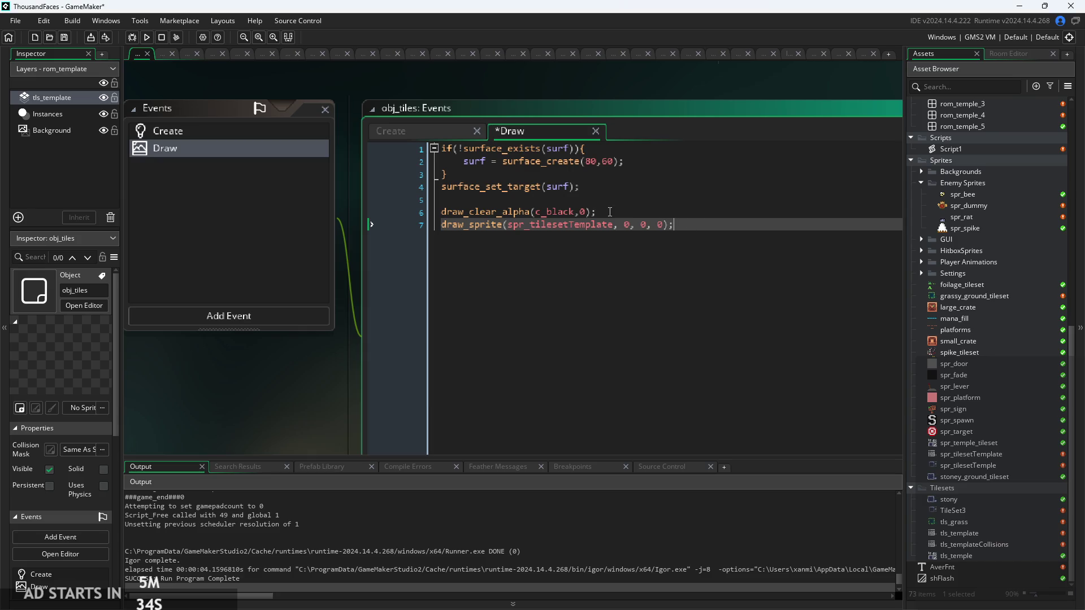
pyautogui.click(688, 222)
pyautogui.press('Return')
pyautogui.press('Return')
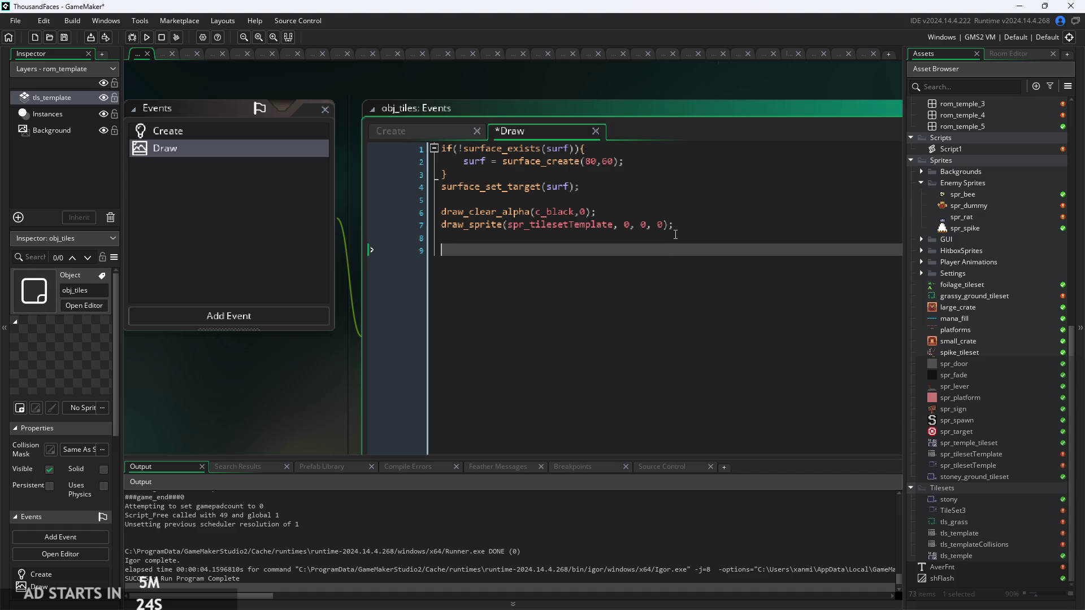
pyautogui.press('BackSpace')
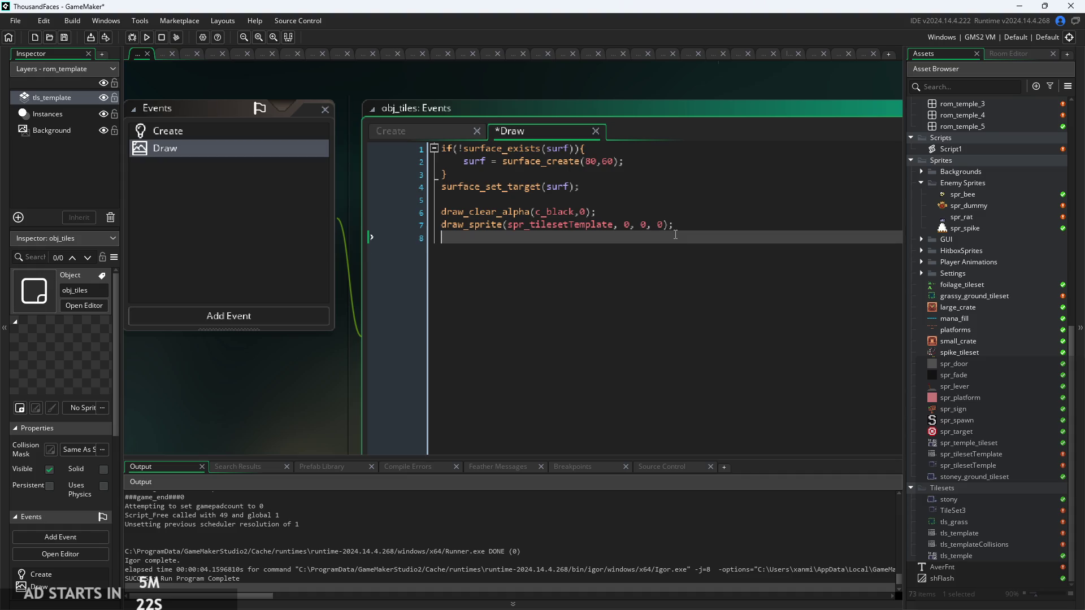
pyautogui.moveTo(673, 226); pyautogui.dragTo(437, 227)
pyautogui.click(446, 238)
pyautogui.click(281, 314)
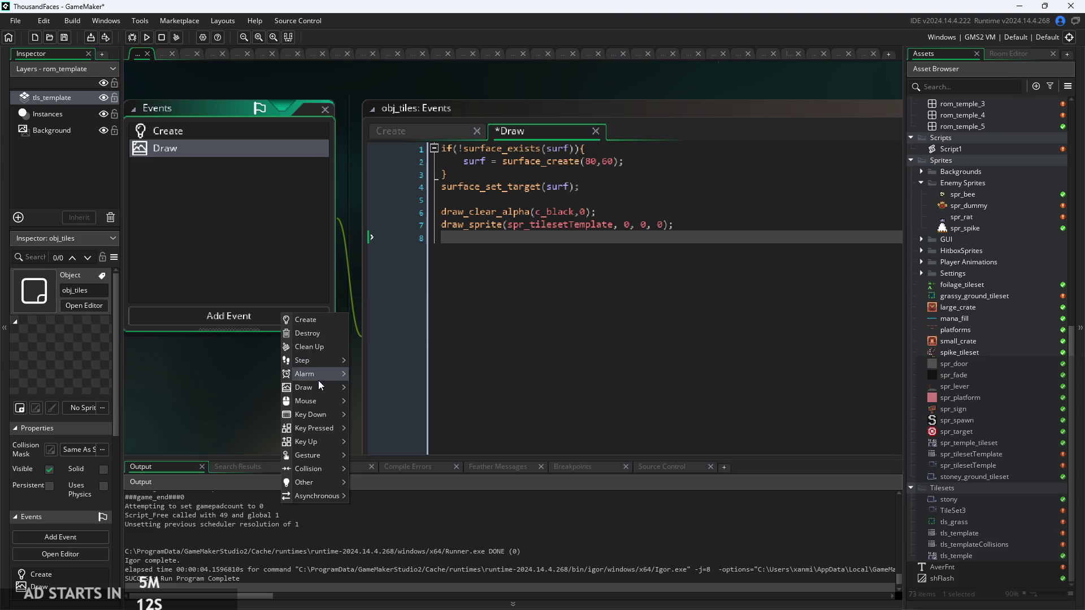
# Type surface_reset_target(); on line 8 of the Draw event code
pyautogui.moveTo(334, 363)
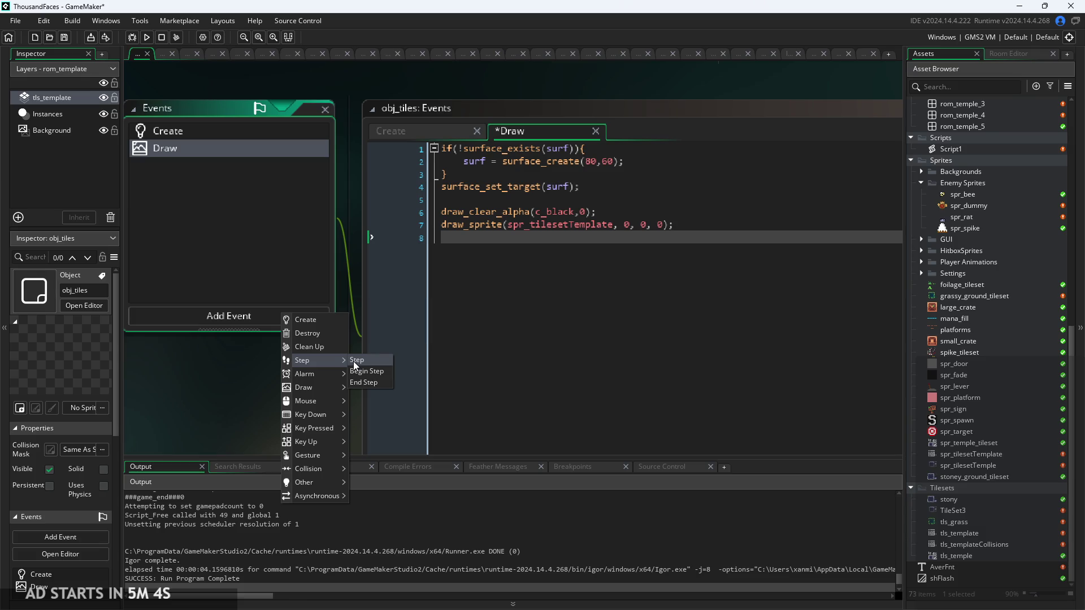
pyautogui.click(538, 240)
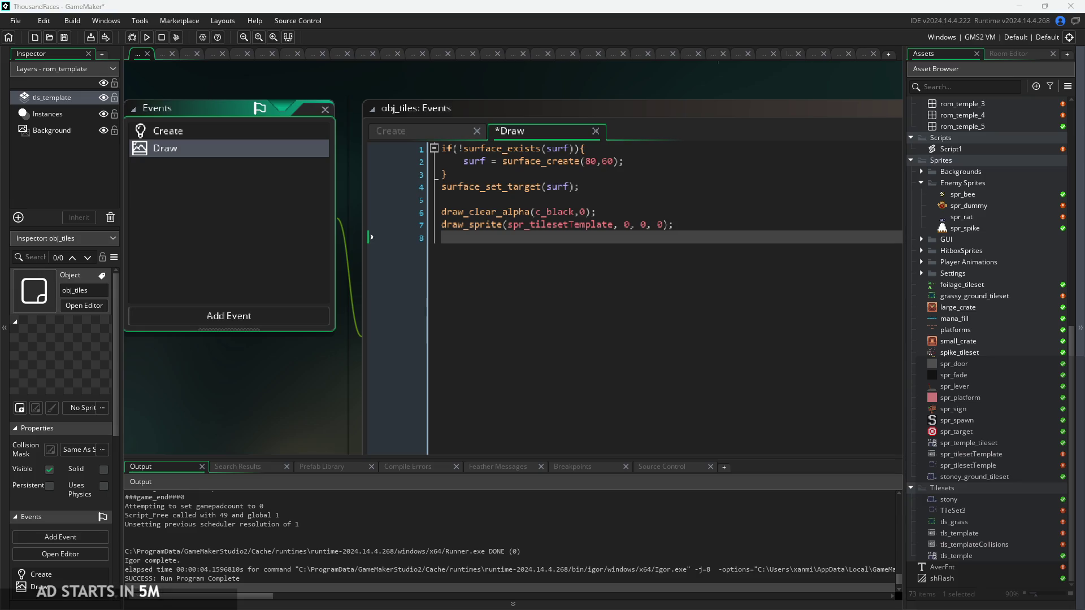
pyautogui.click(672, 243)
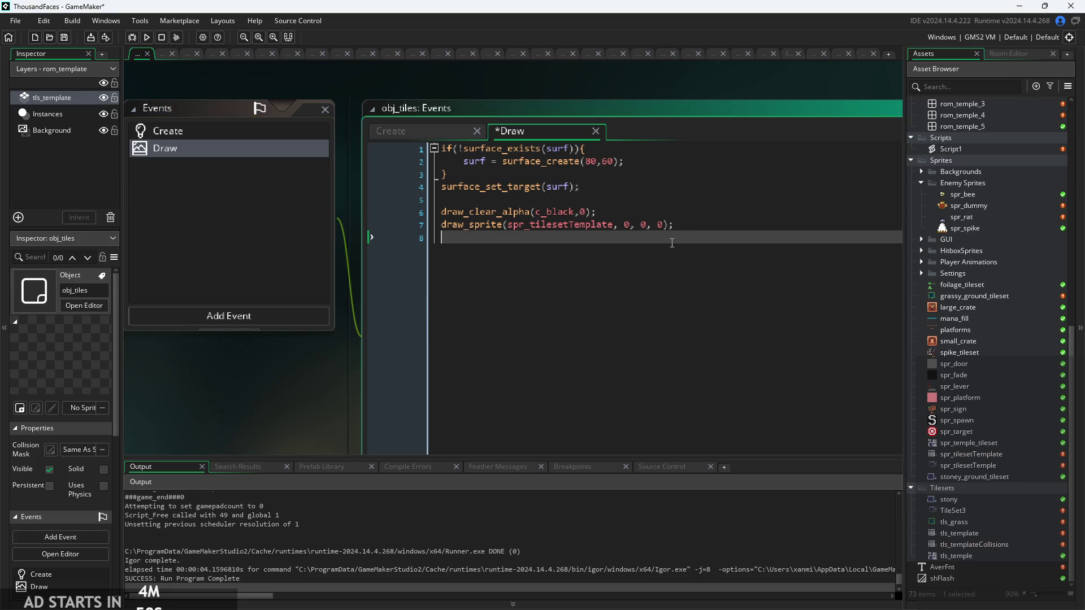
pyautogui.write('surface_reset_target();')
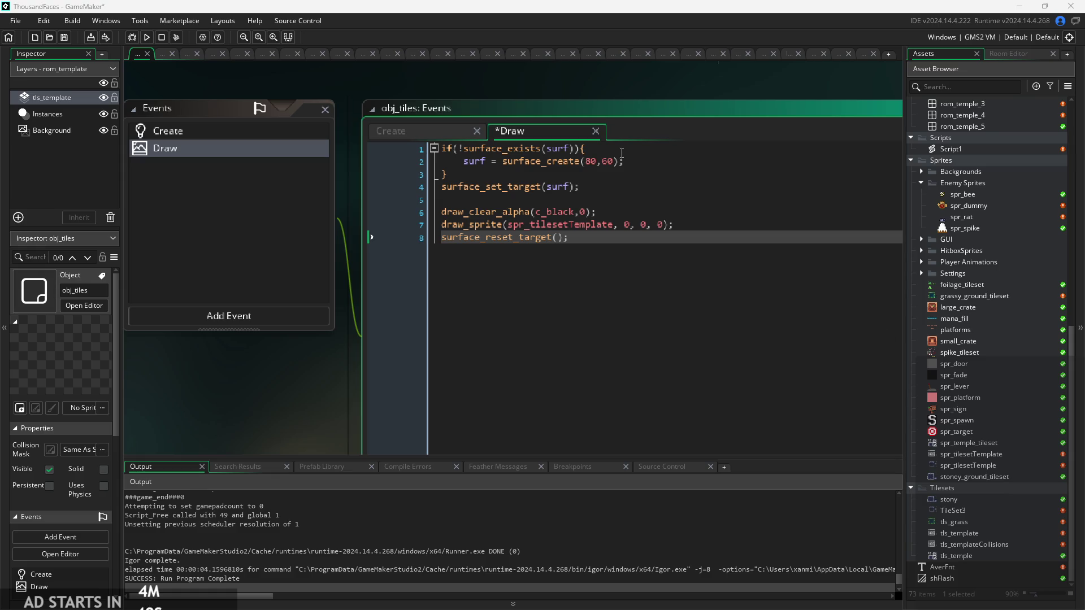
pyautogui.click(252, 314)
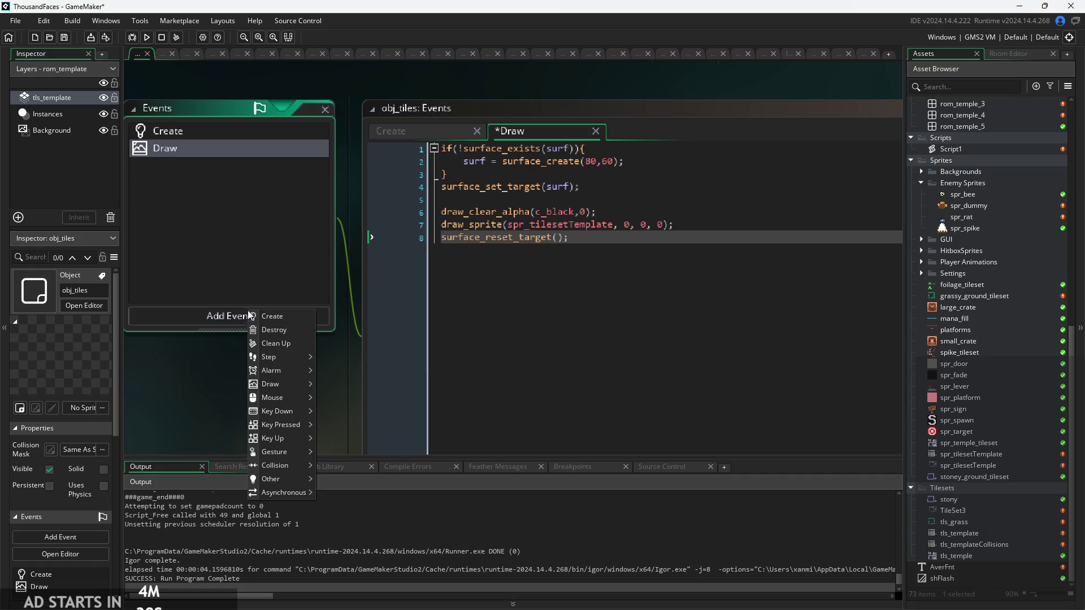
# Add a Step event to obj_tiles and clear its placeholder comments
pyautogui.moveTo(288, 362)
pyautogui.click(333, 358)
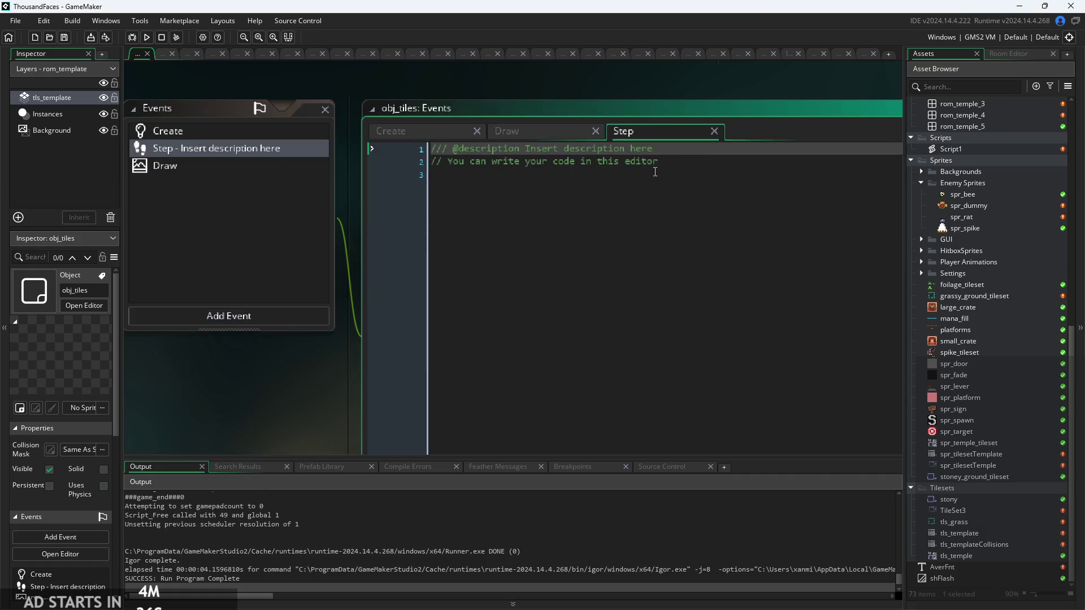
pyautogui.hotkey('ctrl', 'a')
pyautogui.press('BackSpace')
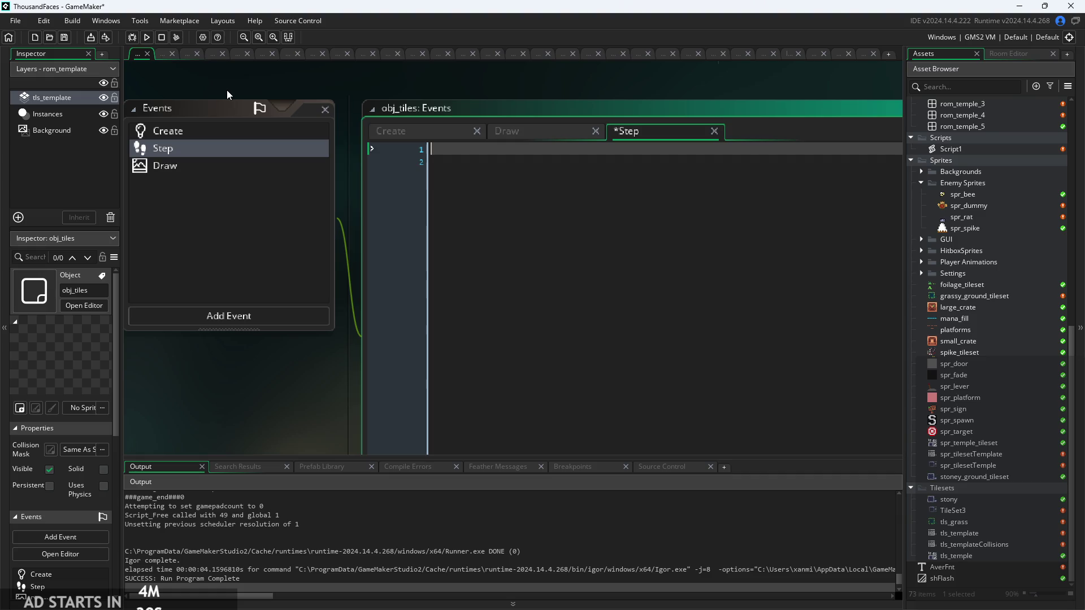
# Switch to the Create event and start a new line below surf = -1
pyautogui.write('im')
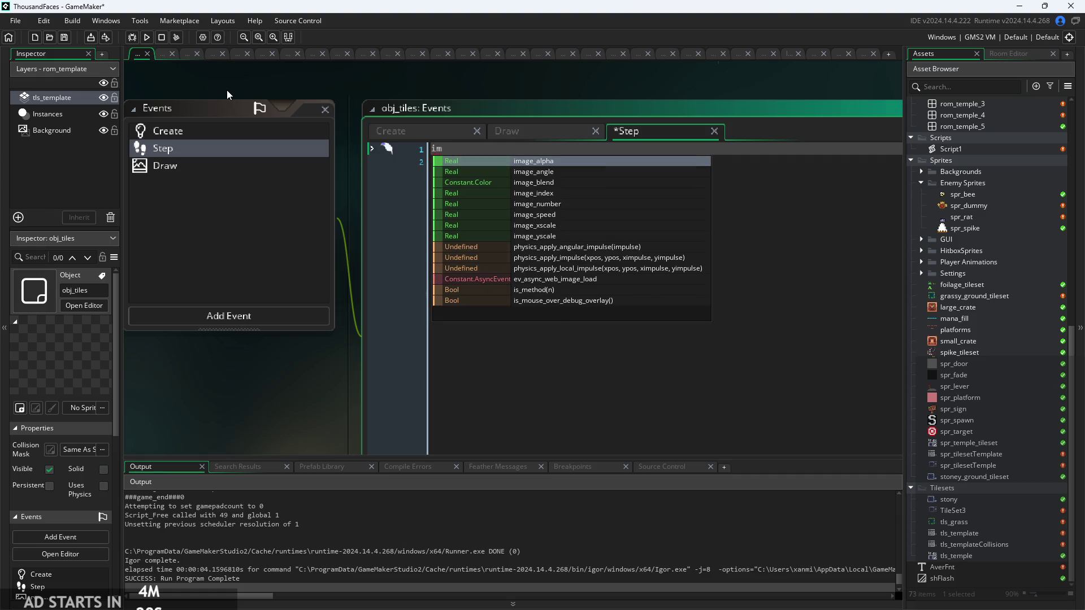
pyautogui.press('BackSpace')
pyautogui.press('BackSpace')
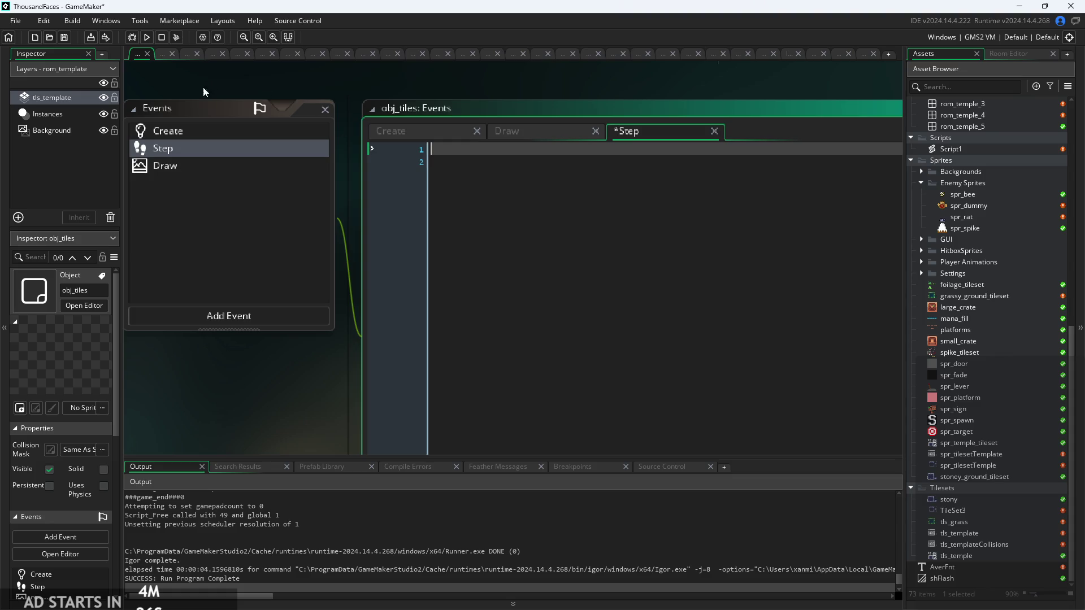
pyautogui.click(168, 130)
pyautogui.press('Return')
# Type global.tile[]; on line 2 of the Create event using autocomplete
pyautogui.write('globv')
pyautogui.press('BackSpace')
pyautogui.press('Return')
pyautogui.write('.')
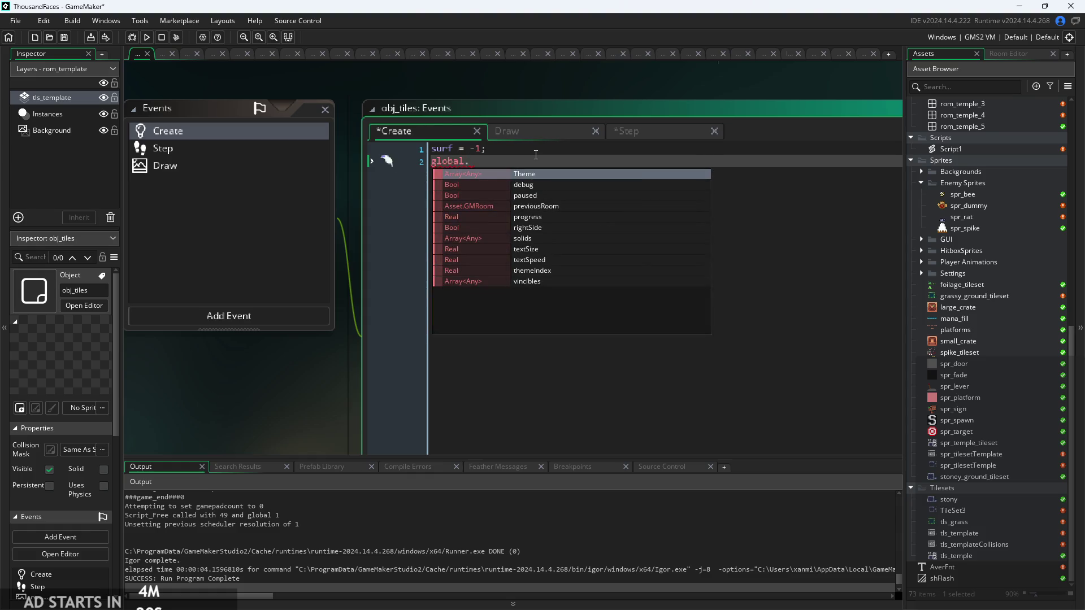
pyautogui.write('spr+')
pyautogui.press('BackSpace')
pyautogui.press('BackSpace')
pyautogui.press('BackSpace')
pyautogui.press('BackSpace')
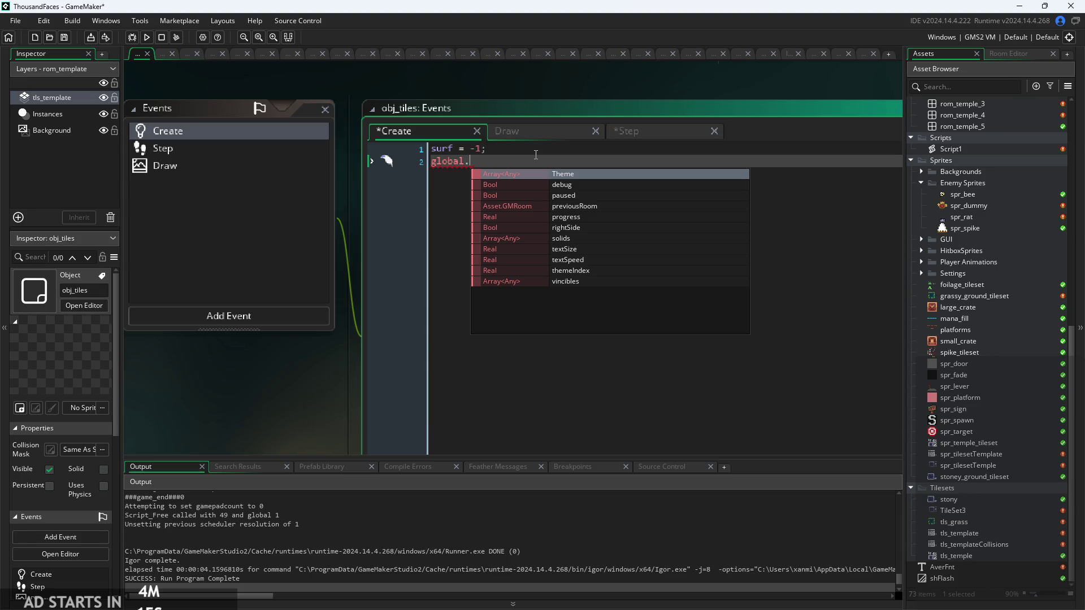
pyautogui.write('tile[]')
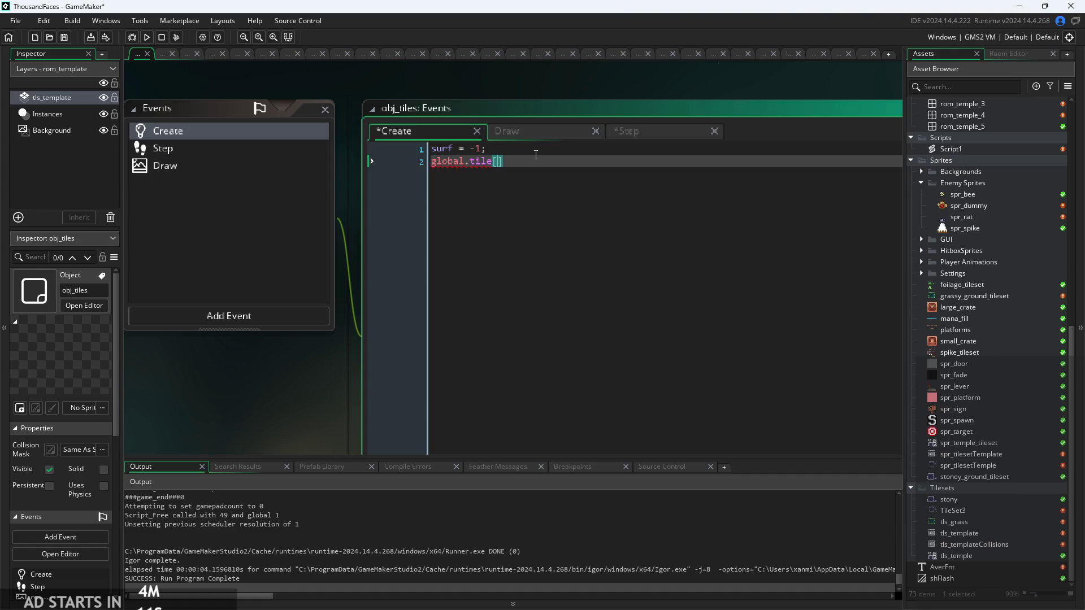
pyautogui.press('Right')
pyautogui.write(';')
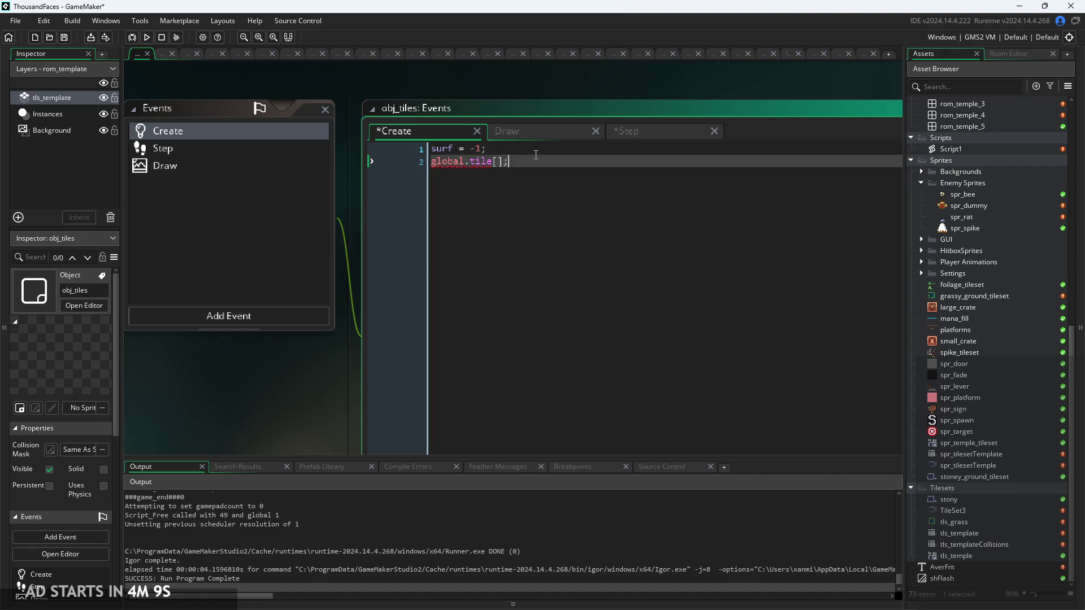
# Correct line 2 to read global.tileArt[0];
pyautogui.click(610, 135)
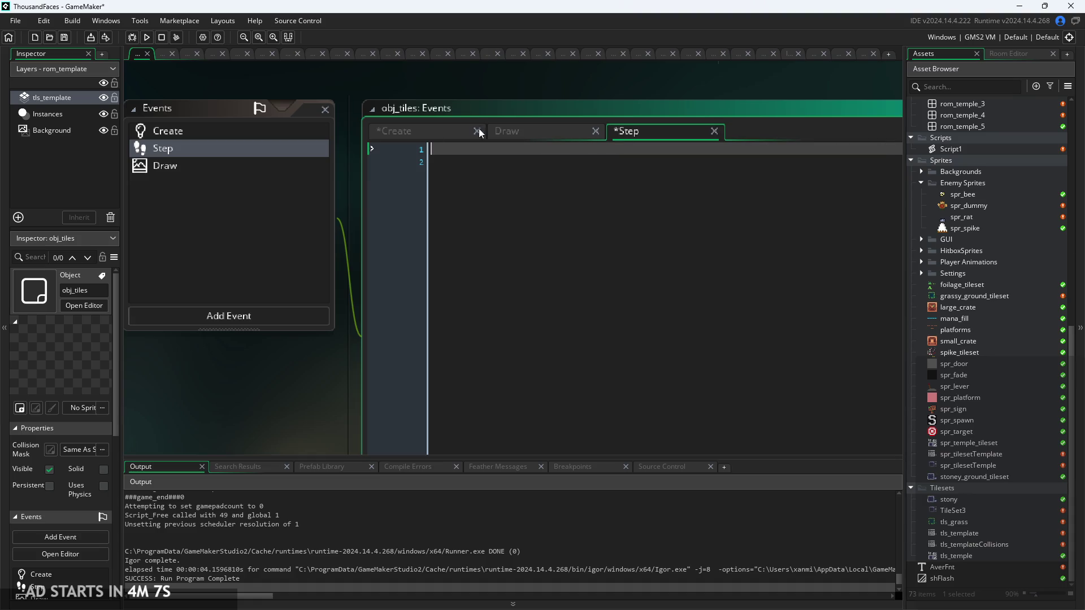
pyautogui.click(407, 134)
pyautogui.click(494, 165)
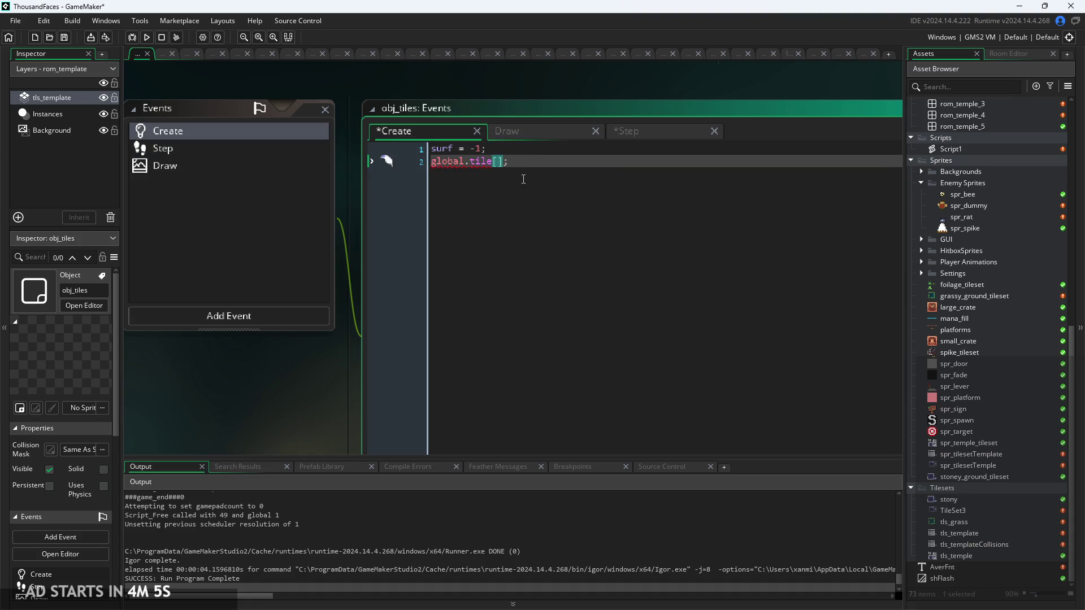
pyautogui.write('Art[')
pyautogui.write('0')
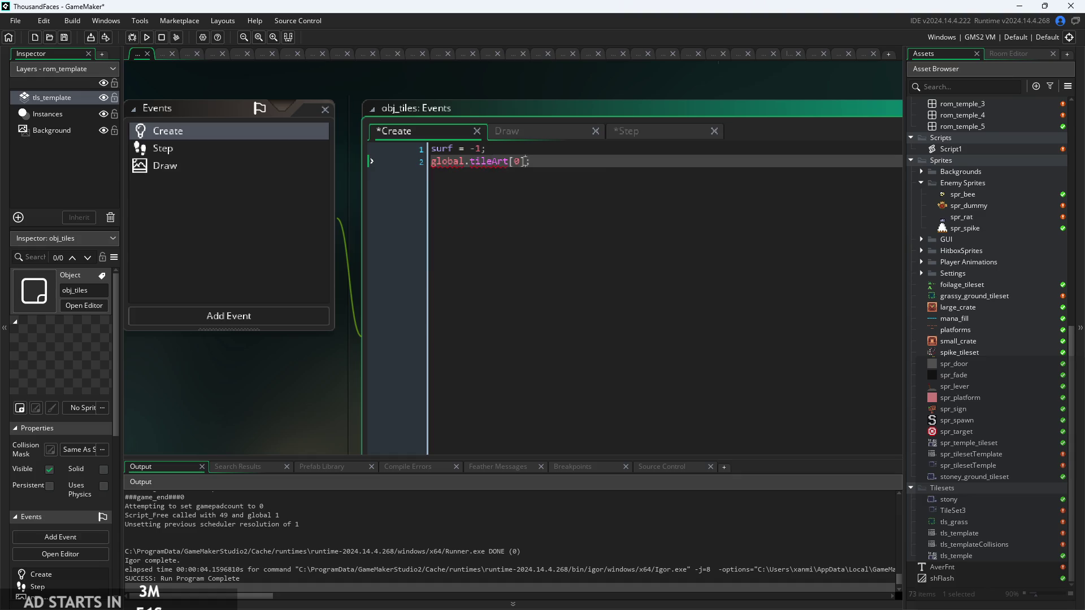
pyautogui.scroll(-2, 541, 168)
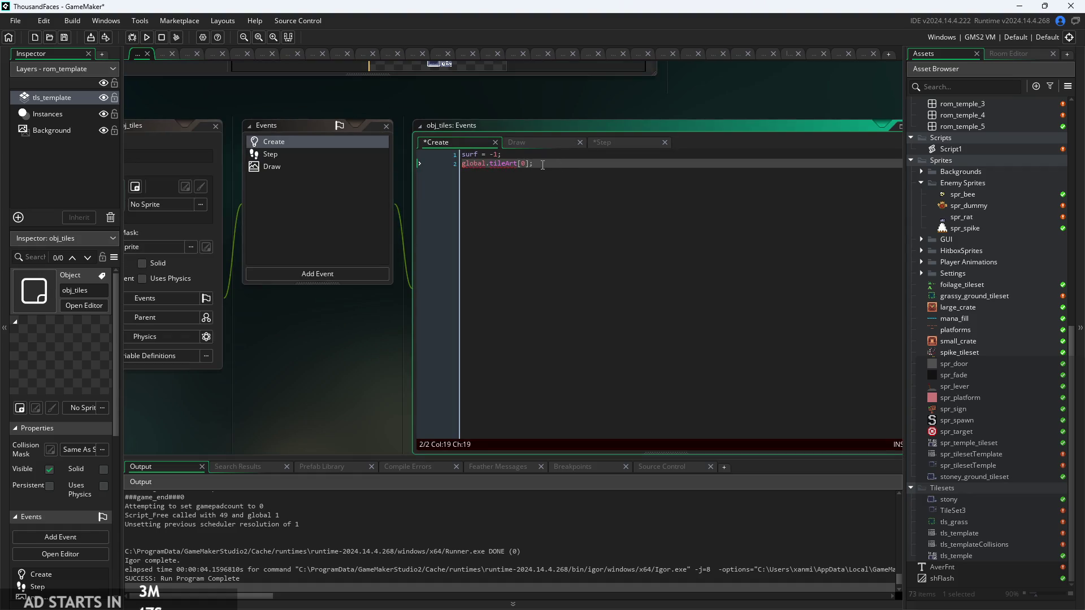
# Change the Create line to assign global.tileArt =[] instead of indexing [0]
pyautogui.scroll(2, 542, 165)
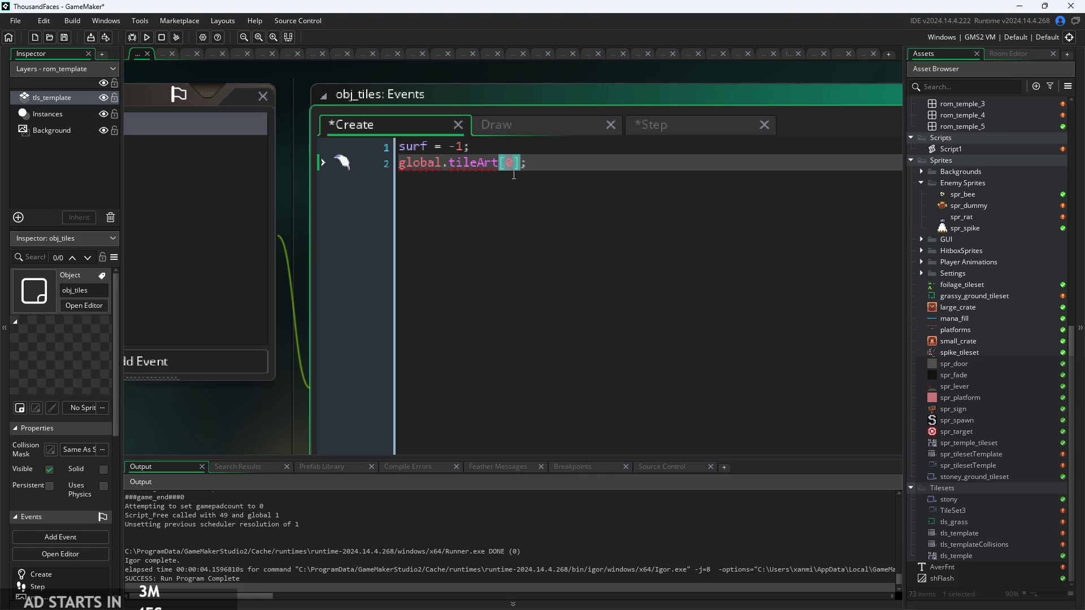
pyautogui.press('BackSpace')
pyautogui.press('BackSpace')
pyautogui.press('BackSpace')
pyautogui.write('=')
pyautogui.write('[]')
pyautogui.click(701, 126)
pyautogui.click(509, 124)
pyautogui.click(659, 125)
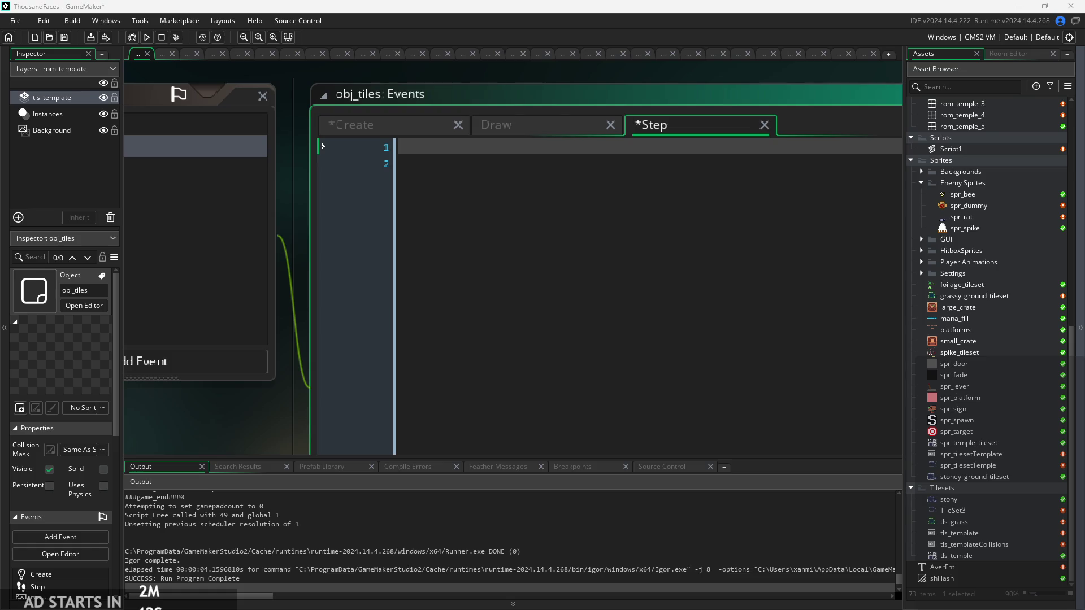
# Type global.tileArt[]; on line 1 of the Step event
pyautogui.click(485, 141)
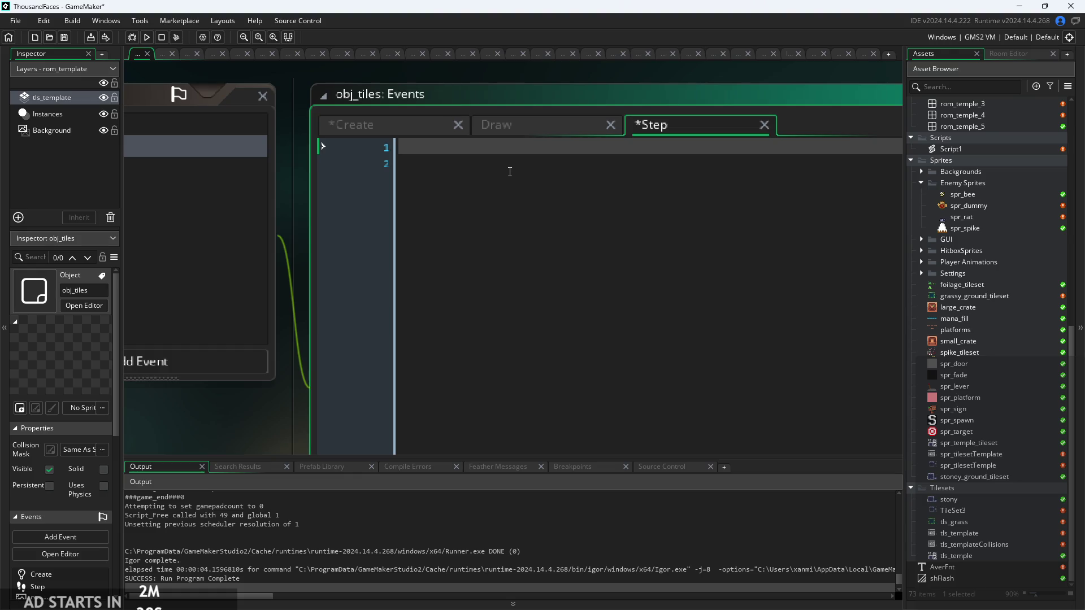
pyautogui.click(513, 133)
pyautogui.click(362, 125)
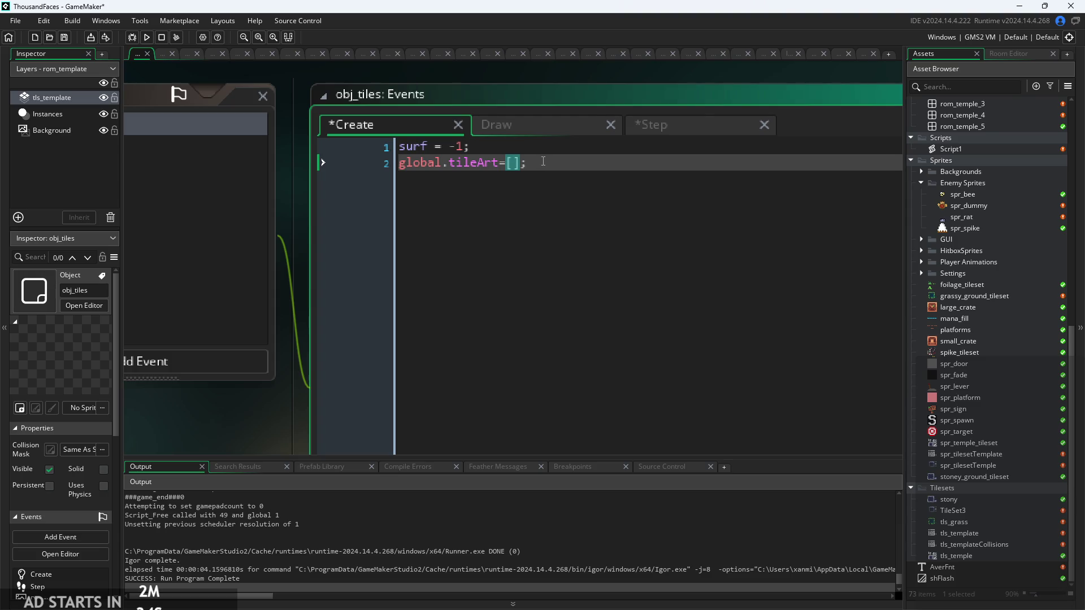
pyautogui.click(689, 130)
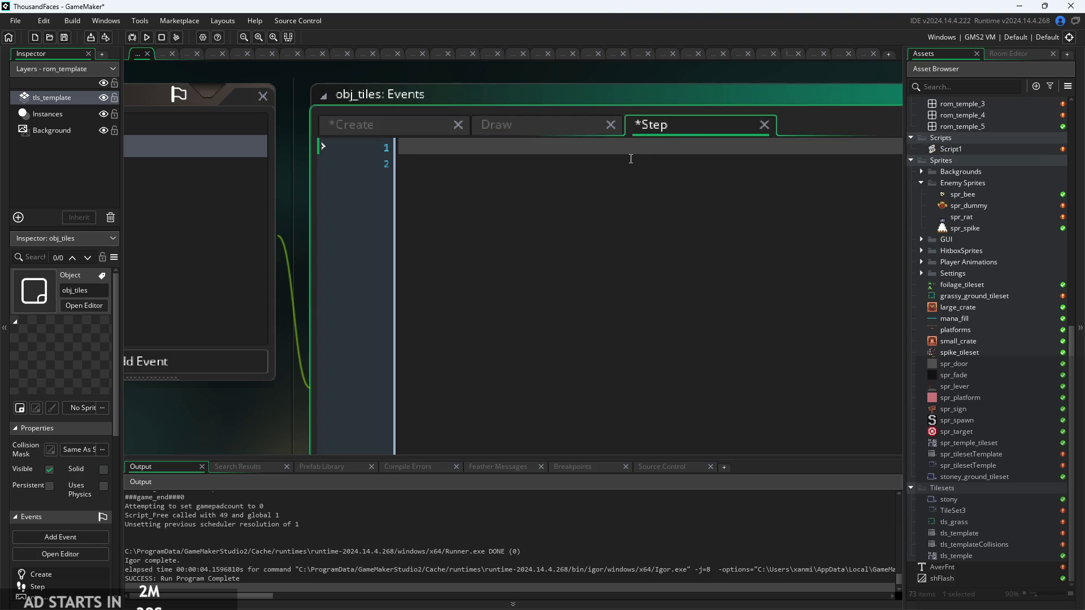
pyautogui.write('global')
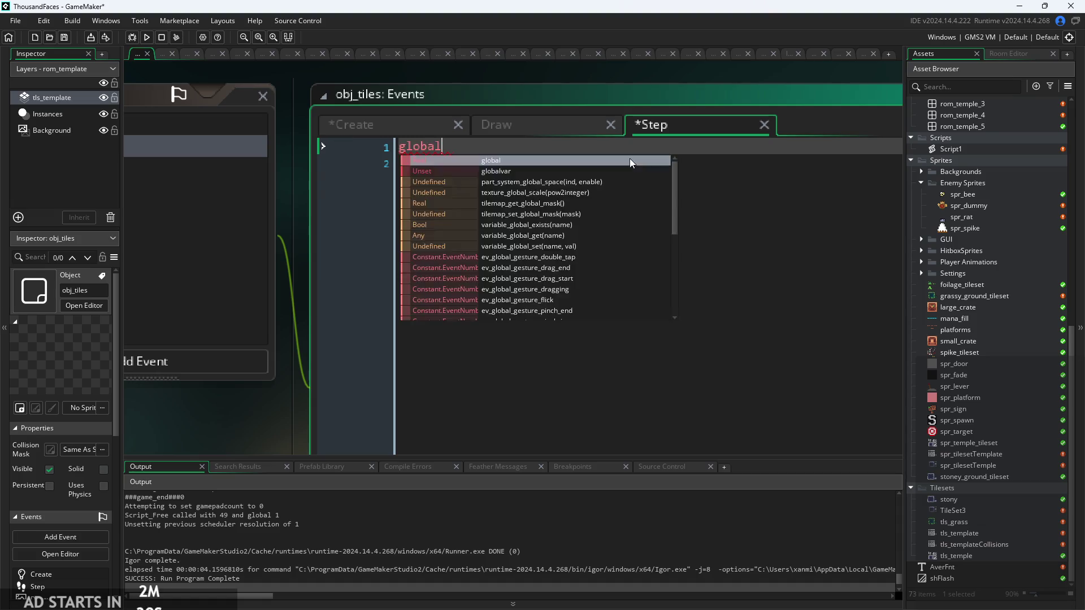
pyautogui.write('.ti')
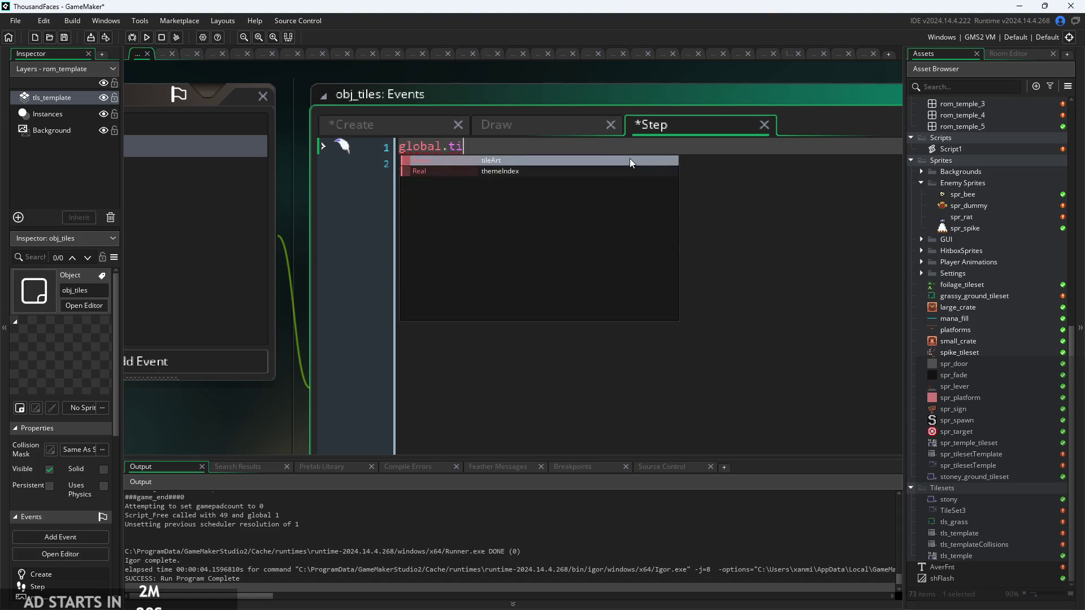
pyautogui.press('Return')
pyautogui.write('[];')
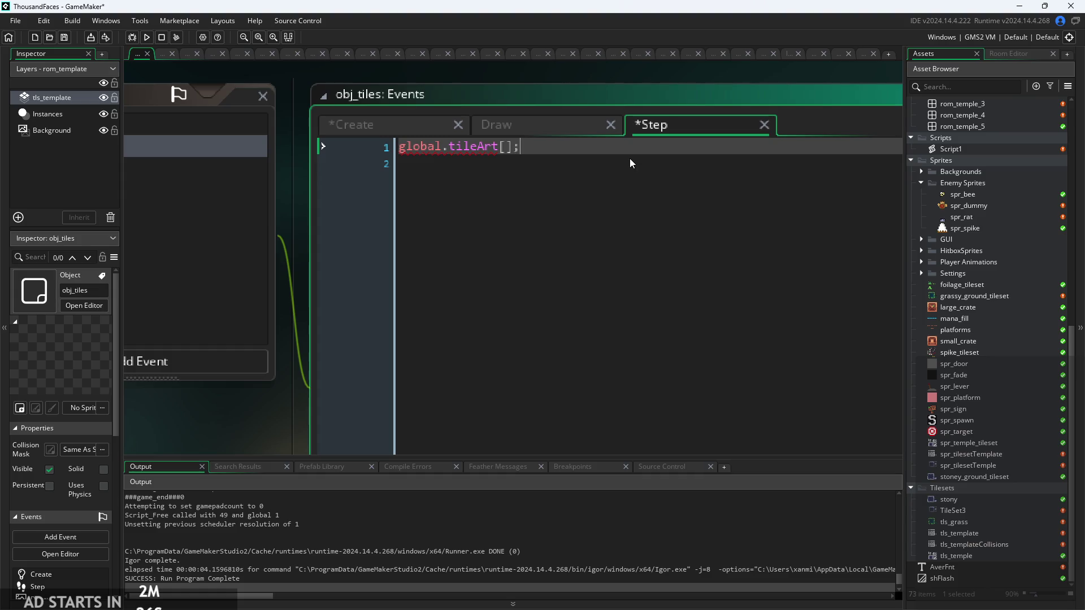
# Insert a line above it and begin the loop with for(int x=0;x<
pyautogui.press('Home')
pyautogui.press('Return')
pyautogui.press('Up')
pyautogui.write('for(int')
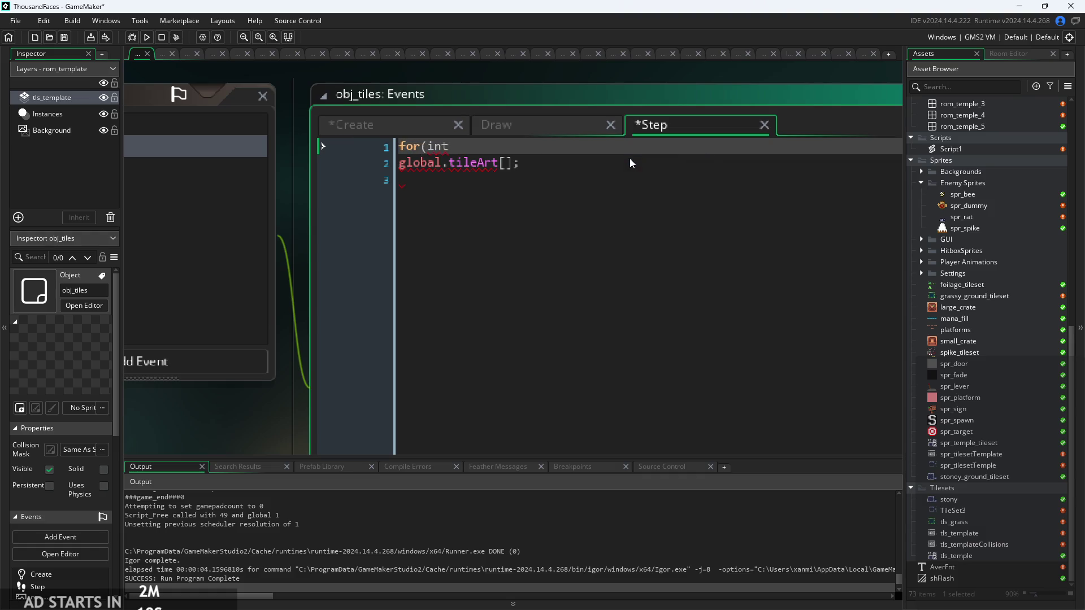
pyautogui.write(' x=')
pyautogui.write('0;')
pyautogui.write('x<')
# Check the Draw event's 80x60 surface and draw_clear_alpha code, then open spr_tilesetTemplate's image editor
pyautogui.click(394, 122)
pyautogui.click(477, 126)
pyautogui.click(615, 164)
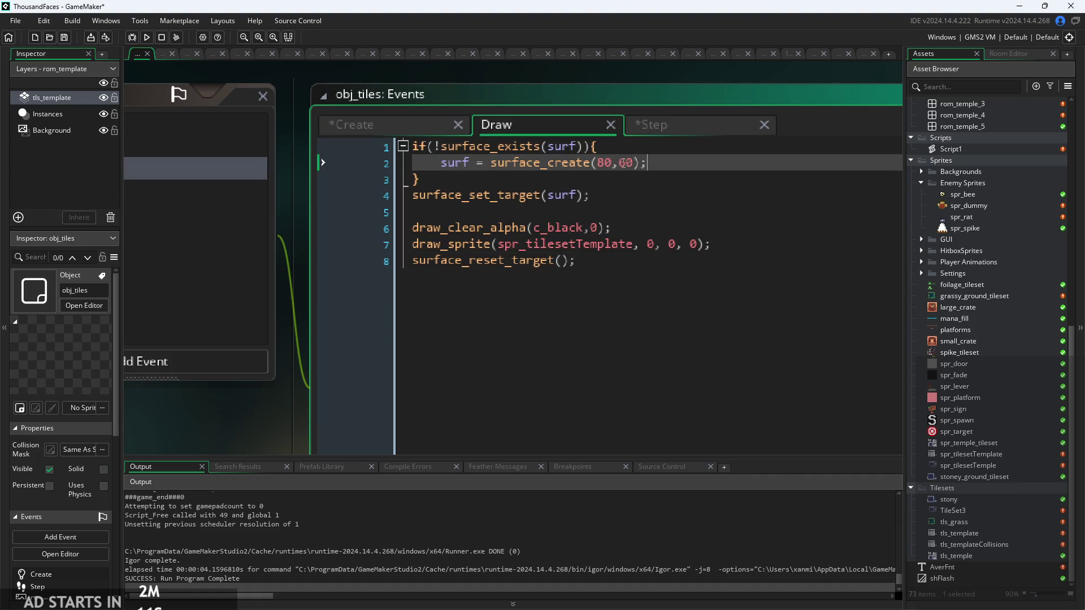
pyautogui.click(625, 163)
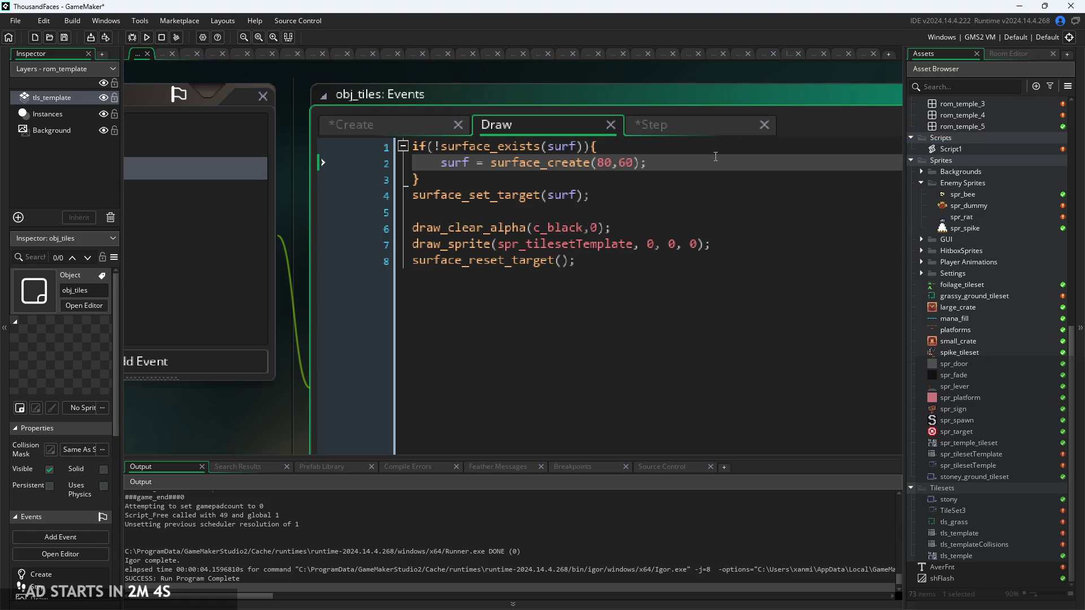
pyautogui.click(619, 228)
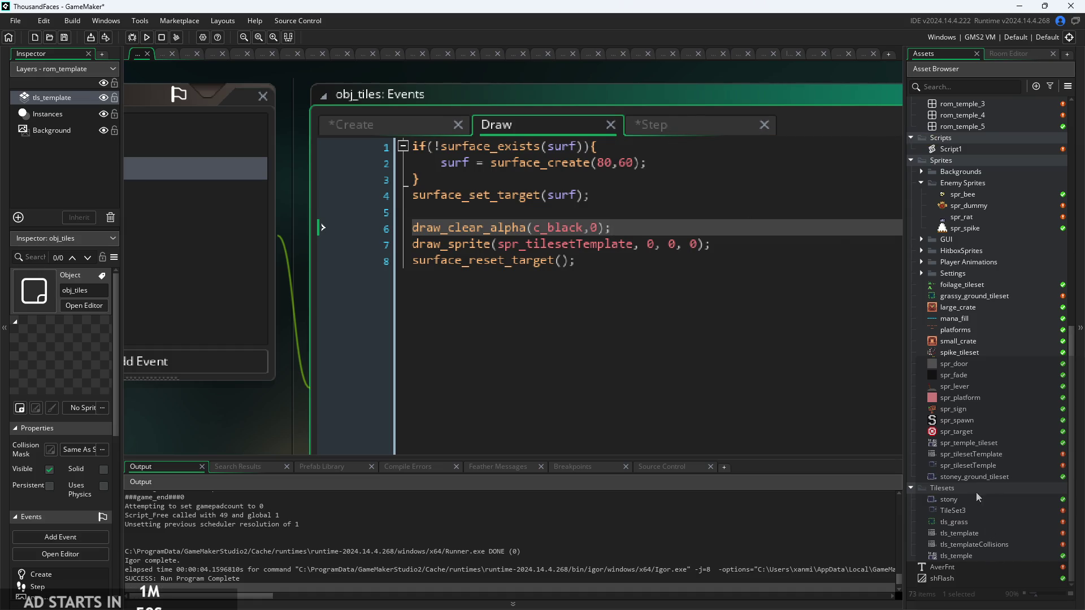
pyautogui.doubleClick(973, 457)
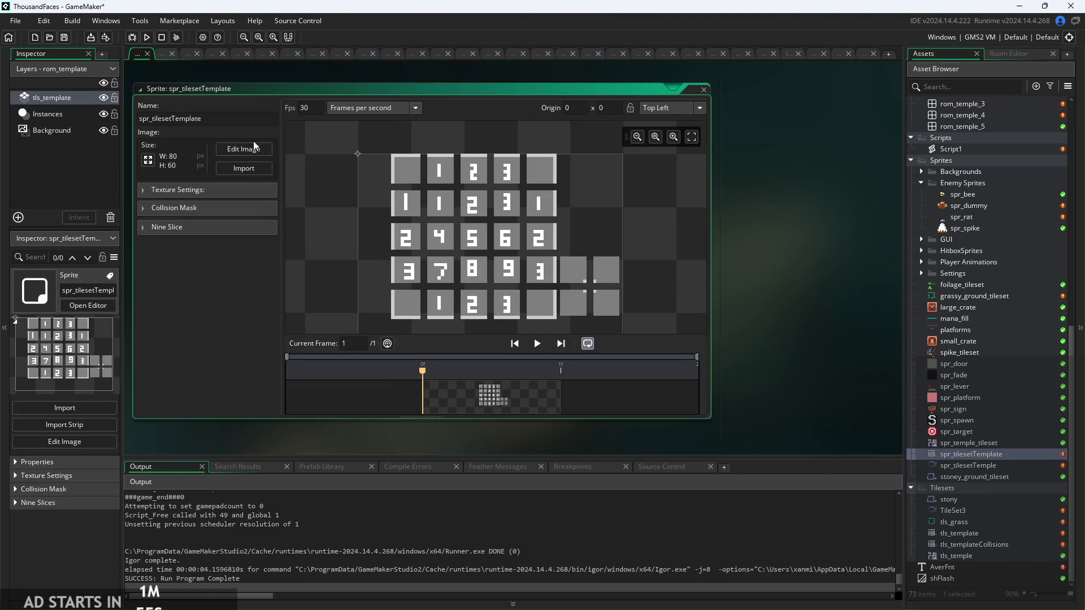
pyautogui.click(253, 149)
pyautogui.press('s')
pyautogui.scroll(2, 357, 185)
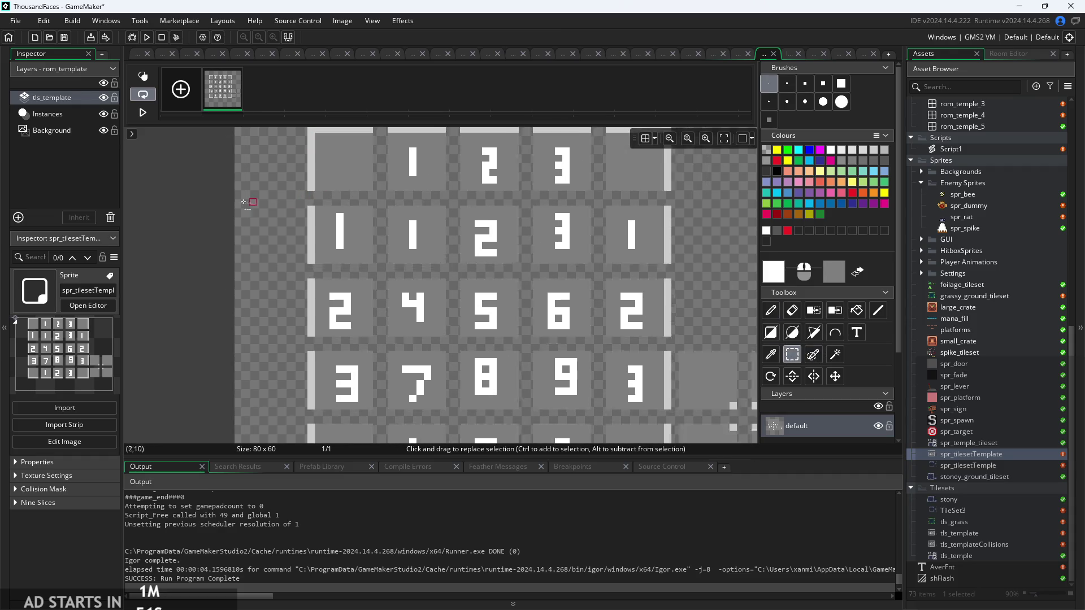
pyautogui.click(307, 182)
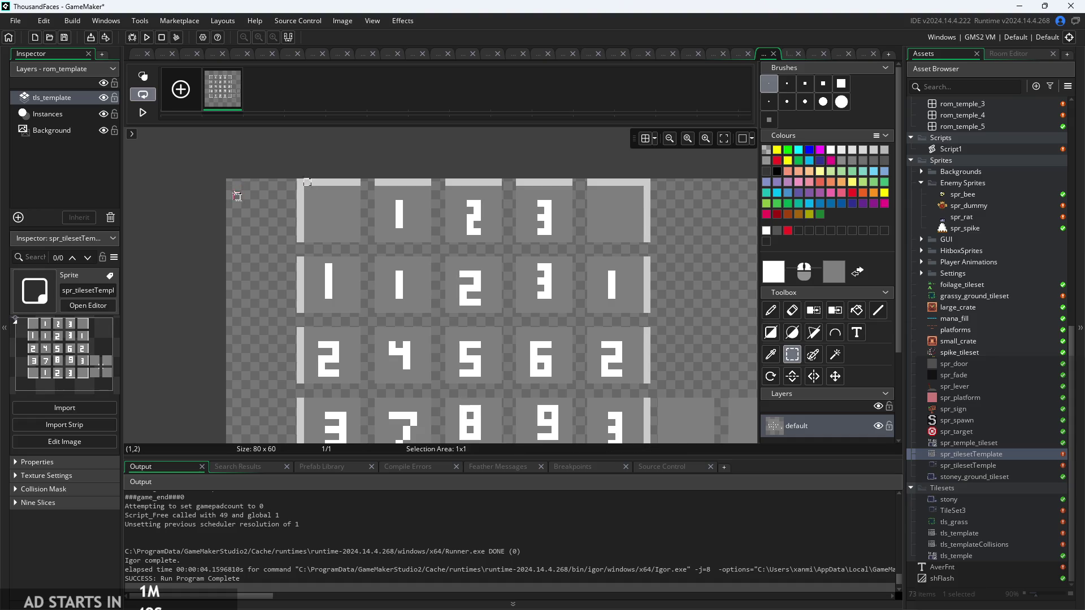
pyautogui.moveTo(227, 180); pyautogui.dragTo(297, 242)
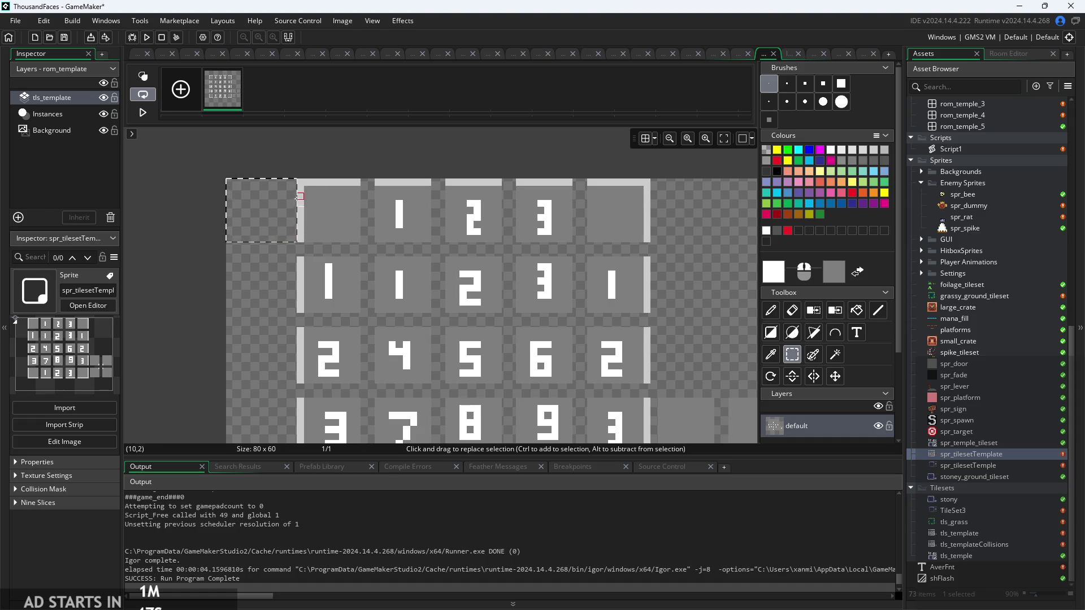
pyautogui.moveTo(227, 180)
pyautogui.mouseDown()
pyautogui.moveTo(300, 240)
pyautogui.moveTo(289, 240)
pyautogui.moveTo(295, 248)
pyautogui.moveTo(358, 182)
pyautogui.moveTo(436, 248)
pyautogui.moveTo(450, 164)
pyautogui.moveTo(507, 183)
pyautogui.mouseUp()
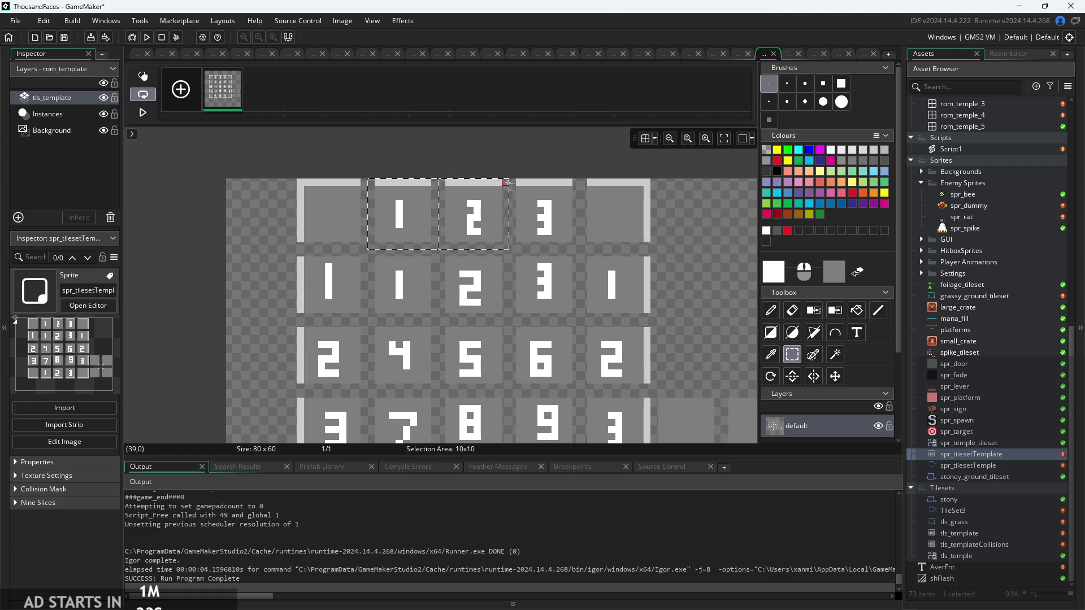
pyautogui.click(504, 150)
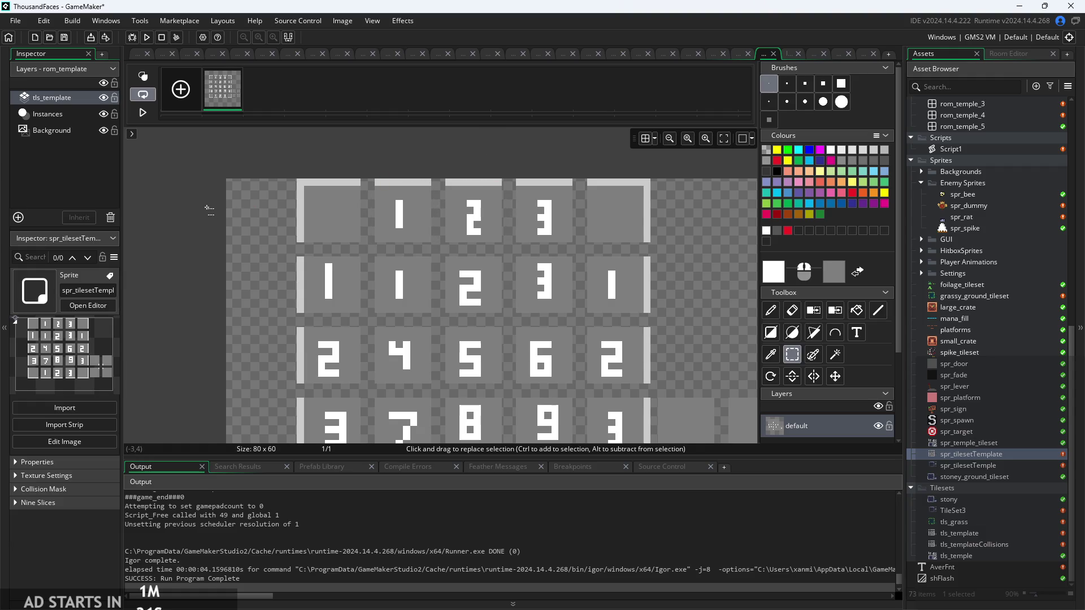
pyautogui.scroll(-1, 209, 210)
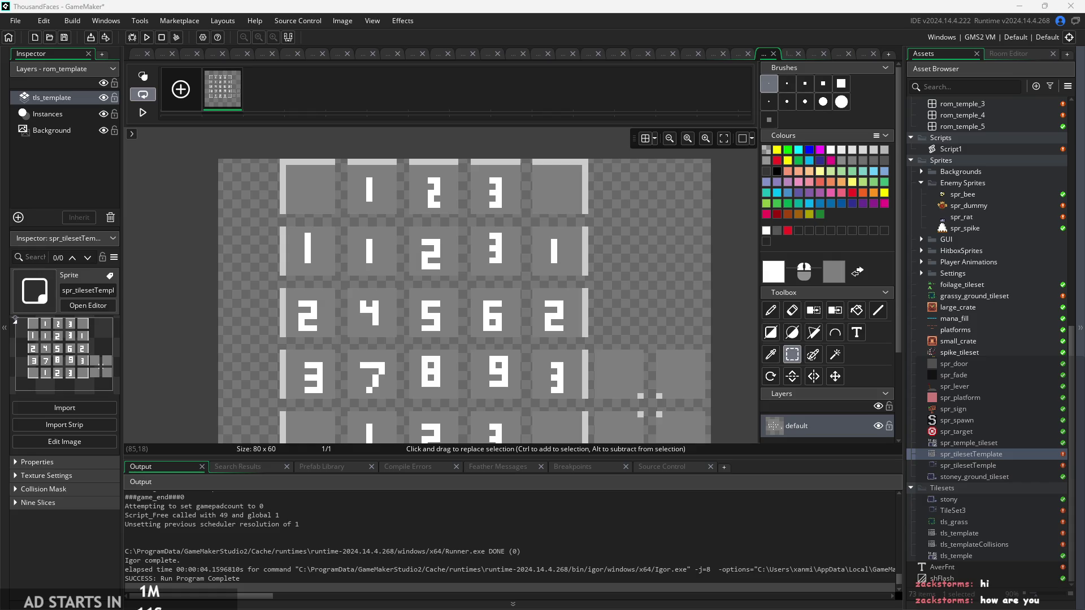
pyautogui.scroll(-2, 724, 277)
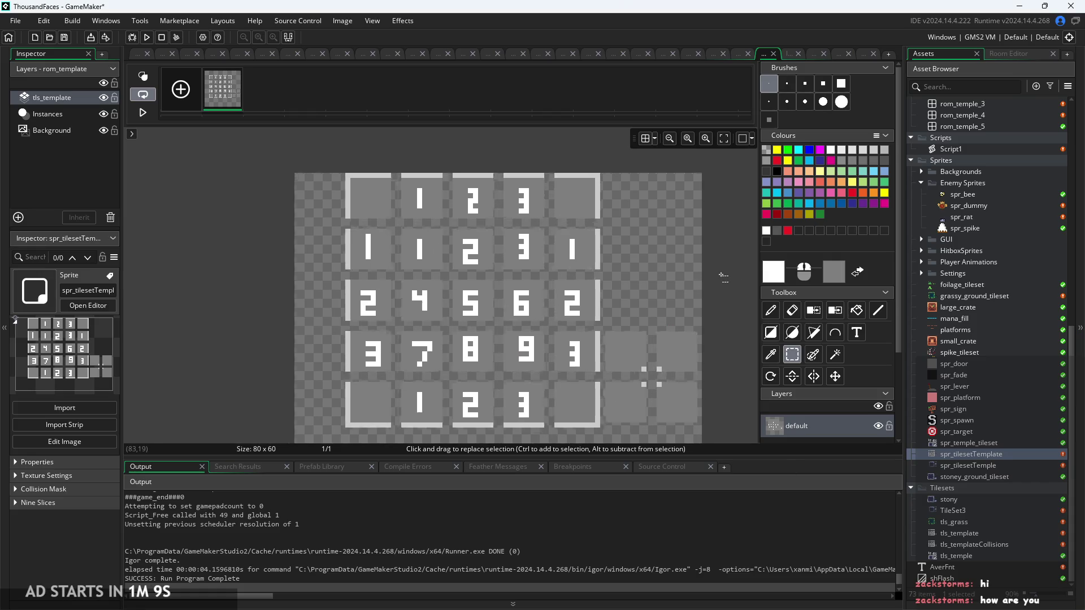
pyautogui.scroll(-1, 692, 258)
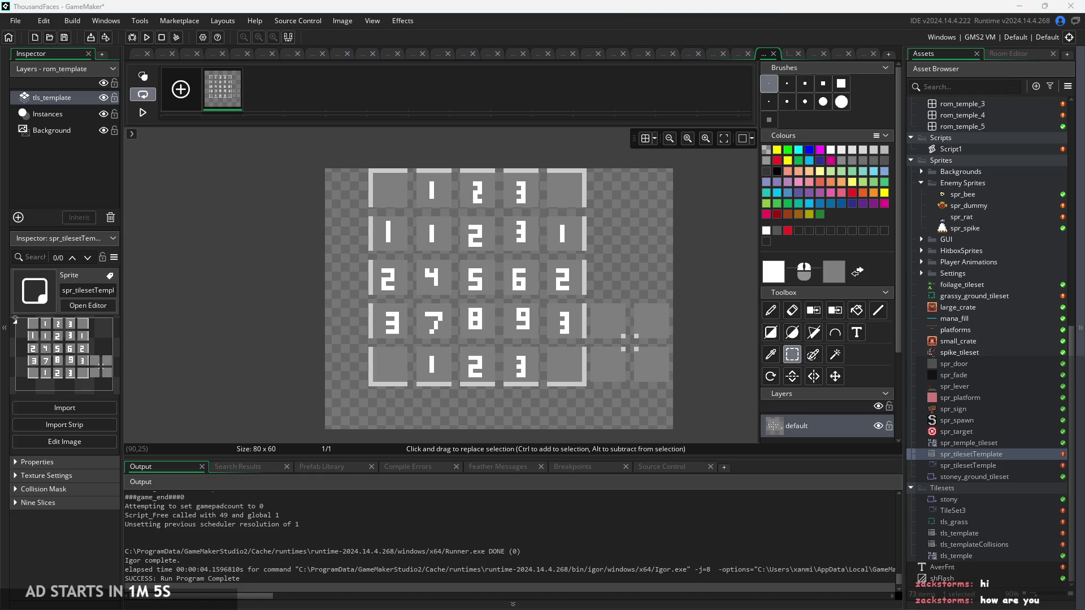
pyautogui.scroll(2, 726, 289)
pyautogui.scroll(3, 723, 234)
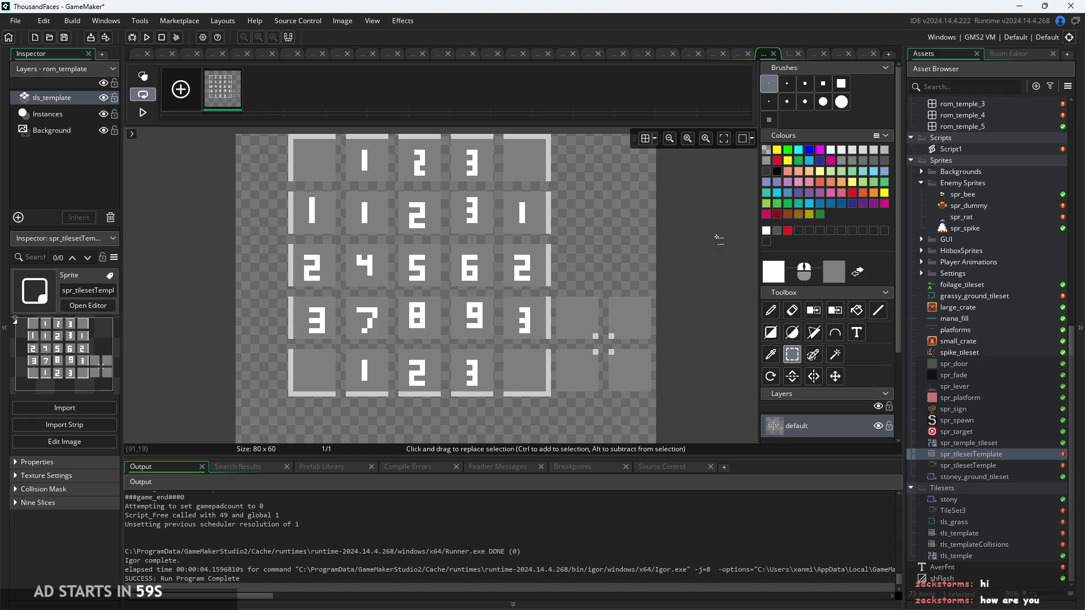
pyautogui.moveTo(710, 221)
pyautogui.mouseDown()
pyautogui.moveTo(732, 220)
pyautogui.moveTo(710, 256)
pyautogui.mouseUp()
pyautogui.scroll(-1, 698, 226)
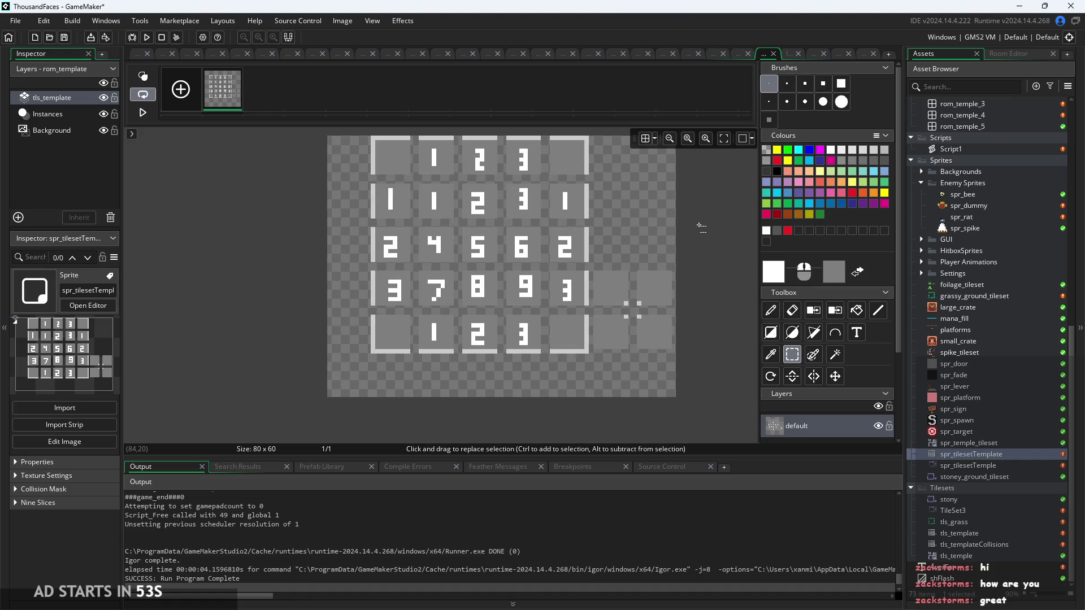
pyautogui.scroll(2, 696, 225)
pyautogui.moveTo(611, 187); pyautogui.dragTo(611, 213)
pyautogui.scroll(-1, 612, 213)
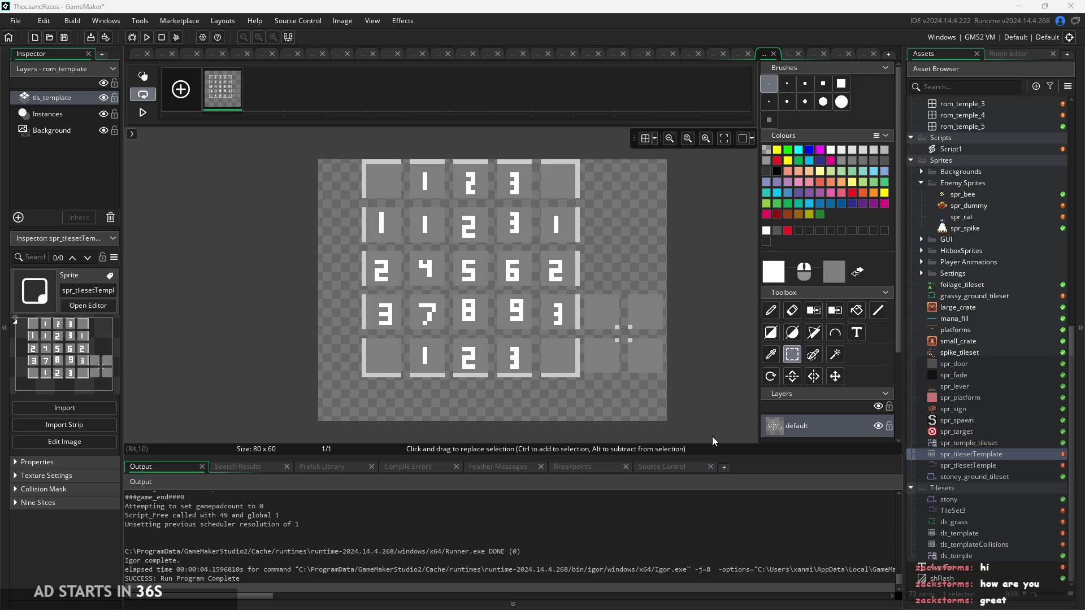
pyautogui.scroll(1, 710, 375)
pyautogui.scroll(-1, 711, 374)
pyautogui.moveTo(711, 375); pyautogui.dragTo(707, 388)
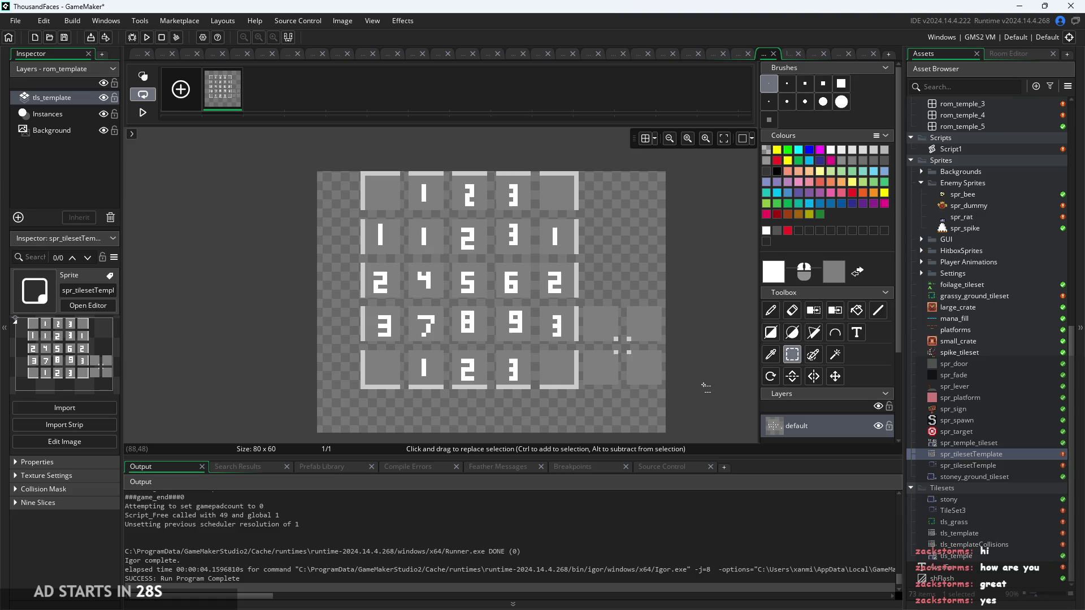
pyautogui.scroll(-3, 707, 345)
pyautogui.keyDown('ctrl'); pyautogui.scroll(1, 719, 333); pyautogui.keyUp('ctrl')
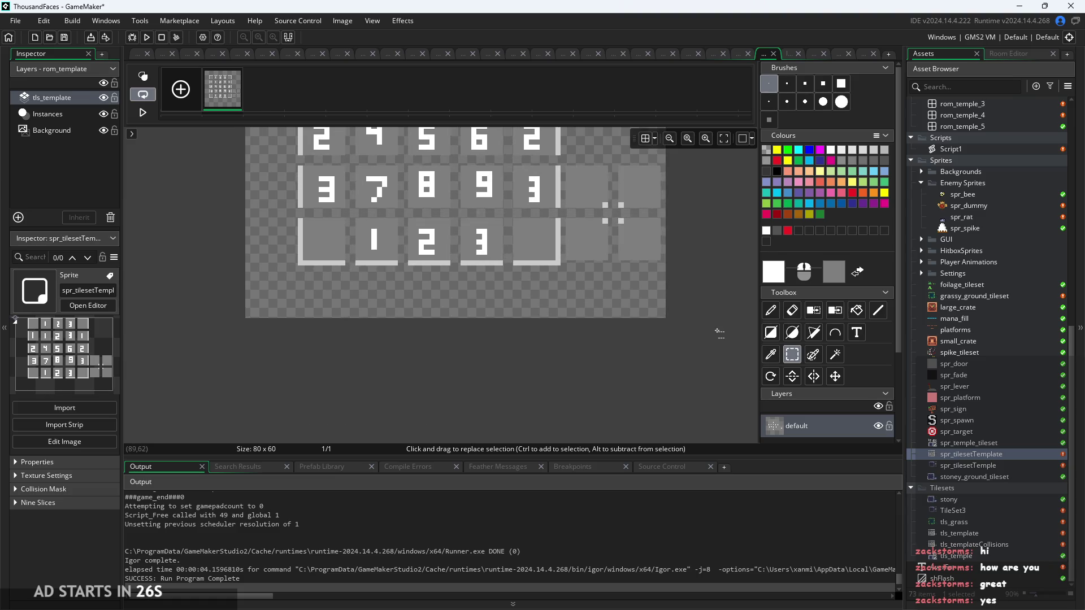
pyautogui.scroll(3, 715, 361)
pyautogui.scroll(2, 710, 390)
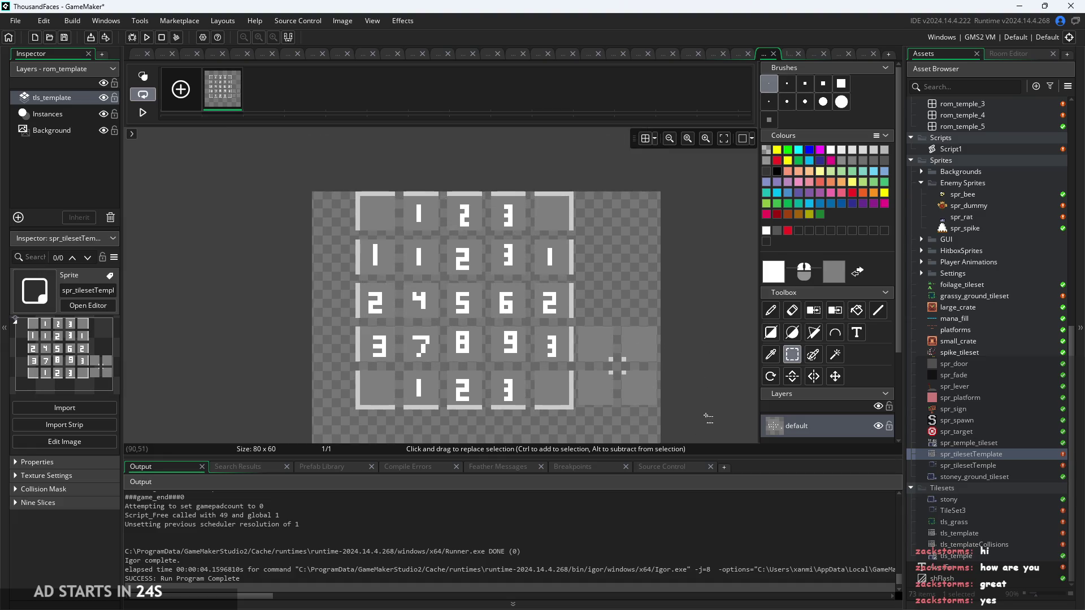
pyautogui.scroll(-1, 712, 389)
pyautogui.keyDown('ctrl'); pyautogui.scroll(-1, 734, 362); pyautogui.keyUp('ctrl')
pyautogui.keyDown('ctrl'); pyautogui.scroll(1, 646, 315); pyautogui.keyUp('ctrl')
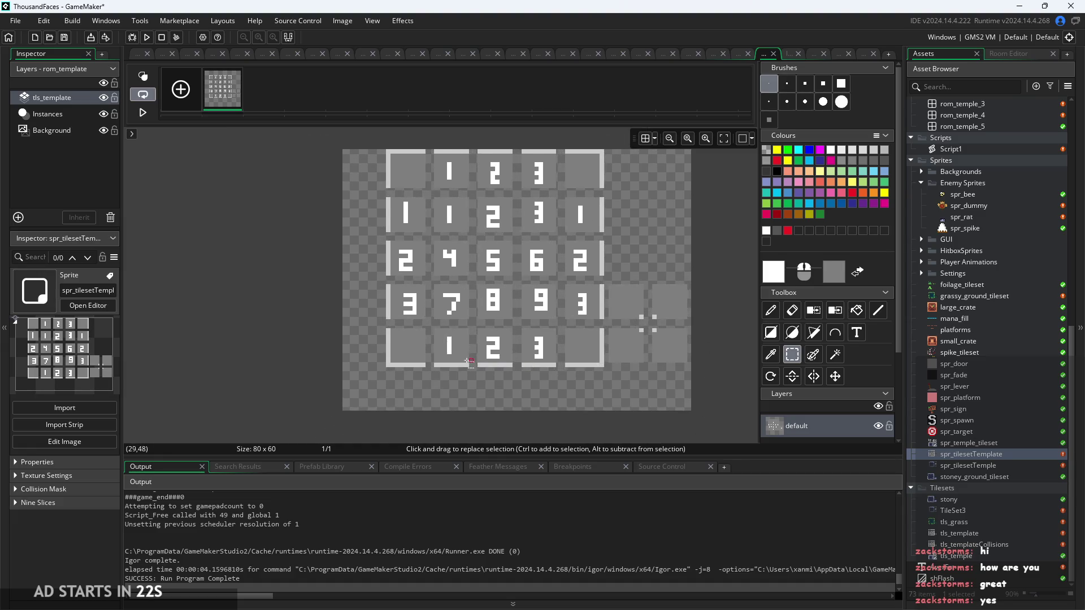
pyautogui.keyDown('ctrl'); pyautogui.scroll(1, 346, 235); pyautogui.keyUp('ctrl')
pyautogui.keyDown('ctrl'); pyautogui.scroll(1, 327, 174); pyautogui.keyUp('ctrl')
pyautogui.keyDown('ctrl'); pyautogui.scroll(2, 333, 170); pyautogui.keyUp('ctrl')
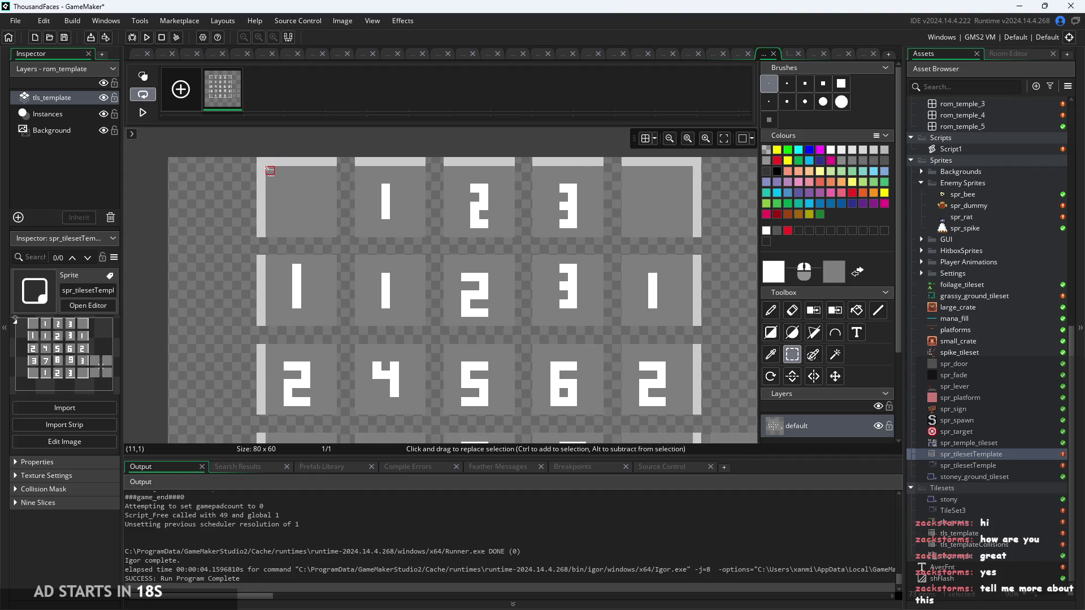
pyautogui.scroll(-4, 181, 186)
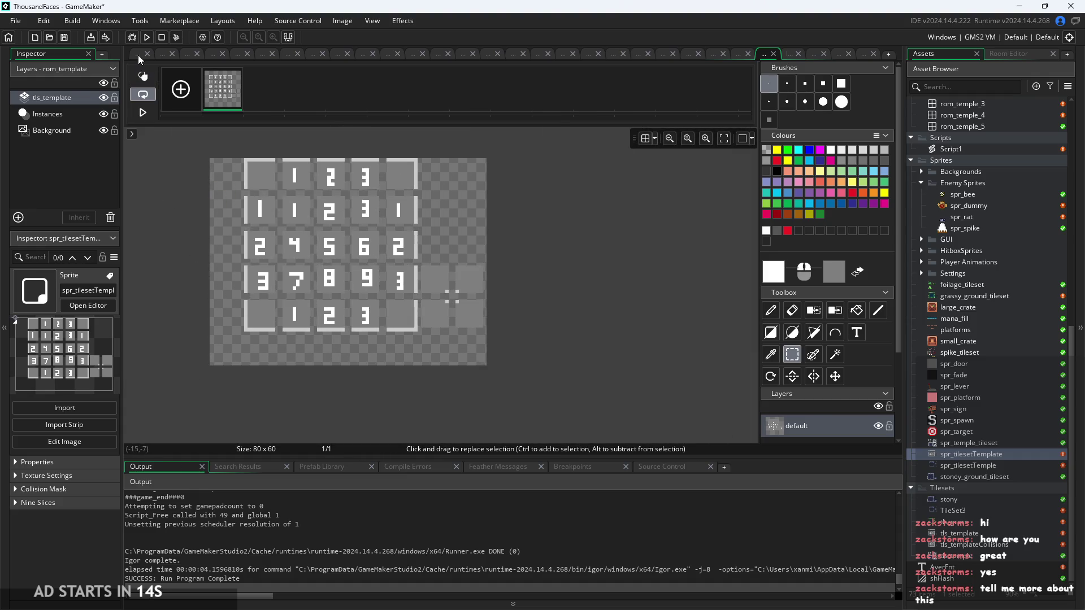
# Run the game and jump to the first compile error in the Step event
pyautogui.click(138, 55)
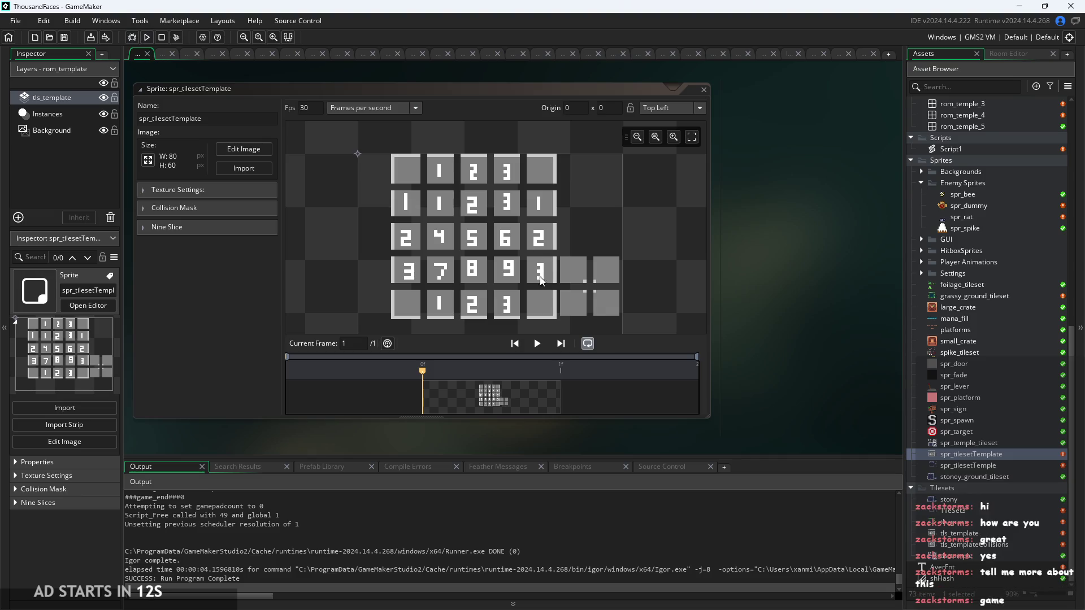
pyautogui.click(146, 41)
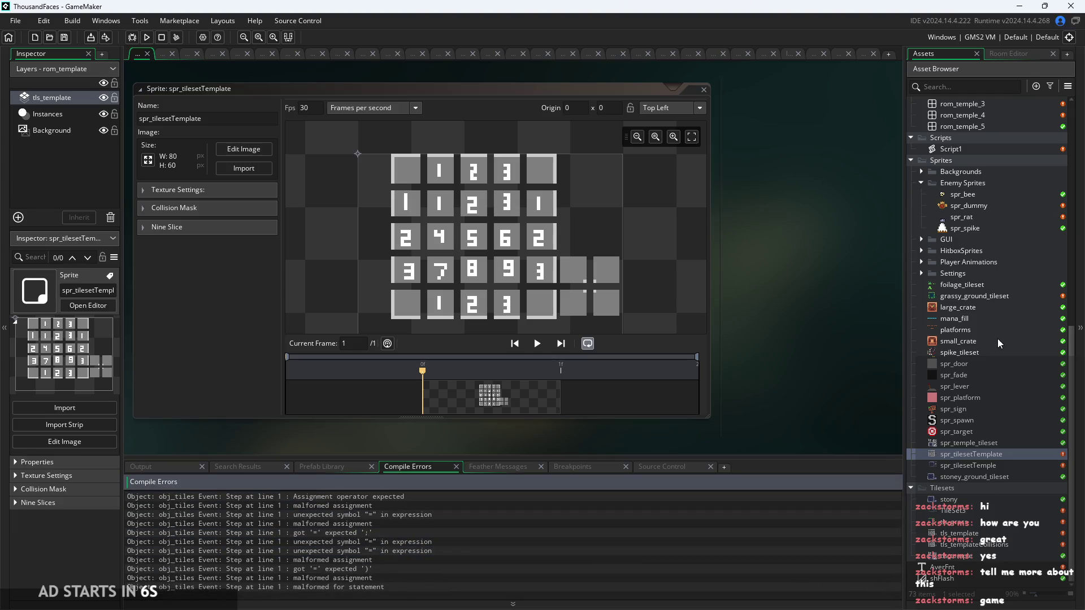
pyautogui.click(271, 497)
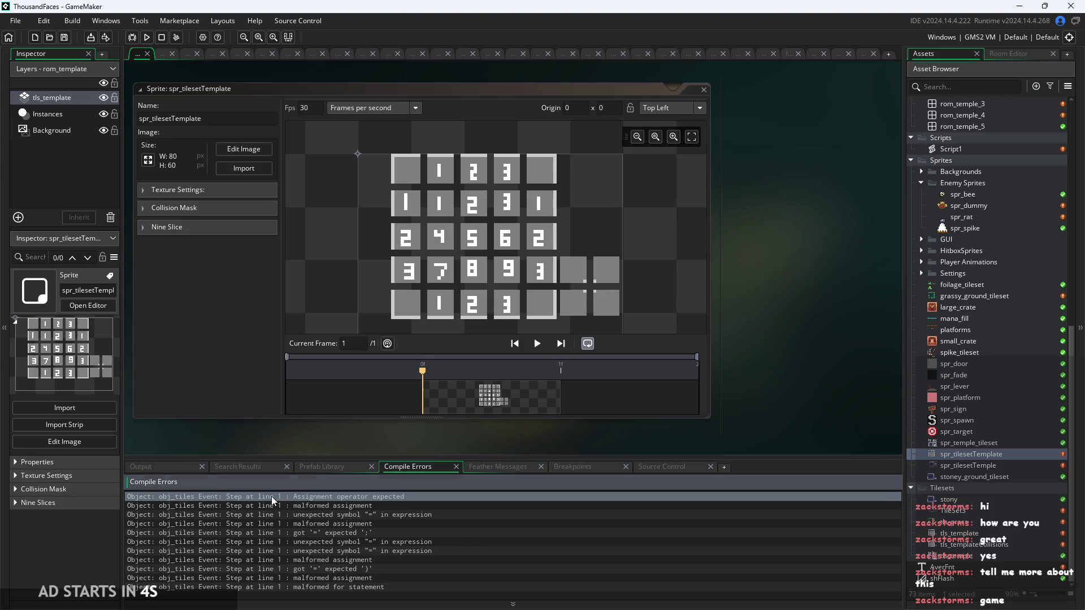
pyautogui.doubleClick(271, 496)
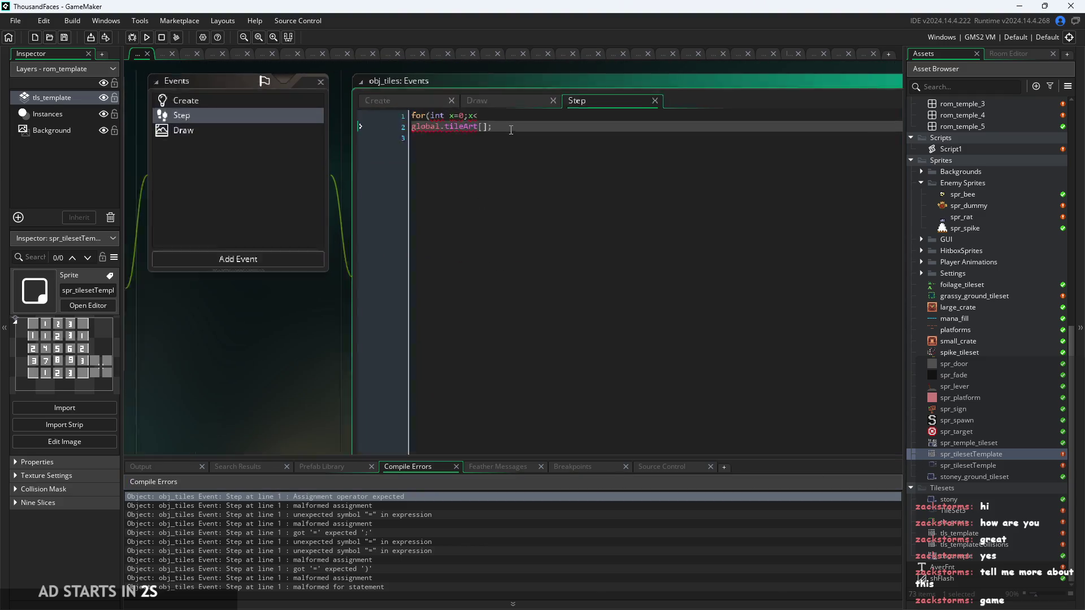
# Comment out the for-loop and global.tileArt lines with Ctrl+K and rebuild
pyautogui.hotkey('shift', 'Down')
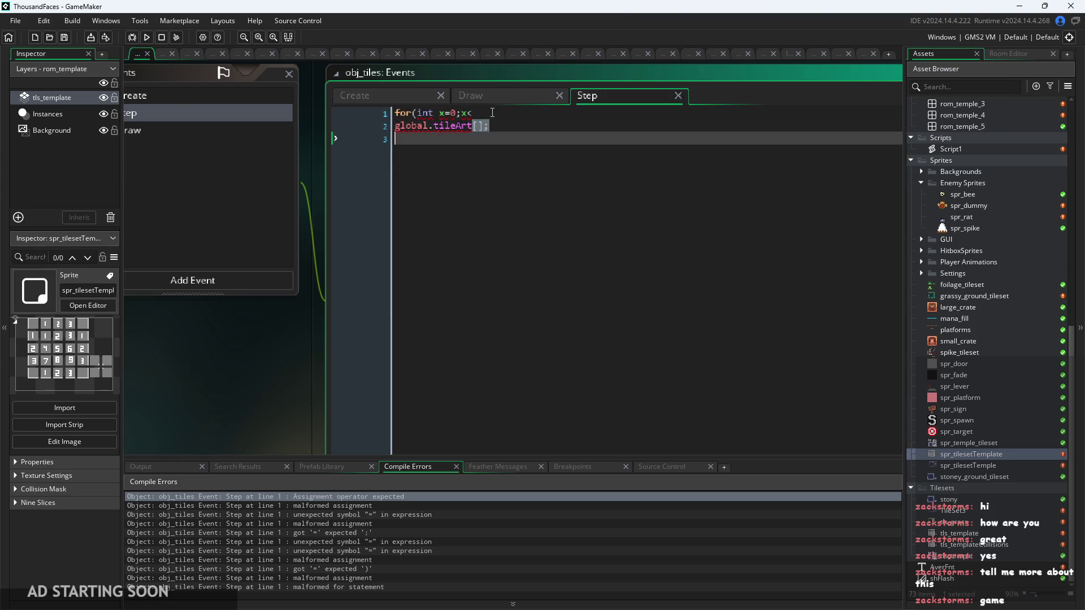
pyautogui.hotkey('ctrl', 'k')
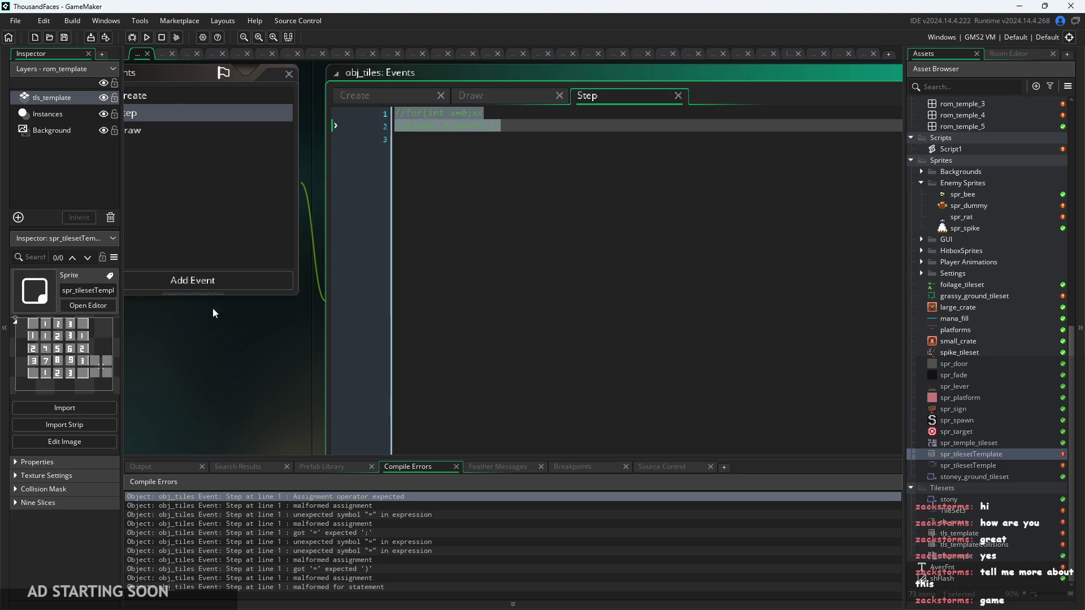
pyautogui.click(146, 37)
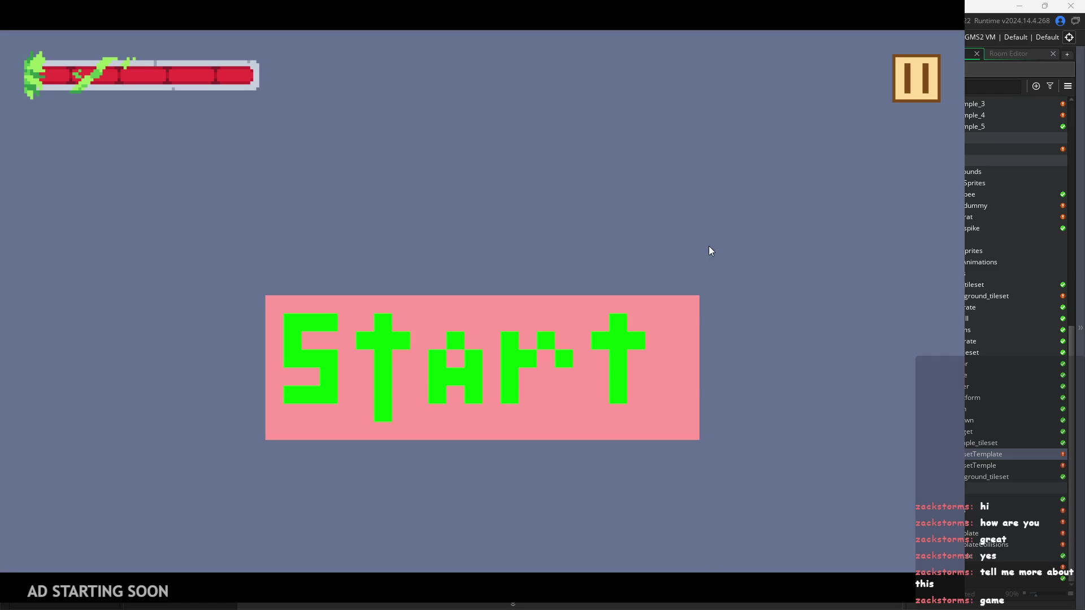
# Start the game, then run, jump and slash the training dummy in the castle room
pyautogui.click(533, 358)
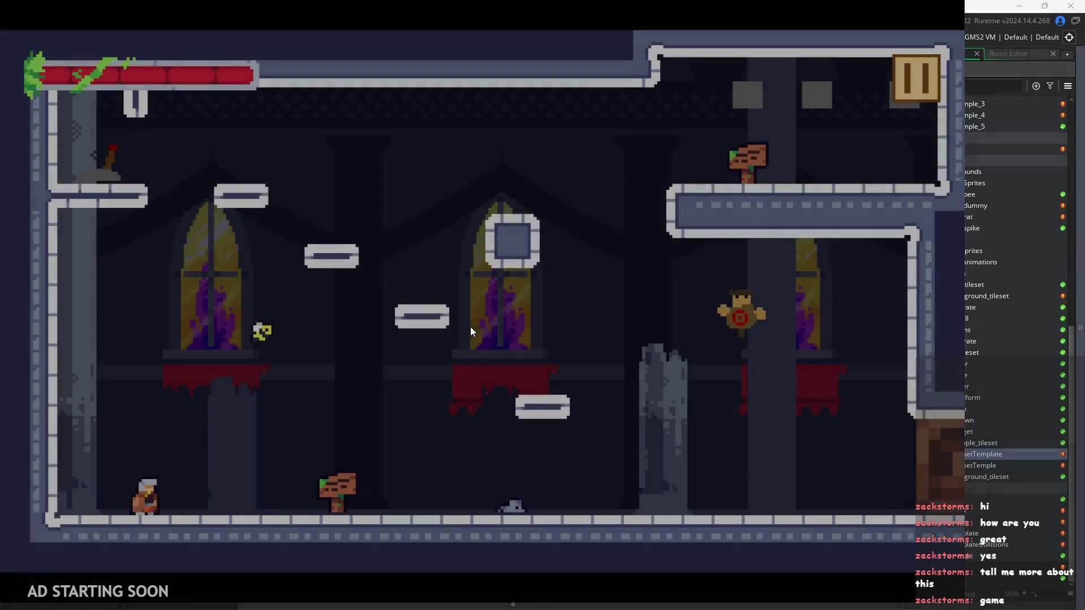
pyautogui.press('Right')
pyautogui.press('space')
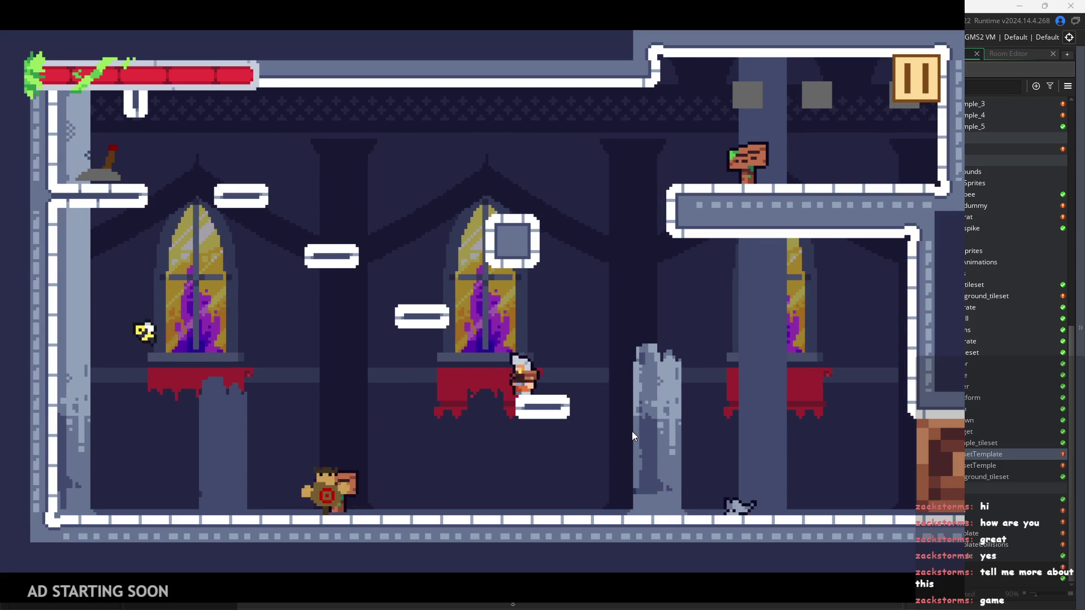
pyautogui.press('Left')
pyautogui.press('space')
pyautogui.press('Right')
pyautogui.press('Left')
pyautogui.press('space')
pyautogui.press('Right')
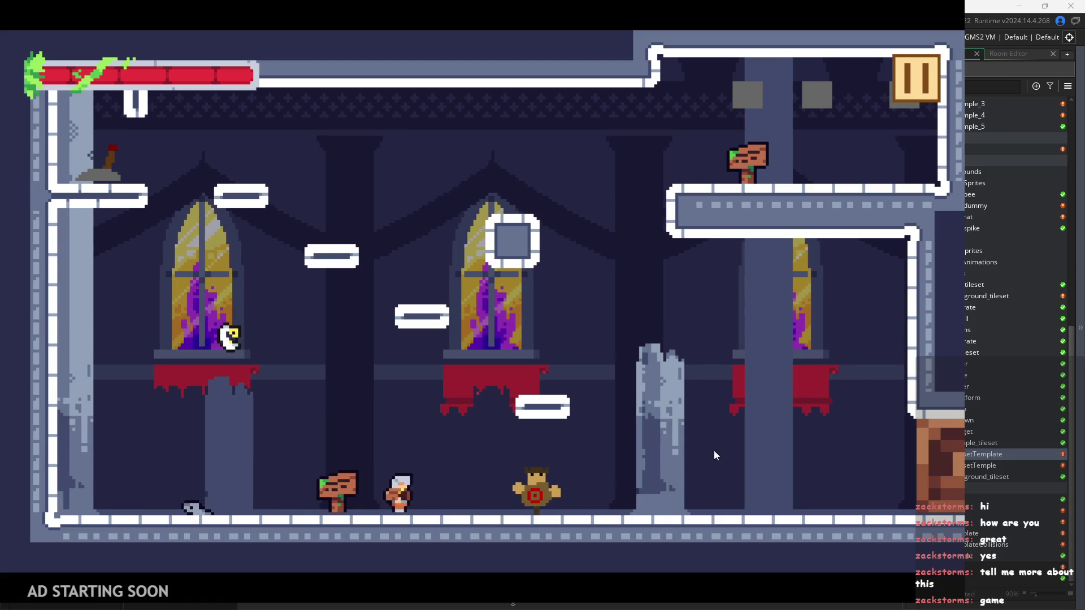
pyautogui.press('x')
pyautogui.press('Right')
pyautogui.press('space')
pyautogui.press('Left')
pyautogui.press('Right')
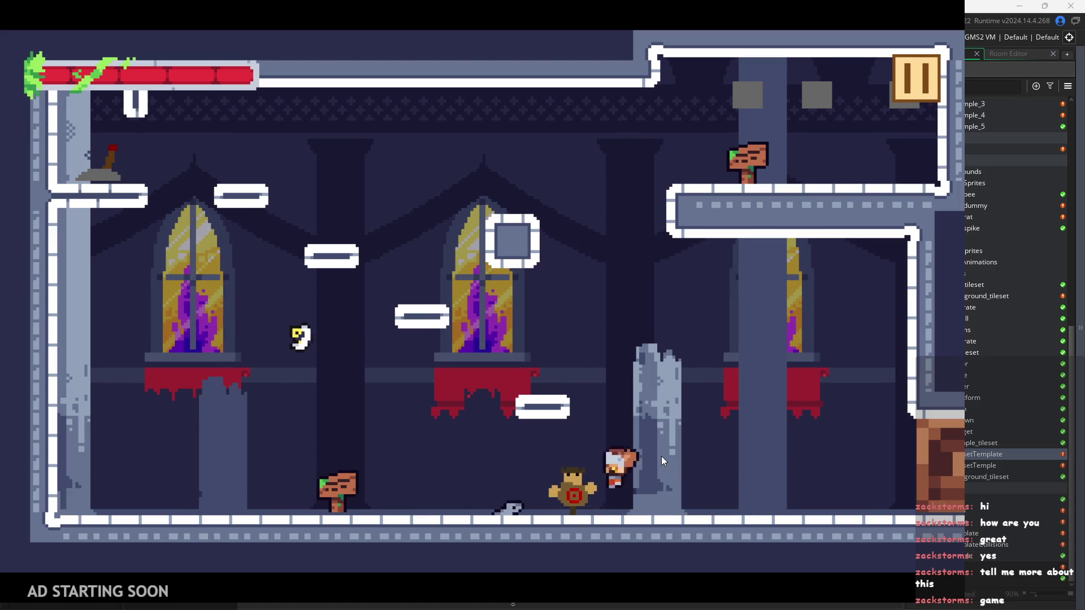
pyautogui.press('Left')
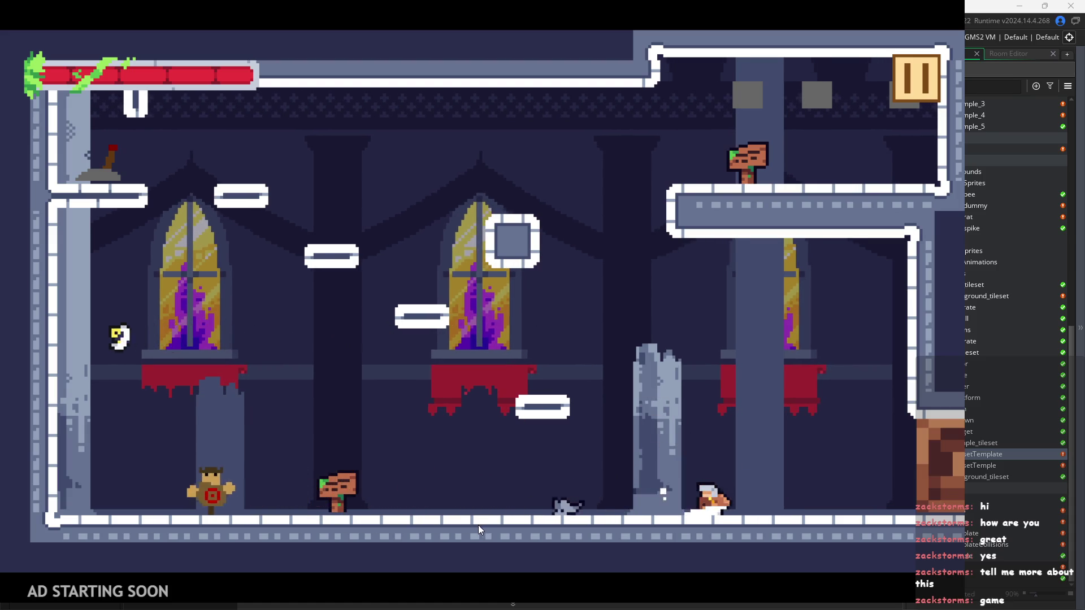
# Read the signpost's tutorial dialogue through to the end and close it
pyautogui.press('Left')
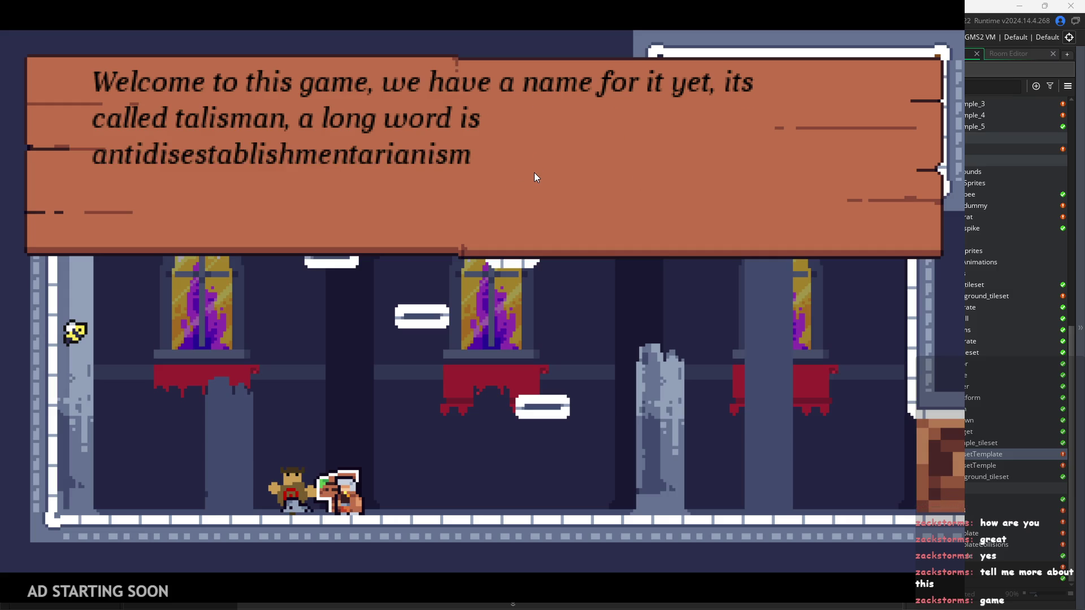
pyautogui.press('space')
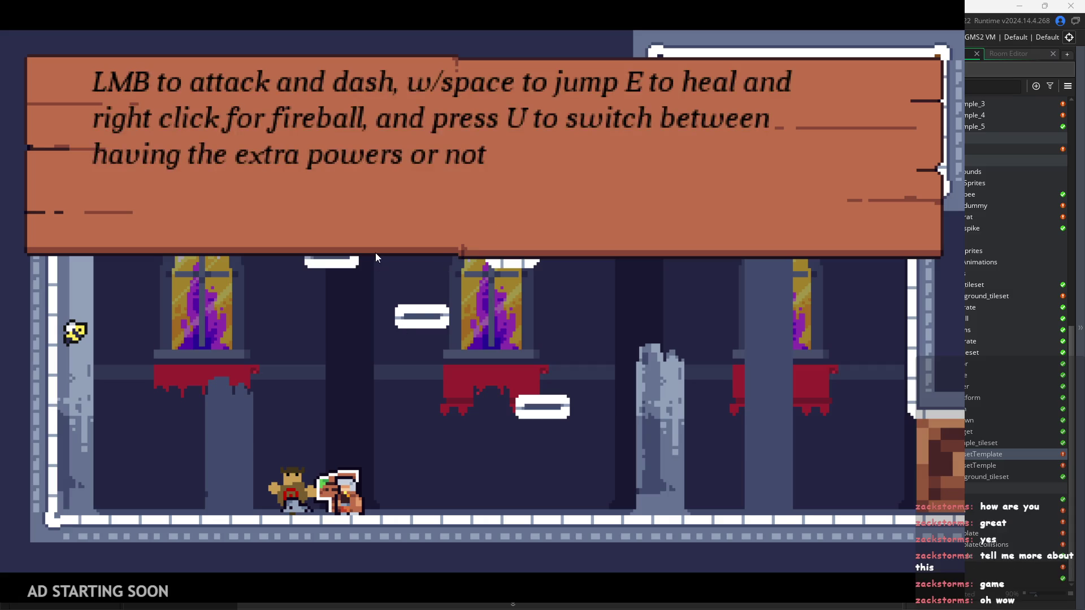
pyautogui.press('space')
pyautogui.click(438, 229)
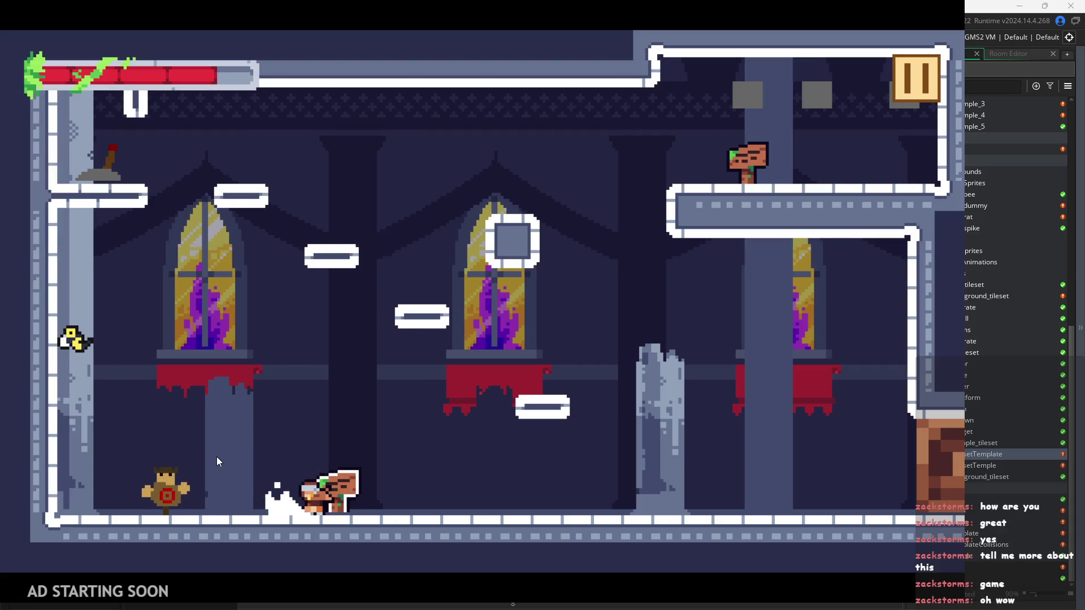
# Climb to the top-left ledge, flip the lever, then cross to the upper-right ledge
pyautogui.press('d')
pyautogui.press('space')
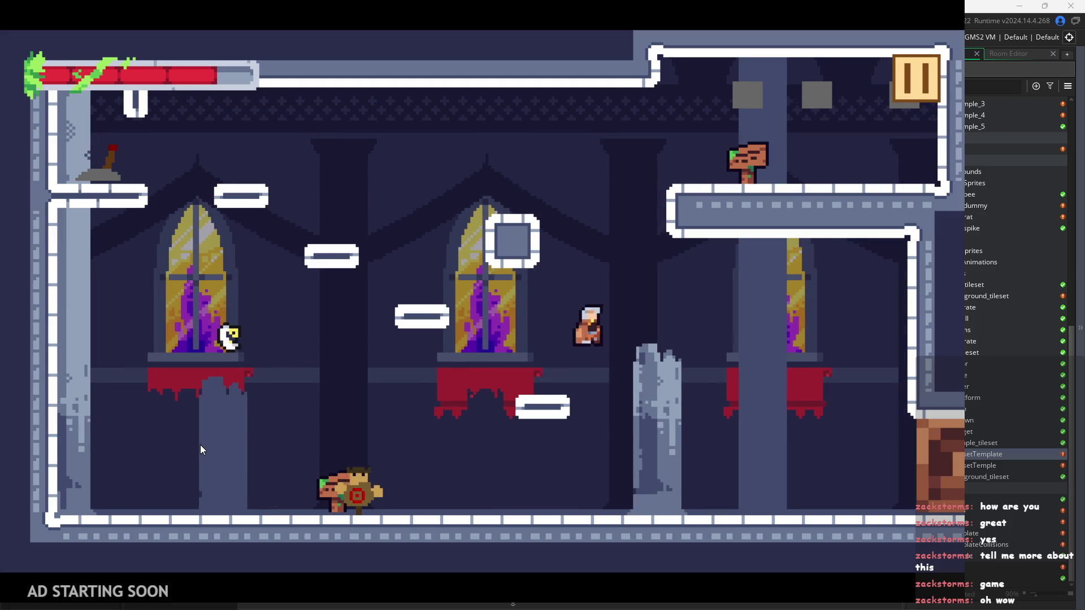
pyautogui.press('a')
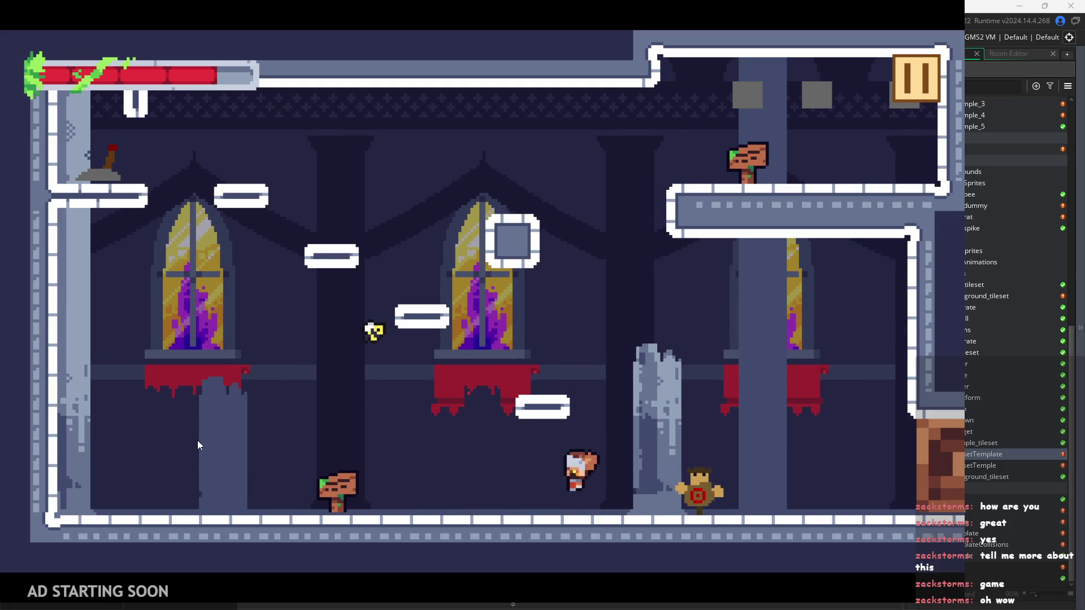
pyautogui.press('space')
pyautogui.press('a')
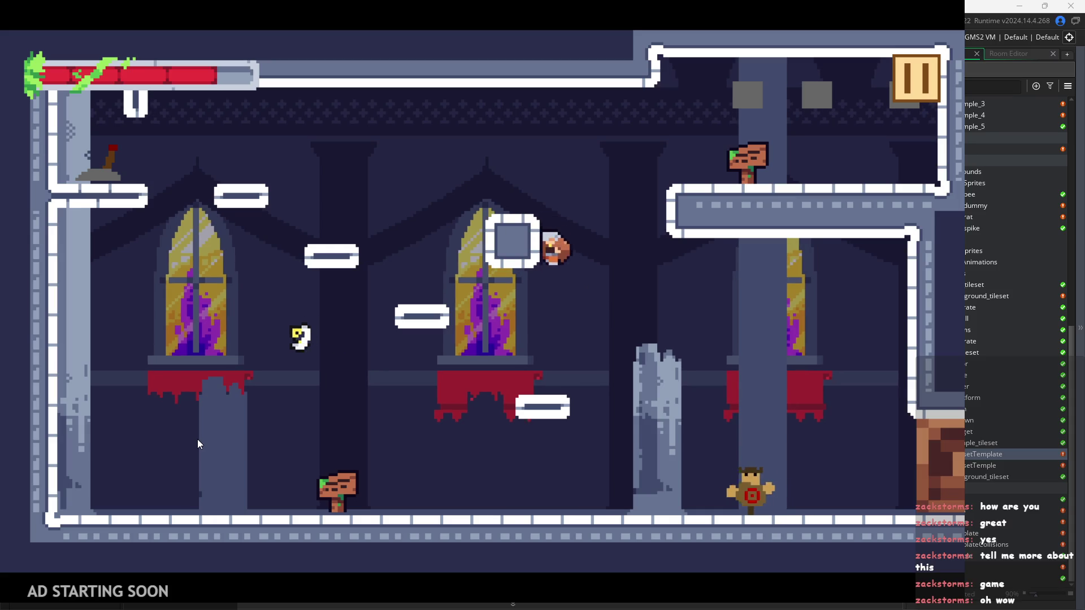
pyautogui.press('space')
pyautogui.press('a')
pyautogui.press('space')
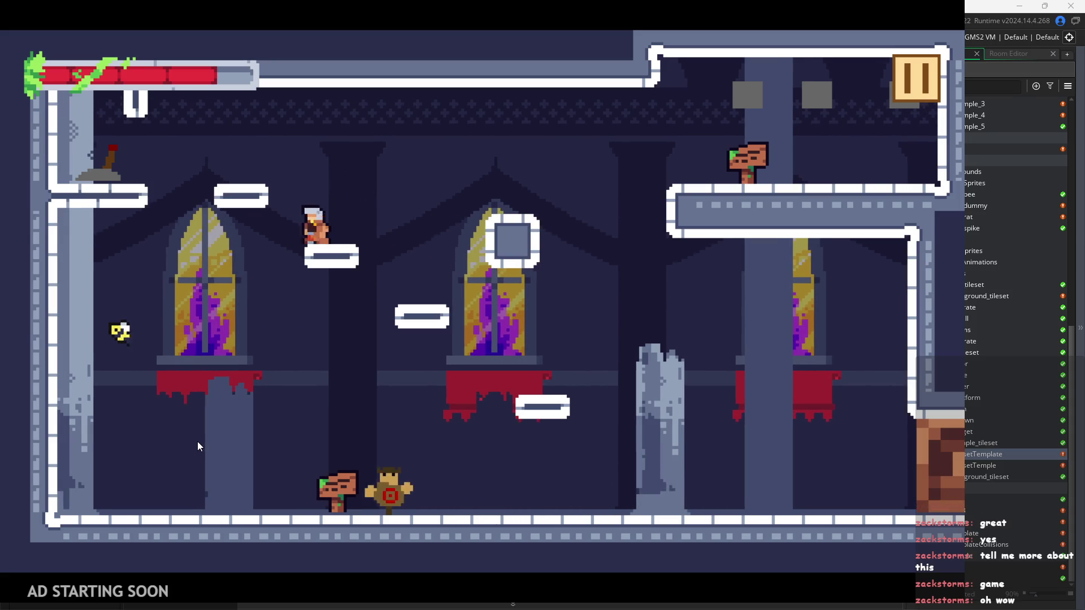
pyautogui.press('a')
pyautogui.press('space')
pyautogui.press('d')
pyautogui.press('space')
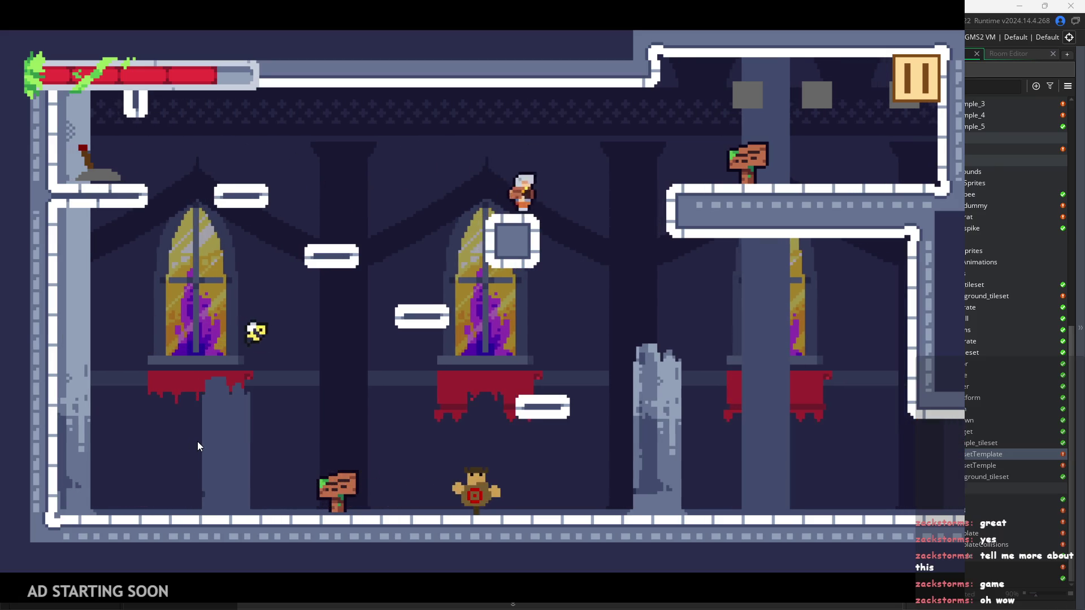
pyautogui.press('d')
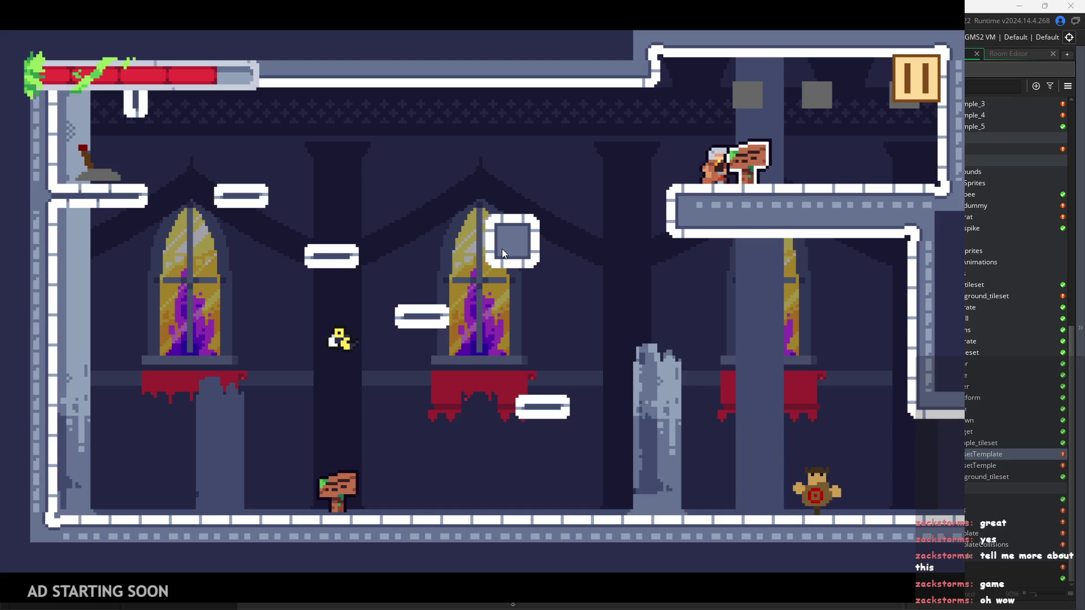
pyautogui.press('d')
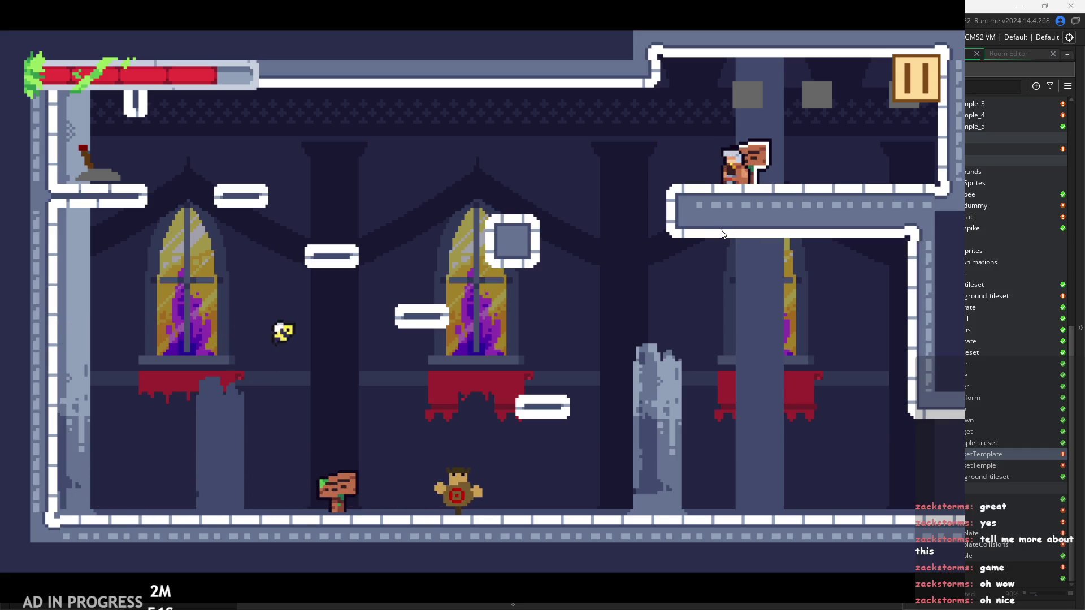
# Platform between the window ledge and the upper-left ledge, ending back on the floor
pyautogui.press('Left')
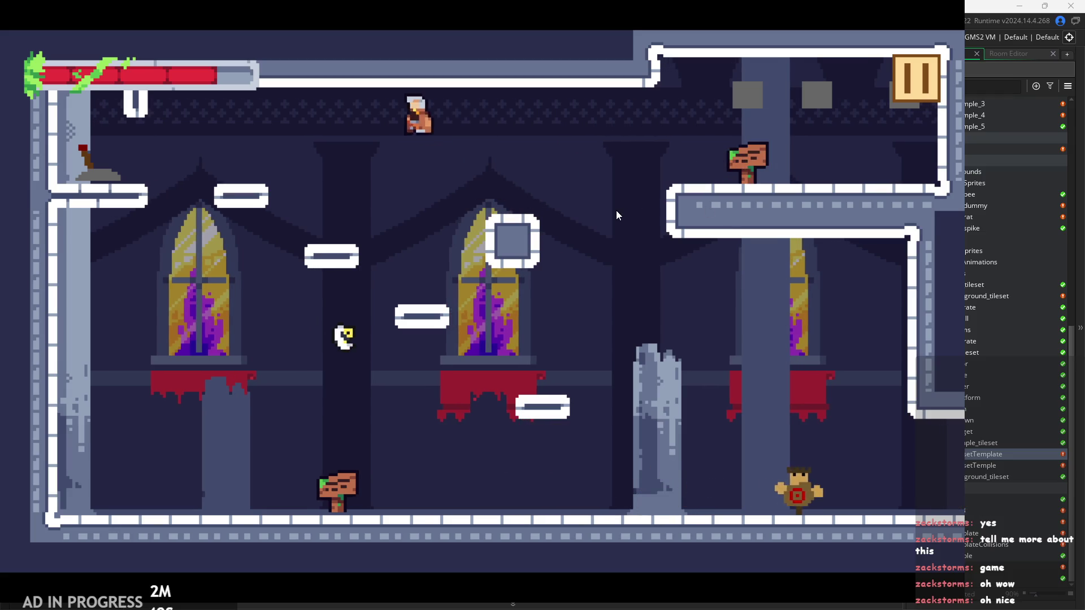
pyautogui.press('Right')
pyautogui.press('space')
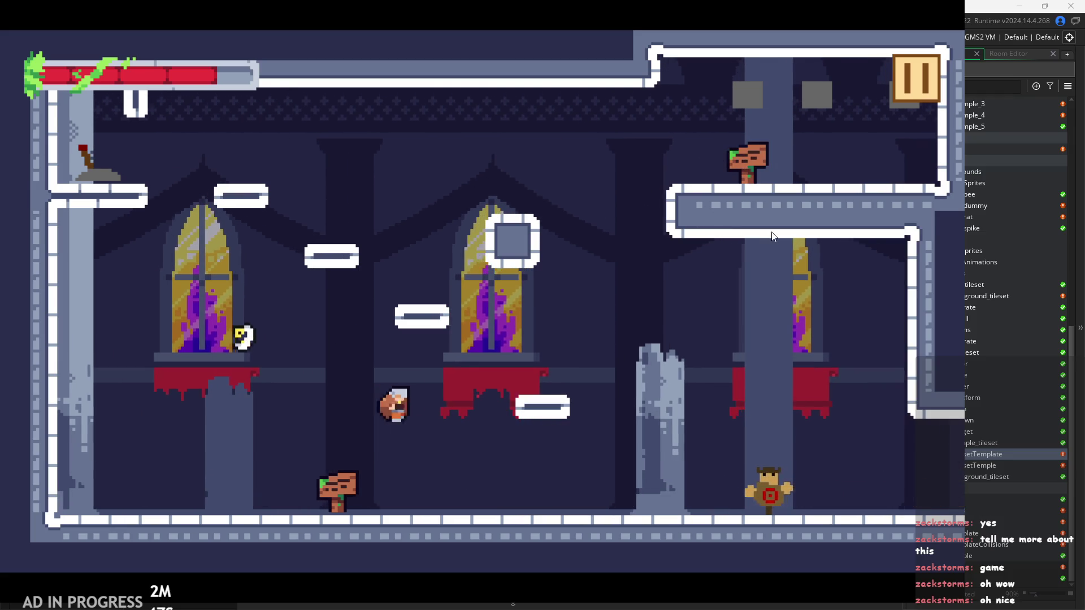
pyautogui.press('Left')
pyautogui.press('Right')
pyautogui.press('space')
pyautogui.press('Left')
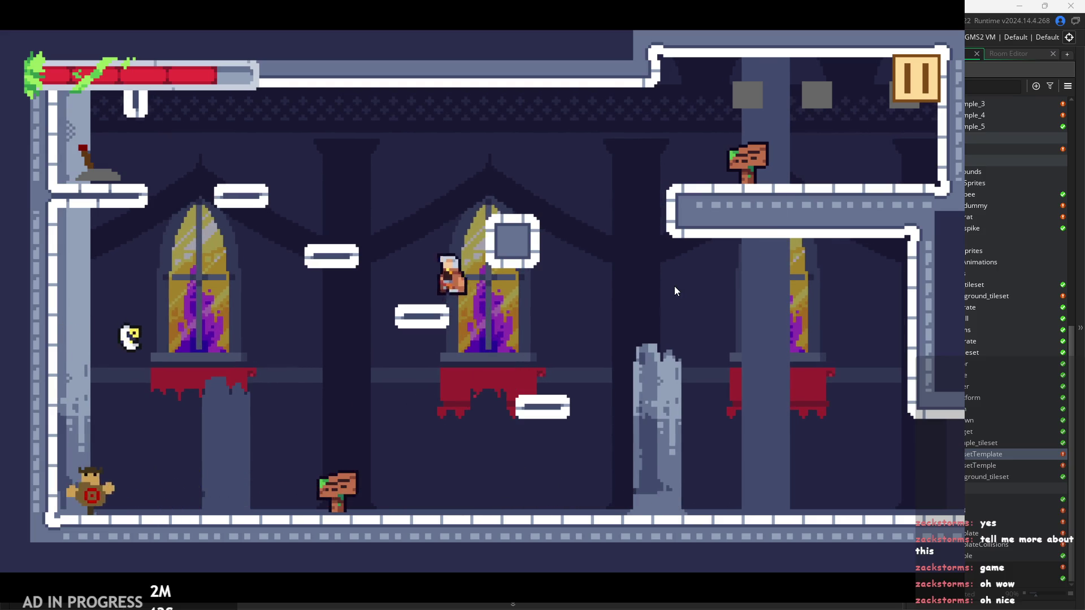
pyautogui.press('Left')
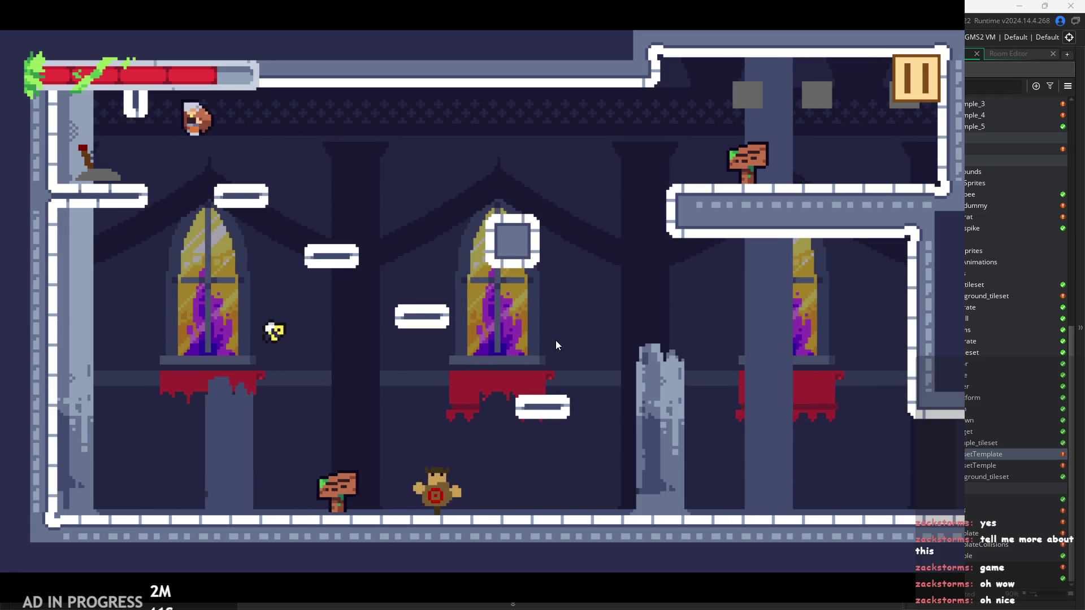
pyautogui.press('space')
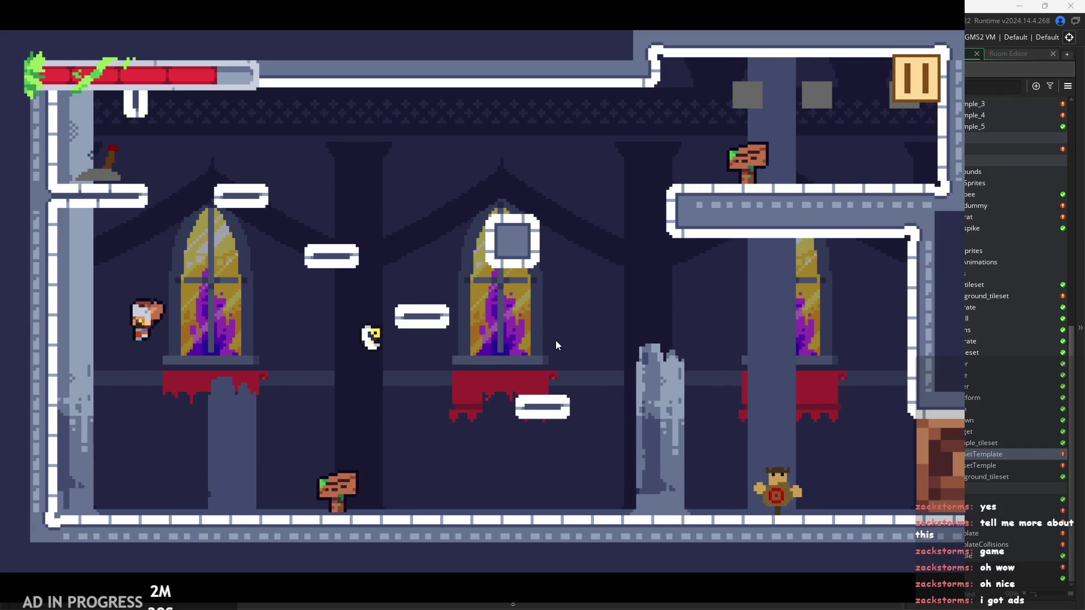
pyautogui.press('space')
pyautogui.press('Right')
pyautogui.press('space')
pyautogui.press('Right')
pyautogui.press('Left')
pyautogui.press('space')
pyautogui.press('Left')
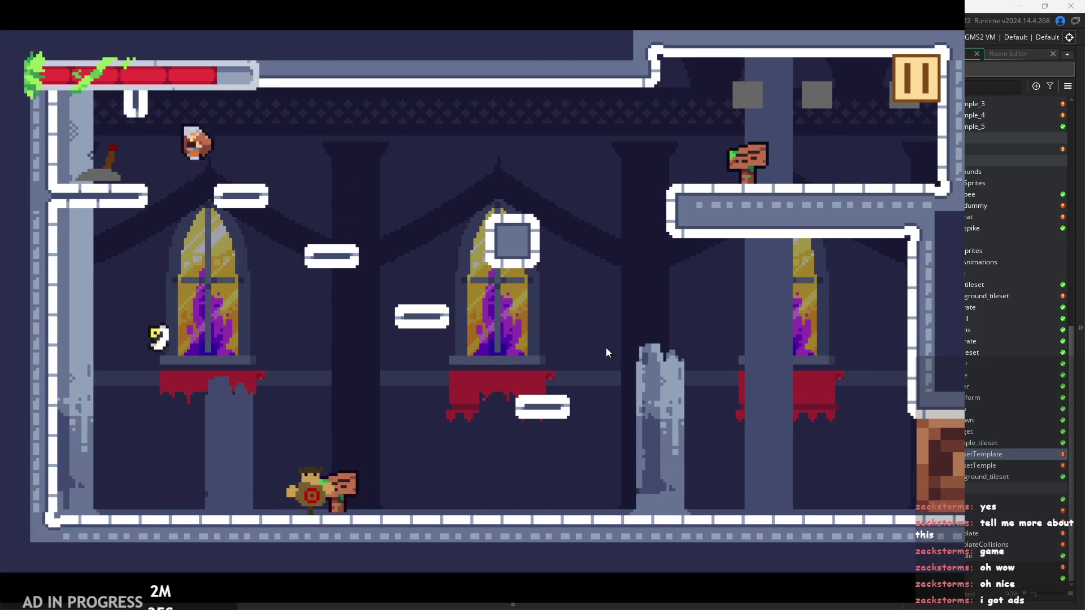
pyautogui.press('space')
pyautogui.press('Right')
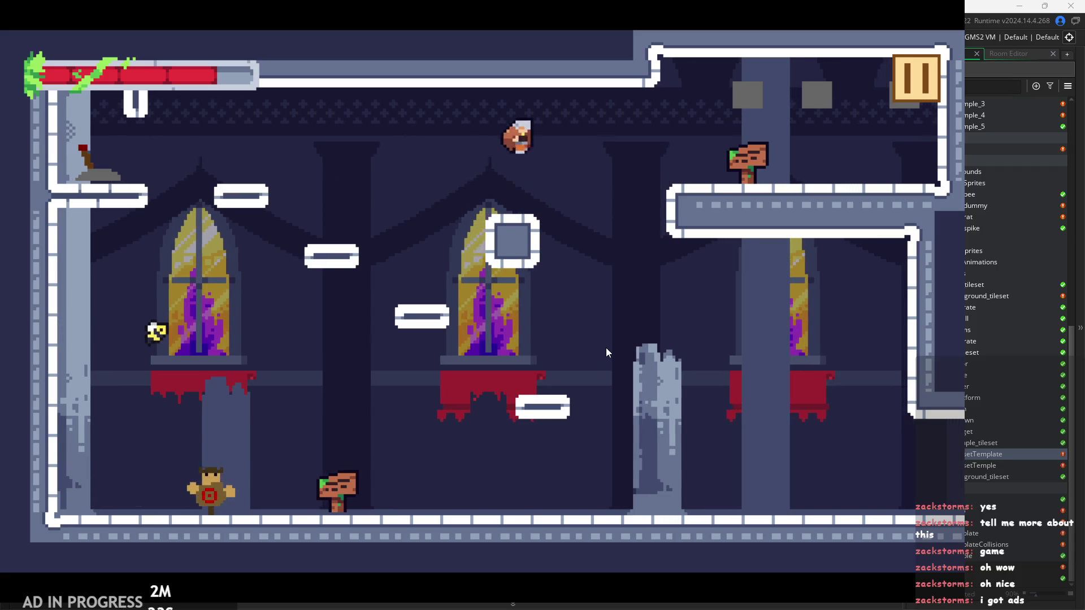
pyautogui.press('Right')
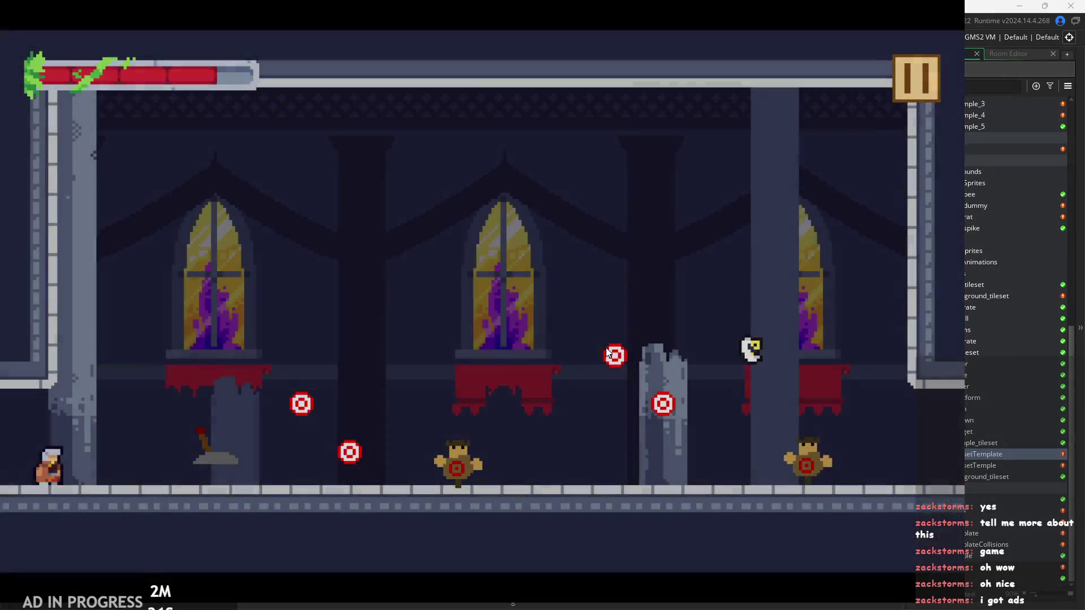
pyautogui.press('Right')
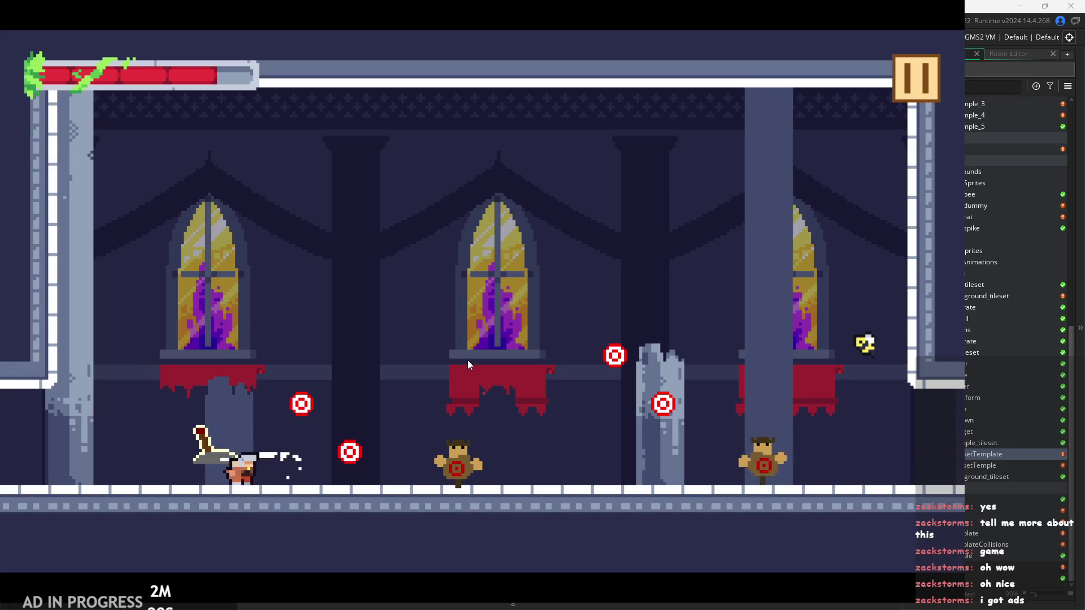
pyautogui.press('Right')
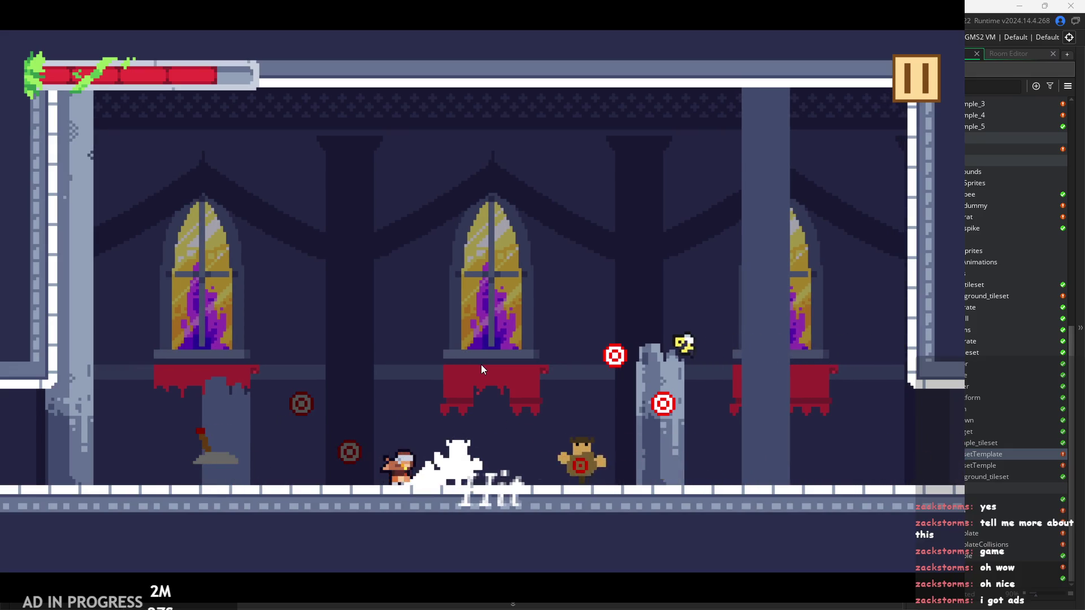
pyautogui.press('x')
pyautogui.press('x')
pyautogui.press('x')
pyautogui.press('x')
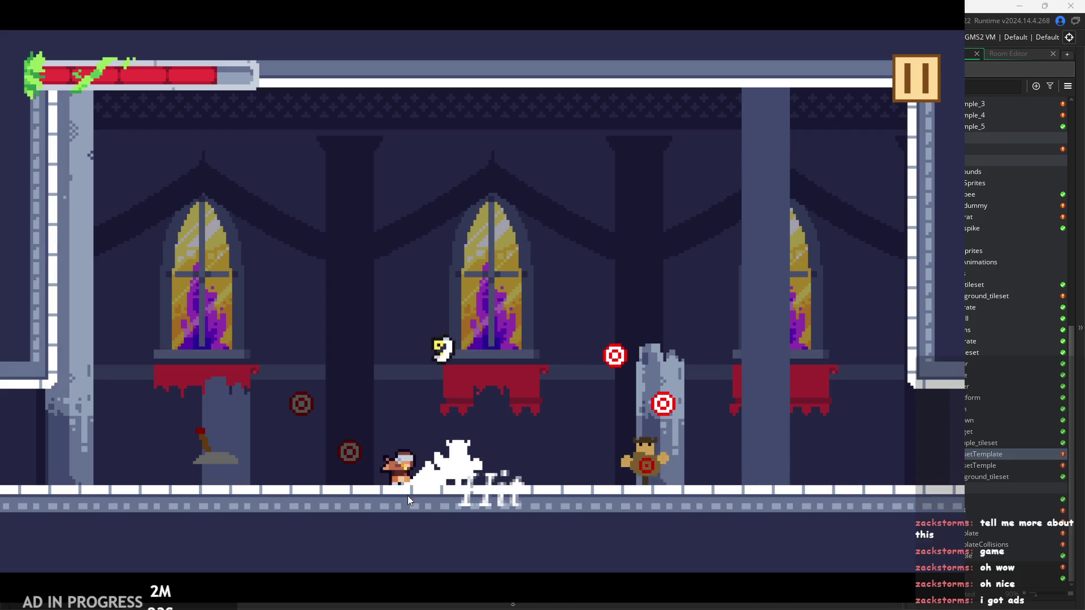
pyautogui.press('Right')
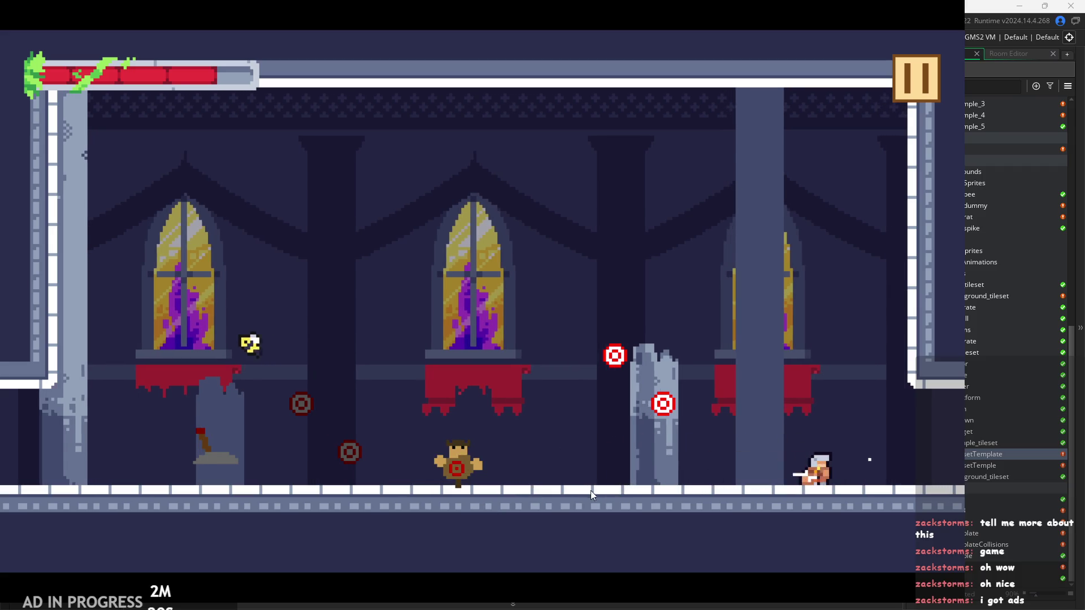
pyautogui.press('Left')
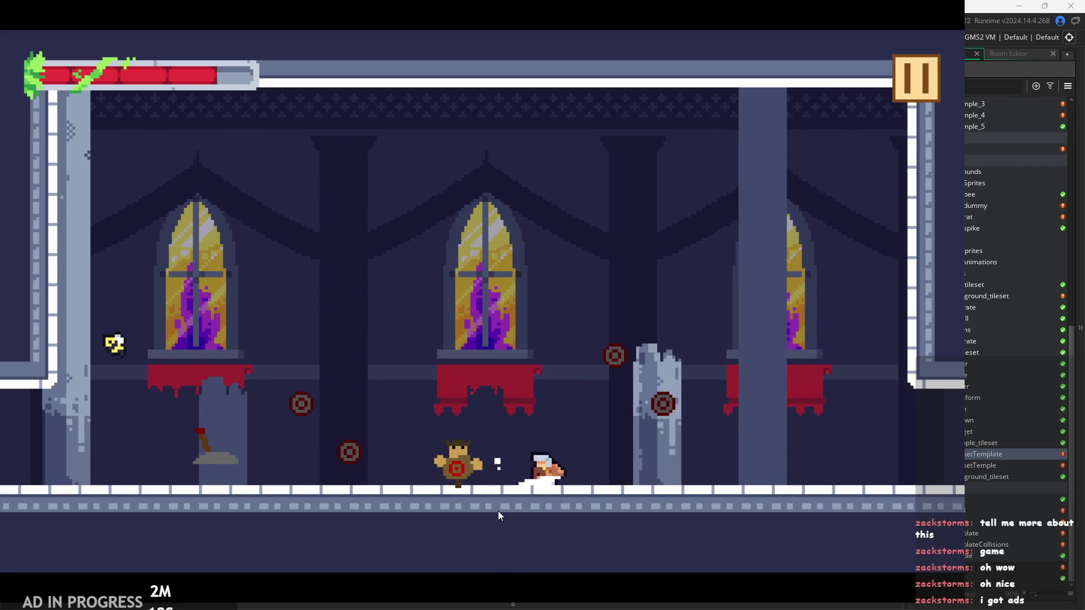
pyautogui.press('Left')
pyautogui.press('z')
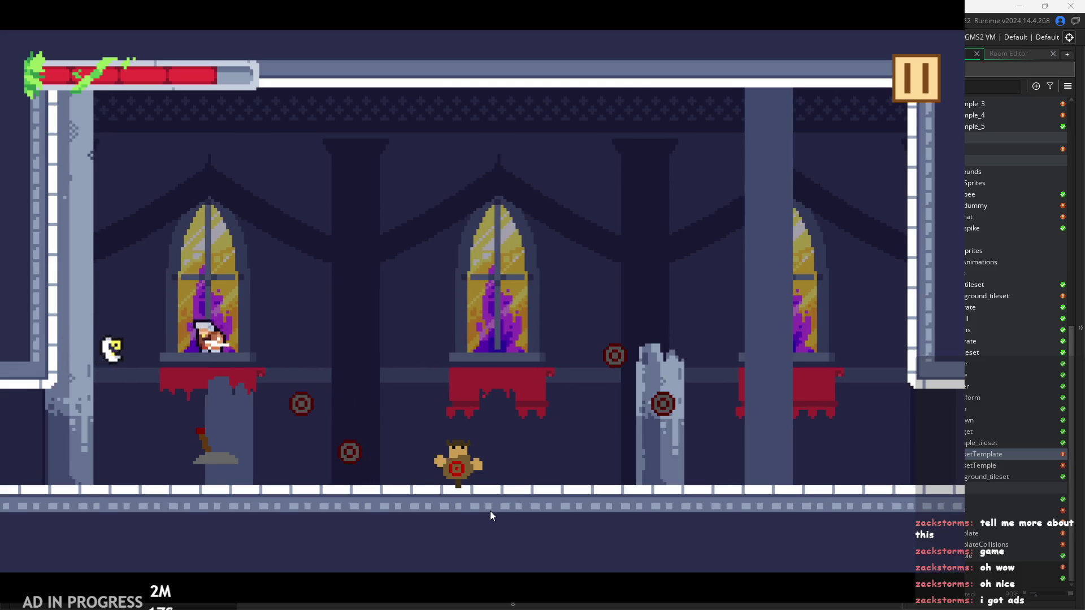
pyautogui.press('Right')
pyautogui.press('x')
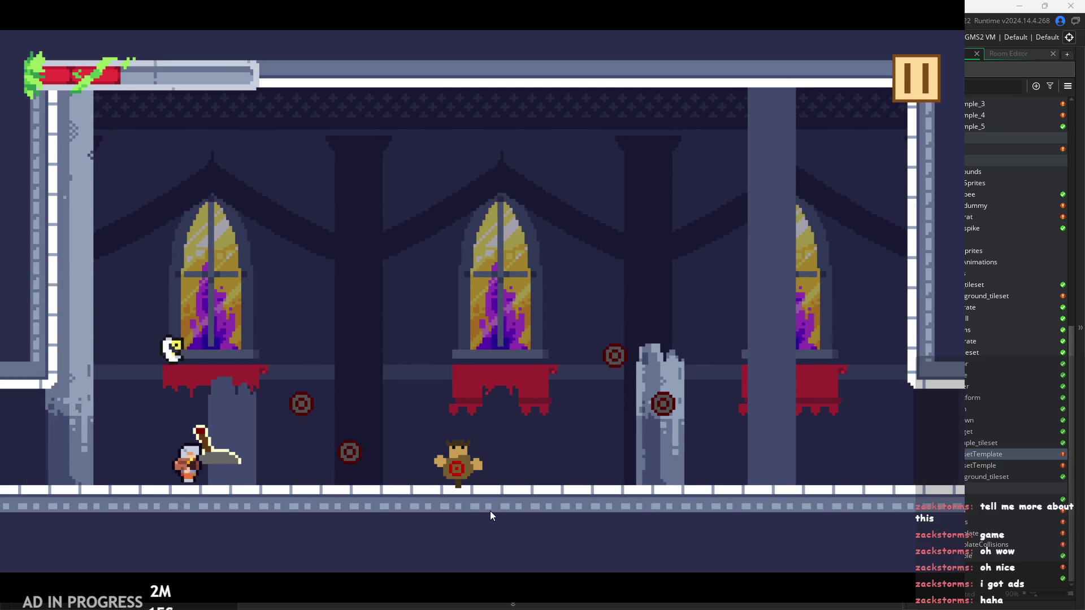
pyautogui.press('z')
pyautogui.press('x')
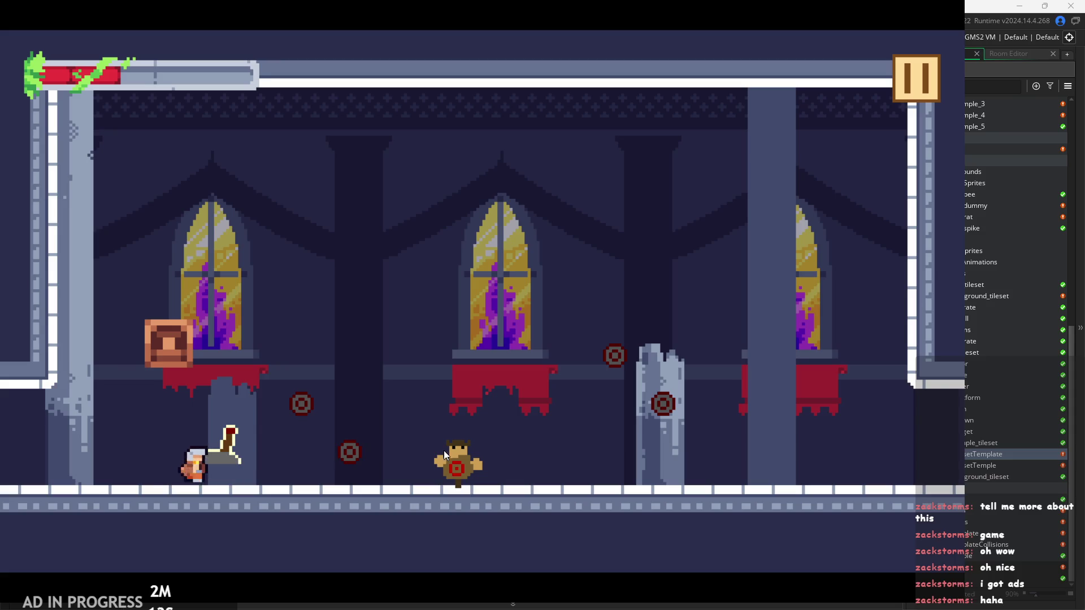
pyautogui.press('z')
pyautogui.press('Right')
pyautogui.press('x')
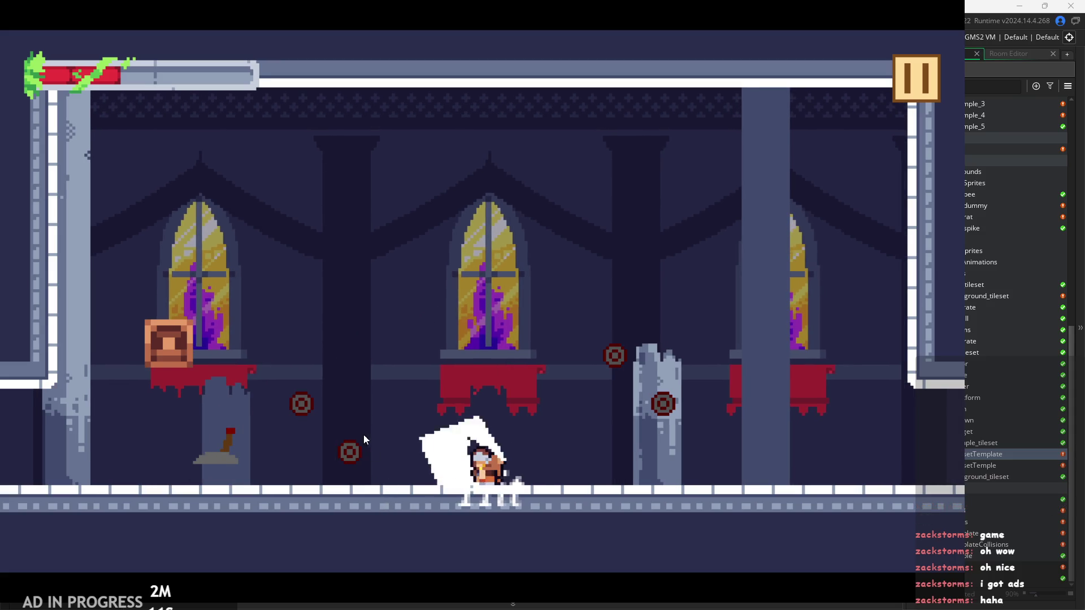
pyautogui.press('Left')
pyautogui.press('z')
pyautogui.press('Down')
pyautogui.press('z')
pyautogui.press('x')
pyautogui.press('z')
pyautogui.press('Down')
pyautogui.press('z')
pyautogui.press('Right')
pyautogui.press('z')
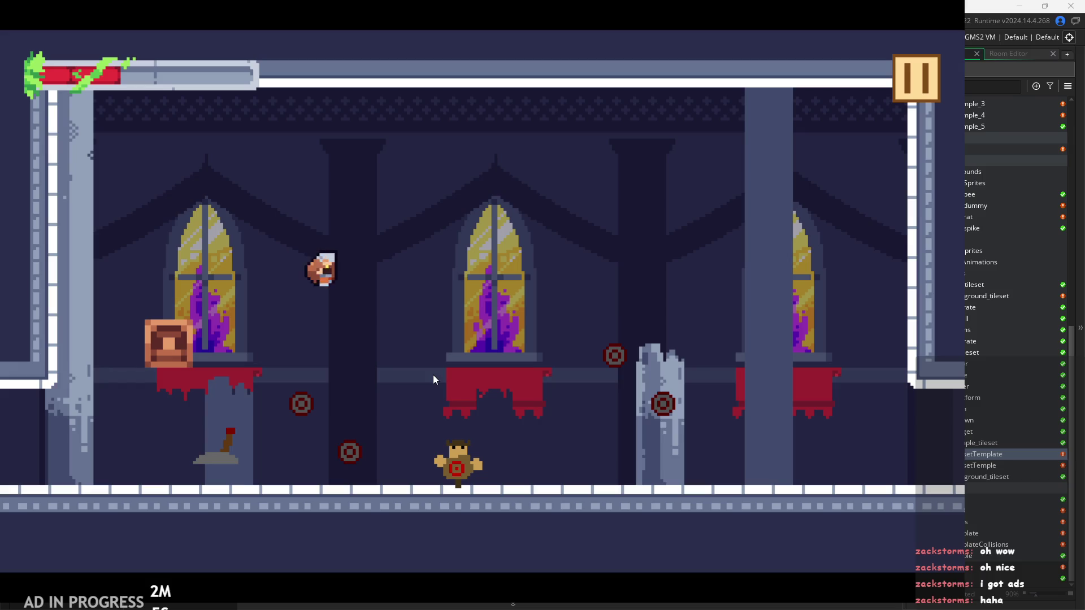
pyautogui.press('z')
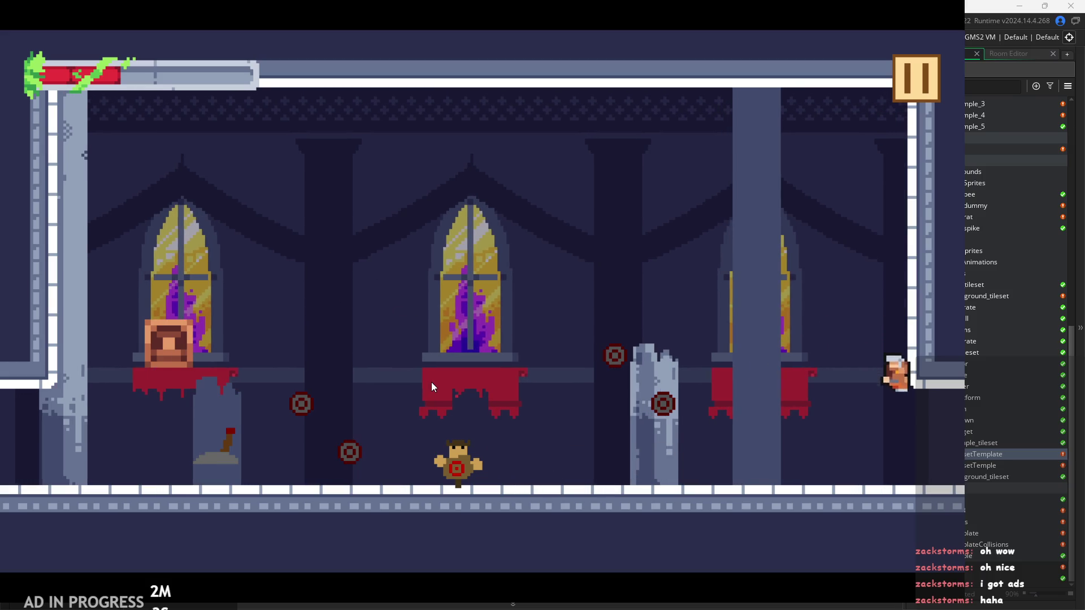
pyautogui.press('Left')
pyautogui.press('z')
pyautogui.press('z')
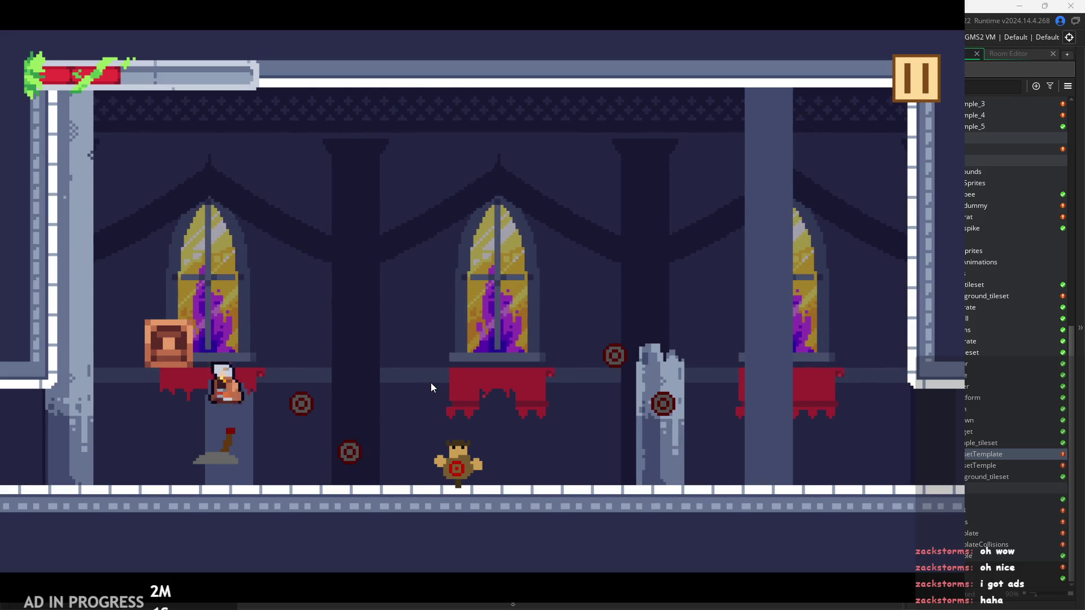
pyautogui.press('z')
pyautogui.press('Left')
pyautogui.press('z')
pyautogui.press('z')
pyautogui.press('Left')
pyautogui.press('z')
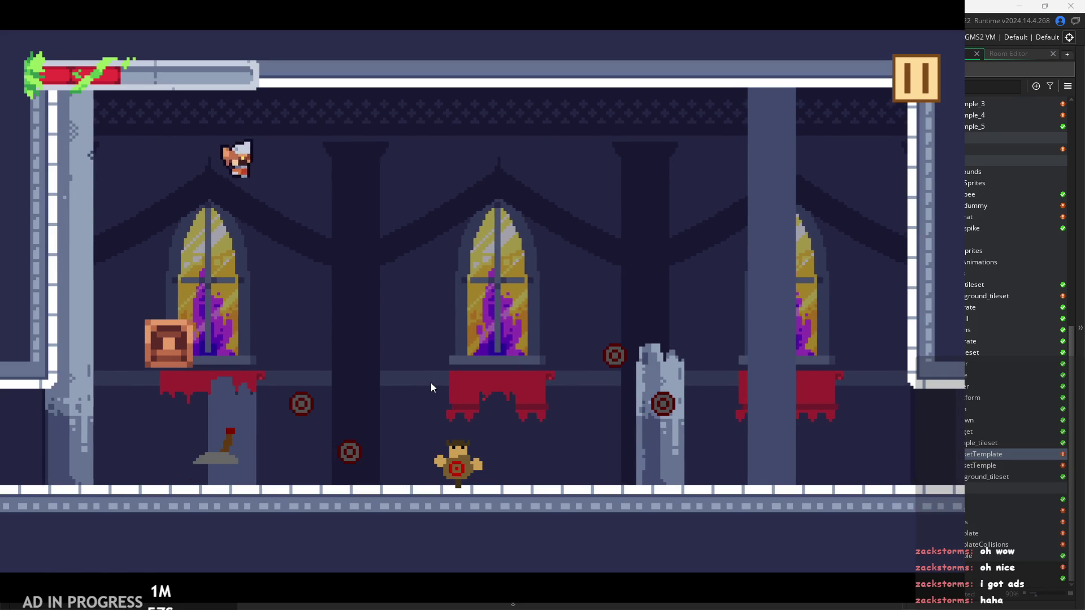
pyautogui.press('Right')
pyautogui.press('x')
pyautogui.press('Left')
pyautogui.press('z')
pyautogui.press('z')
pyautogui.press('Right')
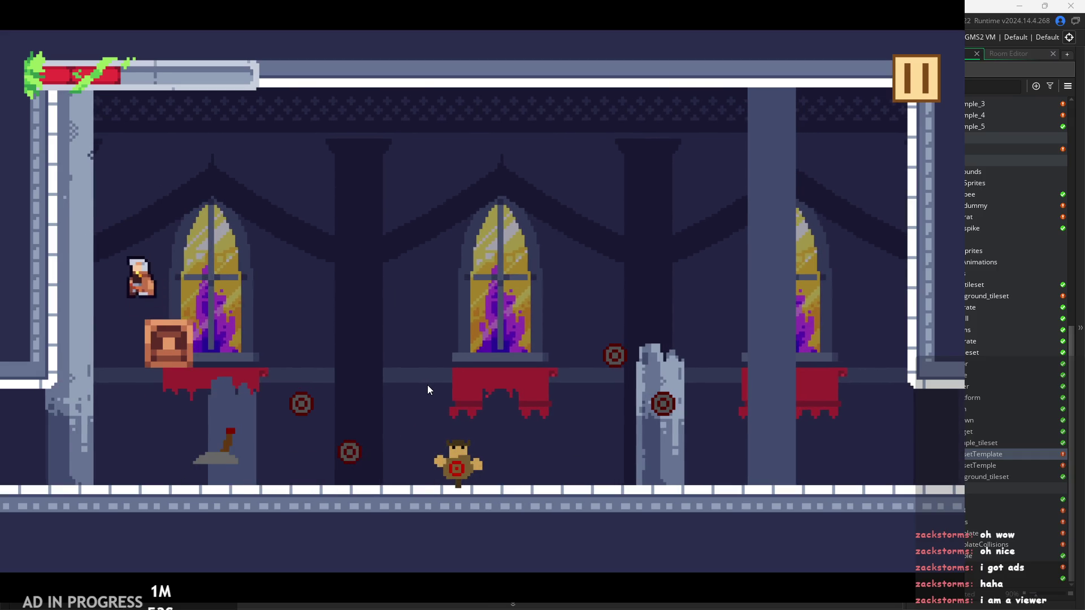
pyautogui.press('z')
pyautogui.press('Right')
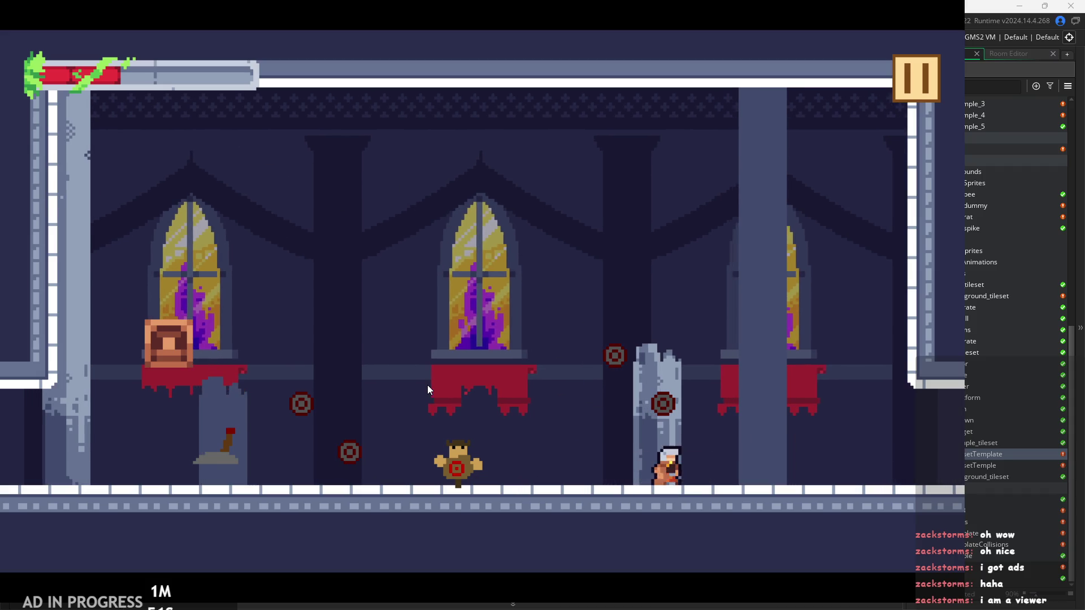
pyautogui.press('Left')
pyautogui.press('z')
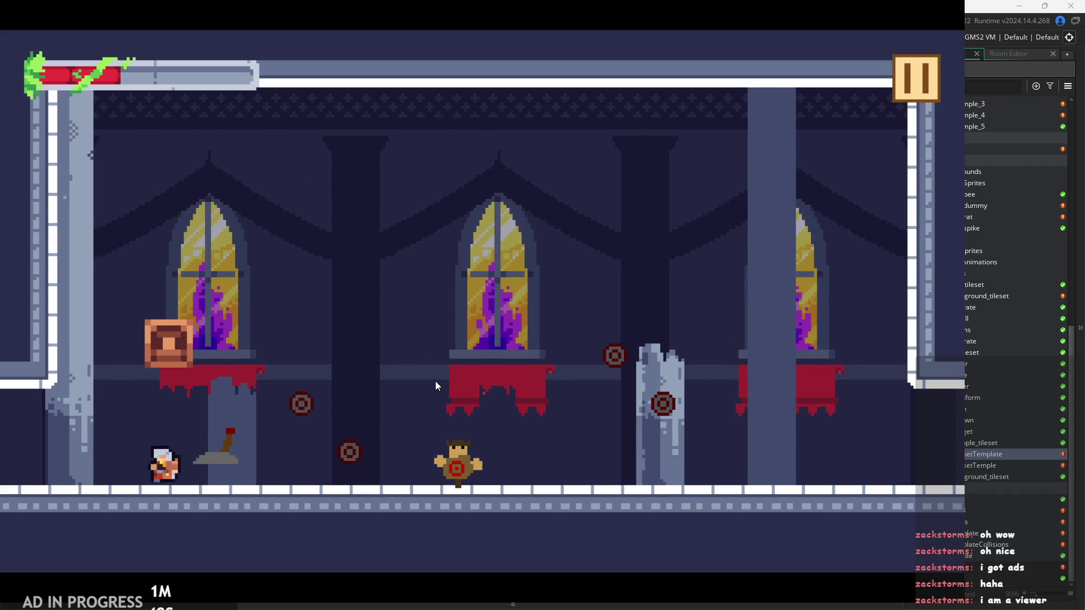
pyautogui.press('z')
pyautogui.press('Left')
pyautogui.press('z')
pyautogui.press('Left')
pyautogui.press('z')
pyautogui.press('Right')
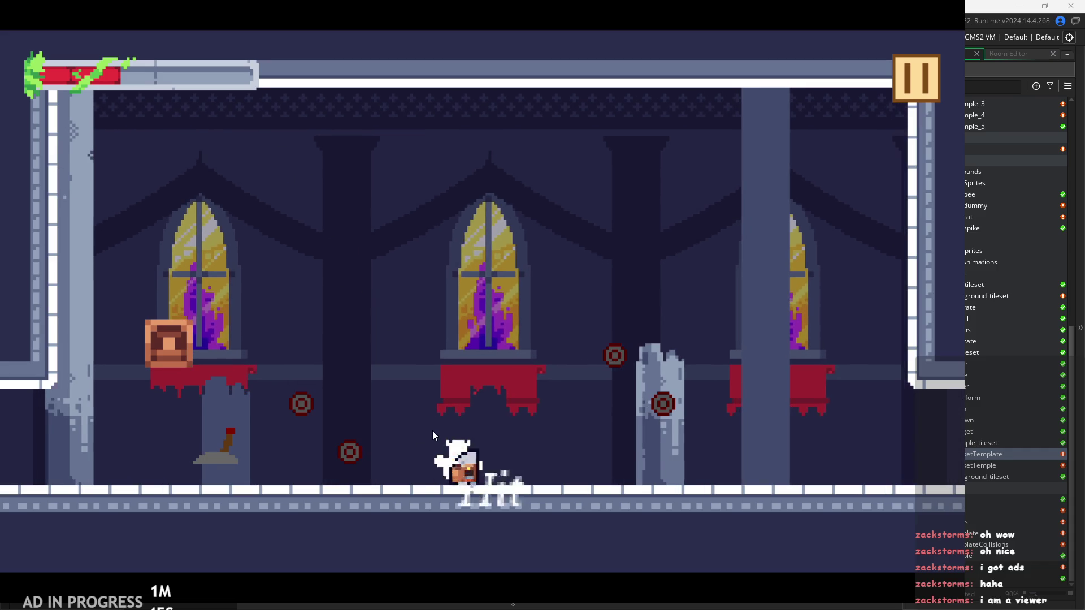
pyautogui.press('Left')
pyautogui.press('x')
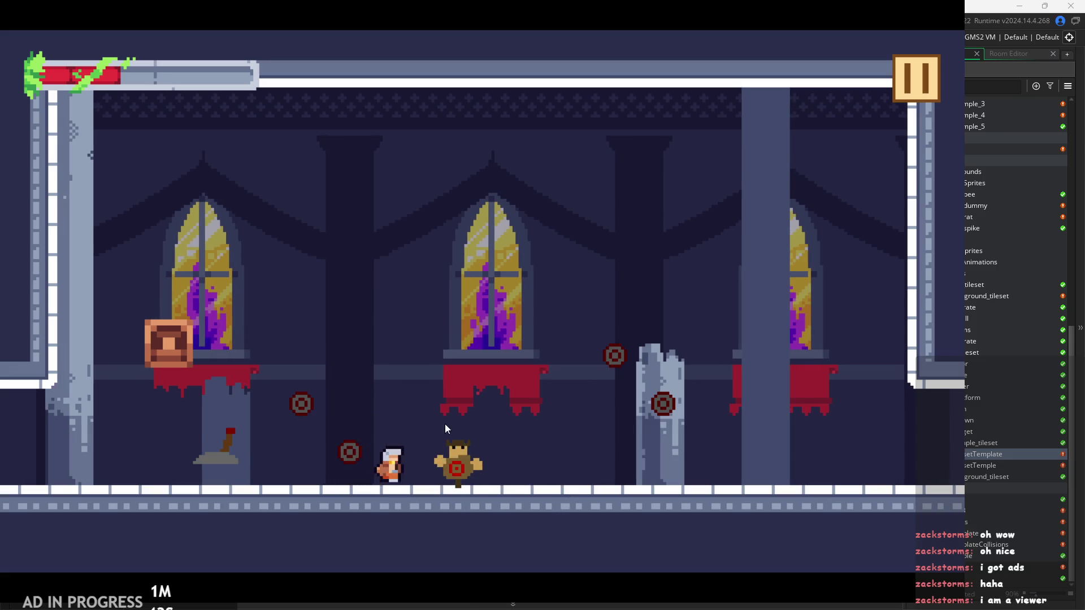
pyautogui.press('Right')
pyautogui.press('z')
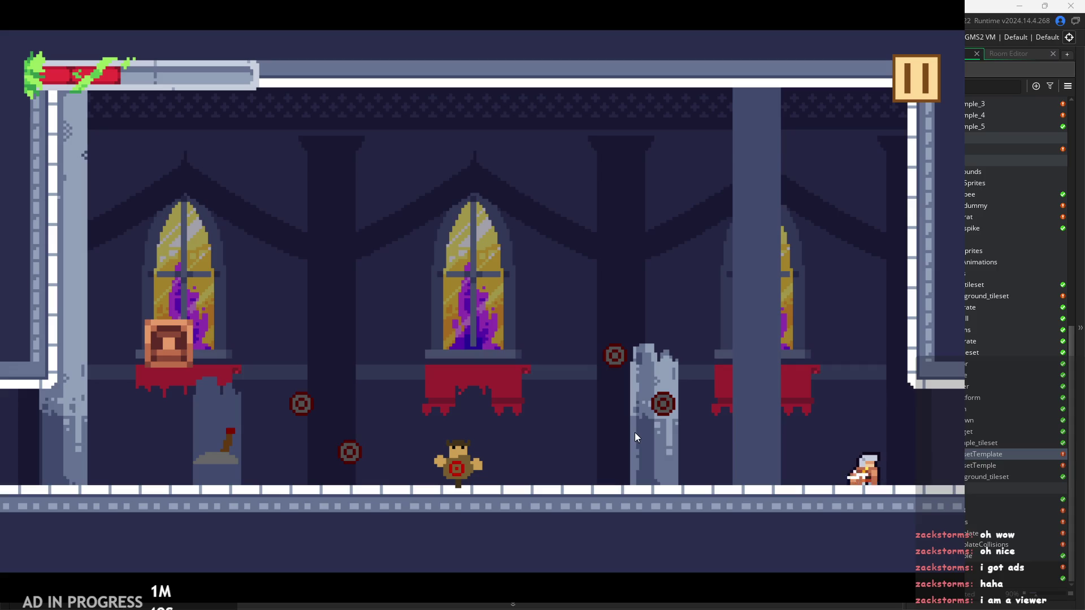
pyautogui.press('z')
pyautogui.press('Left')
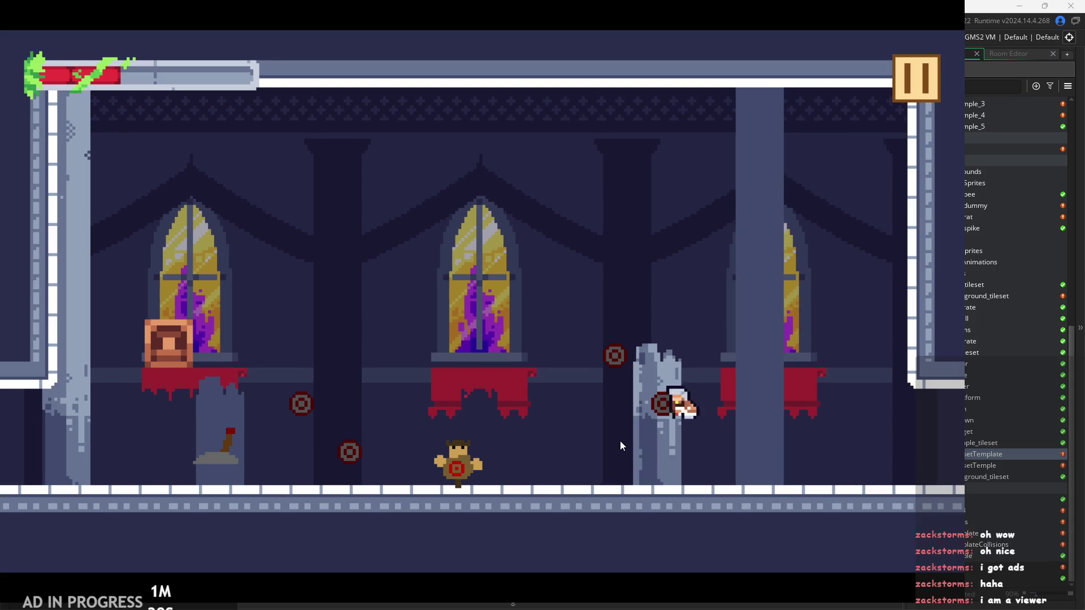
pyautogui.press('Right')
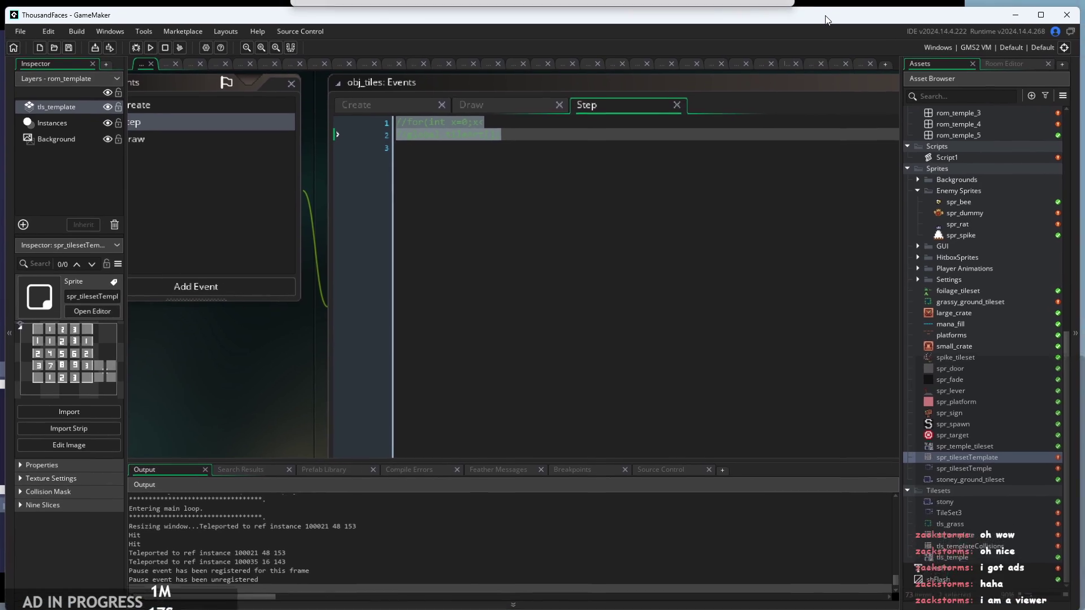
# Restore the editor window to show obj_tiles' Step event code
pyautogui.moveTo(834, 6); pyautogui.dragTo(718, 19)
# Run right into the next room, then wall-jump up onto its upper ledges
pyautogui.press('space')
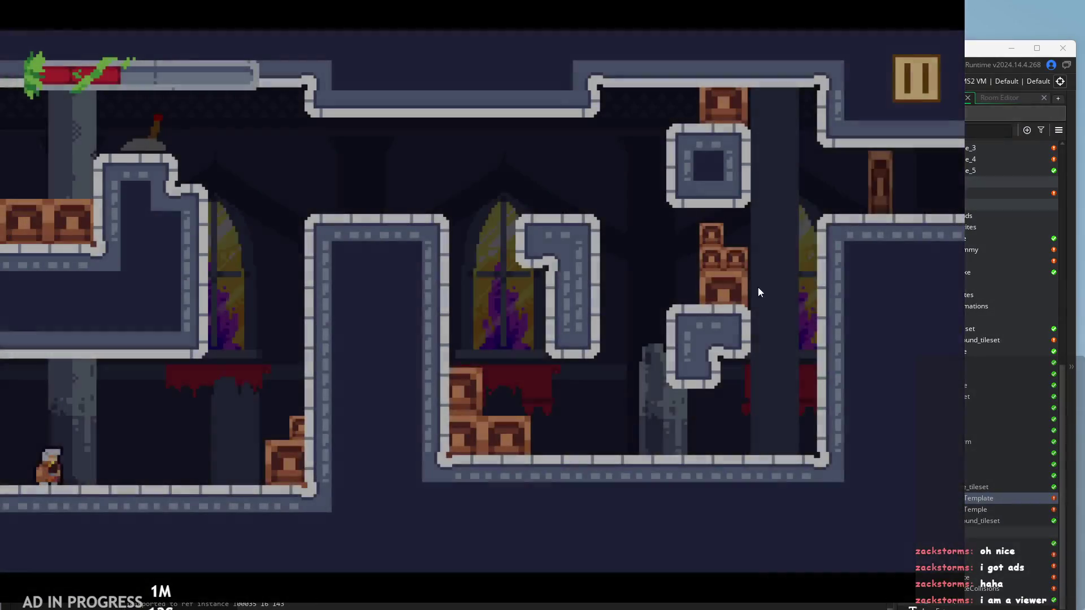
pyautogui.press('space')
pyautogui.press('Left')
pyautogui.press('space')
pyautogui.press('Right')
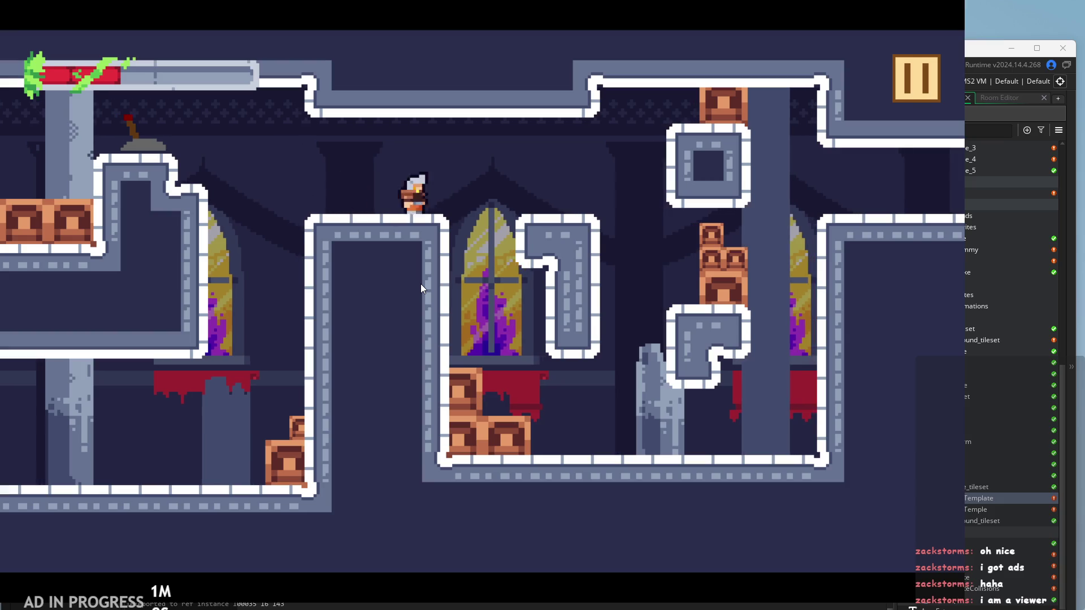
pyautogui.press('Right')
pyautogui.press('space')
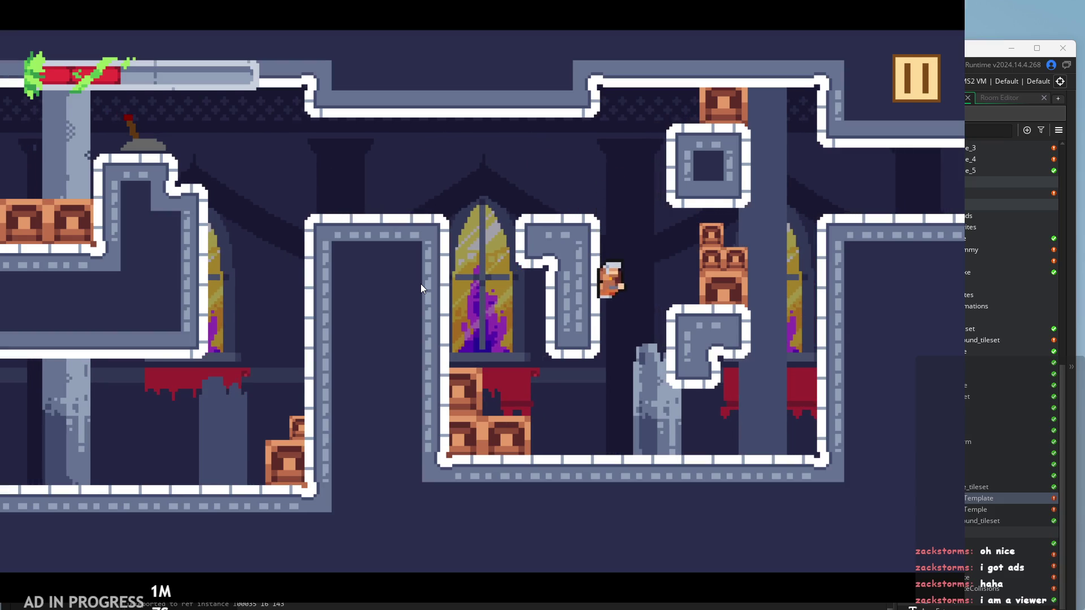
pyautogui.press('space')
pyautogui.press('Right')
pyautogui.press('space')
pyautogui.press('Left')
pyautogui.press('Right')
pyautogui.press('space')
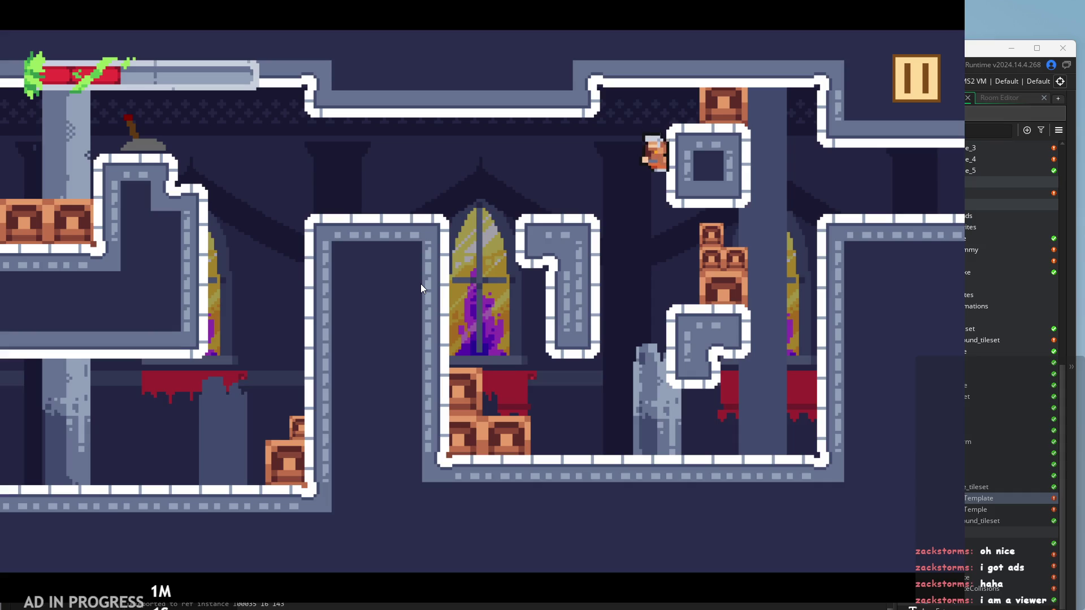
pyautogui.press('Left')
# Climb over the pillar and window ledge past the stacked crates toward the room's exit
pyautogui.press('Right')
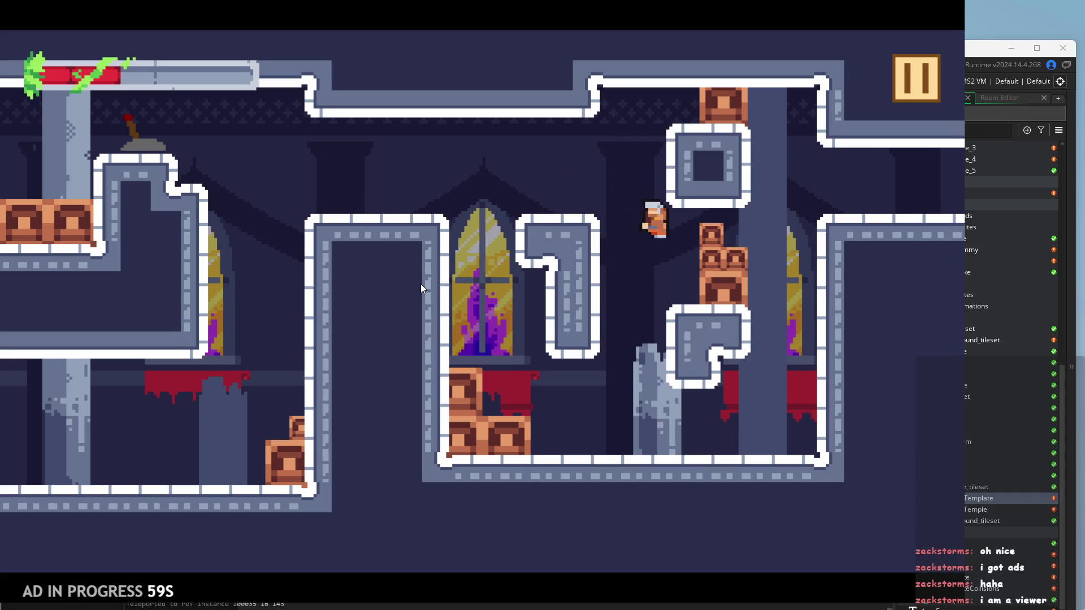
pyautogui.press('Left')
pyautogui.press('space')
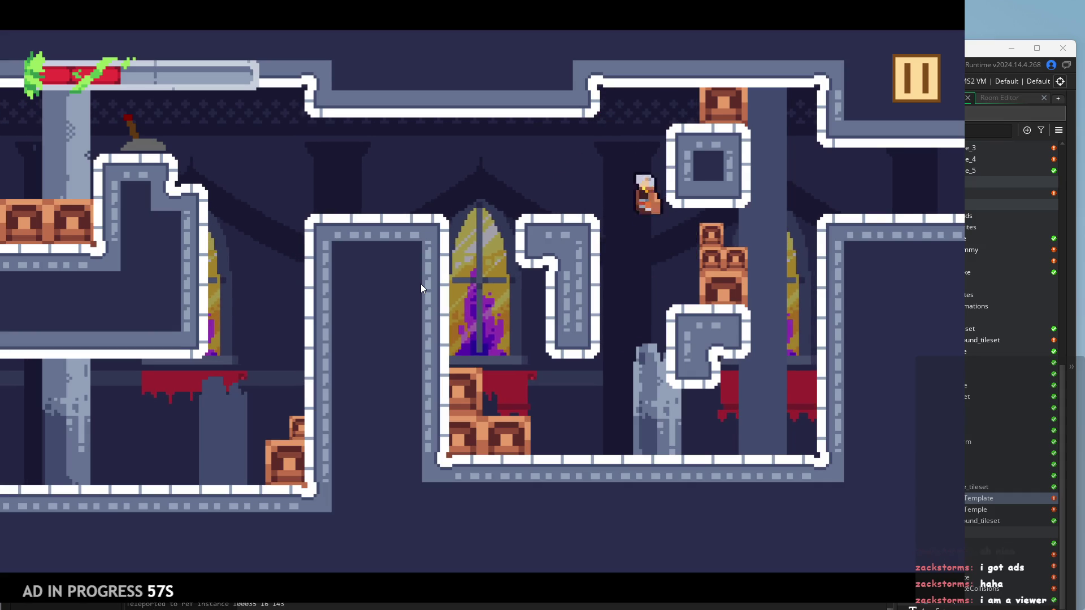
pyautogui.press('Left')
pyautogui.press('space')
pyautogui.press('Right')
pyautogui.press('Left')
pyautogui.press('Right')
pyautogui.press('space')
pyautogui.press('Left')
pyautogui.press('space')
pyautogui.press('Right')
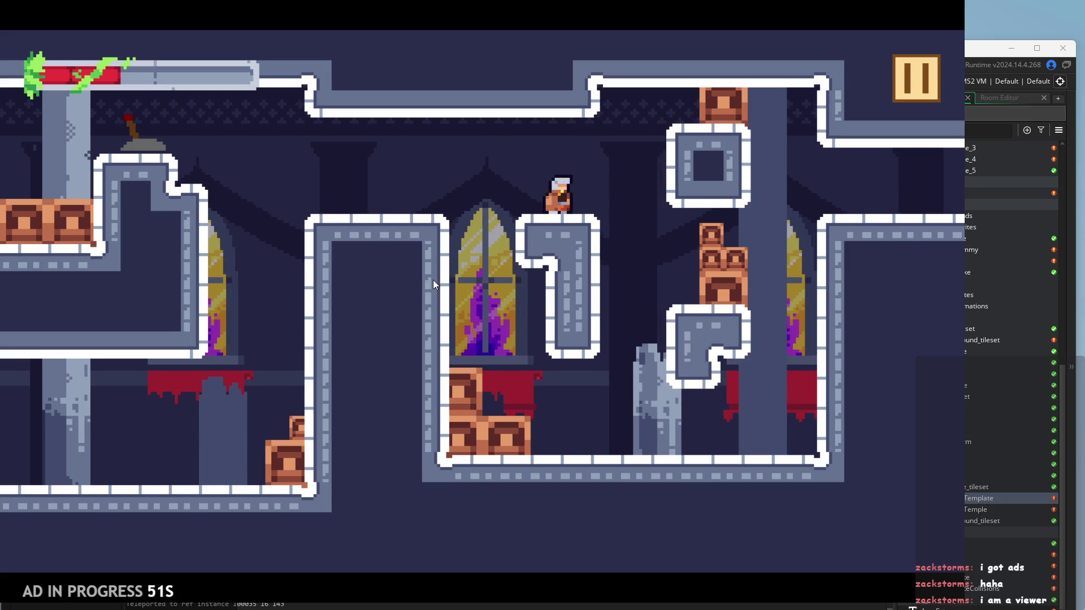
pyautogui.press('space')
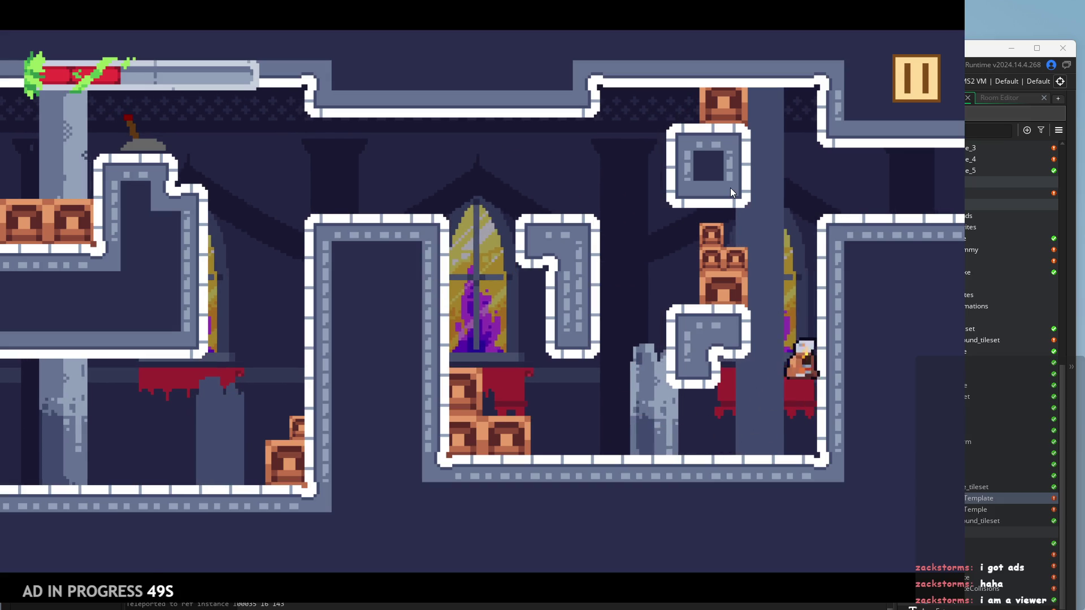
pyautogui.press('Right')
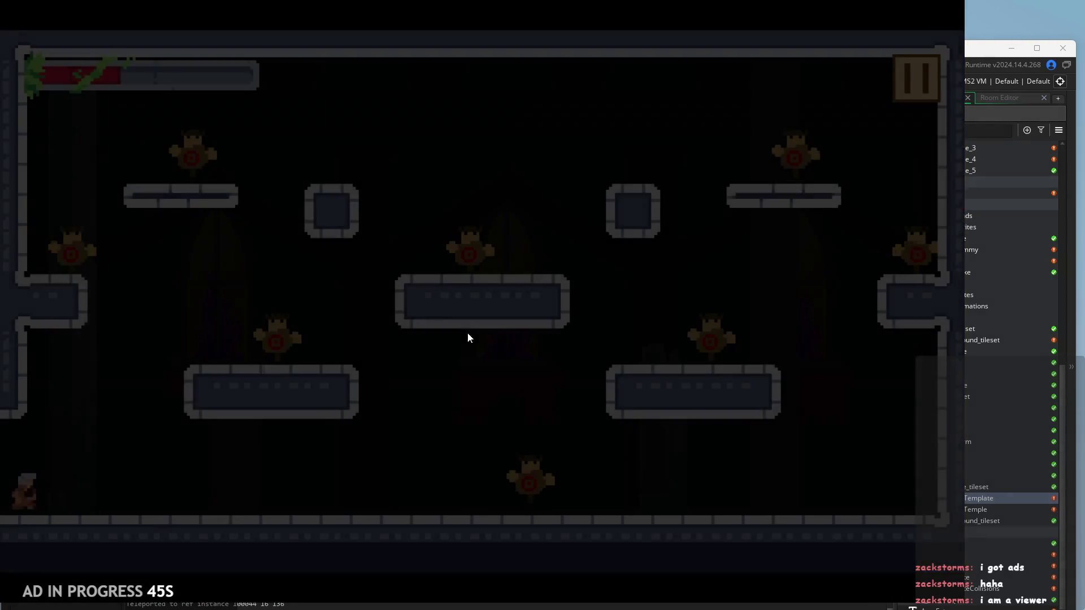
# Enter the dummy room and strike the dummies on the left platform and floor
pyautogui.press('space')
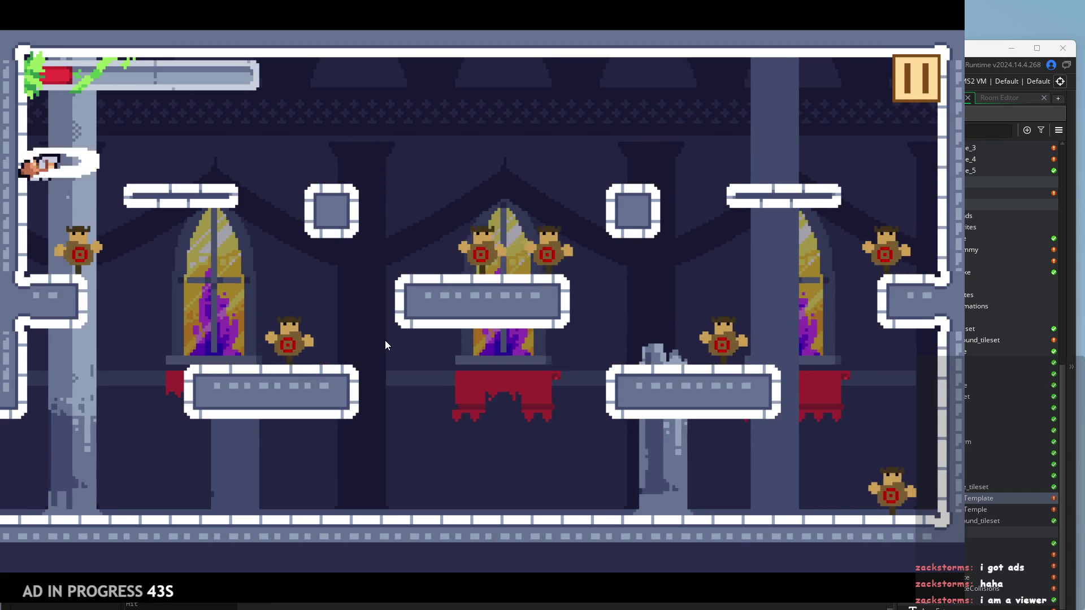
pyautogui.press('Right')
pyautogui.press('Left')
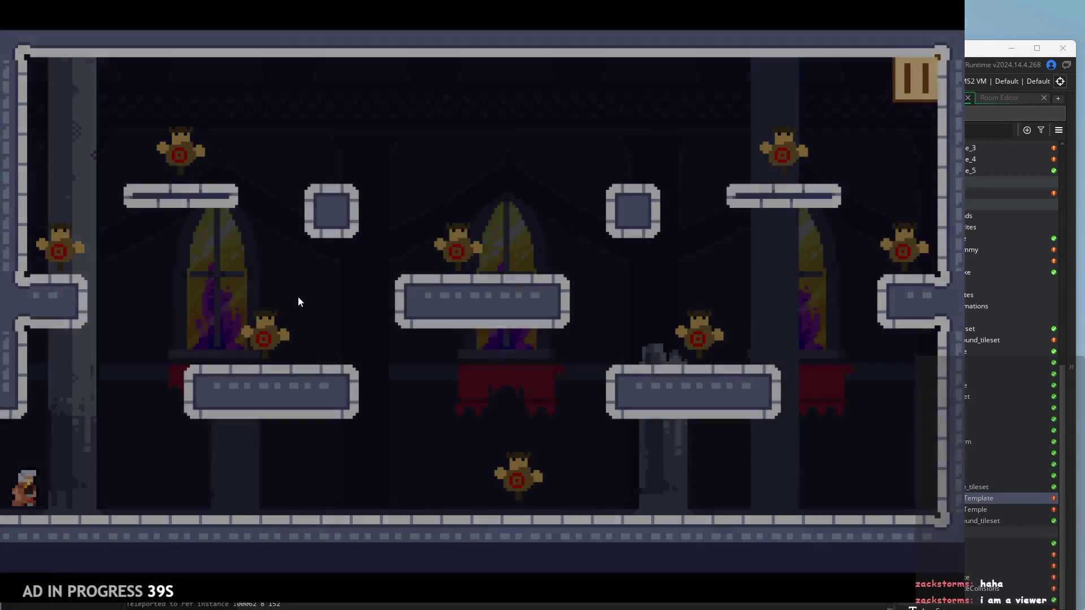
pyautogui.press('Right')
pyautogui.press('x')
pyautogui.press('x')
# Run right, climb the right wall onto the right platform, then drop back to the floor
pyautogui.press('Right')
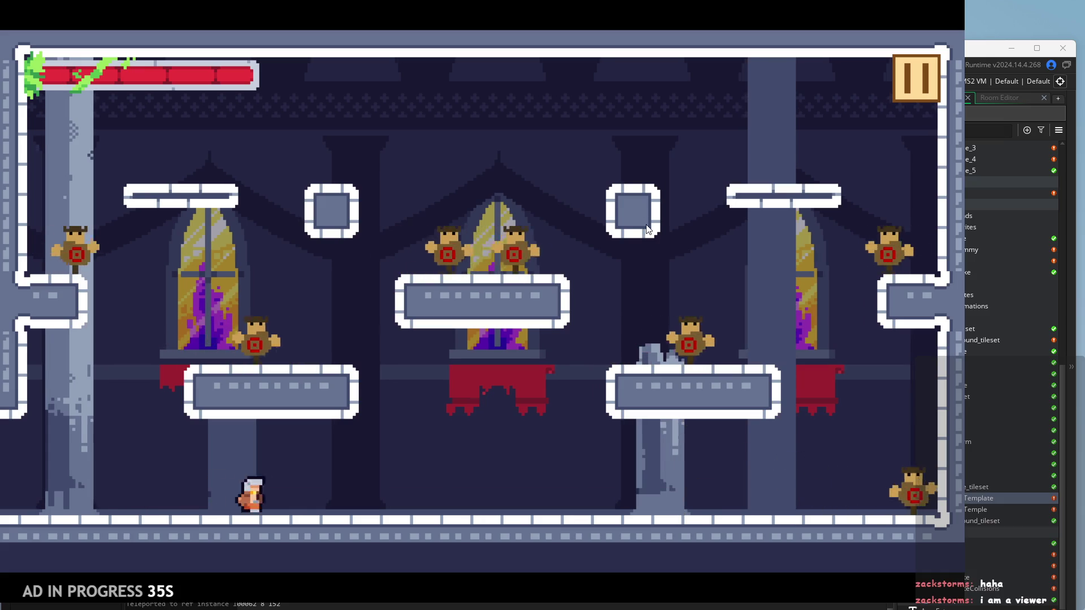
pyautogui.press('z')
pyautogui.press('Right')
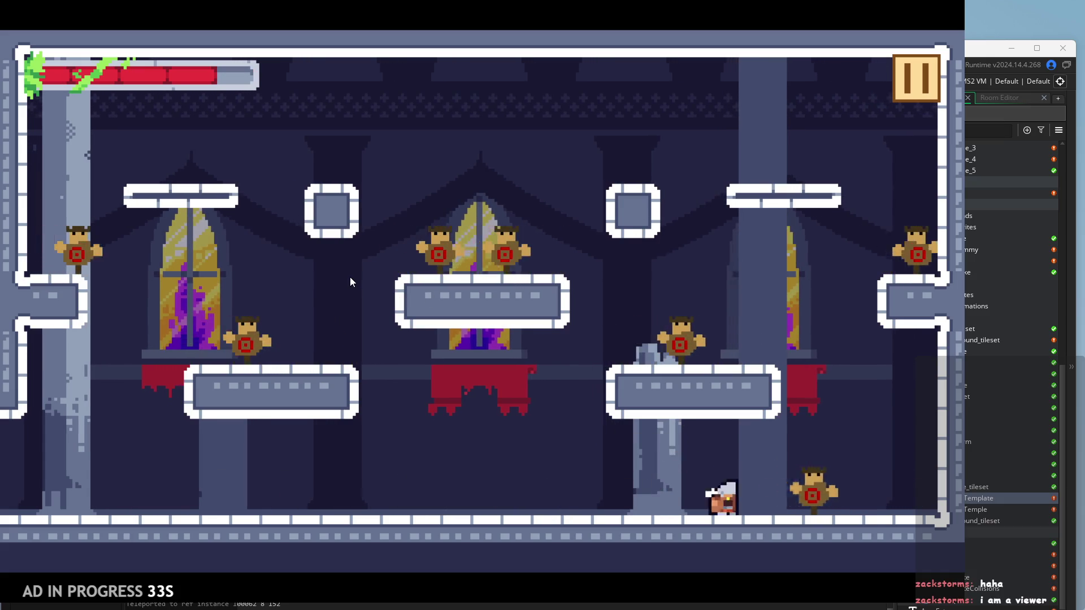
pyautogui.press('z')
pyautogui.press('z')
pyautogui.press('Right')
pyautogui.press('z')
pyautogui.press('Left')
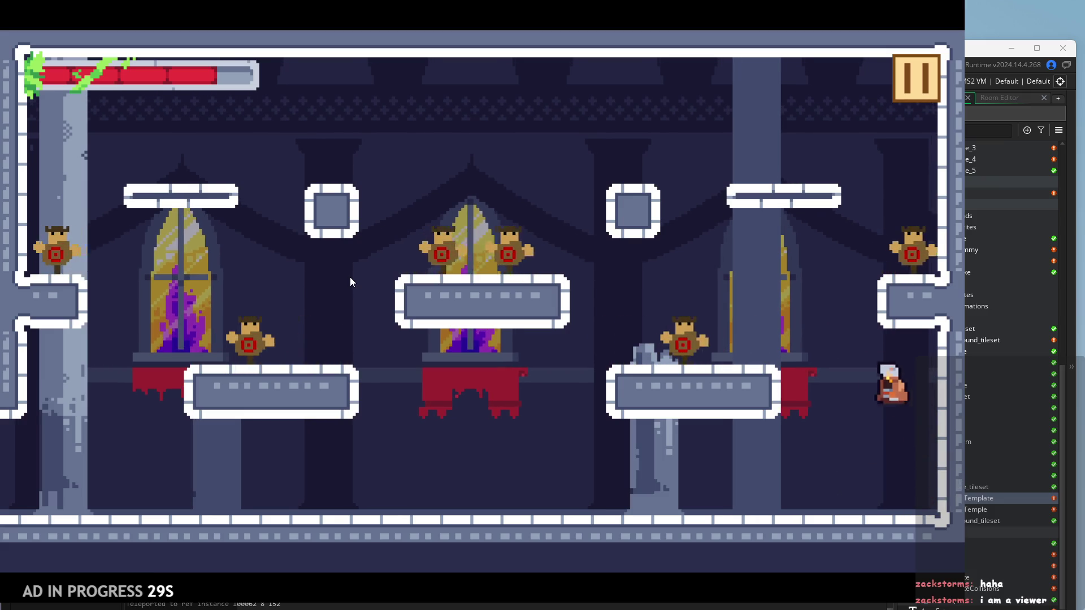
pyautogui.press('Right')
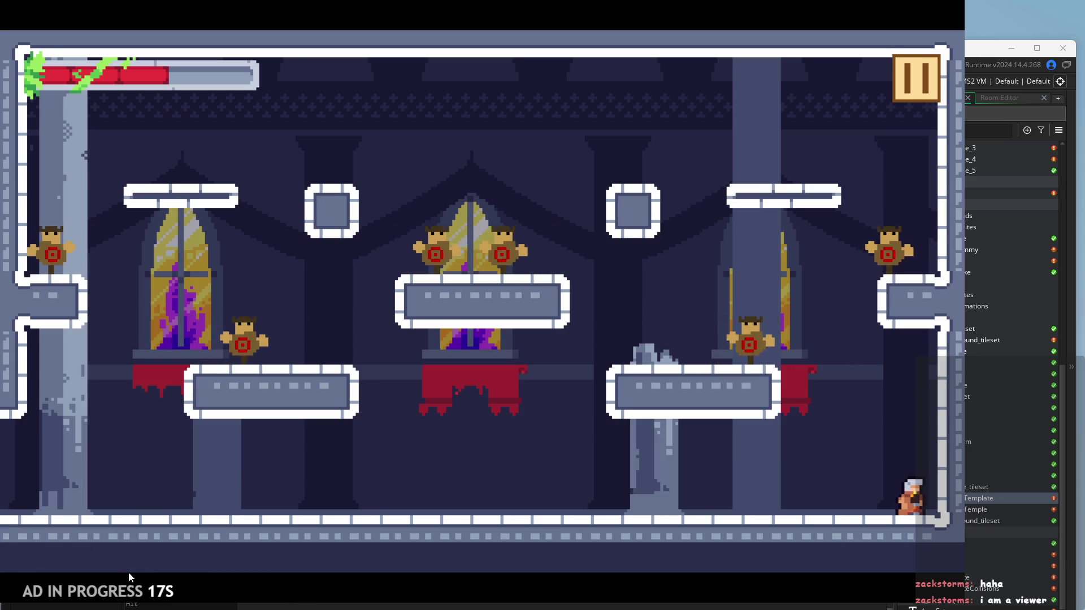
# Jump around the right platform swinging mid-air slashes, then drop left to the floor
pyautogui.press('Left')
pyautogui.press('space')
pyautogui.press('space')
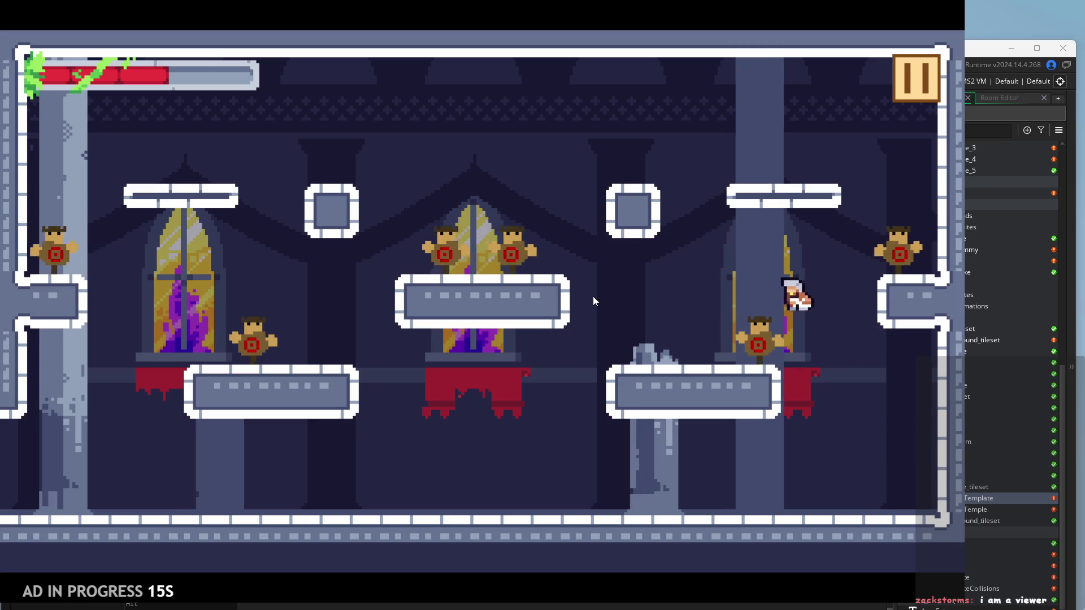
pyautogui.press('Left')
pyautogui.click(573, 314)
pyautogui.press('Right')
pyautogui.click(618, 287)
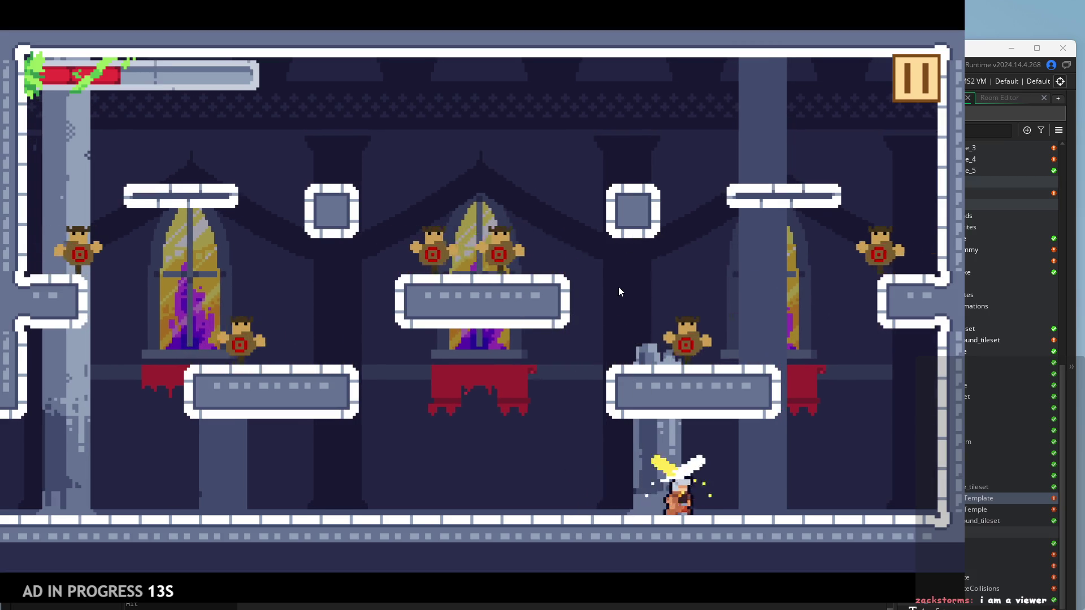
pyautogui.press('space')
pyautogui.press('Left')
pyautogui.press('space')
pyautogui.click(378, 422)
pyautogui.press('Left')
# Jump up by the right wall and destroy the right-hand enemy
pyautogui.press('Right')
pyautogui.press('space')
pyautogui.press('Left')
pyautogui.press('Left')
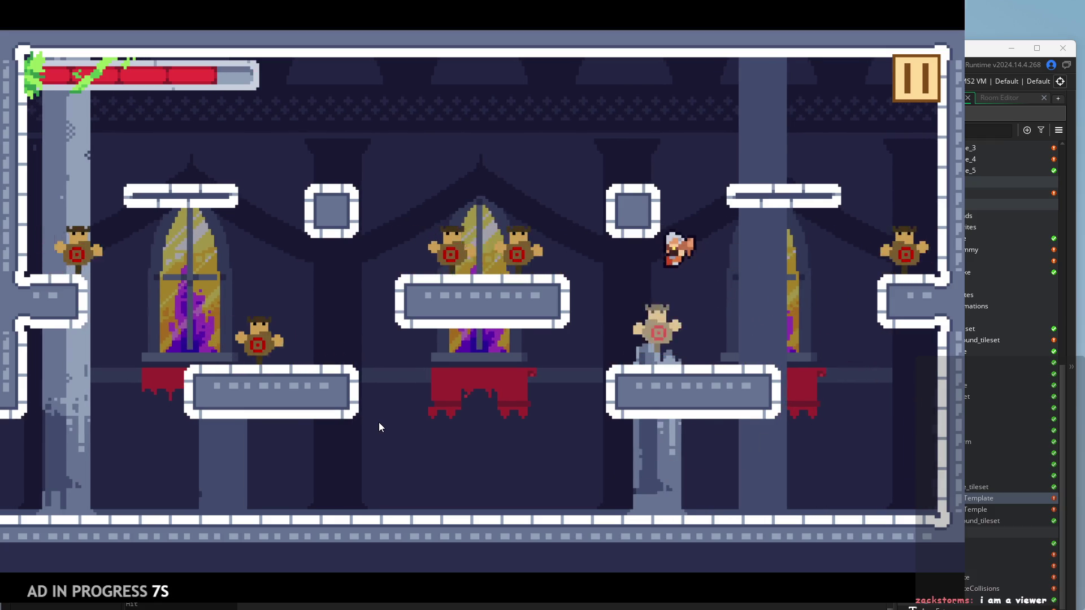
pyautogui.press('space')
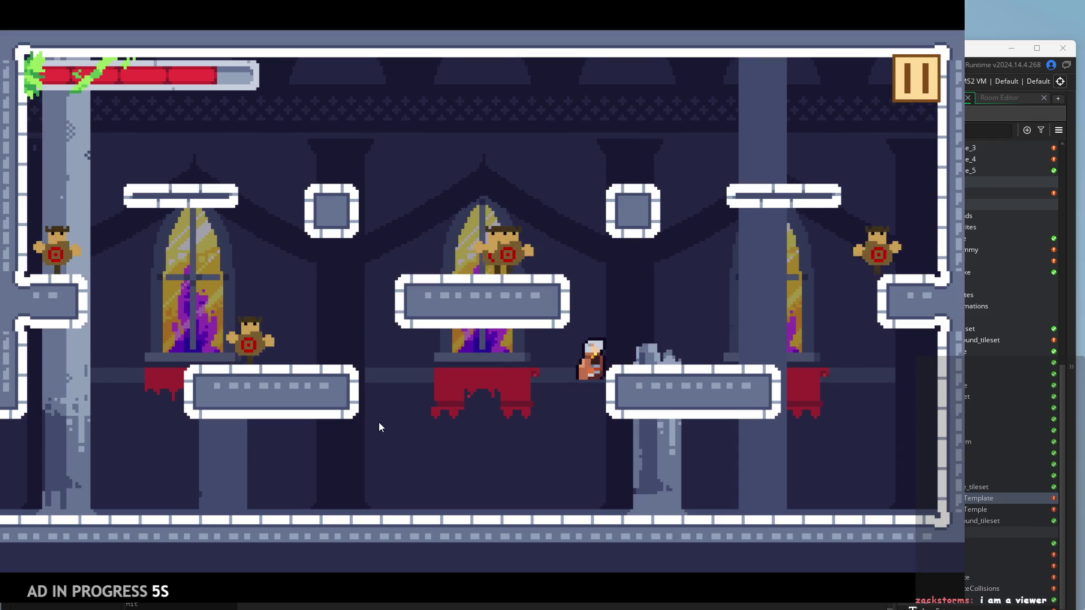
pyautogui.press('Left')
pyautogui.press('Right')
pyautogui.press('Right')
pyautogui.press('space')
pyautogui.press('Left')
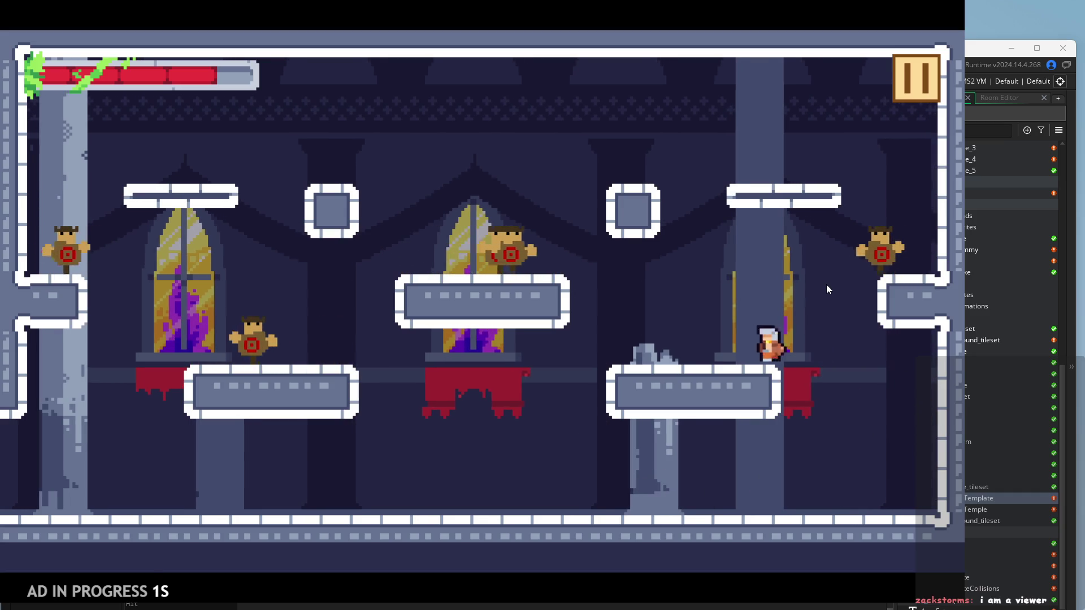
pyautogui.press('Right')
pyautogui.press('space')
pyautogui.press('Right')
pyautogui.press('space')
pyautogui.press('Left')
pyautogui.press('Right')
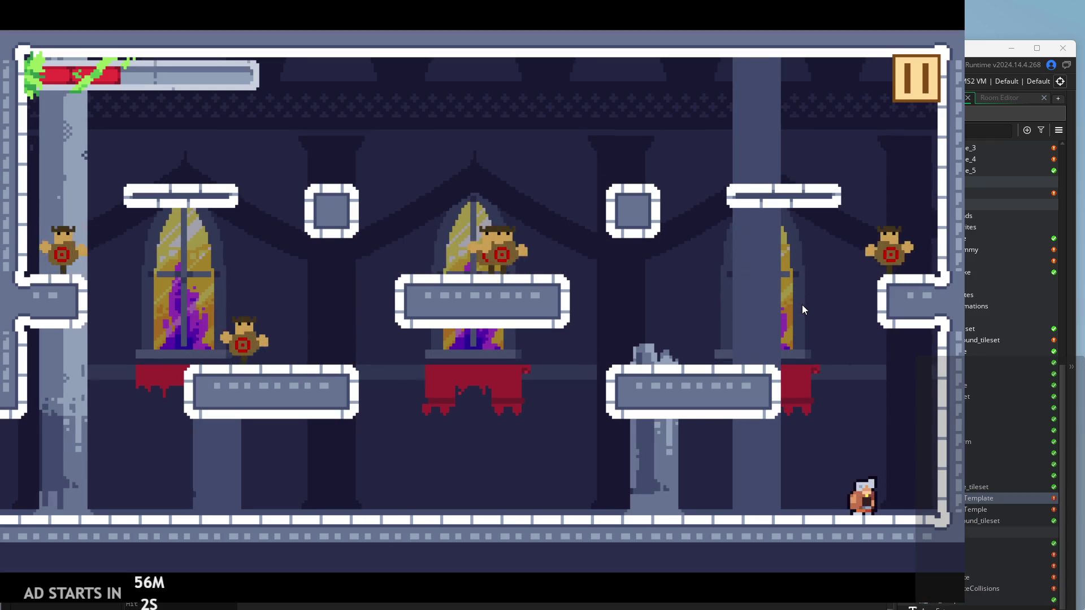
# Hop the player onto the upper right ledge, then pause the game to open its settings
pyautogui.press('space')
pyautogui.press('Left')
pyautogui.press('Right')
pyautogui.press('Left')
pyautogui.press('Right')
pyautogui.press('space')
pyautogui.press('Left')
pyautogui.press('space')
pyautogui.press('Left')
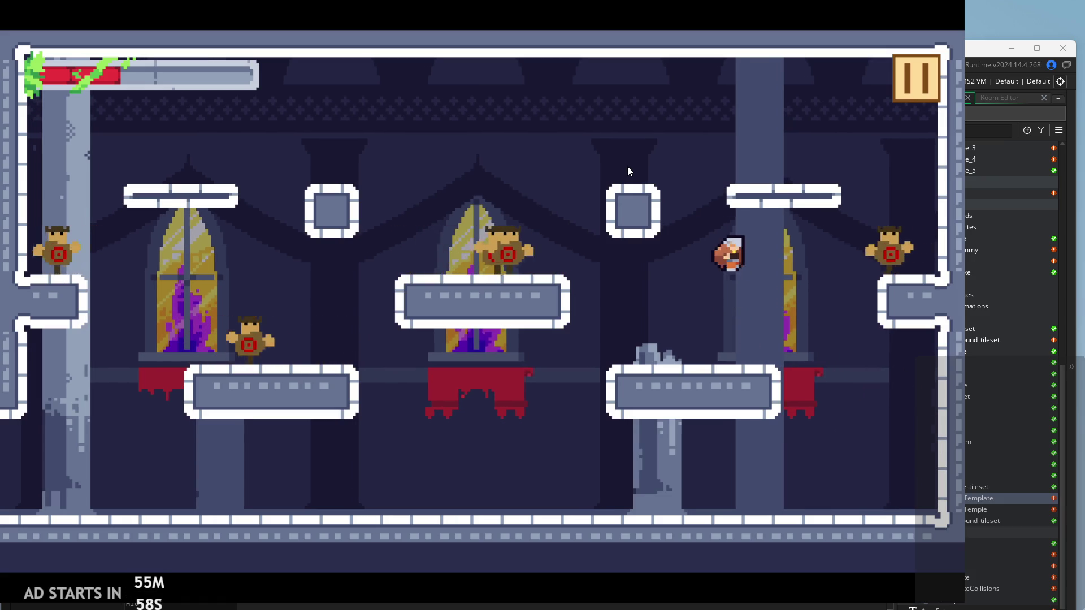
pyautogui.press('space')
pyautogui.press('Right')
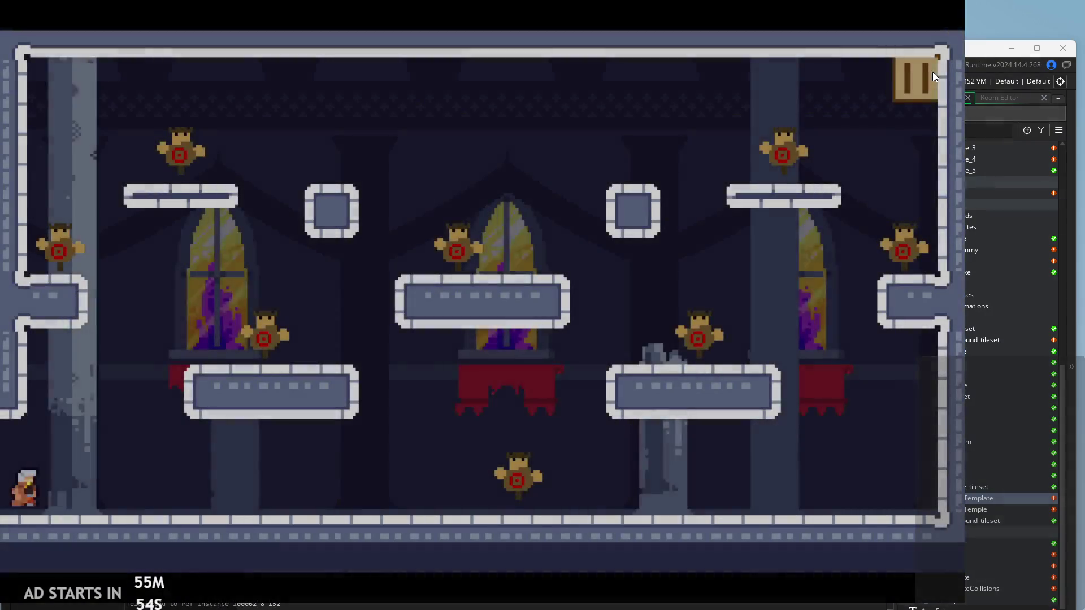
pyautogui.click(931, 74)
# Reopen settings, set Text Size to 51, sweep the Text Speed slider, then resume
pyautogui.click(919, 75)
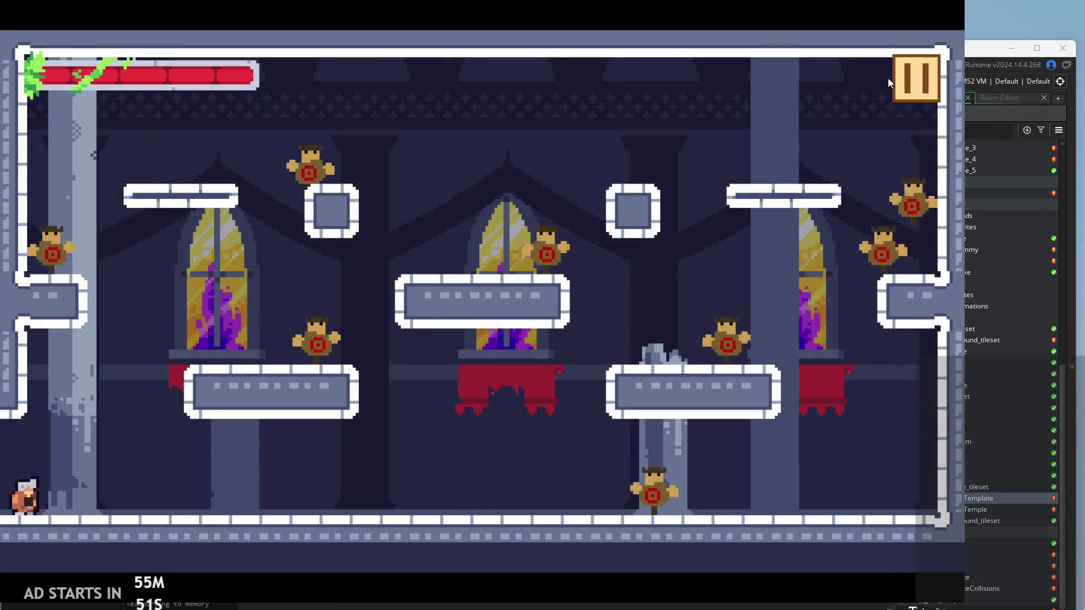
pyautogui.click(891, 78)
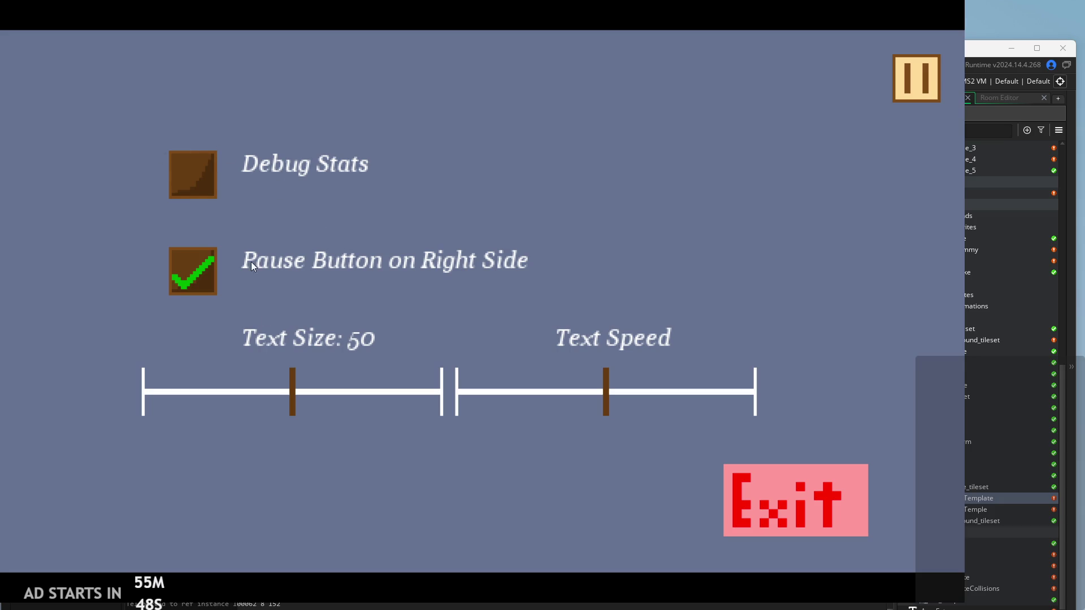
pyautogui.moveTo(294, 386)
pyautogui.mouseDown()
pyautogui.moveTo(154, 390)
pyautogui.moveTo(330, 385)
pyautogui.moveTo(295, 402)
pyautogui.mouseUp()
pyautogui.moveTo(603, 389)
pyautogui.mouseDown()
pyautogui.moveTo(370, 403)
pyautogui.moveTo(809, 378)
pyautogui.moveTo(456, 394)
pyautogui.mouseUp()
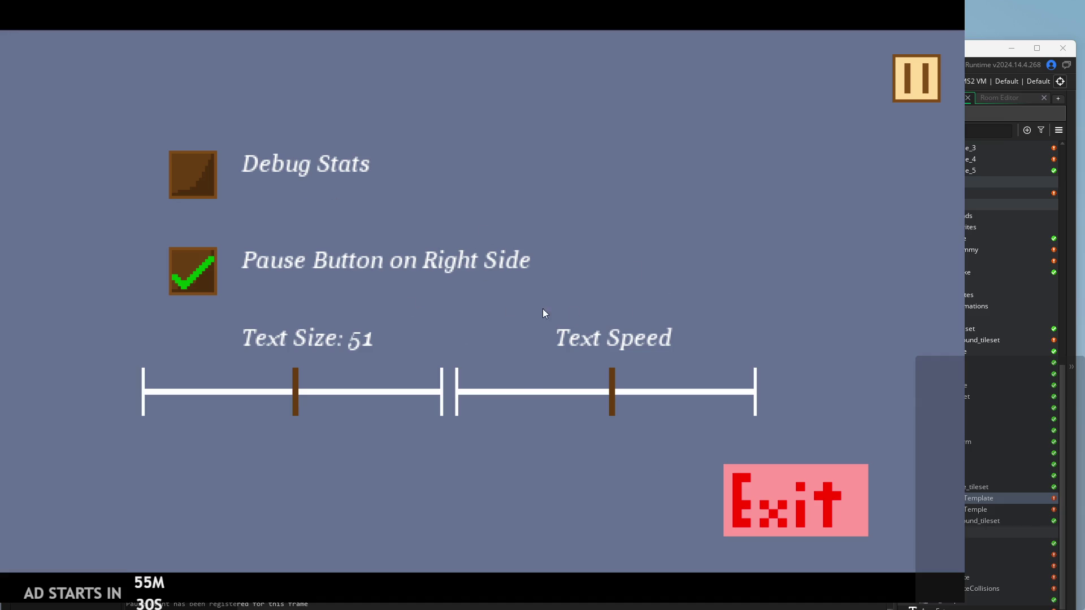
pyautogui.click(904, 82)
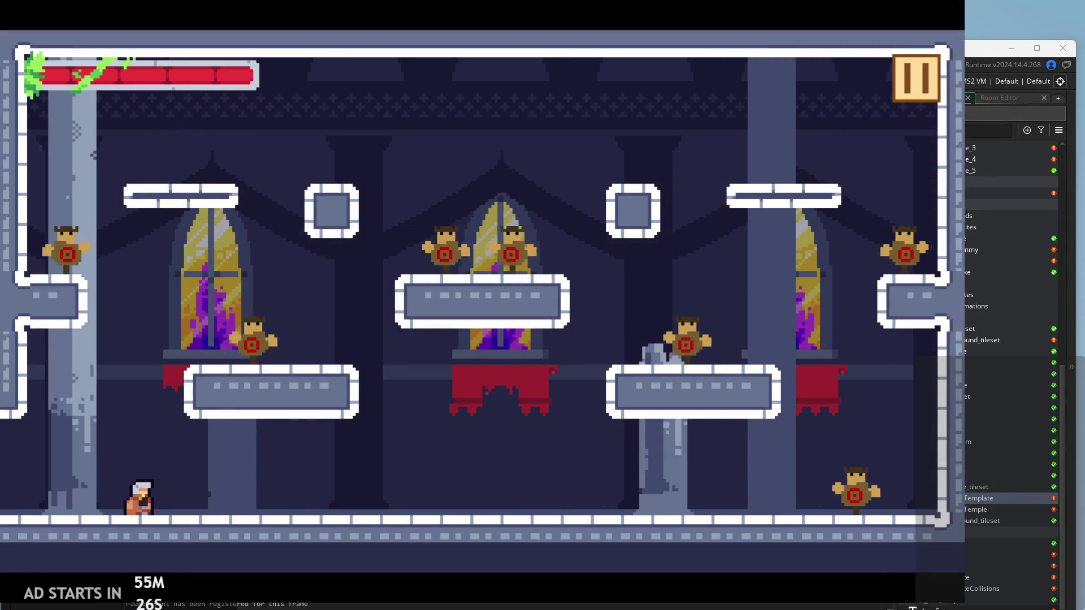
# Run right slashing at an enemy, wall-jump onto the right ledge and slash mid-air
pyautogui.press('Right')
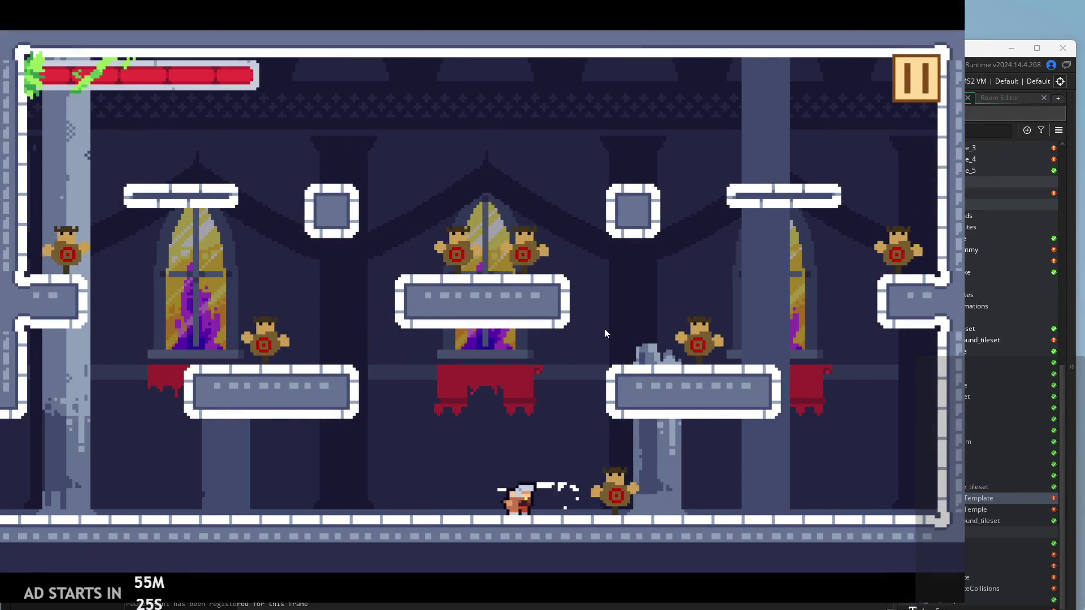
pyautogui.press('Right')
pyautogui.press('space')
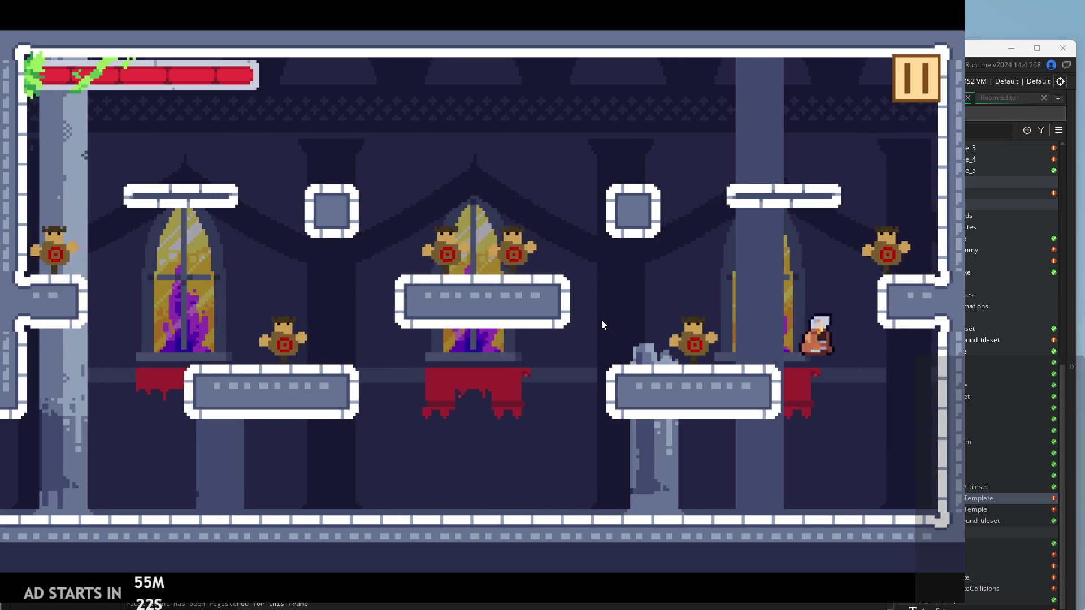
pyautogui.press('Left')
pyautogui.press('space')
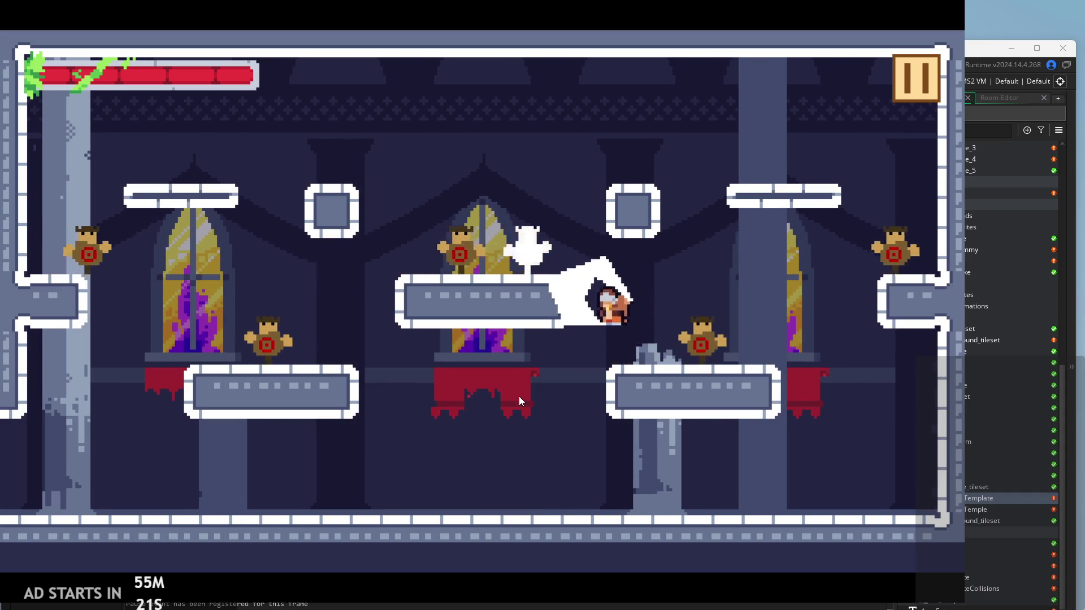
# Run left and jump toward the middle platform, then pause and quit the game
pyautogui.press('Left')
pyautogui.press('space')
pyautogui.press('Right')
pyautogui.click(910, 69)
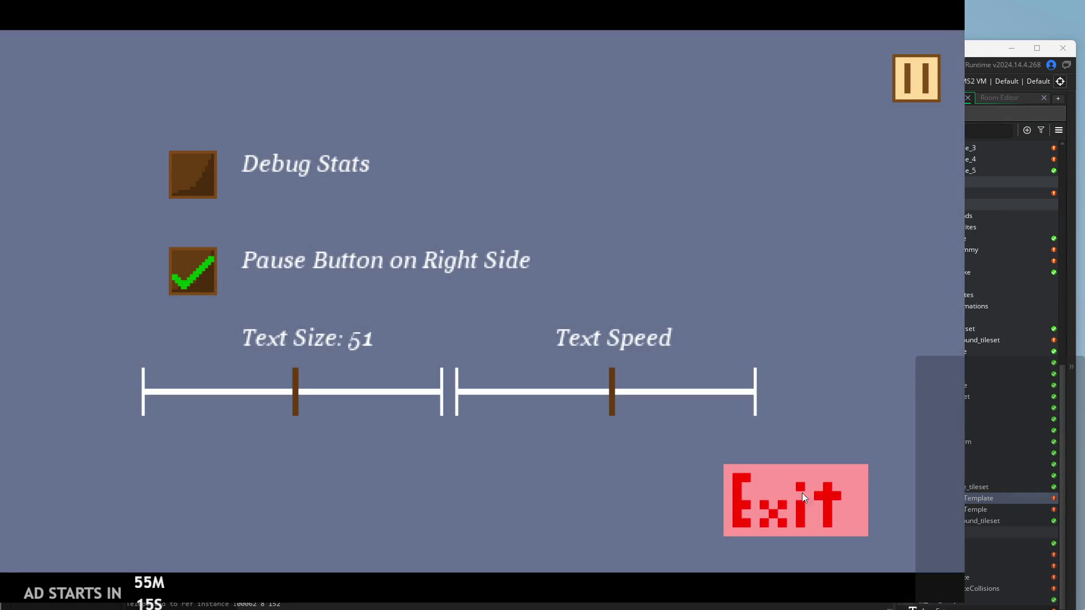
pyautogui.click(802, 495)
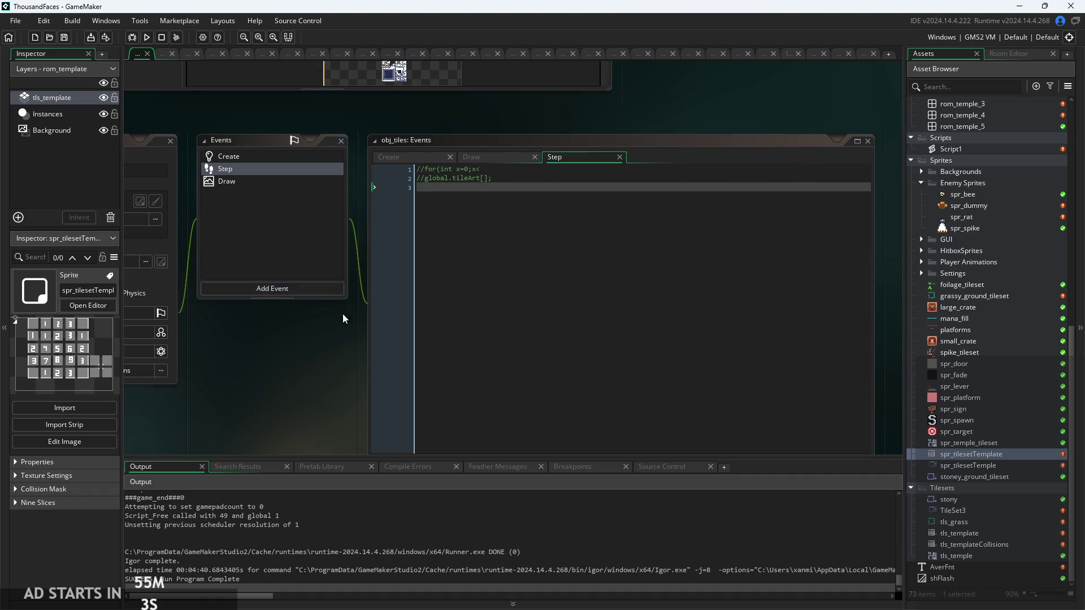
# Remove the // from the for-loop and global.tileArt[] lines in obj_tiles' Step event
pyautogui.scroll(2, 320, 334)
pyautogui.scroll(2, 486, 176)
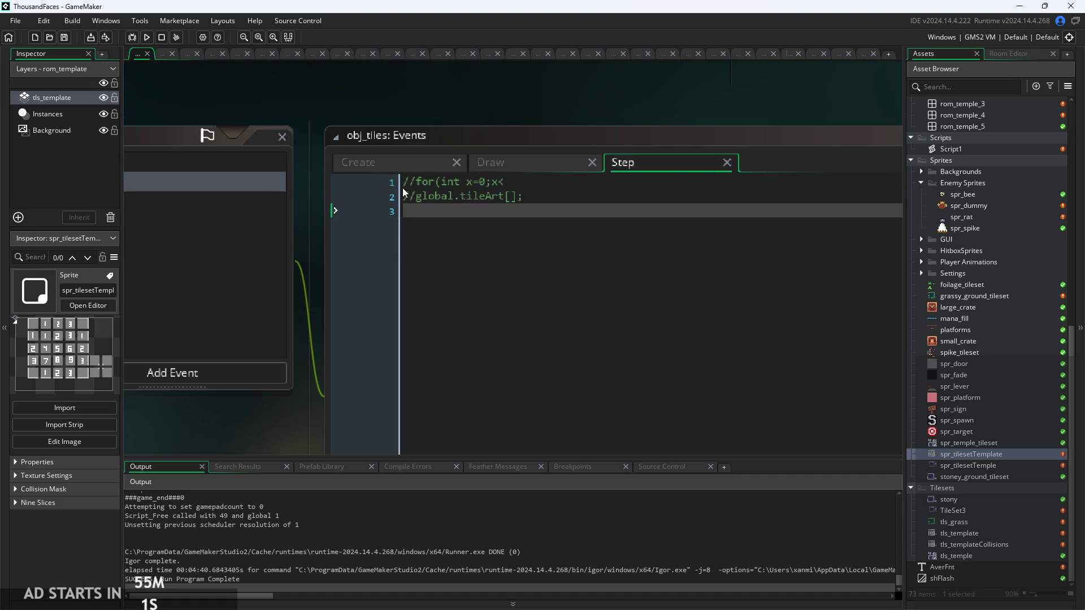
pyautogui.click(405, 196)
pyautogui.press('Delete')
pyautogui.press('Delete')
pyautogui.click(416, 181)
pyautogui.press('BackSpace')
pyautogui.press('BackSpace')
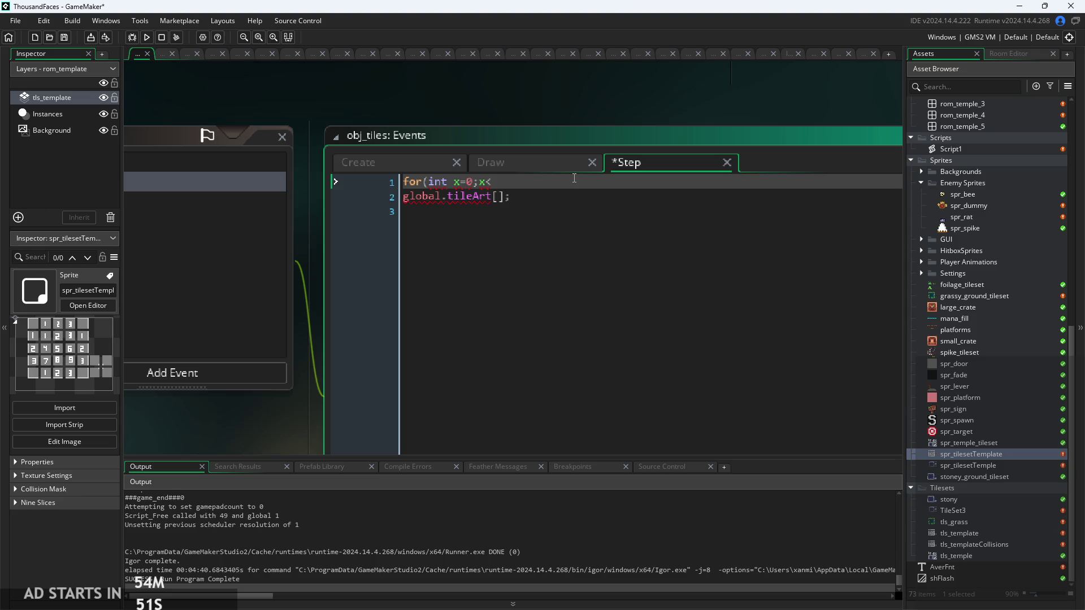
pyautogui.keyDown('ctrl'); pyautogui.scroll(2, 504, 184); pyautogui.keyUp('ctrl')
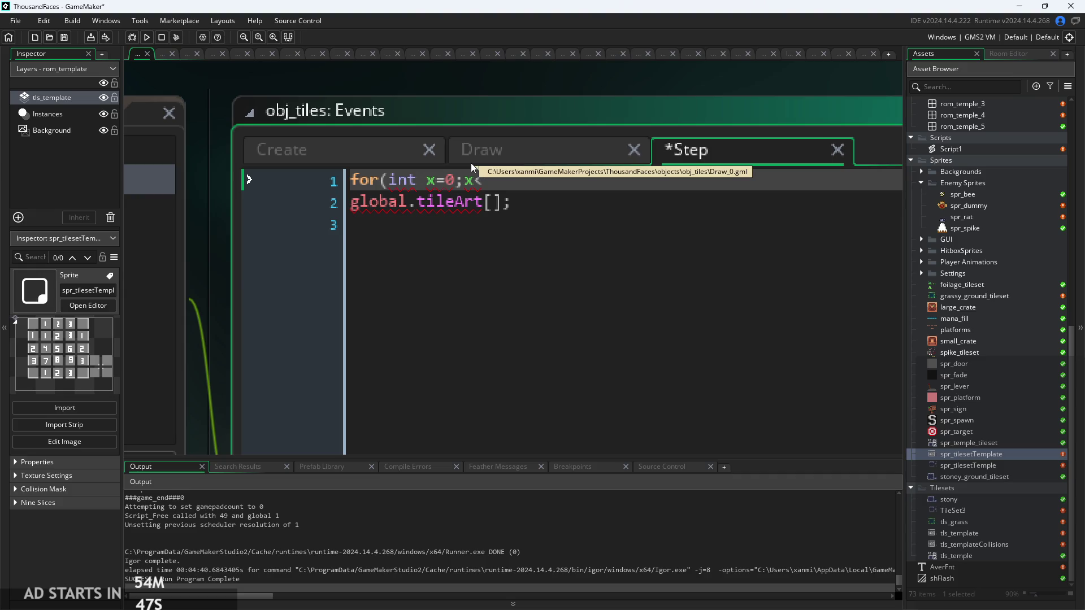
# Review the Create and Draw event code, then return to Step and open the outer loop body
pyautogui.click(365, 151)
pyautogui.click(534, 147)
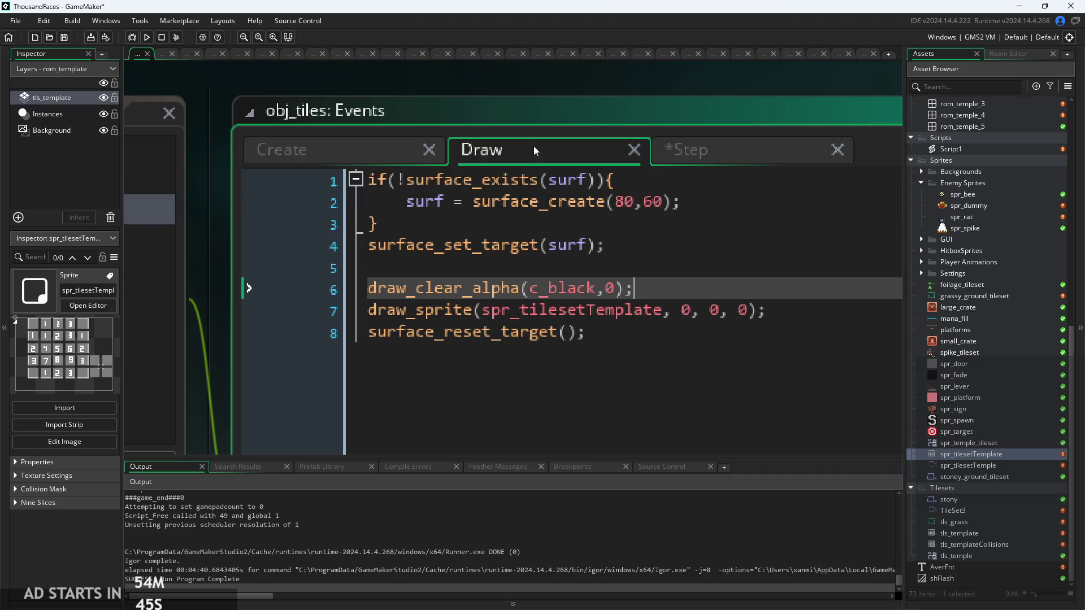
pyautogui.click(640, 218)
pyautogui.click(556, 203)
pyautogui.hotkey('ctrl', 'Tab')
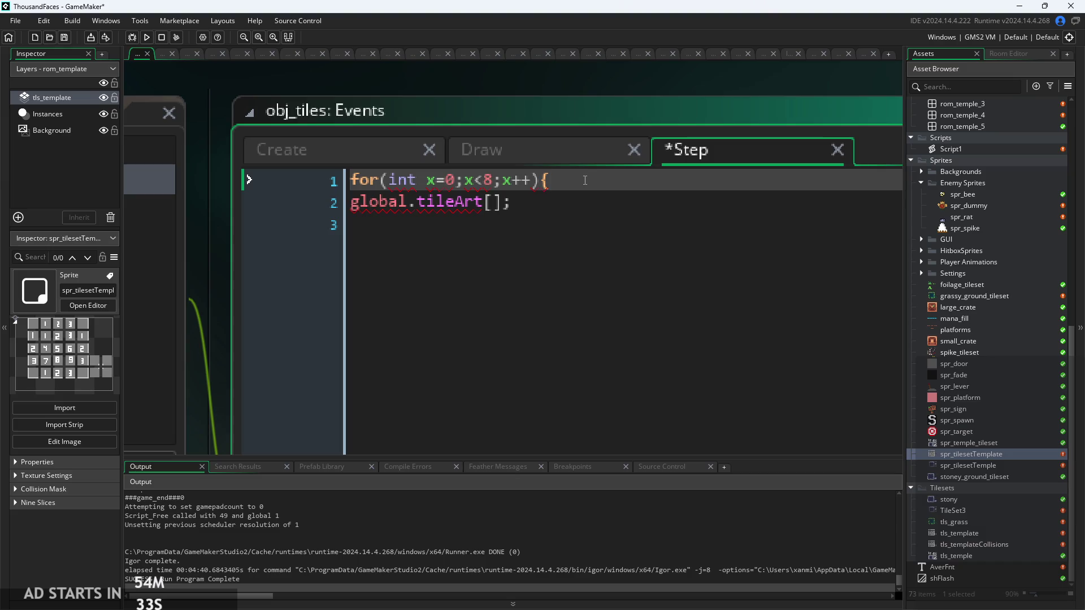
pyautogui.press('Return')
pyautogui.press('Return')
pyautogui.press('Up')
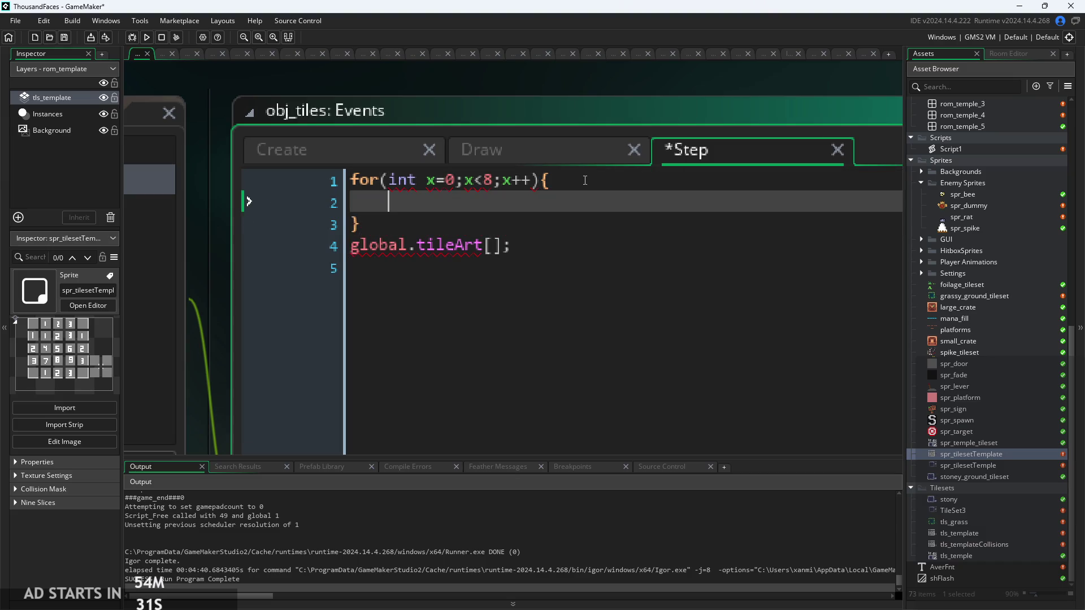
# Change int to var in the outer loop header and add an inner for loop over y
pyautogui.doubleClick(402, 180)
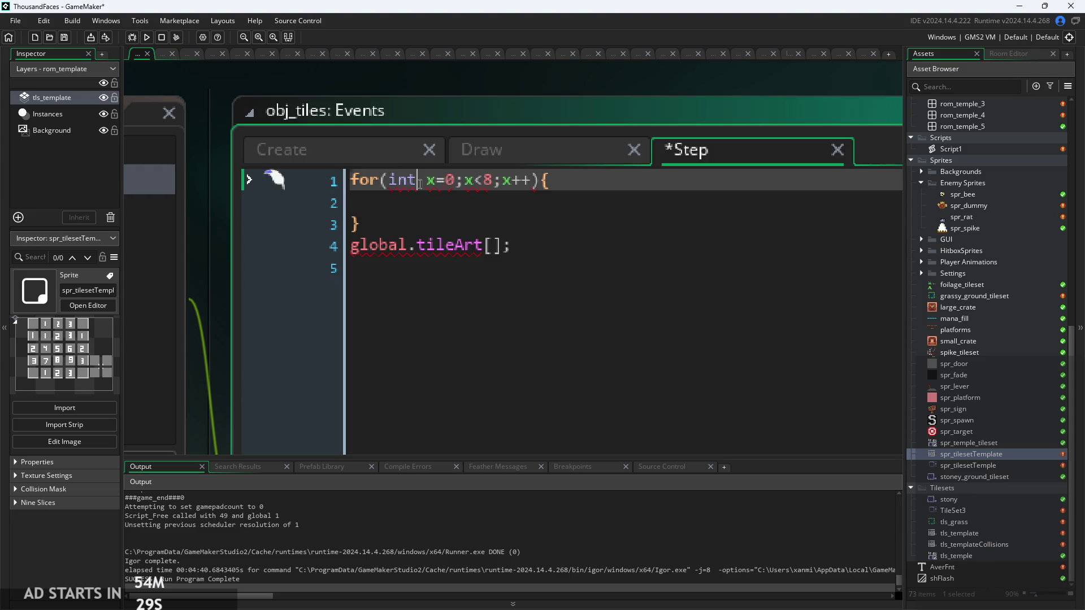
pyautogui.write('var')
pyautogui.click(651, 177)
pyautogui.click(489, 203)
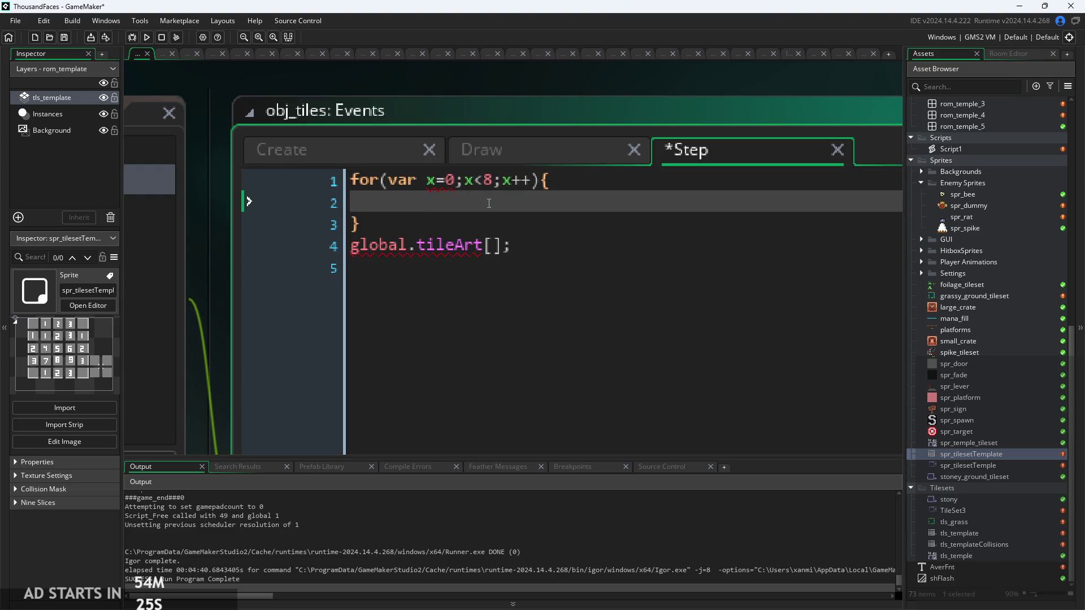
pyautogui.write('for(ce')
pyautogui.press('BackSpace')
pyautogui.press('BackSpace')
pyautogui.write('var y=0;y<6')
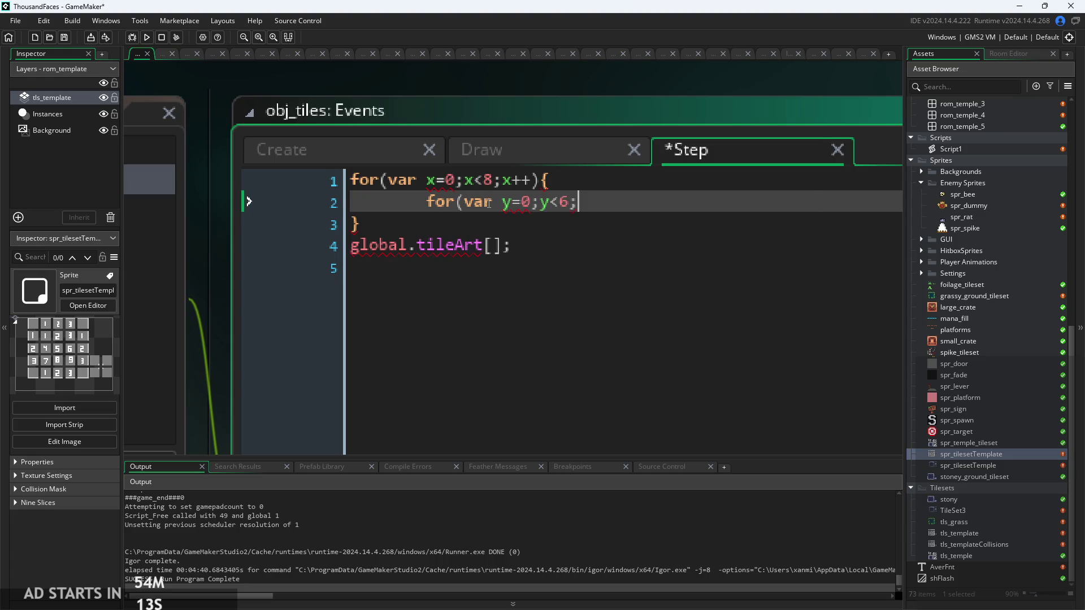
pyautogui.write('y+_+')
pyautogui.press('Return')
pyautogui.press('Return')
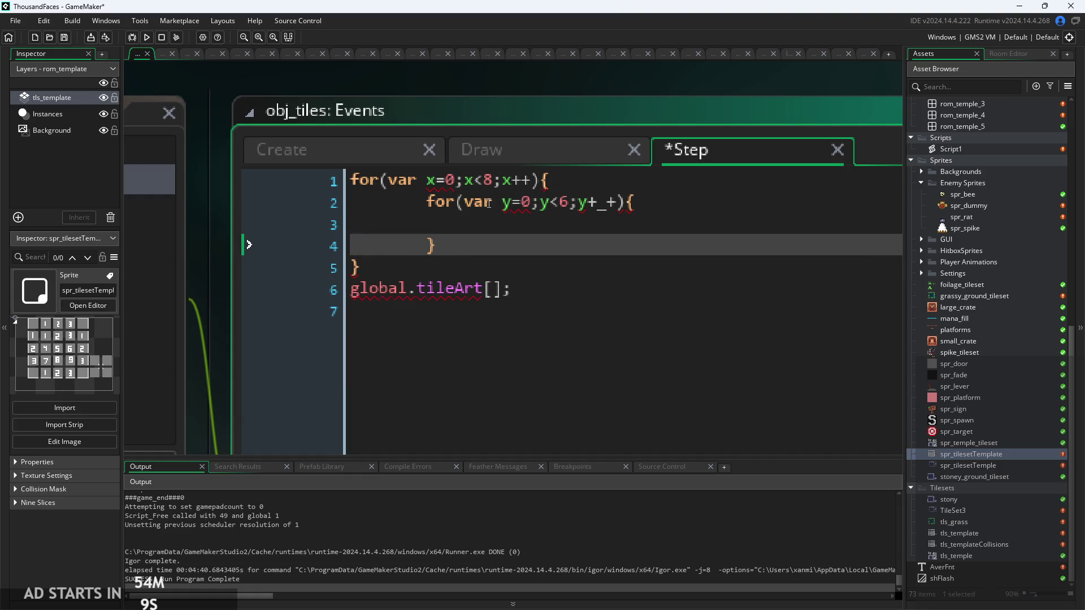
# Fix the inner increment to y++ and rename the loop variables to _x and _y
pyautogui.click(602, 205)
pyautogui.press('BackSpace')
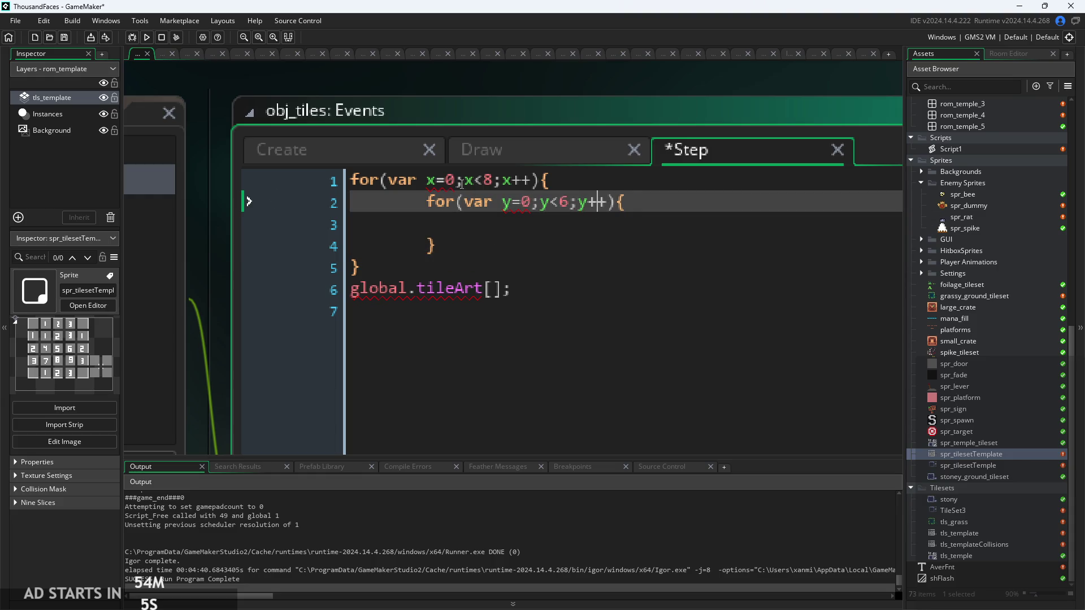
pyautogui.click(431, 181)
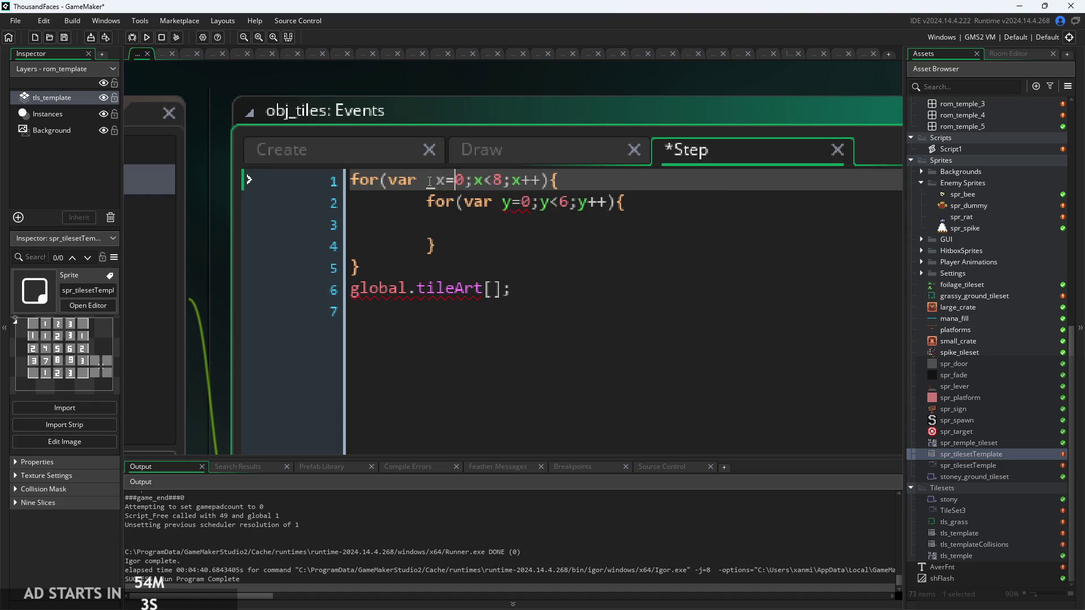
pyautogui.write('_')
pyautogui.press('Right')
pyautogui.press('Right')
pyautogui.press('Right')
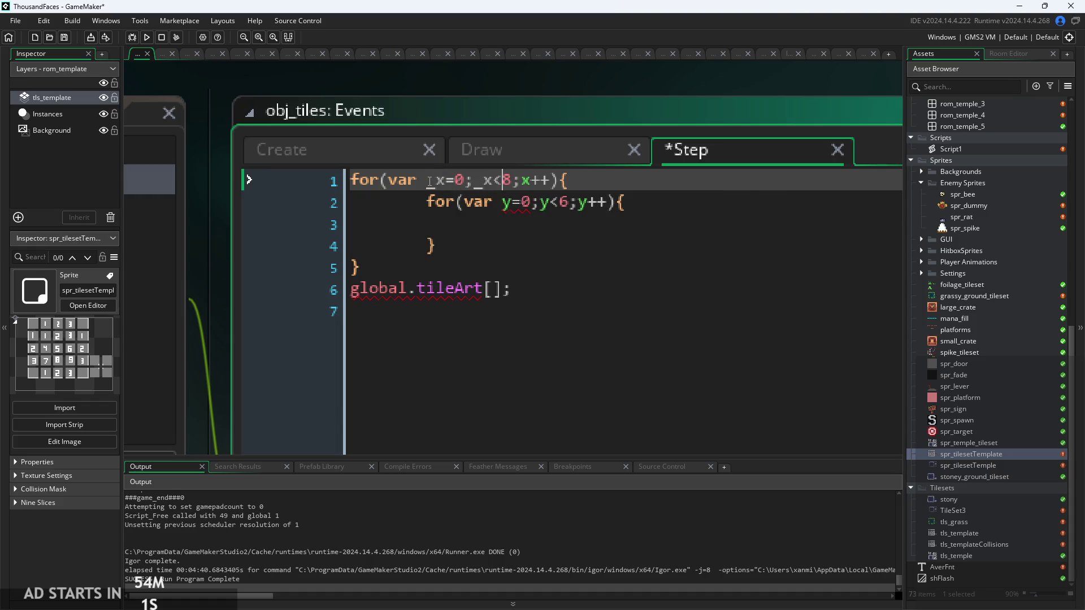
pyautogui.write('_')
pyautogui.press('Down')
pyautogui.press('Left')
pyautogui.write('_y=0;')
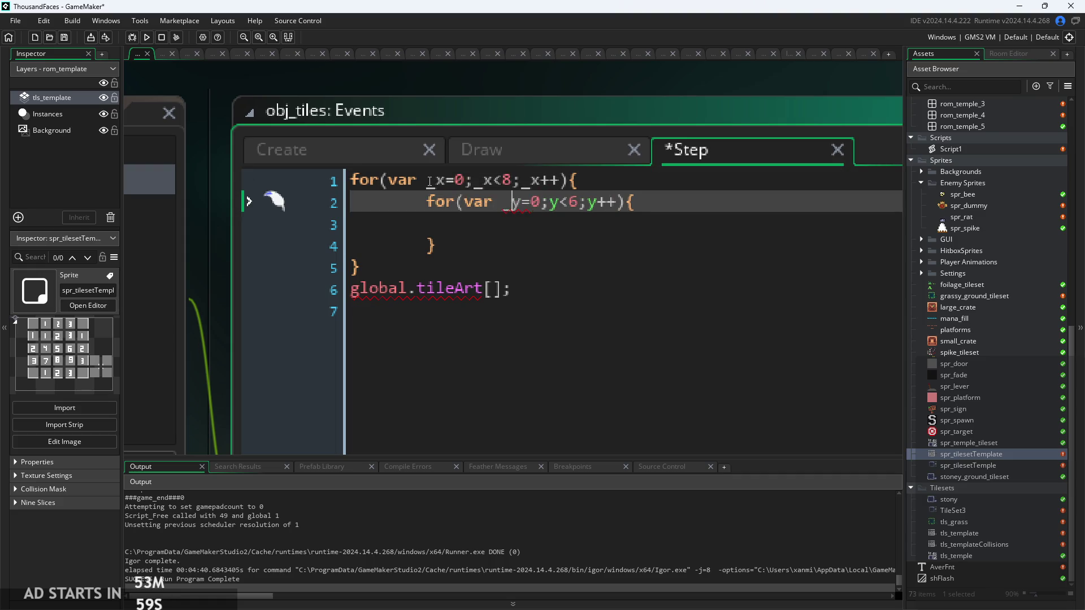
pyautogui.write('_')
pyautogui.press('Right')
pyautogui.write('_')
pyautogui.press('Down')
pyautogui.press('Down')
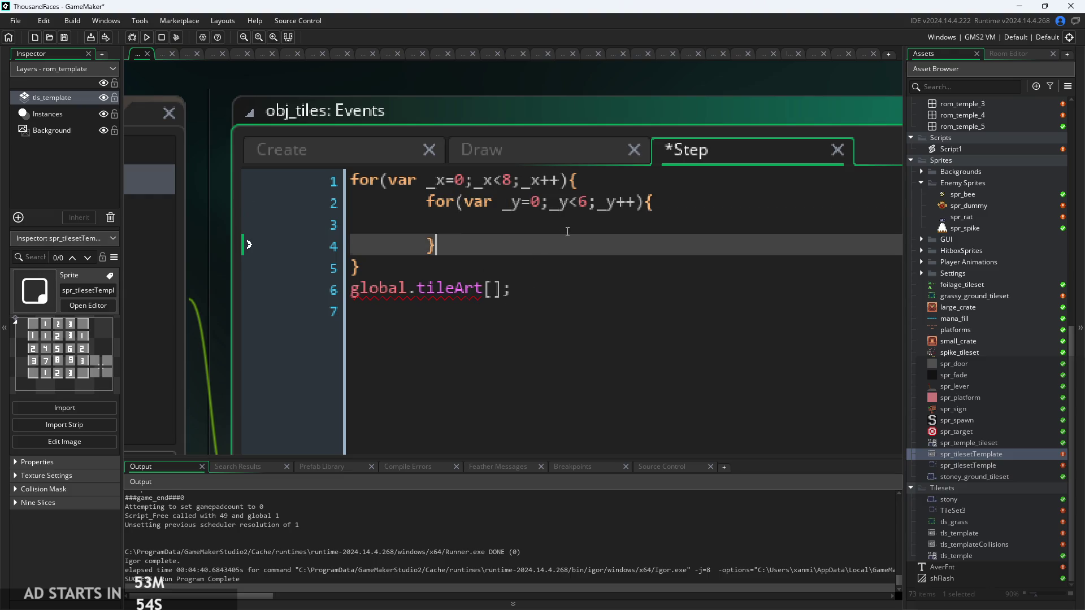
pyautogui.press('Up')
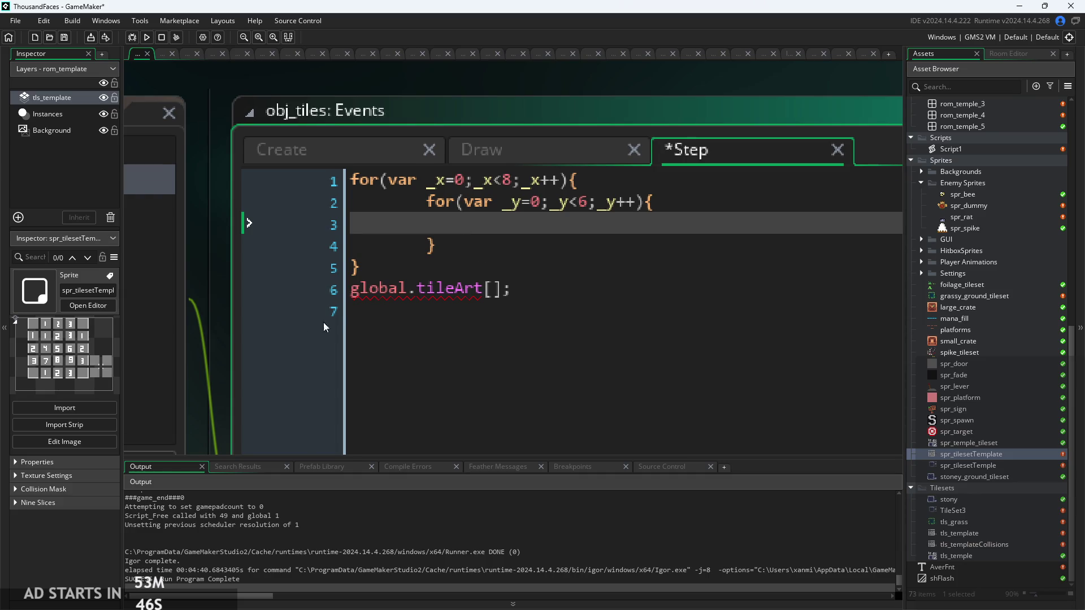
# Add tilex=_x*10; and tiley=_y*10; inside the inner loop
pyautogui.scroll(-1, 314, 333)
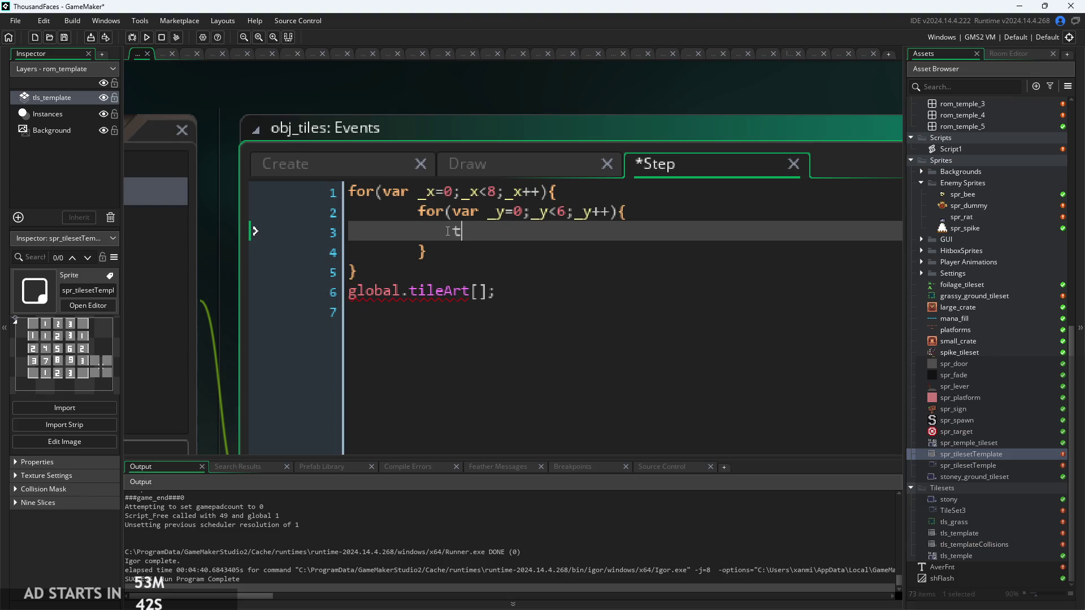
pyautogui.write('ilelo')
pyautogui.press('BackSpace')
pyautogui.press('BackSpace')
pyautogui.press('BackSpace')
pyautogui.write('tile')
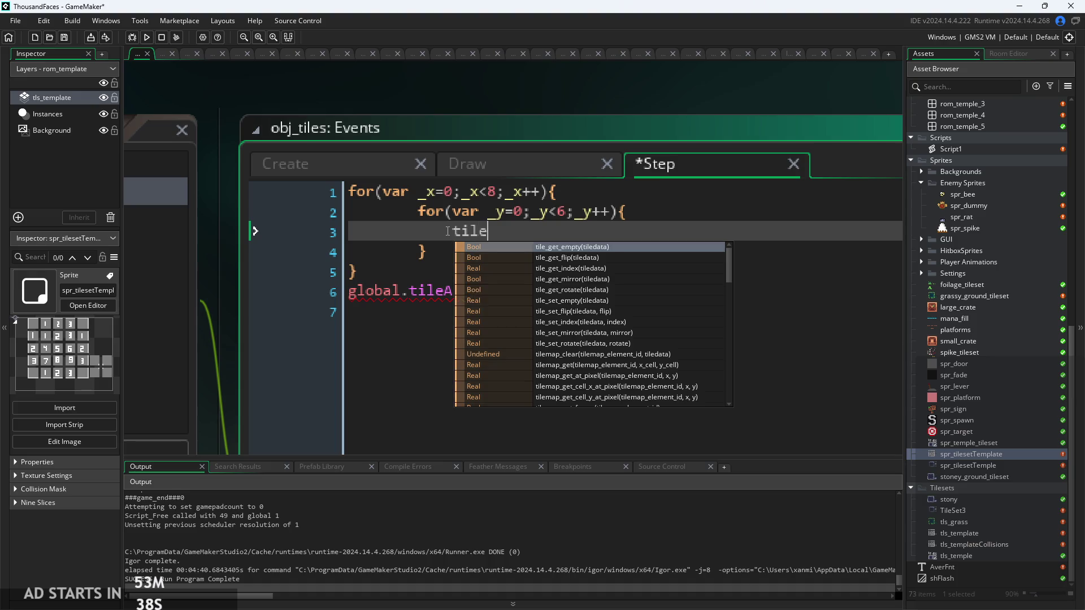
pyautogui.write('x=_x*10;')
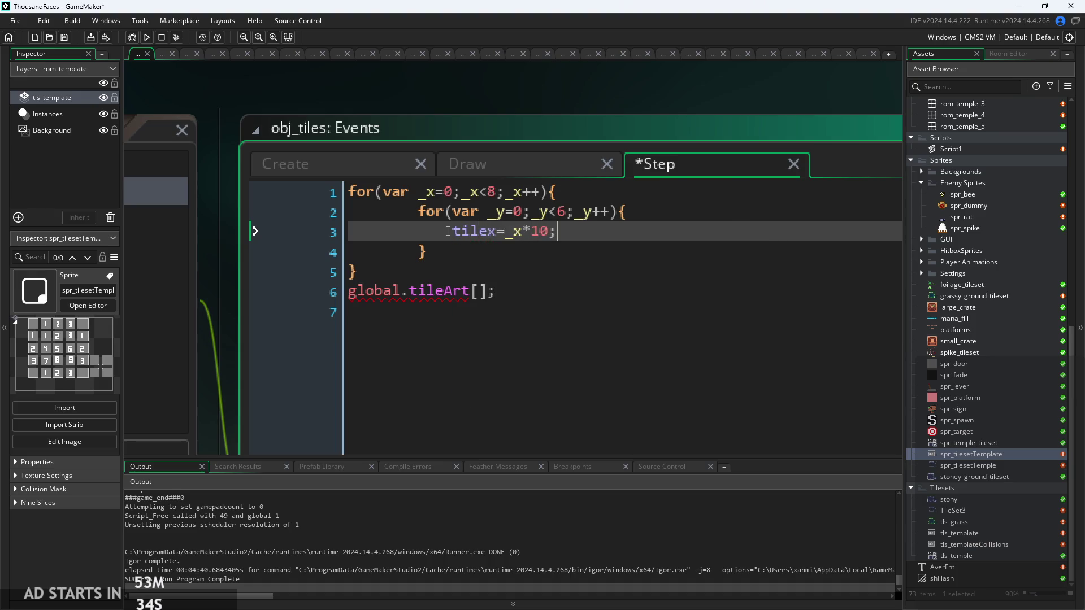
pyautogui.press('Return')
pyautogui.write('ley')
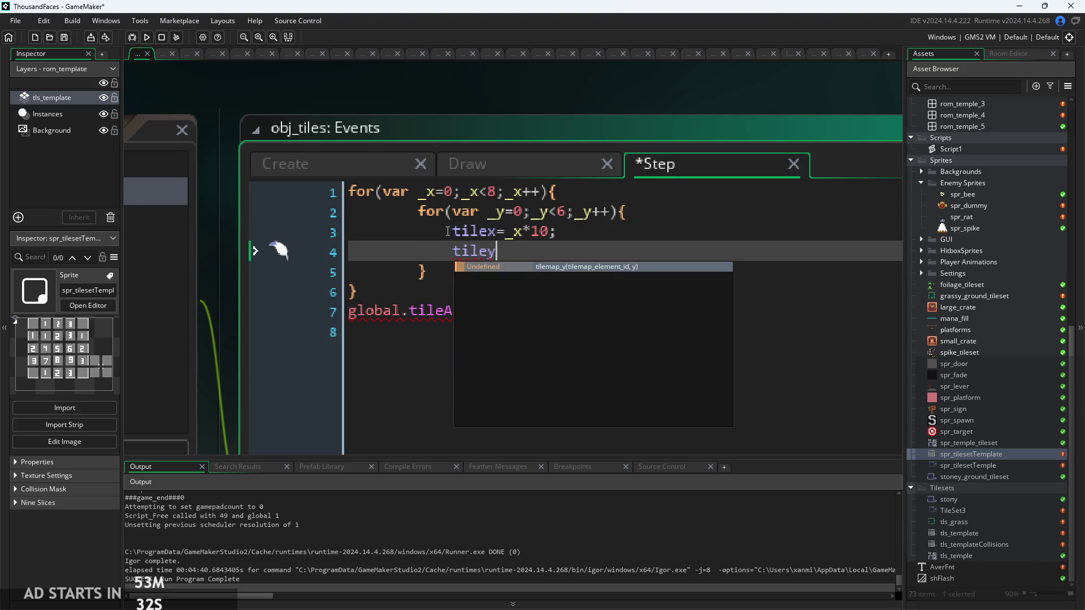
pyautogui.write('=')
pyautogui.write('_')
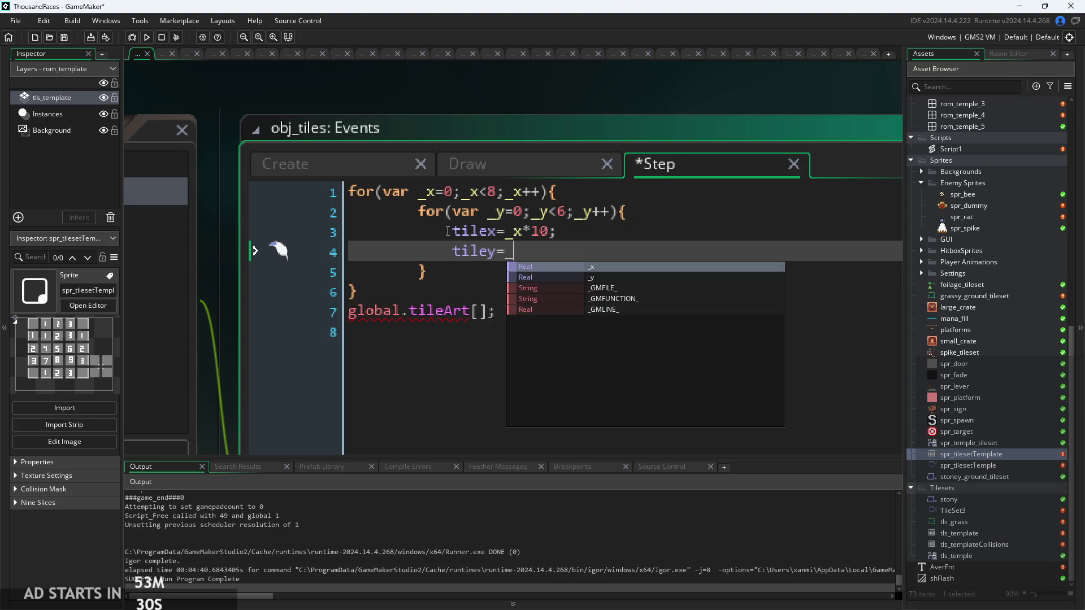
pyautogui.write('y*10;')
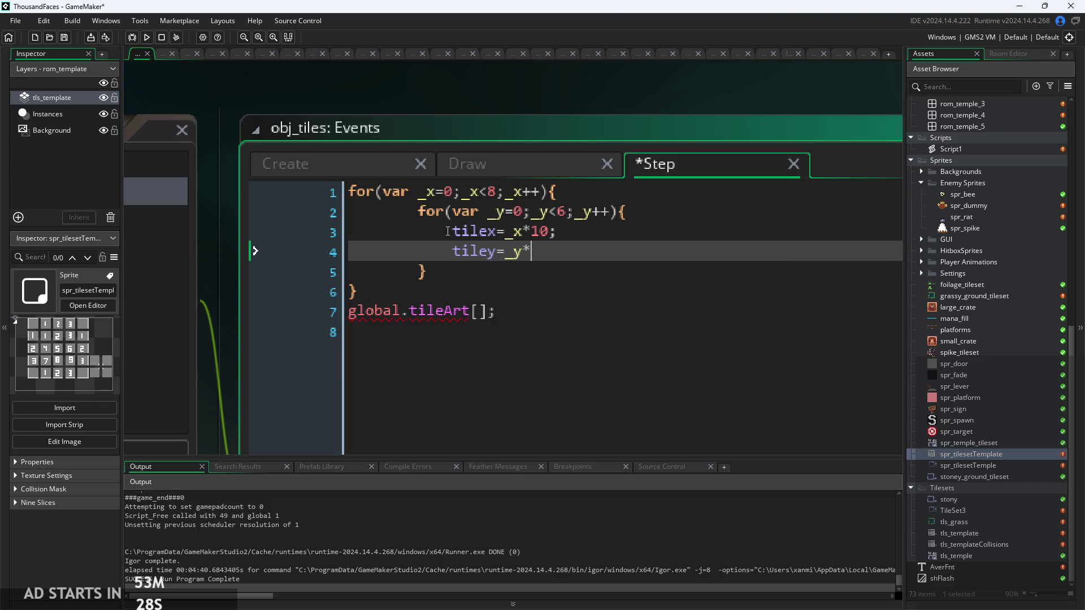
# Open the 80x60 spr_tilesetTemplate sprite from the asset browser
pyautogui.click(571, 232)
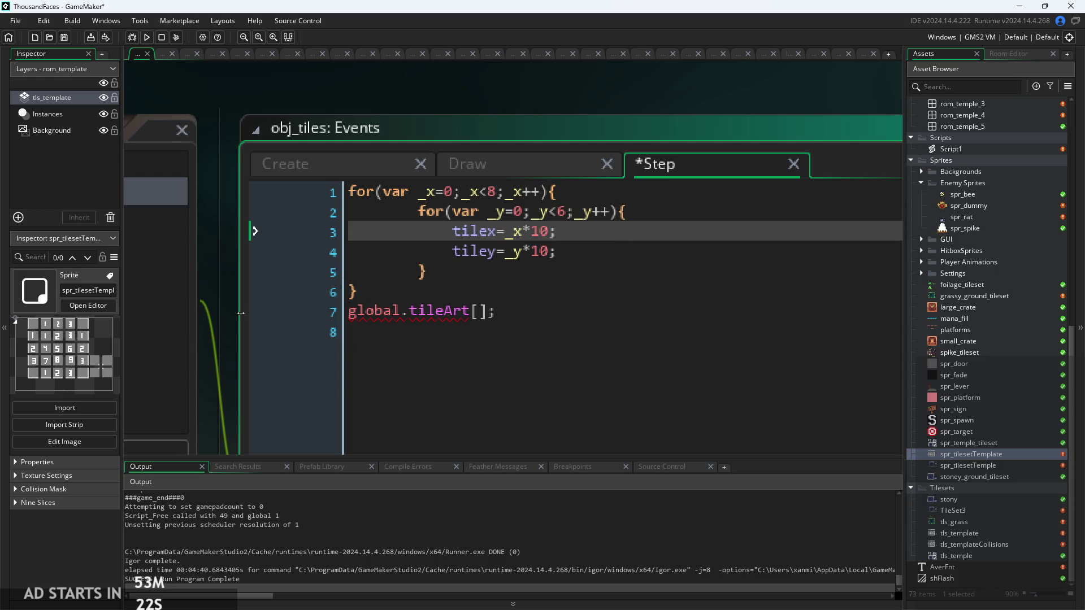
pyautogui.keyDown('ctrl'); pyautogui.scroll(-1, 202, 283); pyautogui.keyUp('ctrl')
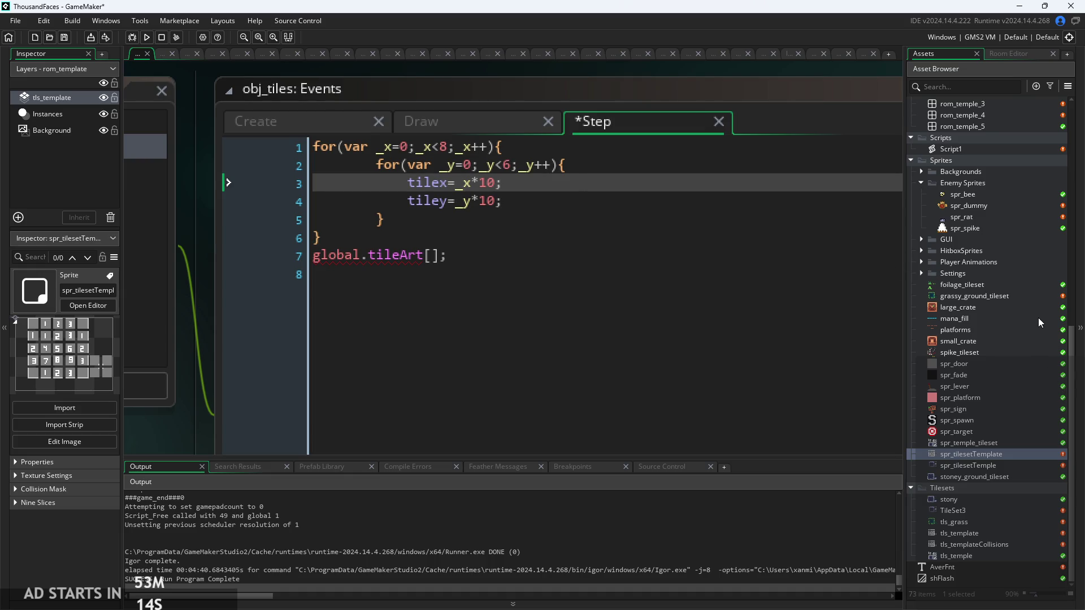
pyautogui.doubleClick(977, 455)
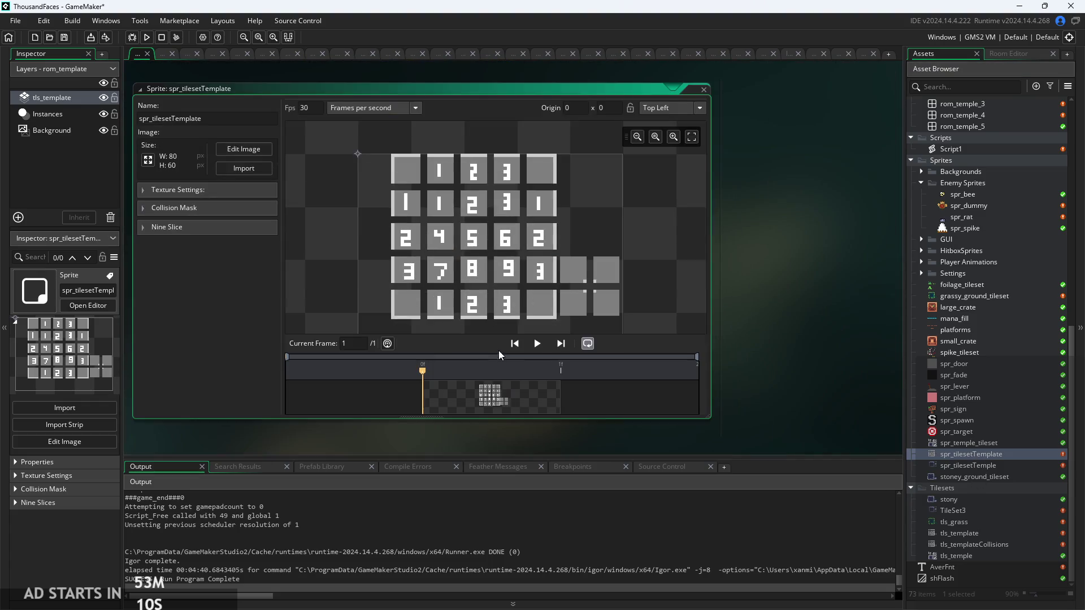
# Open spr_tilesetTemplate's image and marquee-select the top-left tile to measure its size
pyautogui.click(246, 148)
pyautogui.scroll(5, 220, 192)
pyautogui.scroll(2, 220, 192)
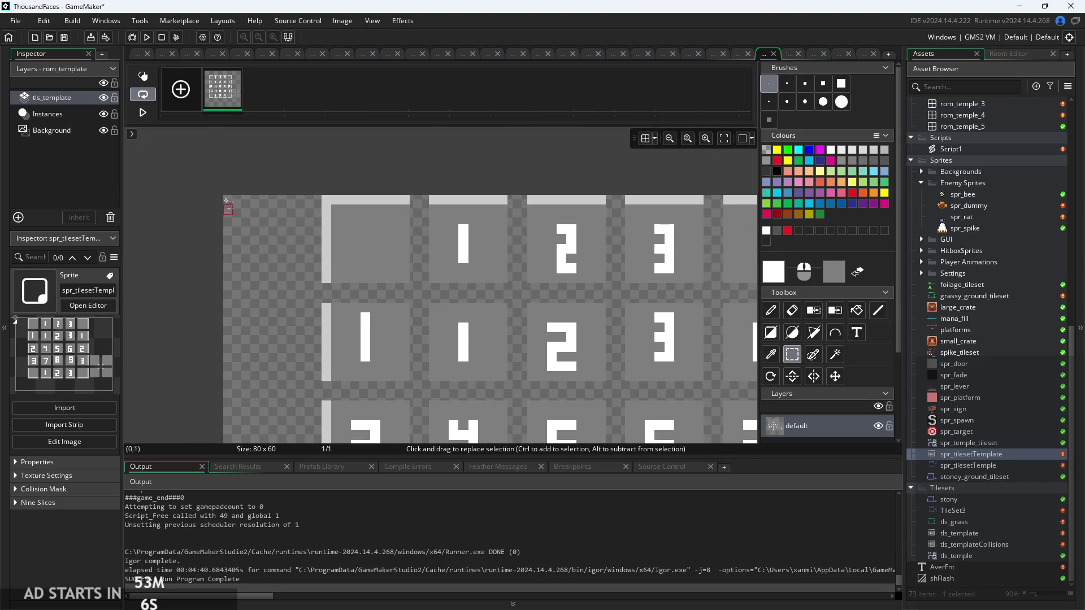
pyautogui.scroll(2, 226, 201)
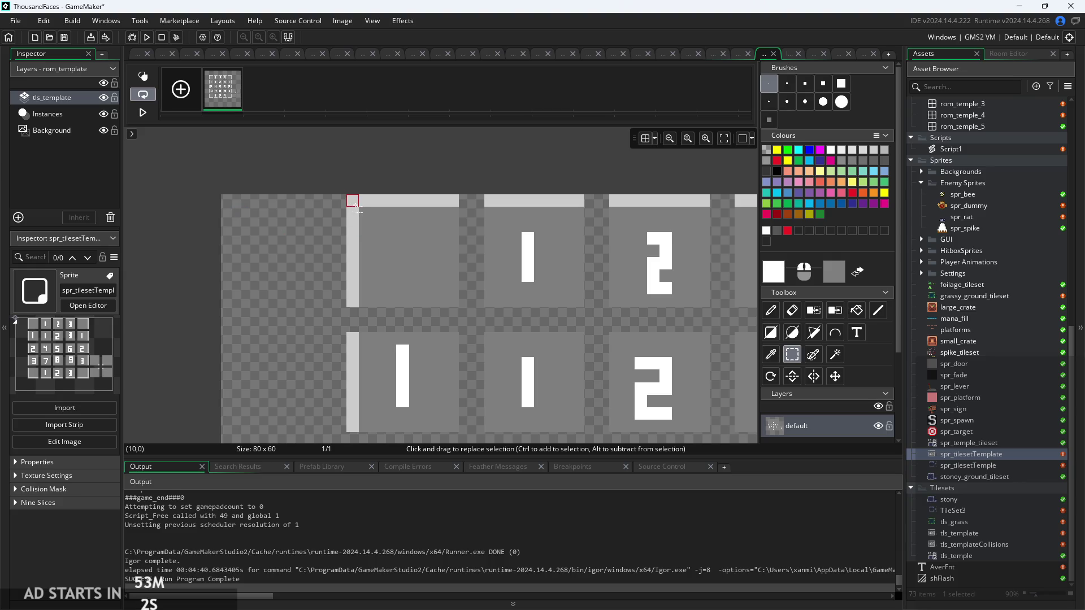
pyautogui.scroll(-2, 357, 209)
pyautogui.moveTo(271, 147); pyautogui.dragTo(365, 240)
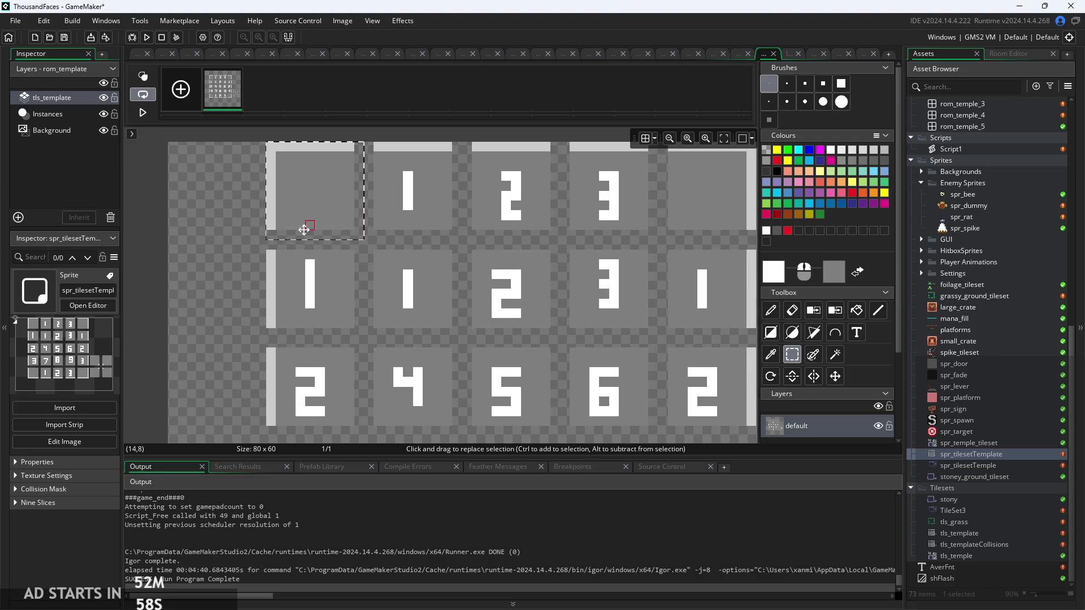
pyautogui.scroll(1, 243, 214)
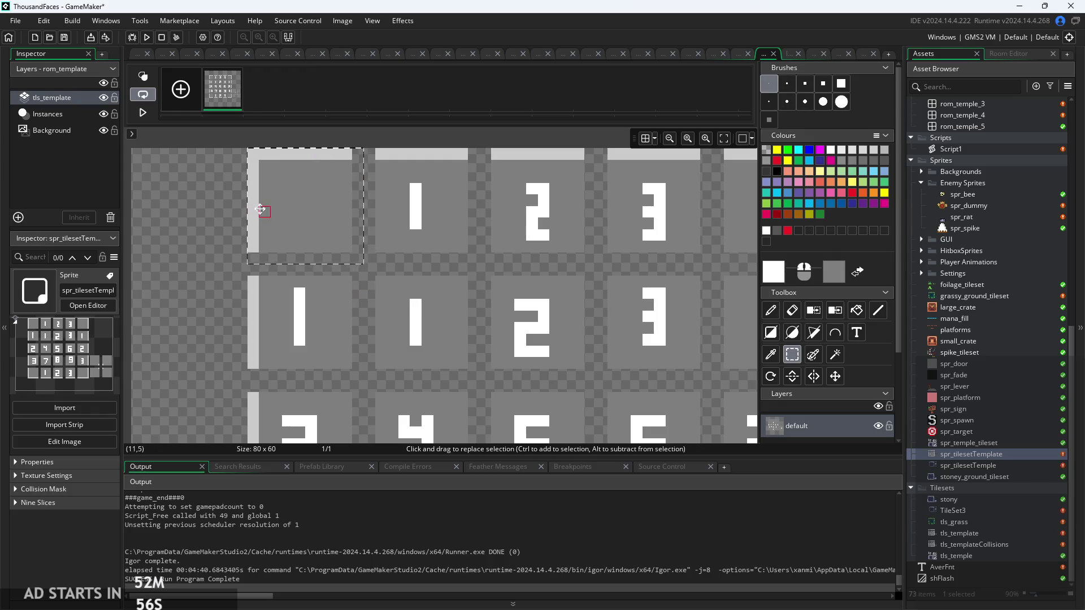
pyautogui.scroll(2, 201, 218)
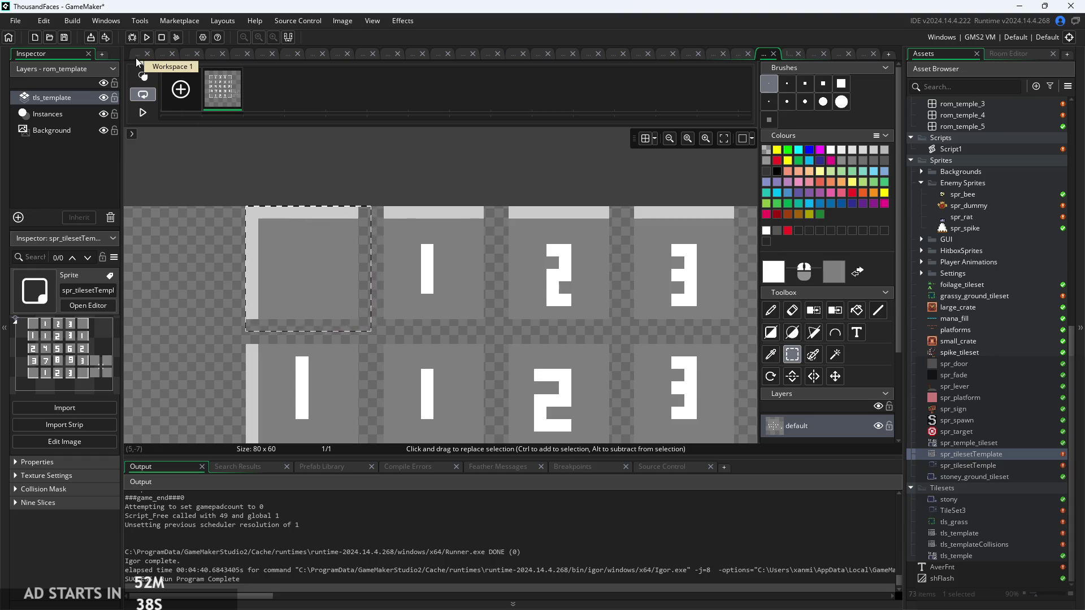
# Preview the spr_spike, spr_dummy and spr_bee sprites, then reopen the obj_tiles object editor
pyautogui.click(136, 58)
pyautogui.scroll(1, 999, 441)
pyautogui.scroll(1, 999, 441)
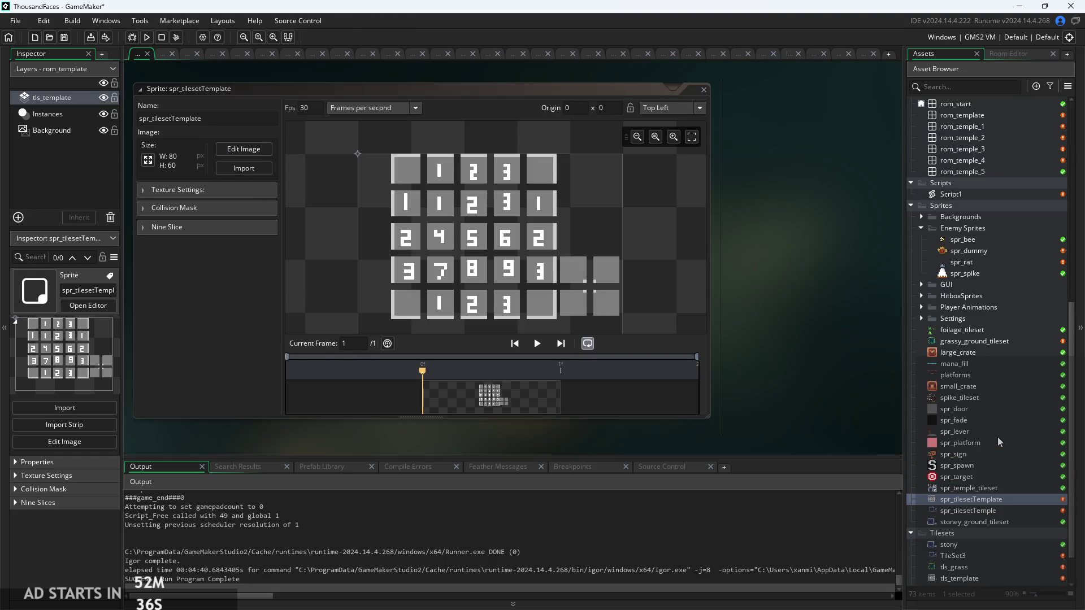
pyautogui.scroll(2, 986, 445)
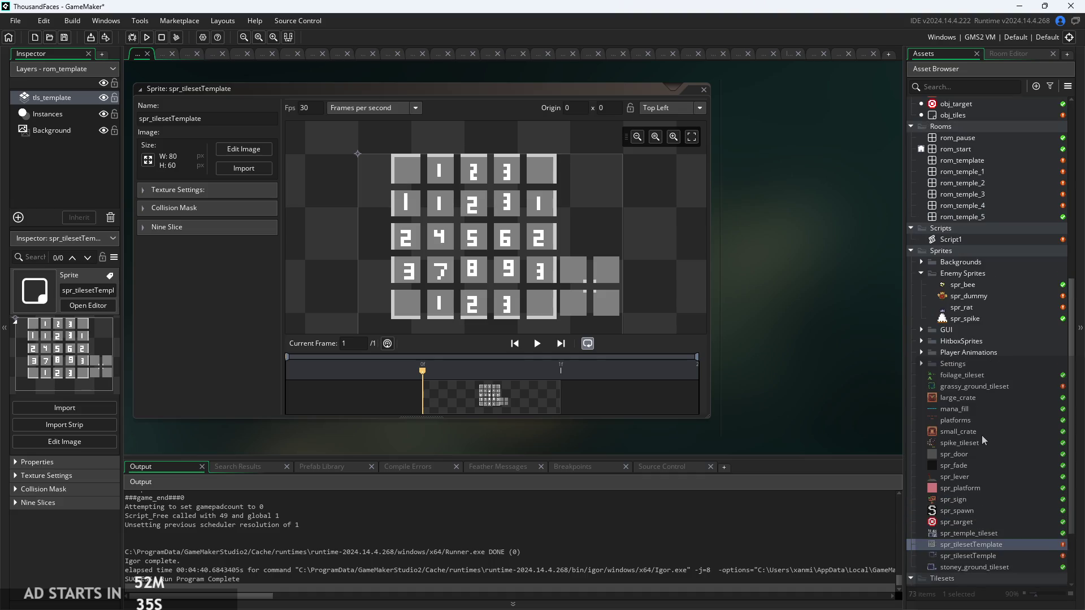
pyautogui.click(975, 319)
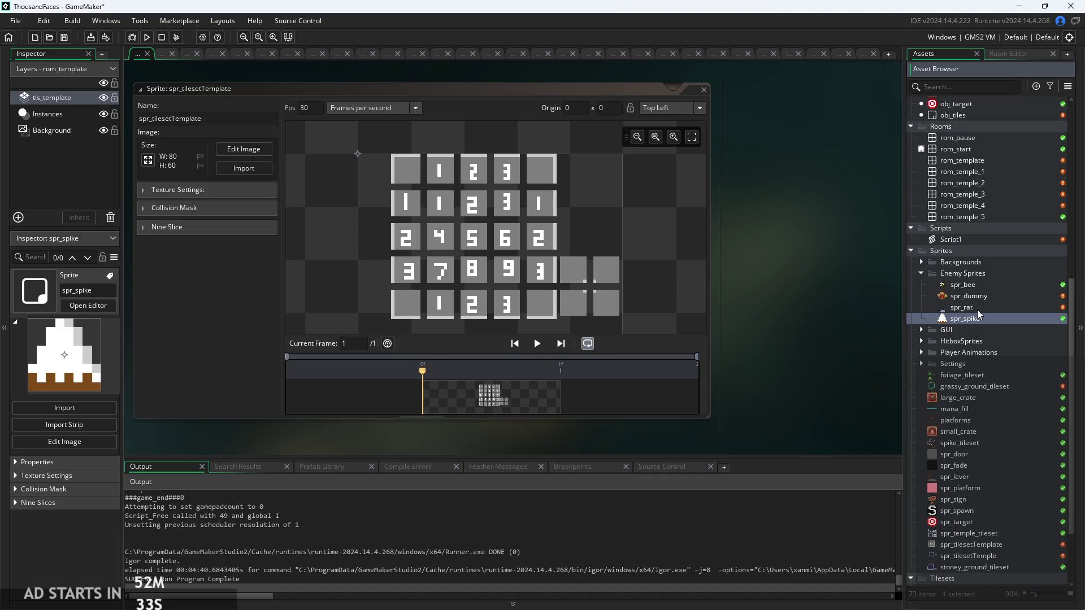
pyautogui.scroll(8, 979, 317)
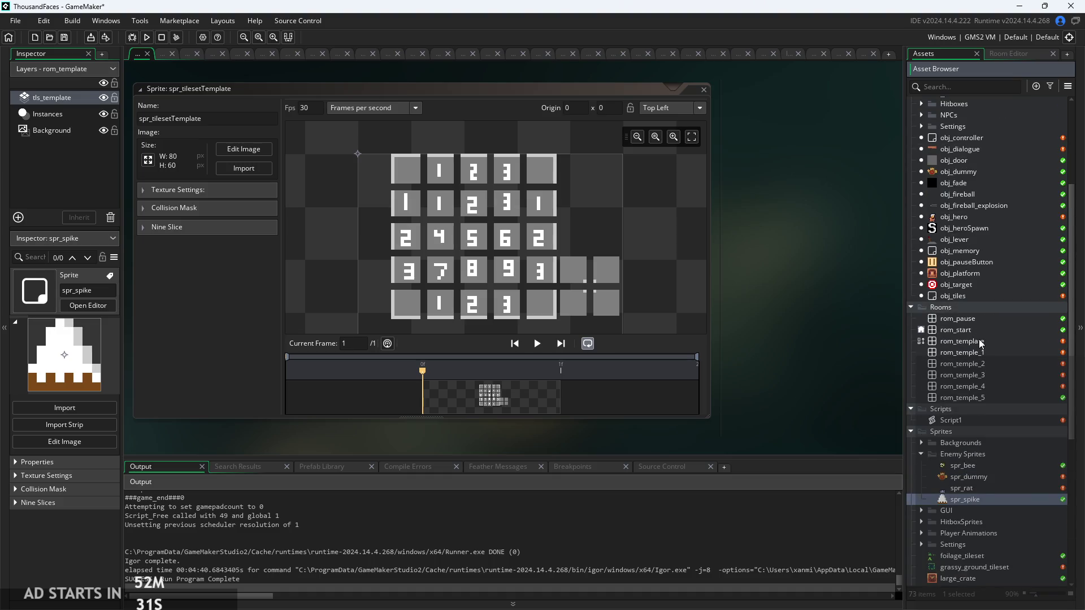
pyautogui.scroll(-4, 982, 338)
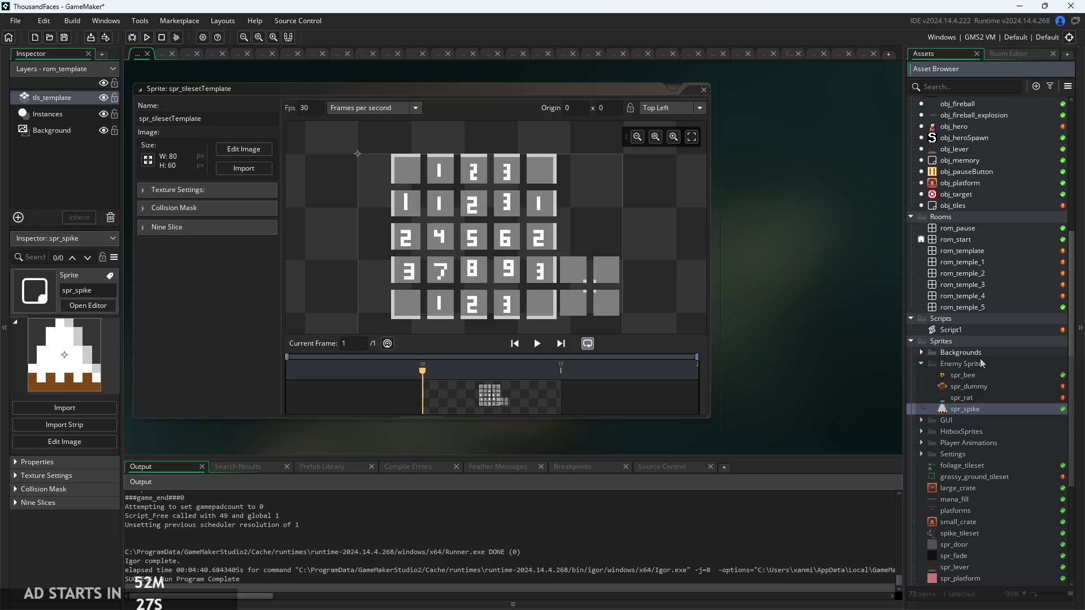
pyautogui.click(974, 386)
pyautogui.click(966, 376)
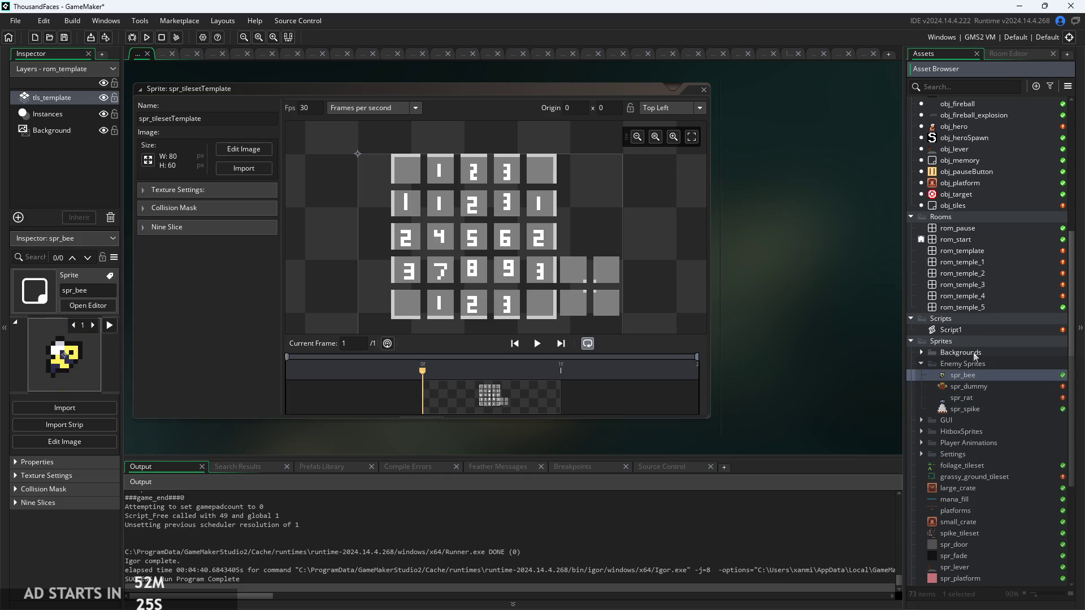
pyautogui.doubleClick(984, 208)
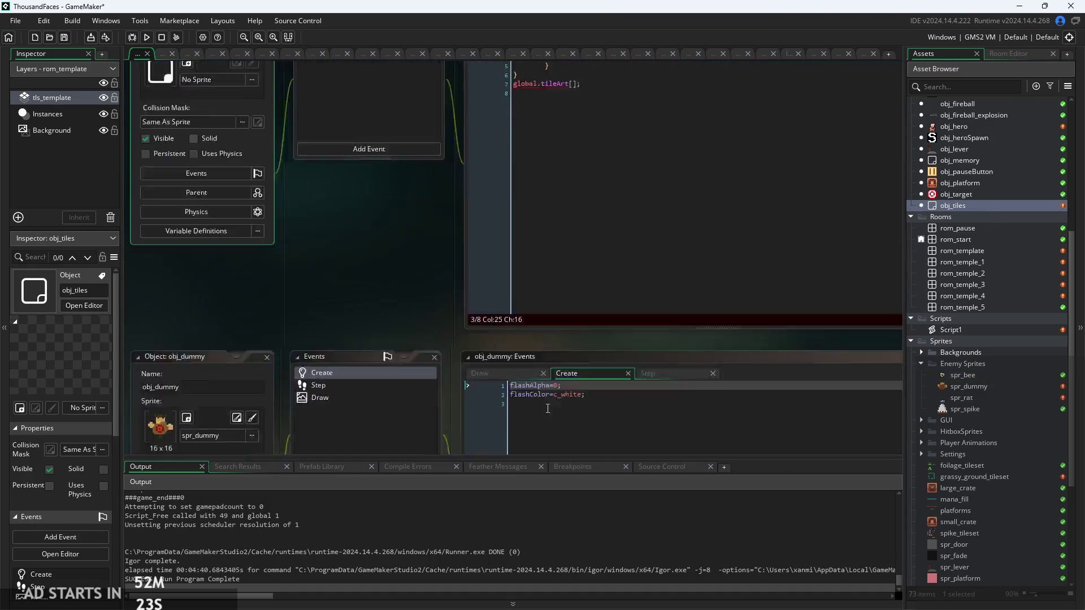
# Rename the tilex and tiley variables in the Step loop to x1 and y1
pyautogui.click(501, 222)
pyautogui.click(428, 222)
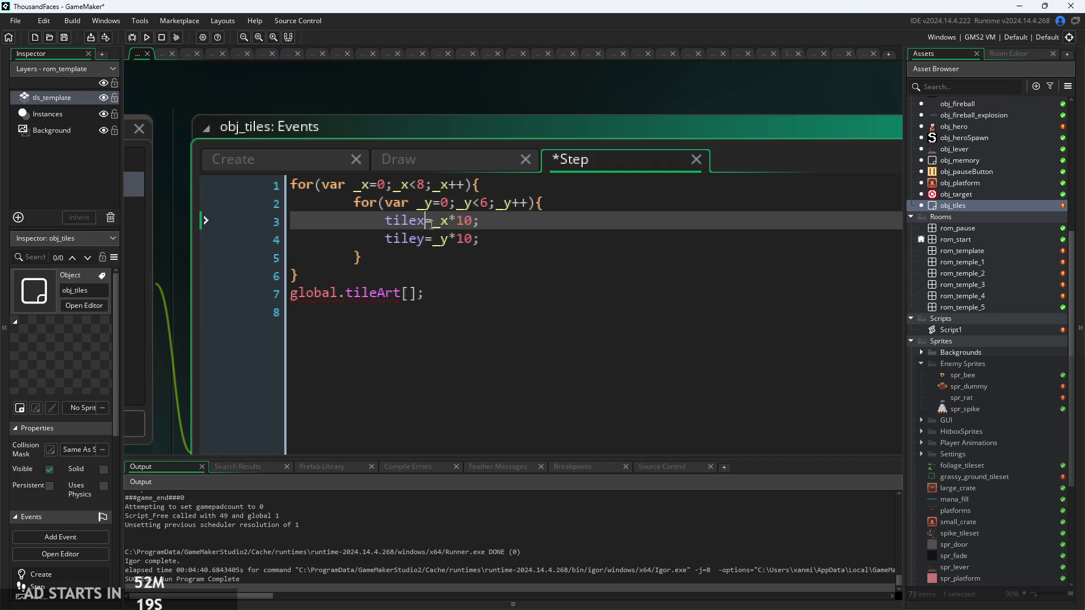
pyautogui.click(499, 239)
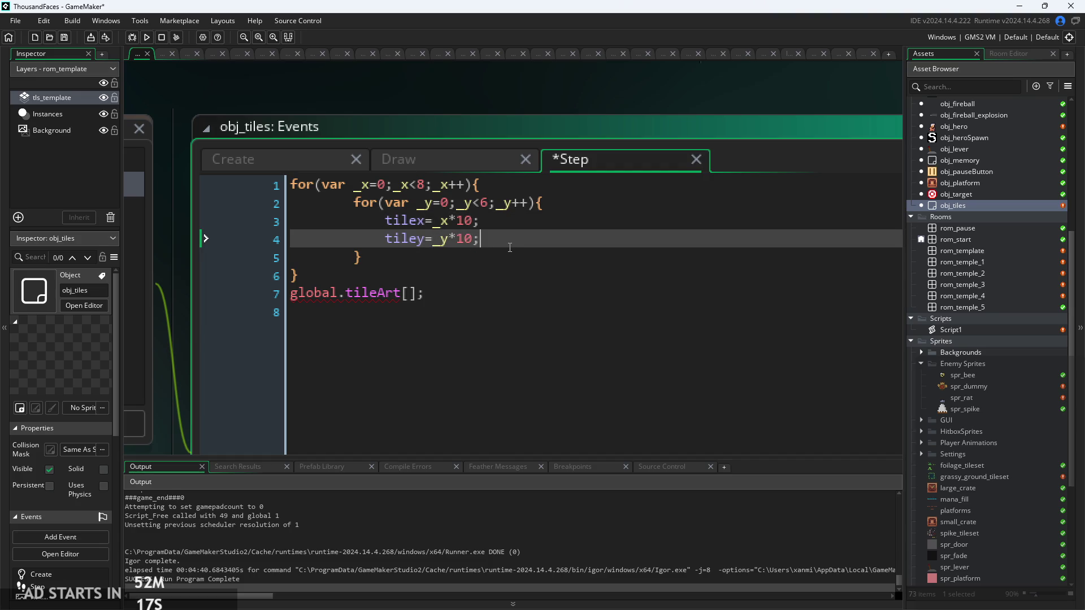
pyautogui.press('Return')
pyautogui.press('Up')
pyautogui.press('Up')
pyautogui.press('Right')
pyautogui.press('Right')
pyautogui.press('Right')
pyautogui.write('1')
pyautogui.press('Down')
pyautogui.press('Left')
pyautogui.write('2')
pyautogui.press('Down')
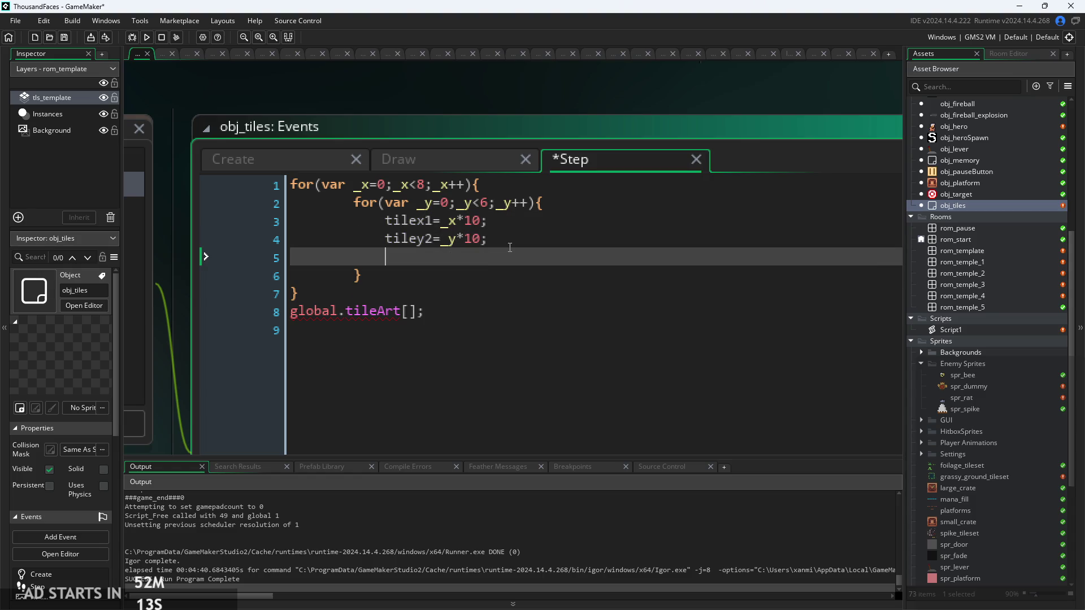
pyautogui.press('Up')
pyautogui.press('BackSpace')
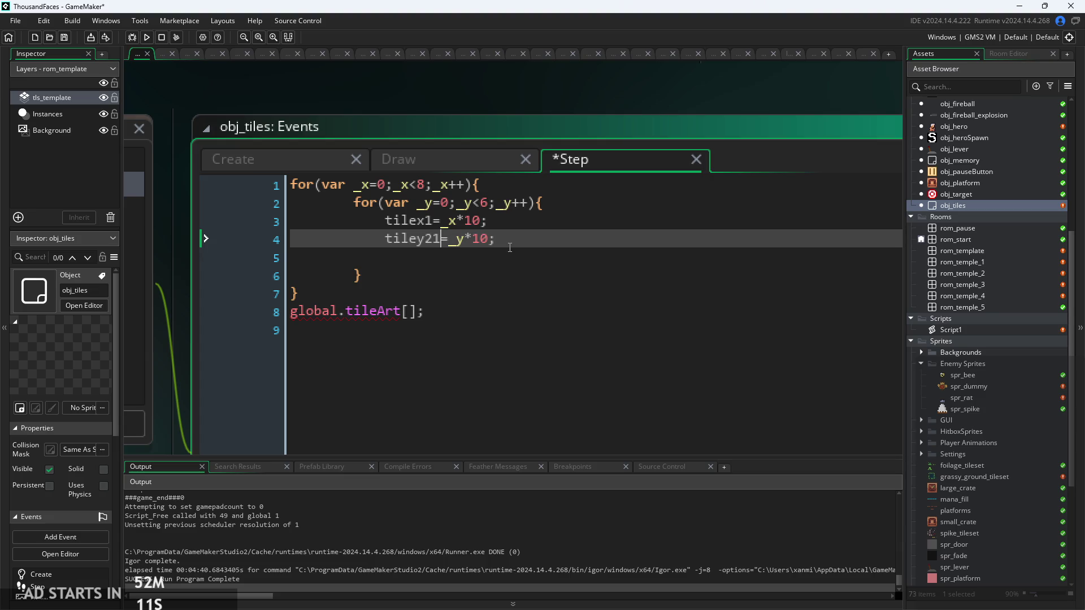
pyautogui.write('1')
pyautogui.moveTo(485, 239)
pyautogui.mouseDown()
pyautogui.moveTo(388, 220)
pyautogui.moveTo(386, 238)
pyautogui.moveTo(385, 220)
pyautogui.mouseUp()
pyautogui.hotkey('ctrl', 'c')
pyautogui.click(416, 238)
pyautogui.click(418, 225)
pyautogui.press('BackSpace')
pyautogui.press('BackSpace')
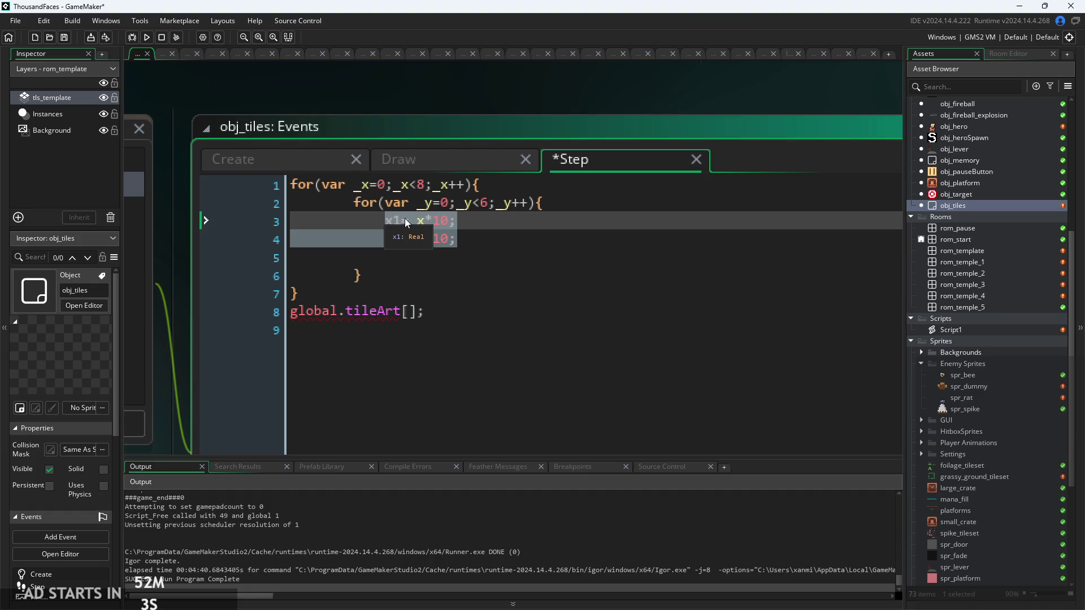
# Duplicate the x1/y1 lines as x2=x1+9 and y2=y1+9
pyautogui.click(450, 240)
pyautogui.press('Return')
pyautogui.hotkey('ctrl', 'v')
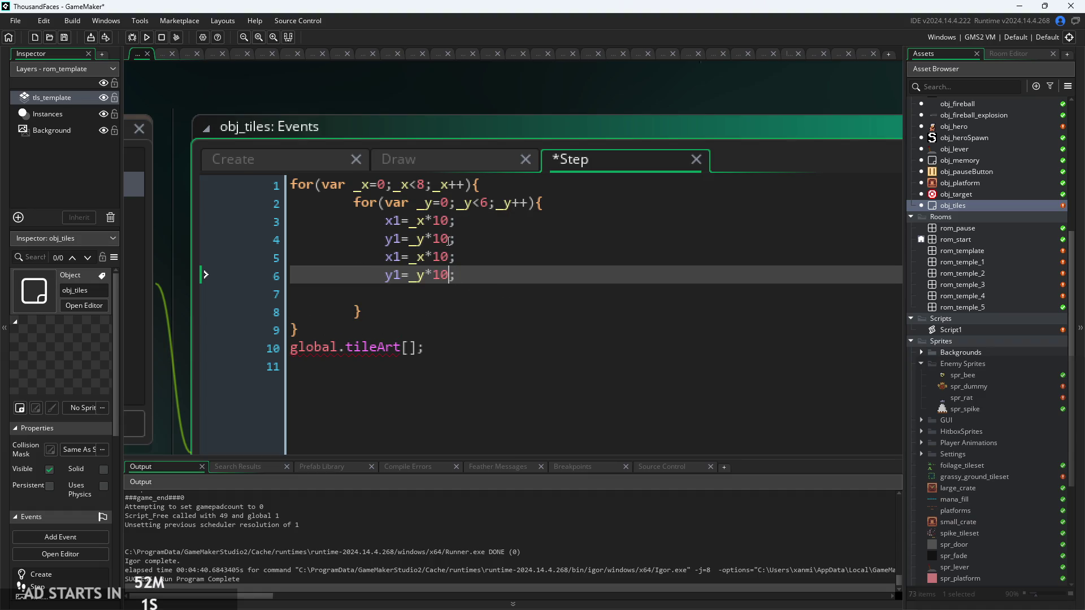
pyautogui.press('Left')
pyautogui.press('Left')
pyautogui.press('Up')
pyautogui.press('BackSpace')
pyautogui.write('2')
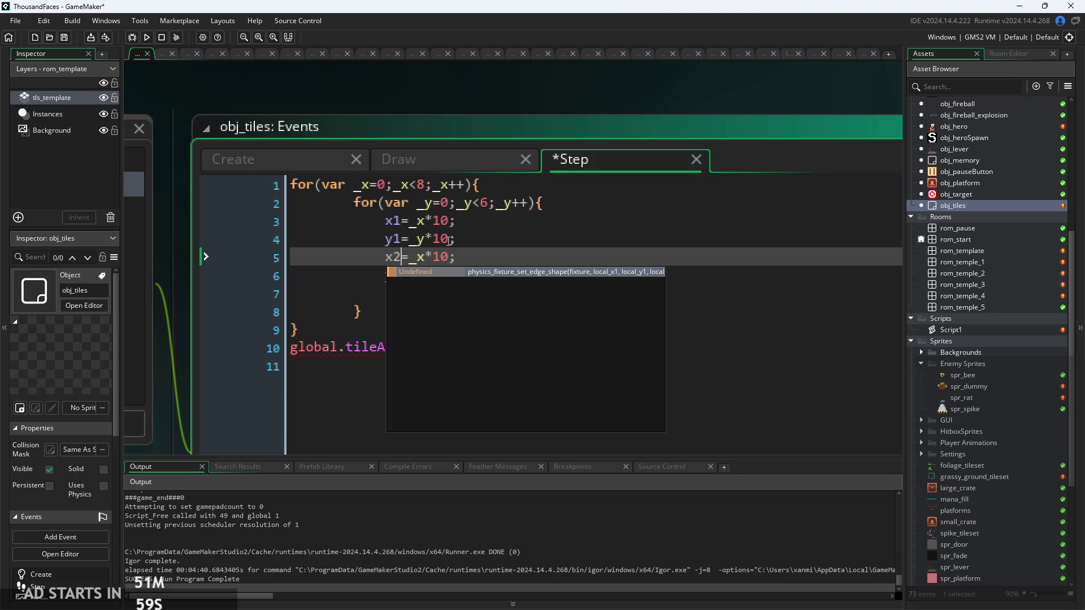
pyautogui.click(441, 219)
pyautogui.click(403, 276)
pyautogui.press('BackSpace')
pyautogui.write('2')
pyautogui.moveTo(444, 262); pyautogui.dragTo(410, 259)
pyautogui.write('x1+9')
pyautogui.press('Down')
pyautogui.press('Right')
pyautogui.press('BackSpace')
pyautogui.press('BackSpace')
pyautogui.press('BackSpace')
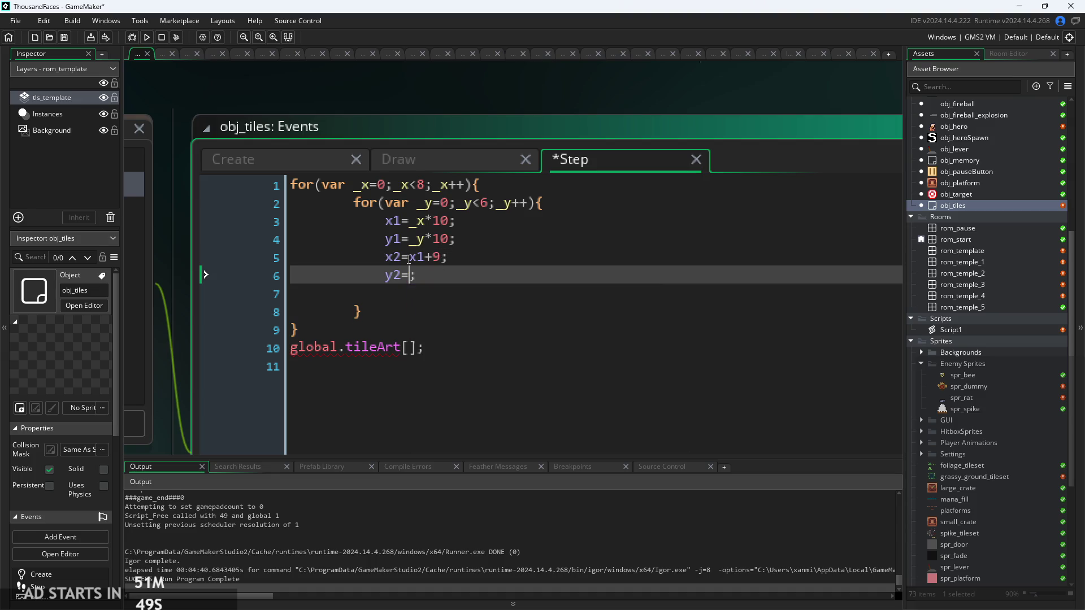
pyautogui.write('y1+9')
# Prefix the x1, y1, x2 and y2 lines with var and add a blank line below
pyautogui.click(385, 220)
pyautogui.write('var')
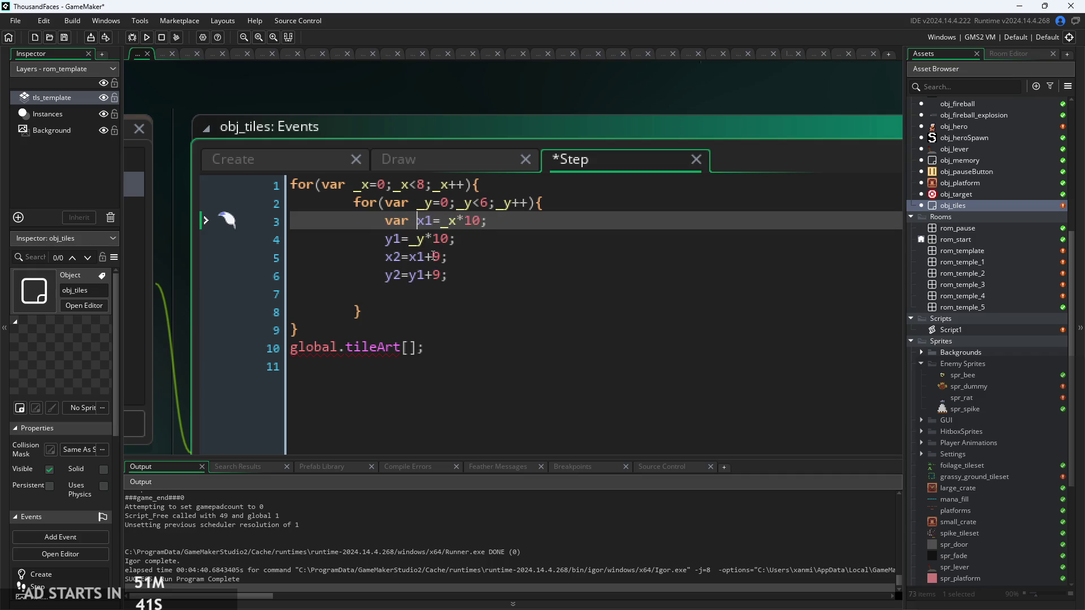
pyautogui.click(384, 239)
pyautogui.write('var')
pyautogui.doubleClick(392, 257)
pyautogui.click(385, 257)
pyautogui.write('var')
pyautogui.click(384, 275)
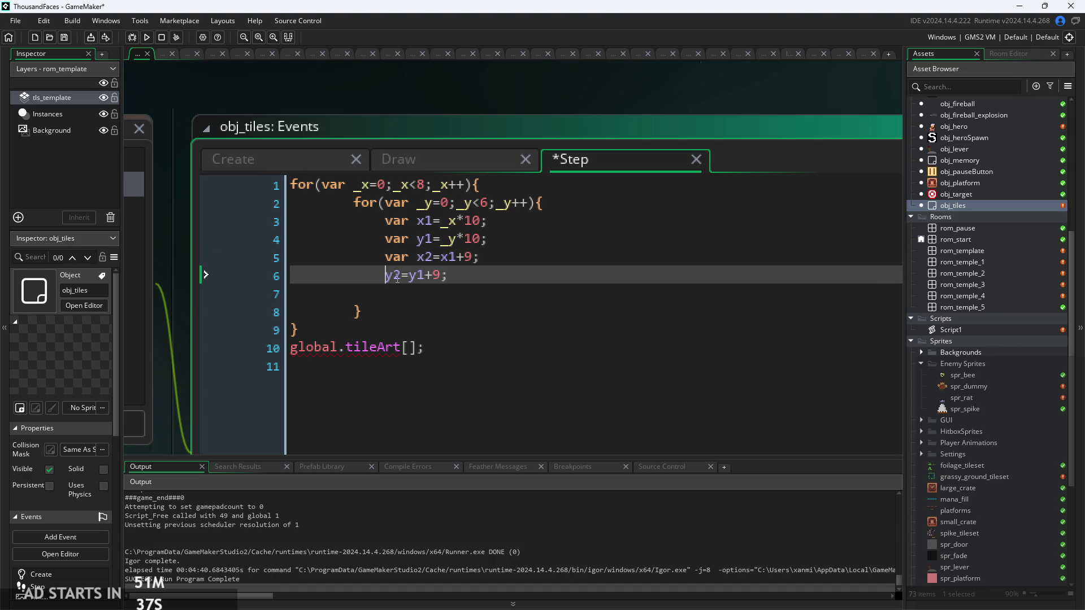
pyautogui.write('var')
pyautogui.click(511, 284)
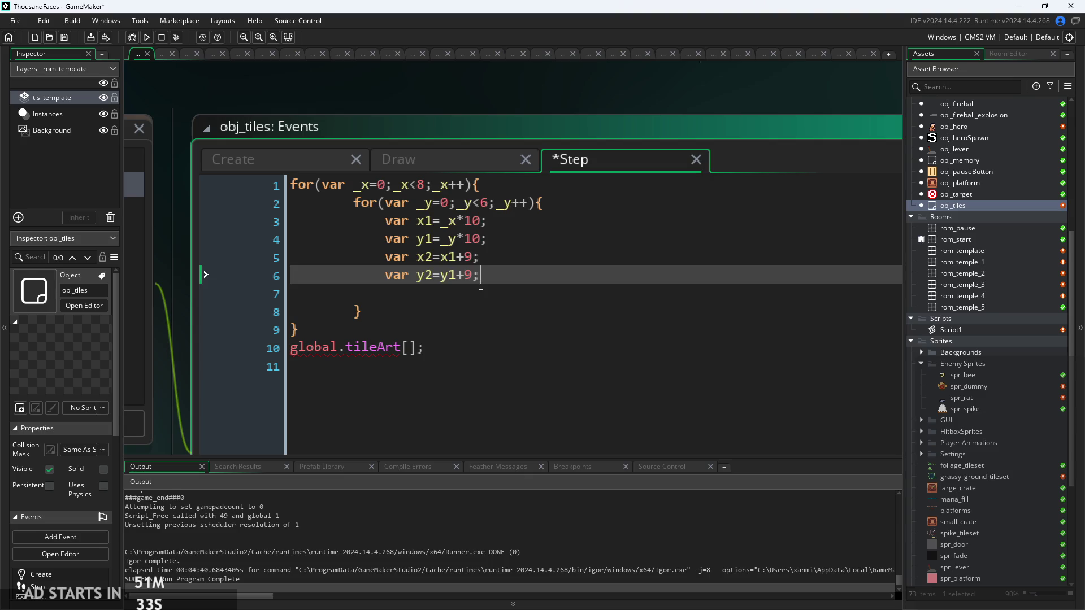
pyautogui.press('Return')
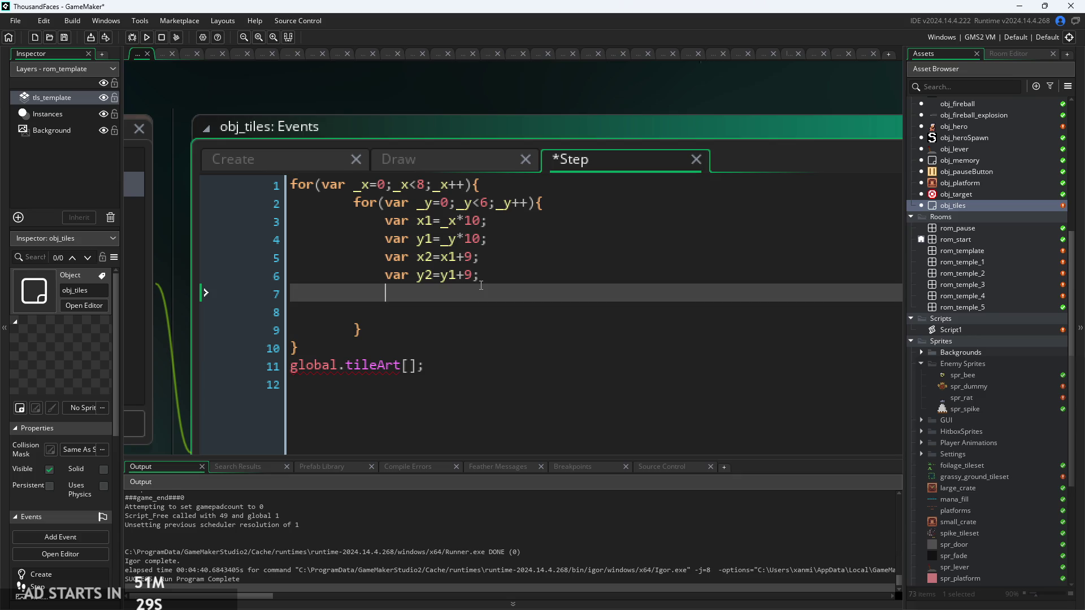
# Replace the layer_sprite_create call with sprite_create_from_surface() ending in a semicolon
pyautogui.press('Return')
pyautogui.write('draw_')
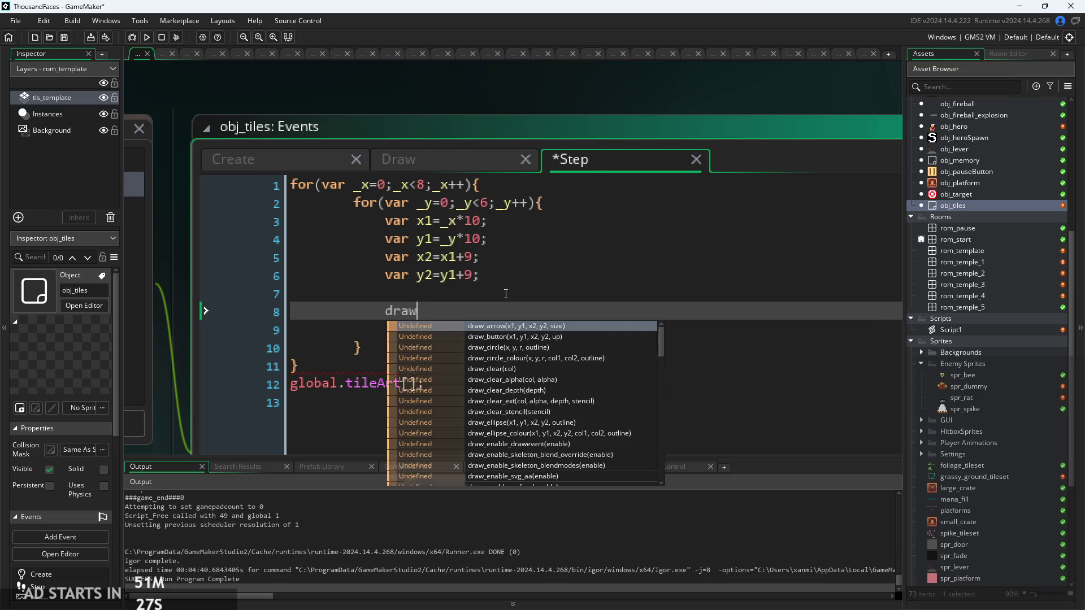
pyautogui.press('BackSpace')
pyautogui.press('BackSpace')
pyautogui.press('BackSpace')
pyautogui.write('cre')
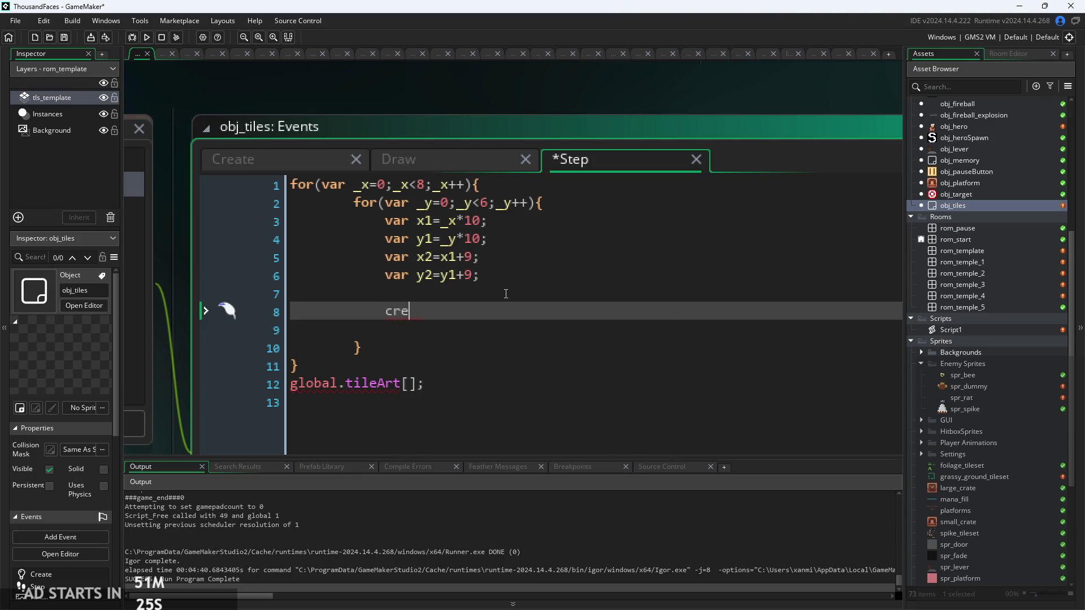
pyautogui.write('ate_sp')
pyautogui.press('BackSpace')
pyautogui.press('BackSpace')
pyautogui.press('BackSpace')
pyautogui.press('BackSpace')
pyautogui.press('BackSpace')
pyautogui.press('BackSpace')
pyautogui.write('sprite_')
pyautogui.write('cre')
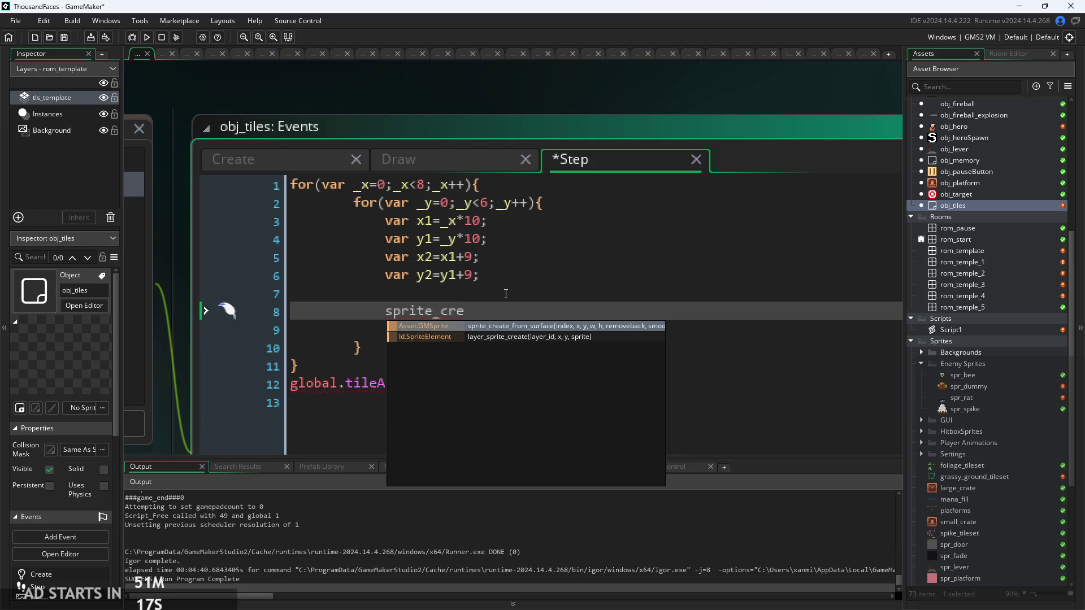
pyautogui.click(531, 337)
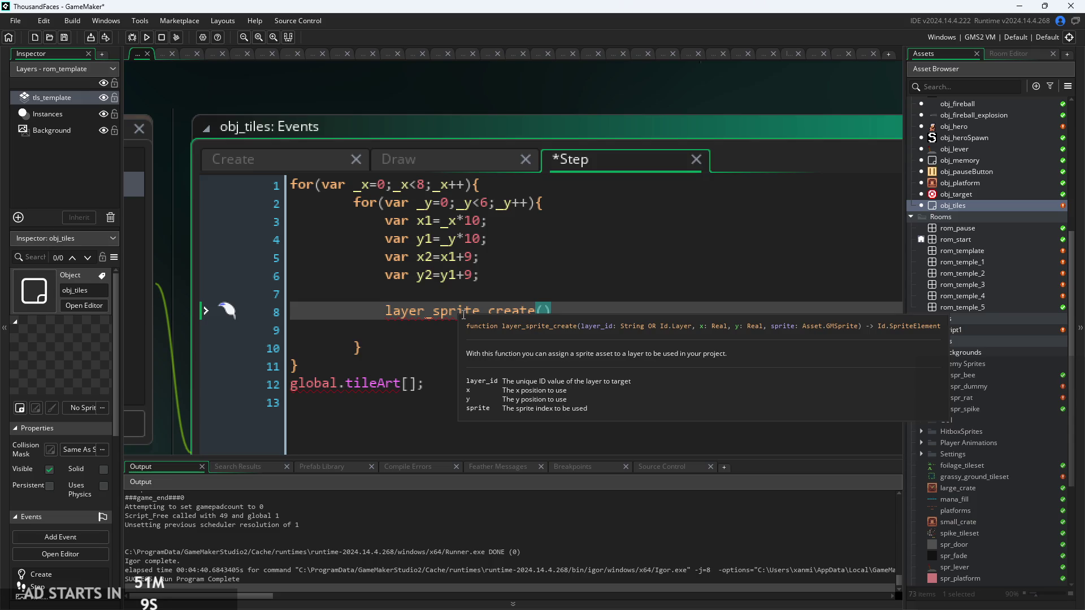
pyautogui.moveTo(551, 310); pyautogui.dragTo(385, 318)
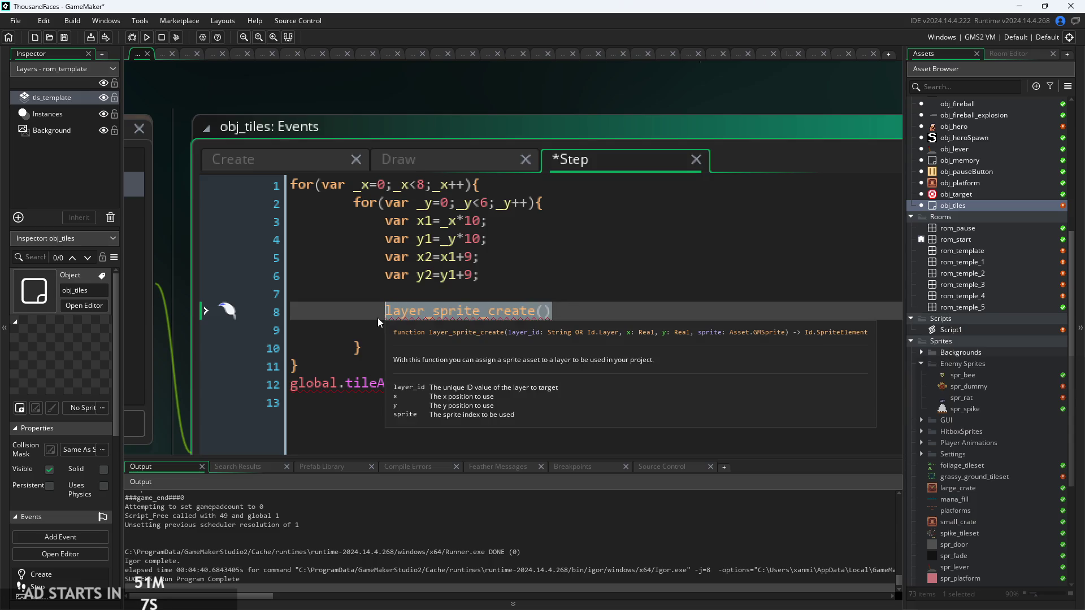
pyautogui.write('sprite_crea')
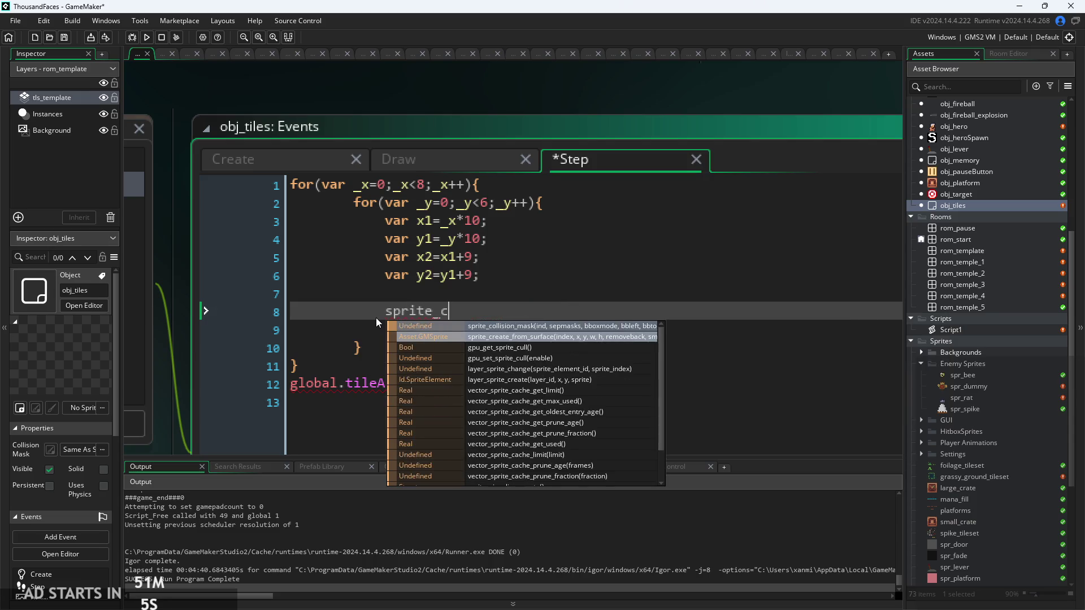
pyautogui.click(508, 328)
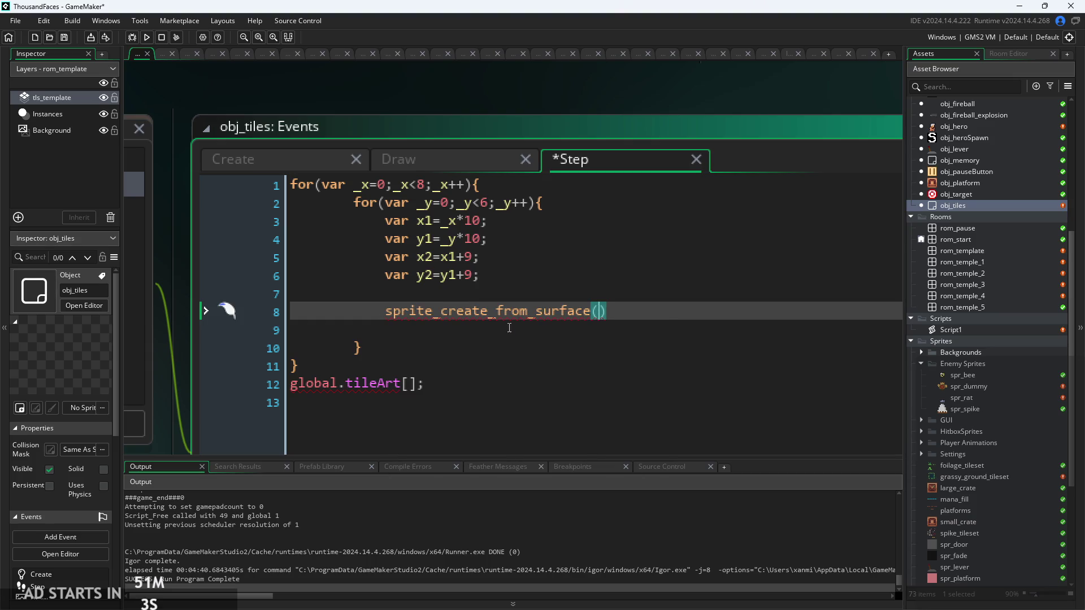
pyautogui.moveTo(575, 318)
pyautogui.click(718, 310)
pyautogui.write(';')
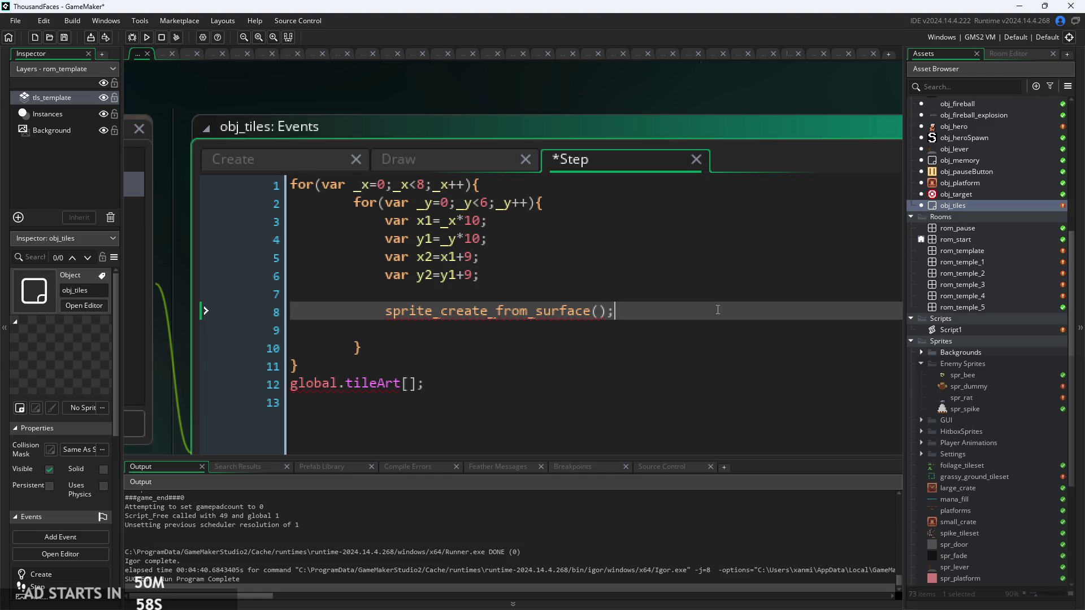
# Give the call the arguments surf,x1,y1, and delete the var x2/var y2 lines
pyautogui.press('Left')
pyautogui.press('Left')
pyautogui.moveTo(565, 312)
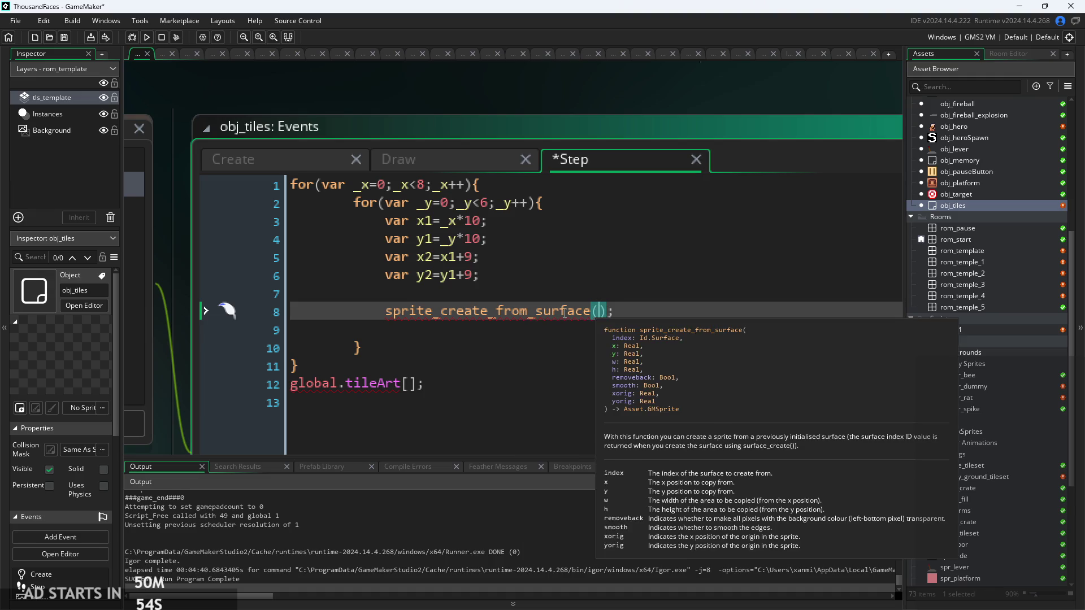
pyautogui.write('surf,')
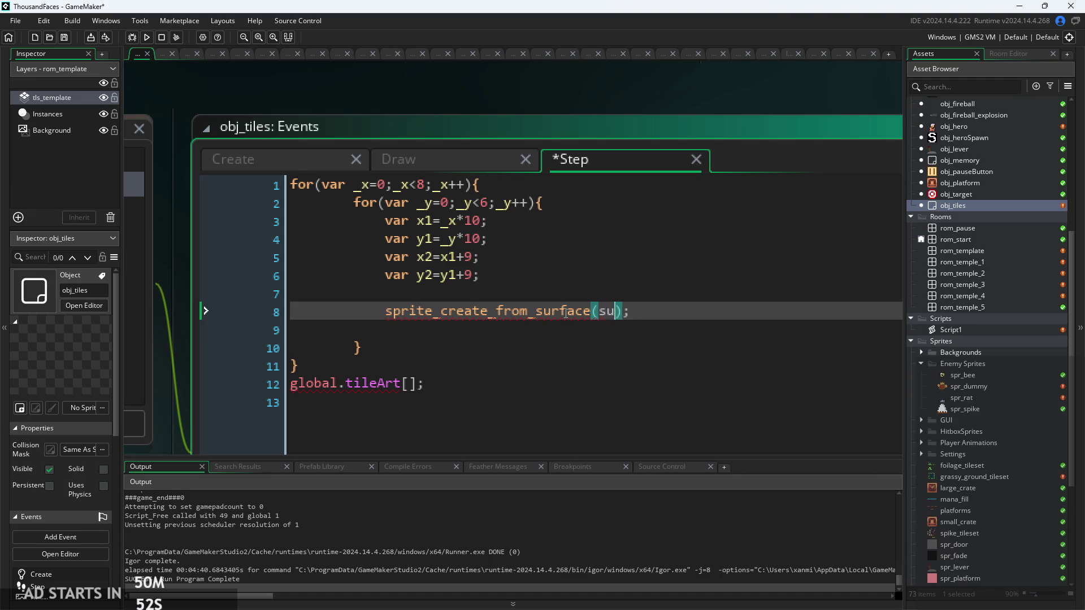
pyautogui.moveTo(510, 306)
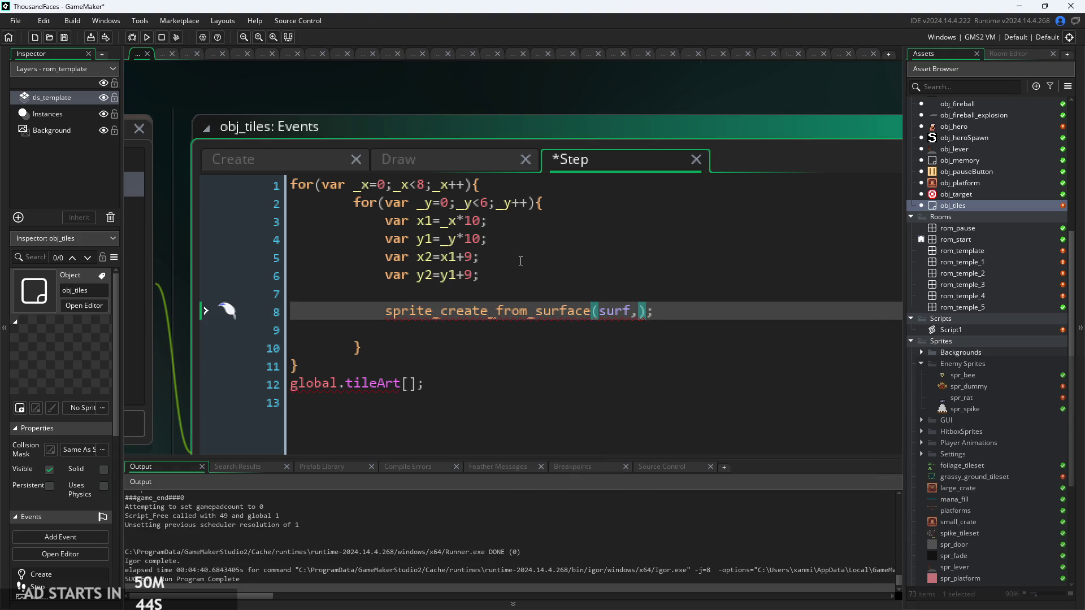
pyautogui.click(512, 277)
pyautogui.moveTo(511, 277); pyautogui.dragTo(143, 257)
pyautogui.press('BackSpace')
pyautogui.press('BackSpace')
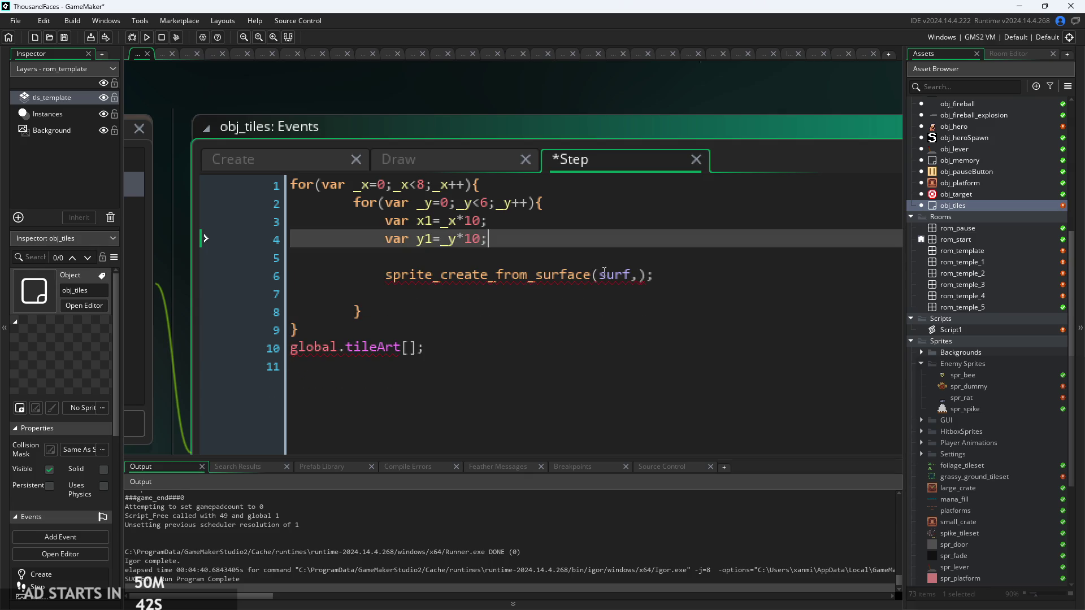
pyautogui.click(642, 276)
pyautogui.write('x1,y1,')
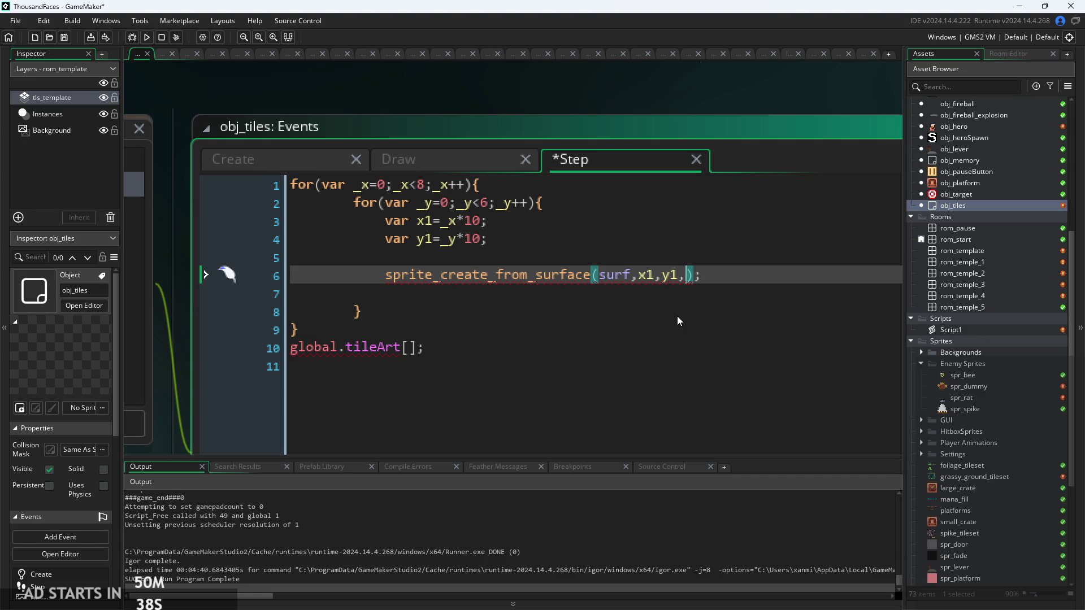
pyautogui.moveTo(421, 275)
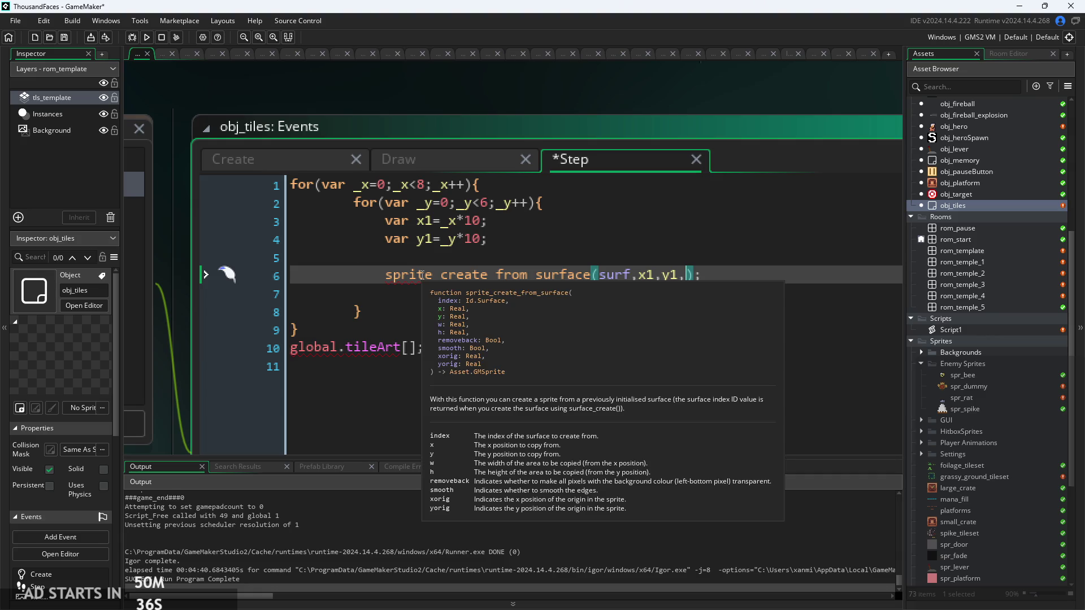
pyautogui.press('Home')
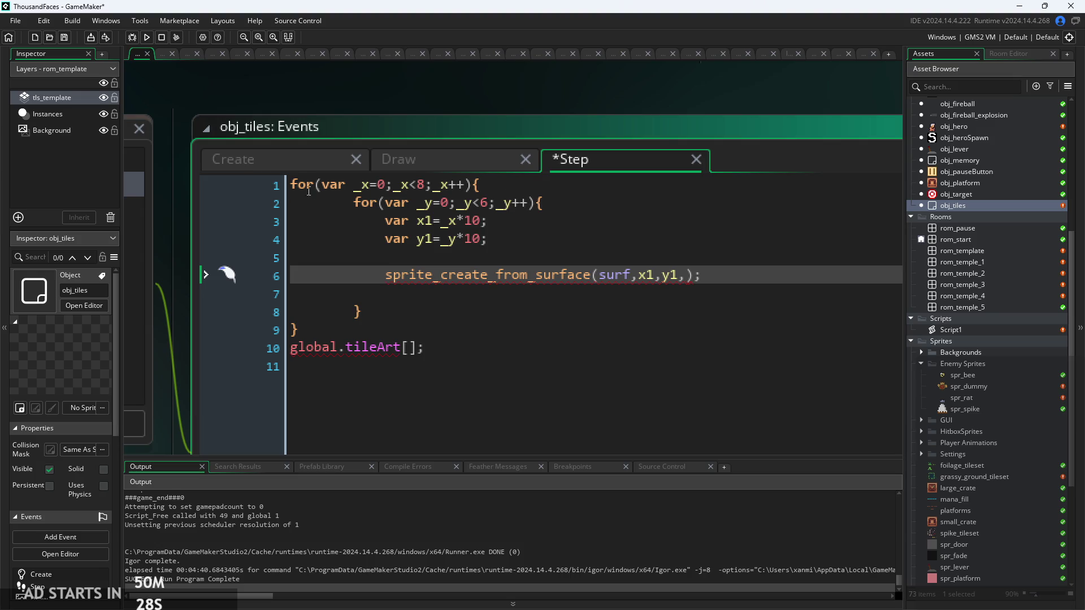
pyautogui.click(440, 258)
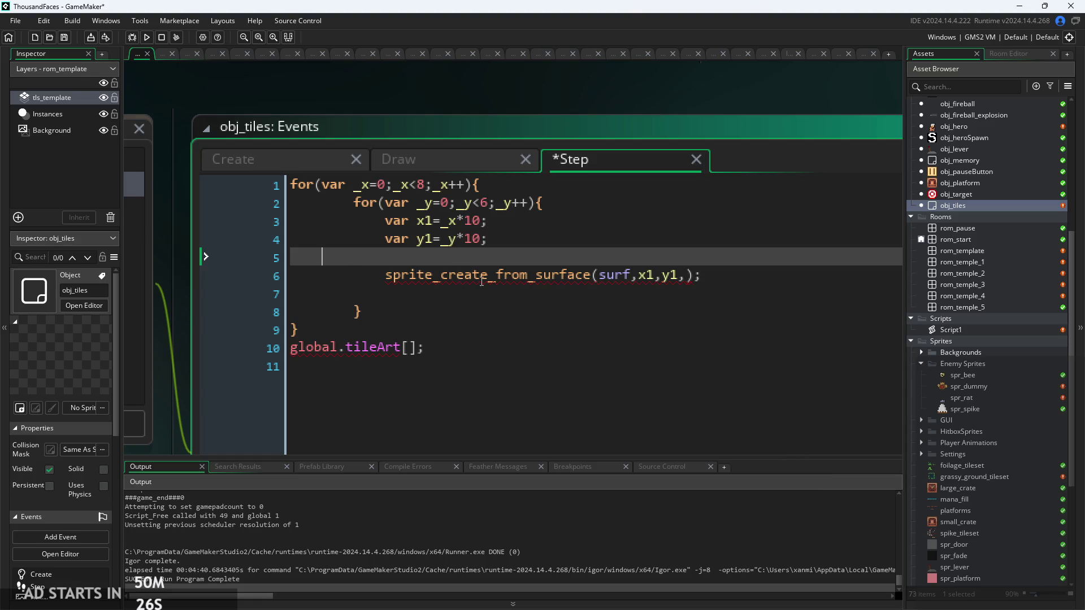
# Remove the blank line above the call and declare var _i=0; as the first line
pyautogui.press('BackSpace')
pyautogui.press('Down')
pyautogui.press('Home')
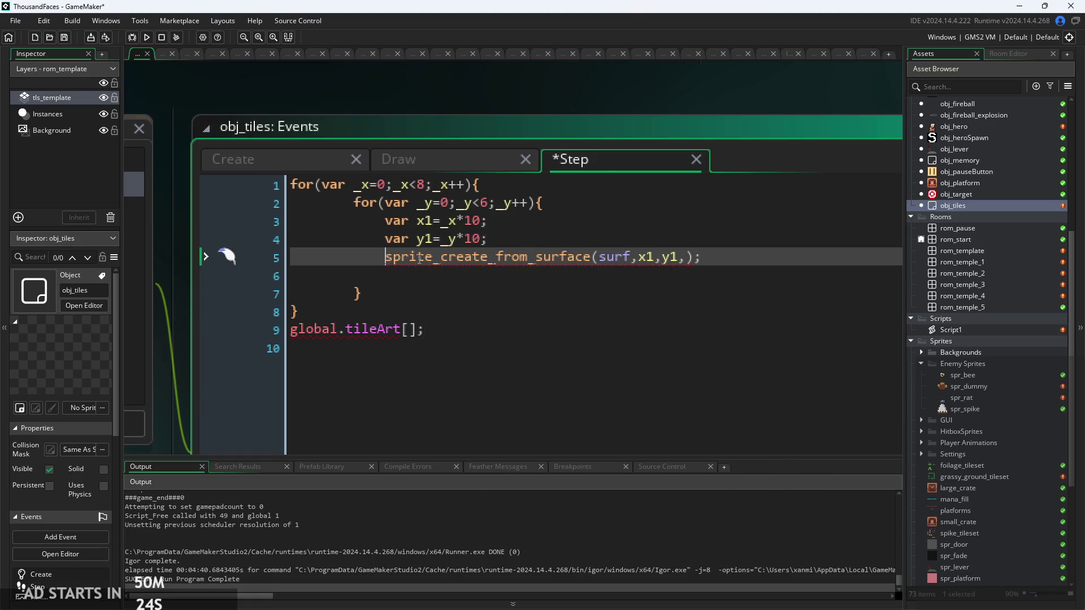
pyautogui.click(540, 244)
pyautogui.click(703, 257)
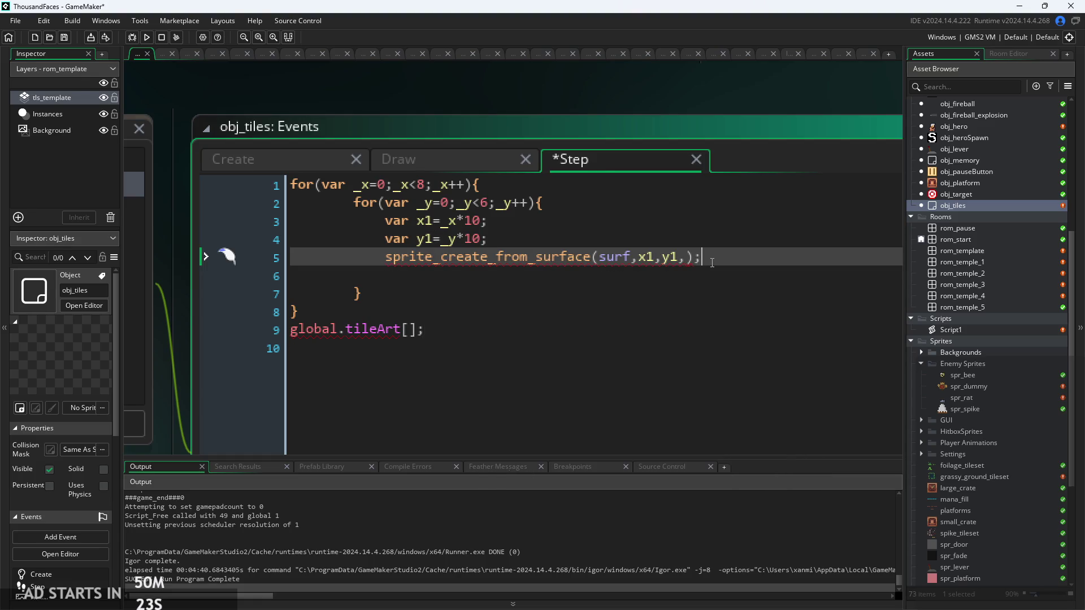
pyautogui.click(655, 237)
pyautogui.click(291, 184)
pyautogui.press('Return')
pyautogui.press('Up')
pyautogui.write('var i=')
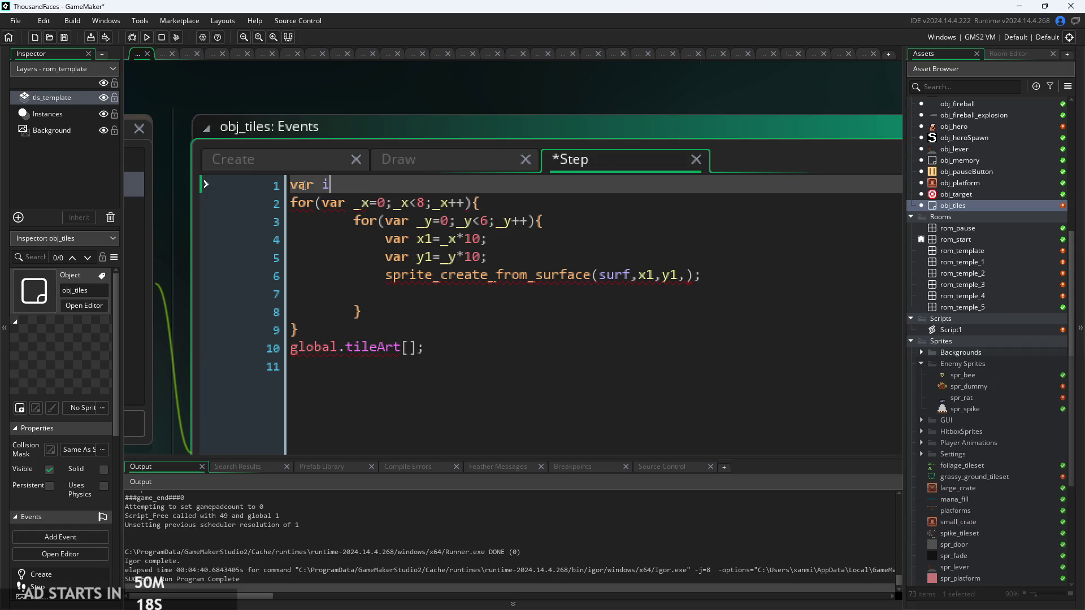
pyautogui.write('0;')
pyautogui.press('Home')
pyautogui.press('Delete')
pyautogui.press('Delete')
pyautogui.press('Delete')
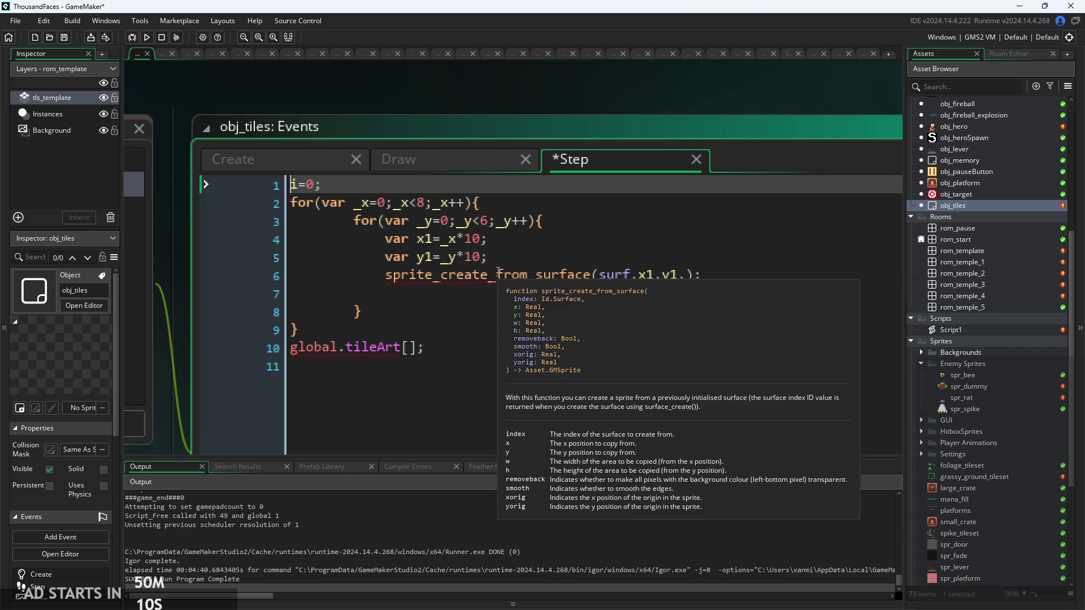
pyautogui.write('var _')
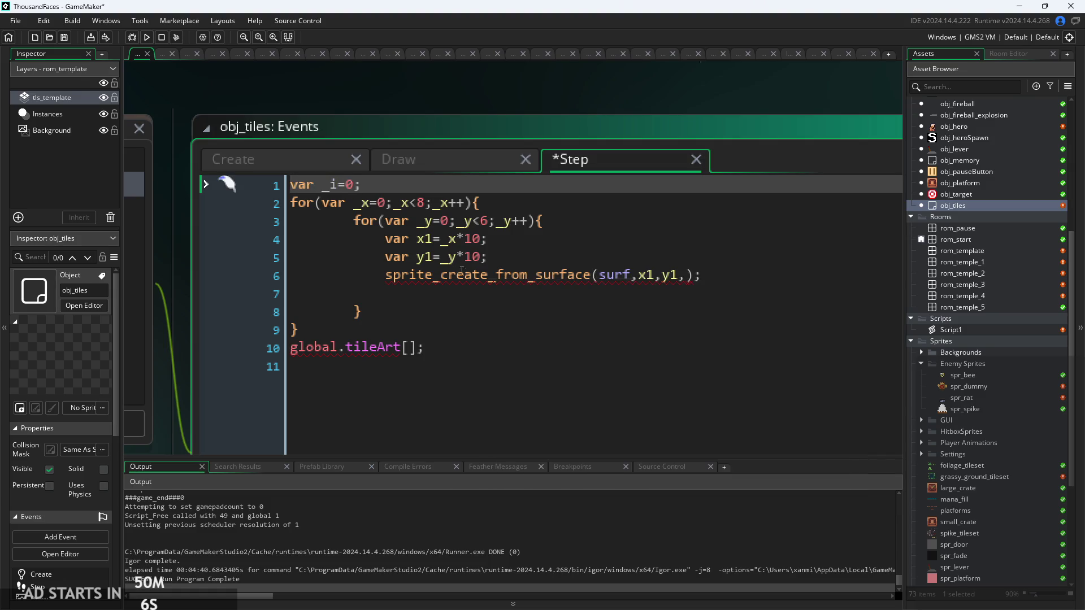
# Move global.tileArt[] in front of sprite_create_from_surface and drop its semicolon
pyautogui.click(385, 275)
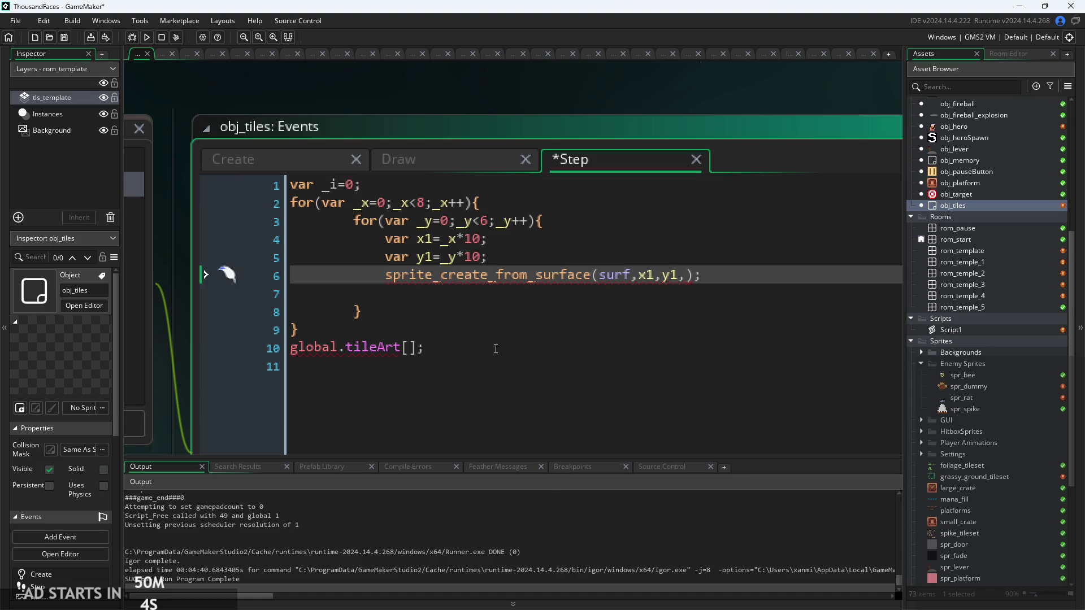
pyautogui.click(524, 347)
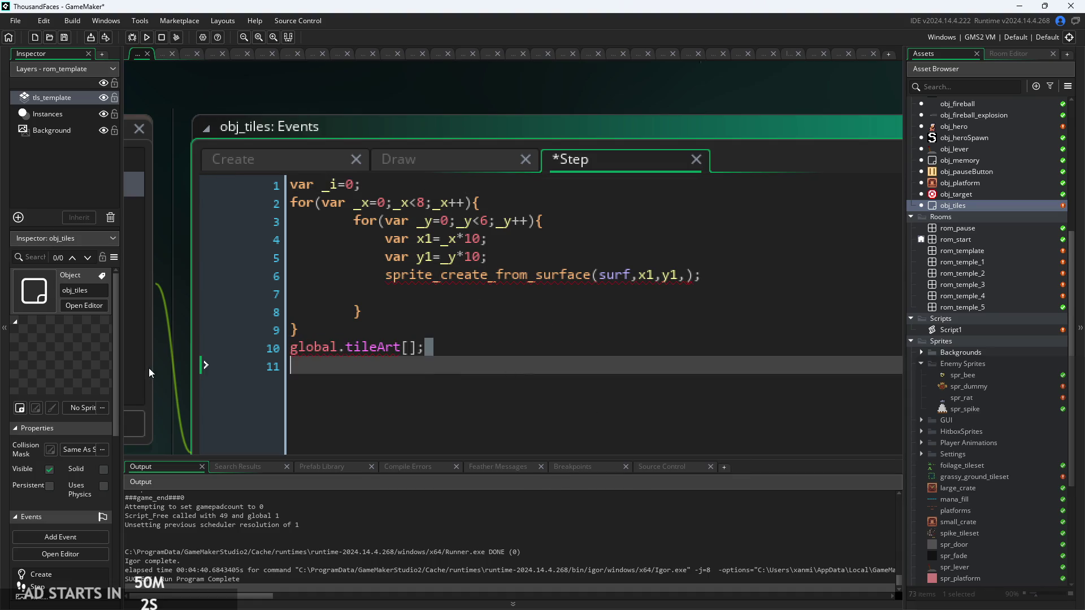
pyautogui.hotkey('shift', 'Home')
pyautogui.hotkey('ctrl', 'c')
pyautogui.press('BackSpace')
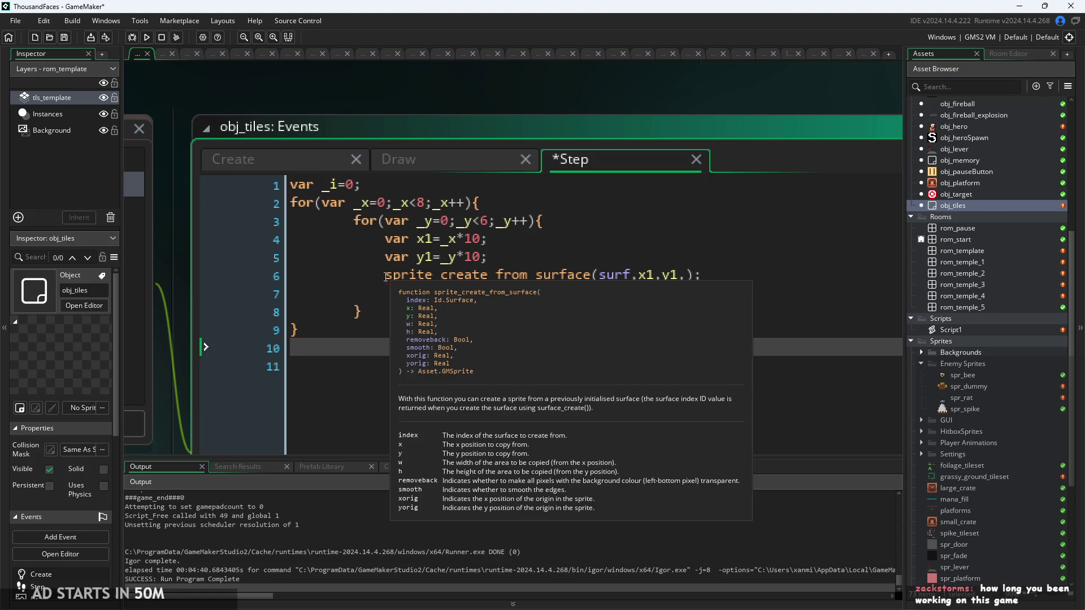
pyautogui.click(388, 275)
pyautogui.hotkey('ctrl', 'v')
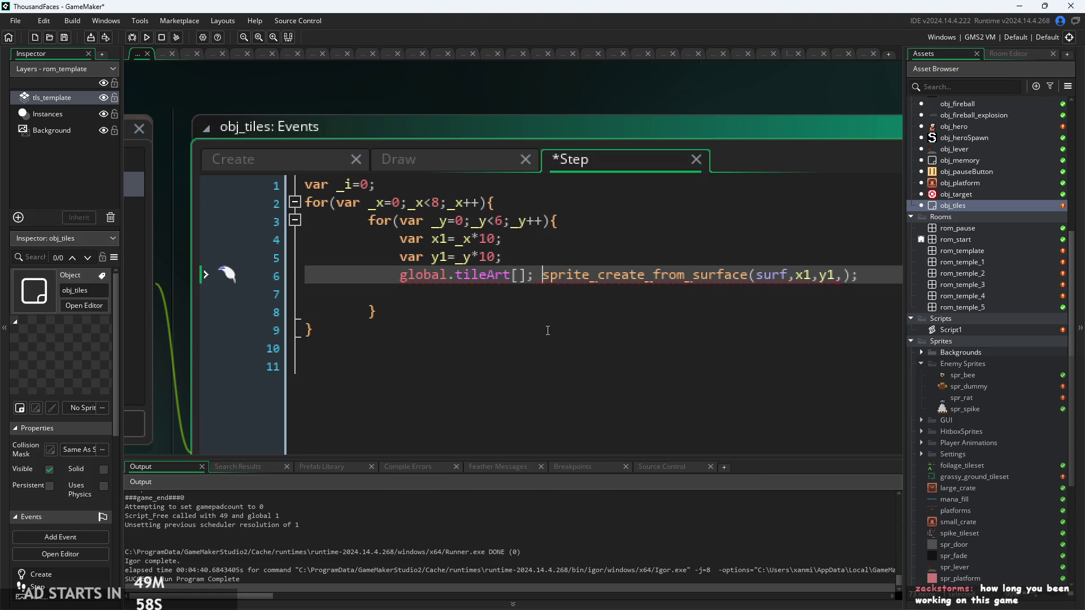
pyautogui.click(522, 275)
pyautogui.press('Delete')
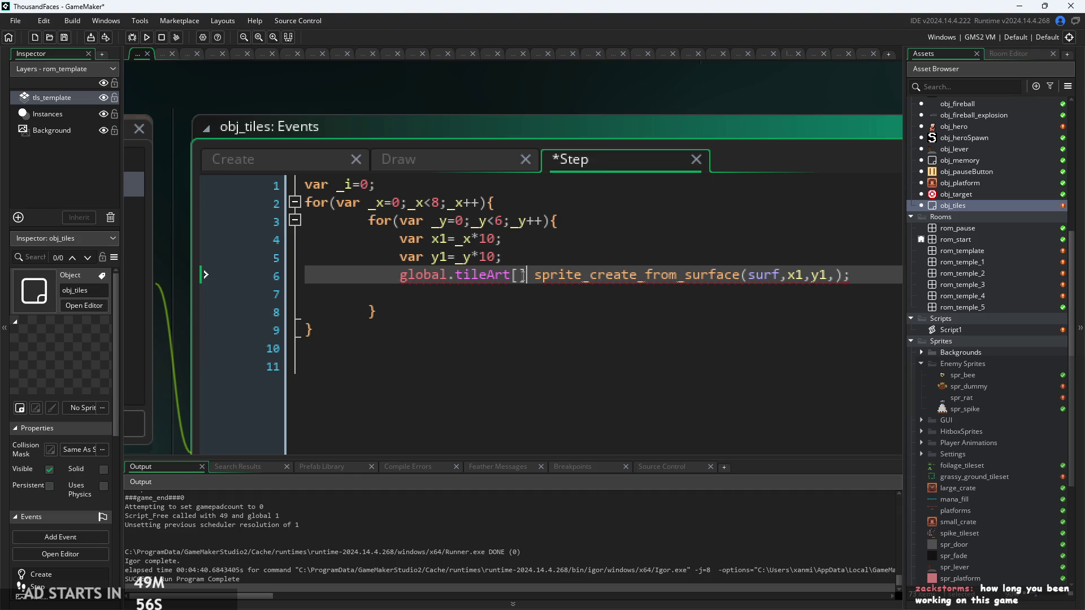
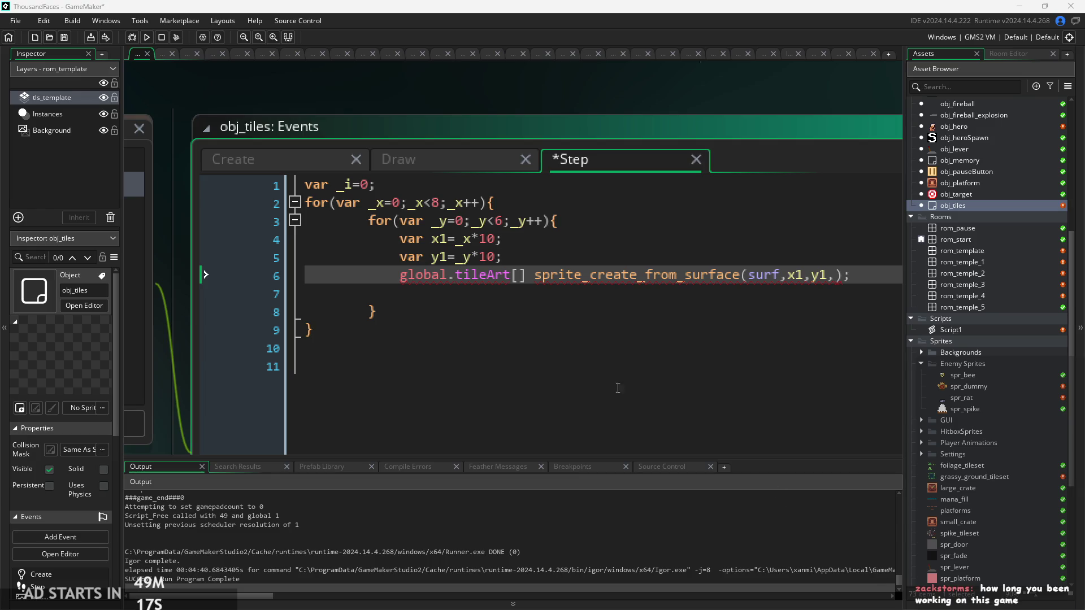
# Make line 6 assign to global.tileArt[i] with '= ' and a closing semicolon
pyautogui.click(565, 348)
pyautogui.click(526, 276)
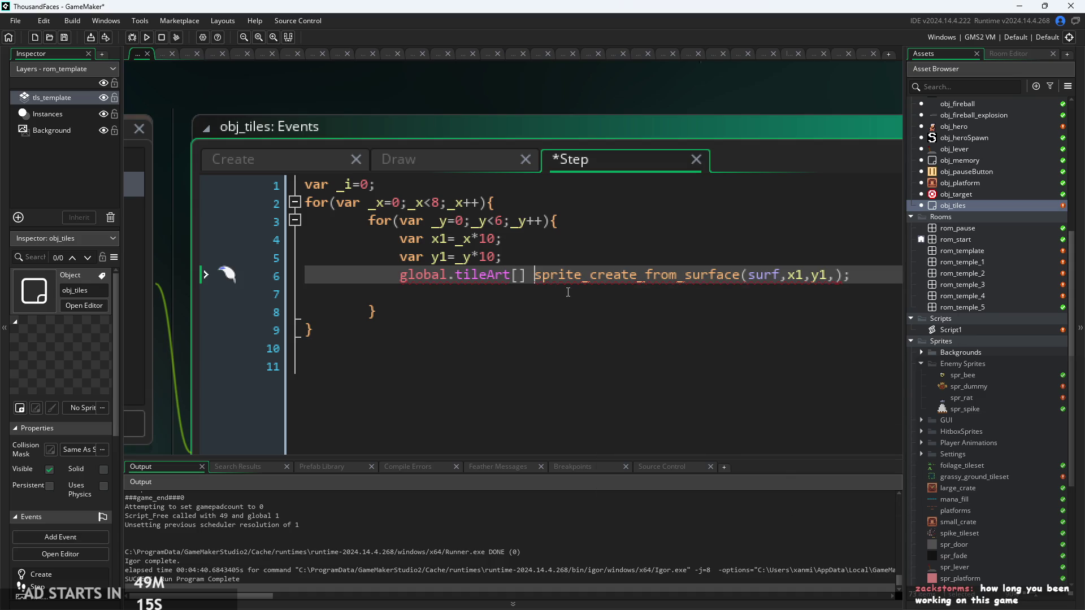
pyautogui.write('=')
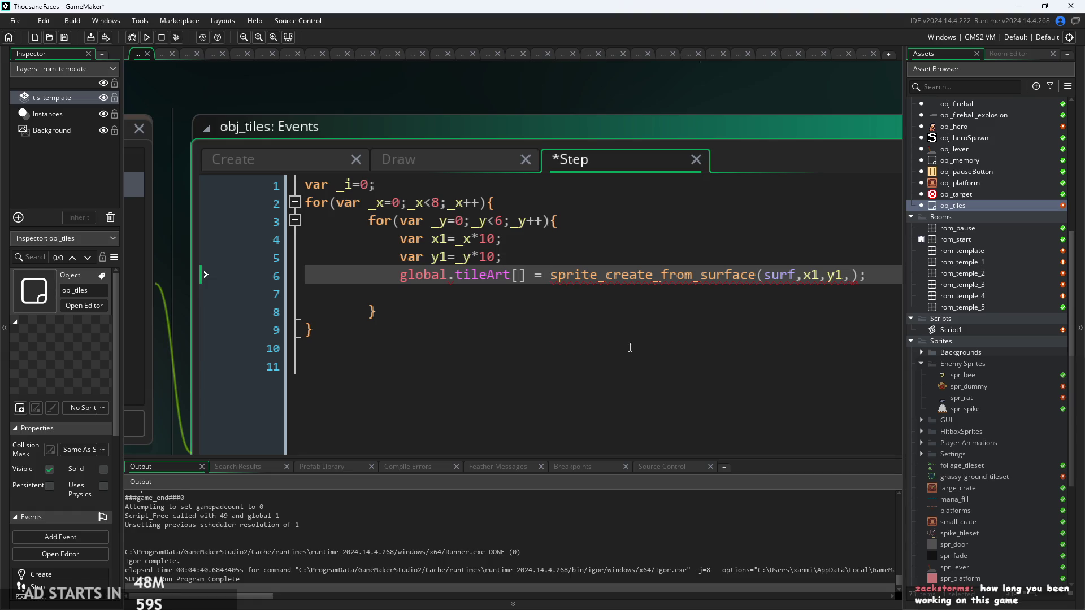
pyautogui.write(';')
pyautogui.click(524, 276)
pyautogui.write('i')
# Add 'i++;' on a new line below the tileArt assignment
pyautogui.click(886, 273)
pyautogui.press('Return')
pyautogui.write('i')
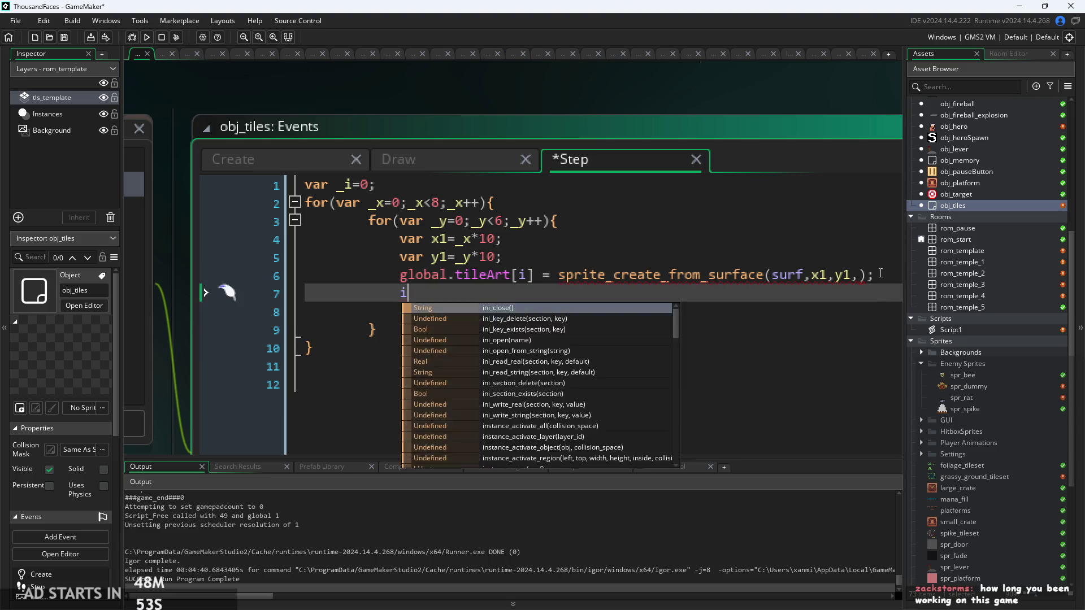
pyautogui.write('+;++;')
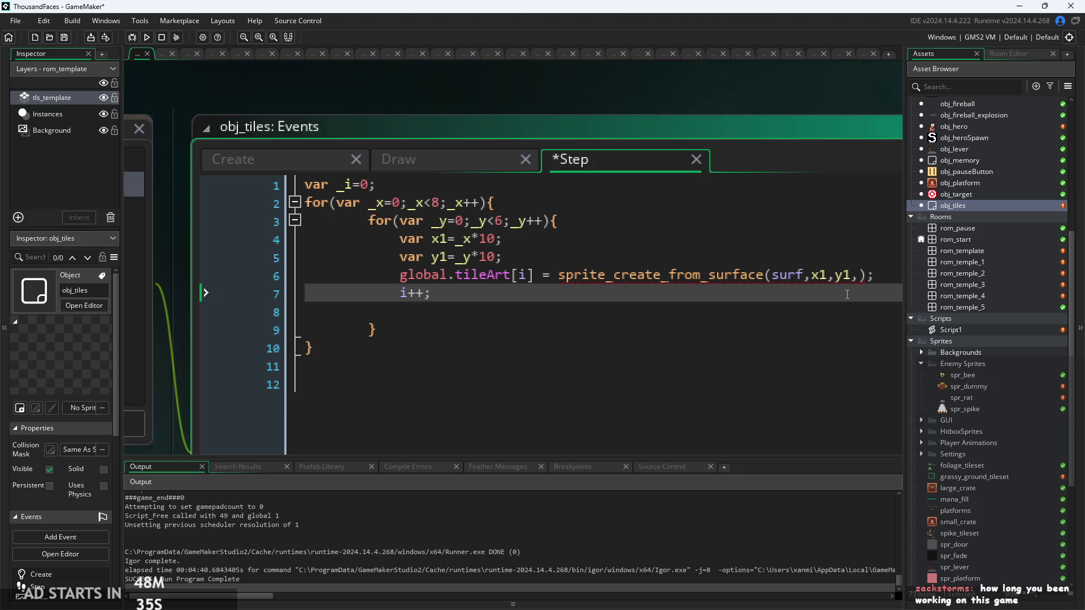
pyautogui.click(876, 280)
pyautogui.press('Left')
pyautogui.press('Left')
pyautogui.press('Left')
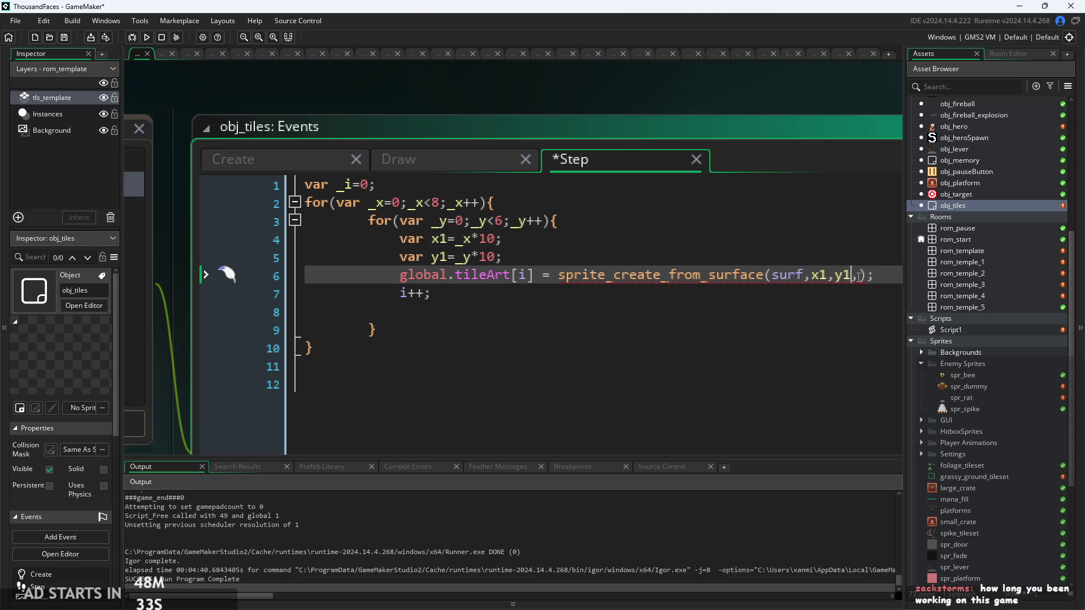
pyautogui.press('Right')
pyautogui.scroll(-2, 864, 285)
pyautogui.press('Down')
pyautogui.press('Down')
pyautogui.press('Down')
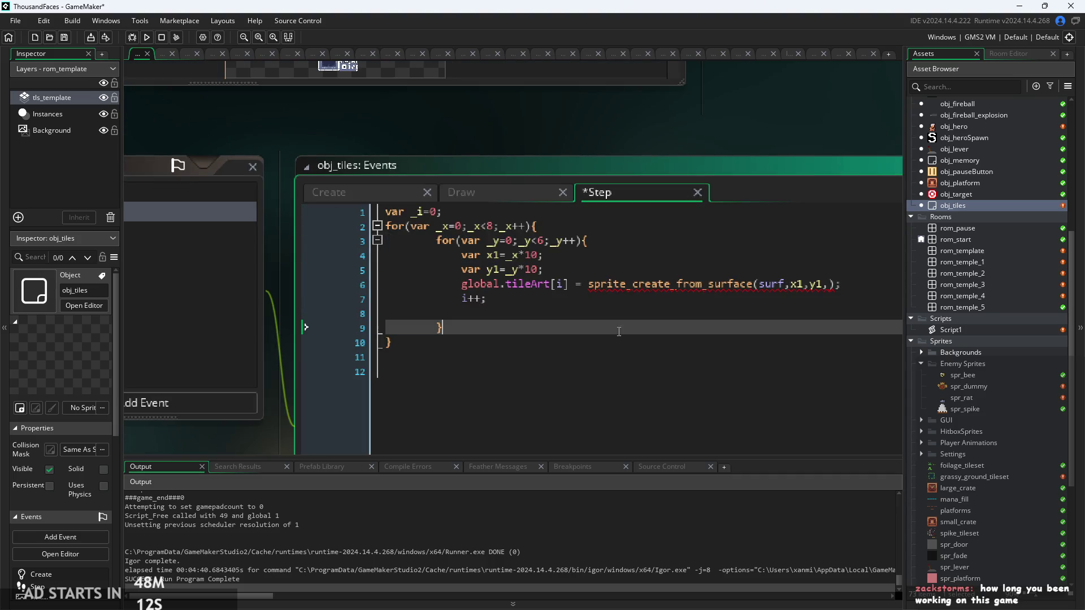
pyautogui.click(841, 284)
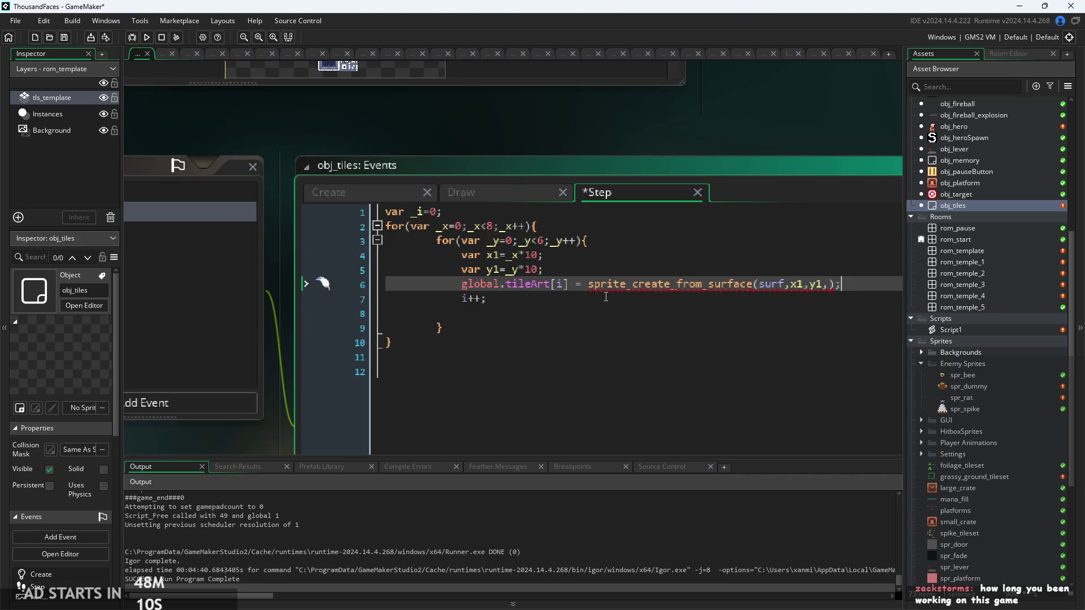
pyautogui.scroll(3, 588, 283)
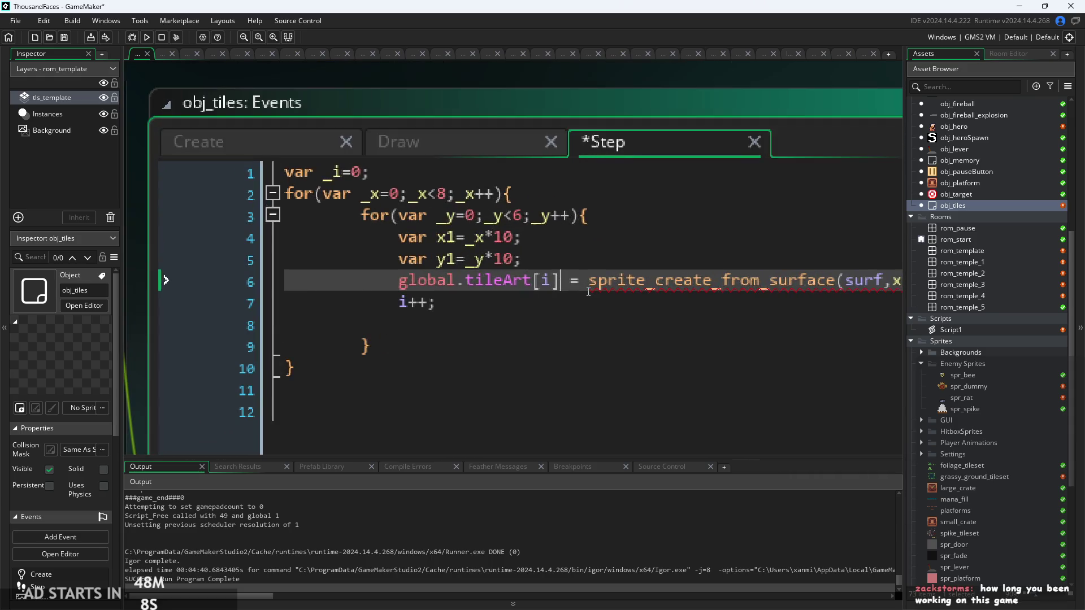
pyautogui.scroll(-2, 594, 281)
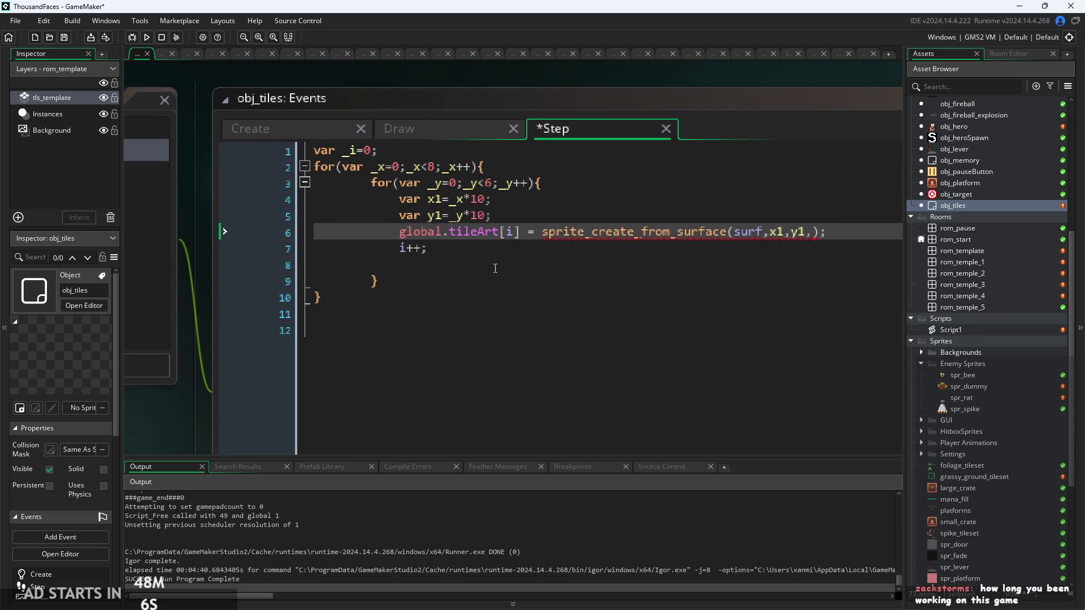
pyautogui.scroll(2, 424, 232)
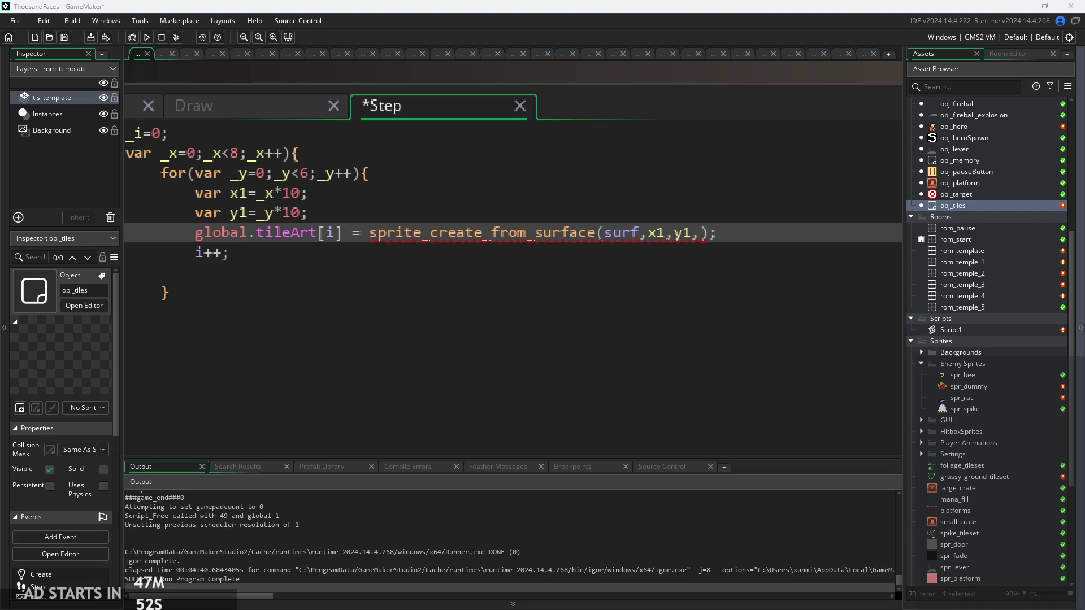
pyautogui.click(734, 238)
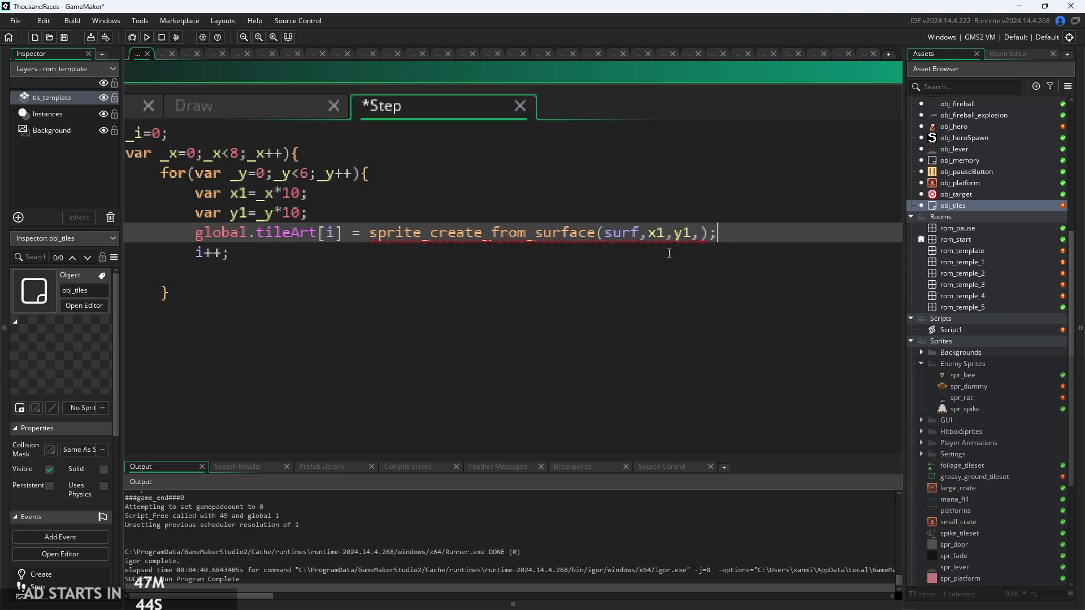
pyautogui.press('Left')
pyautogui.press('Left')
pyautogui.moveTo(494, 240)
pyautogui.moveTo(695, 233)
pyautogui.scroll(-2, 305, 184)
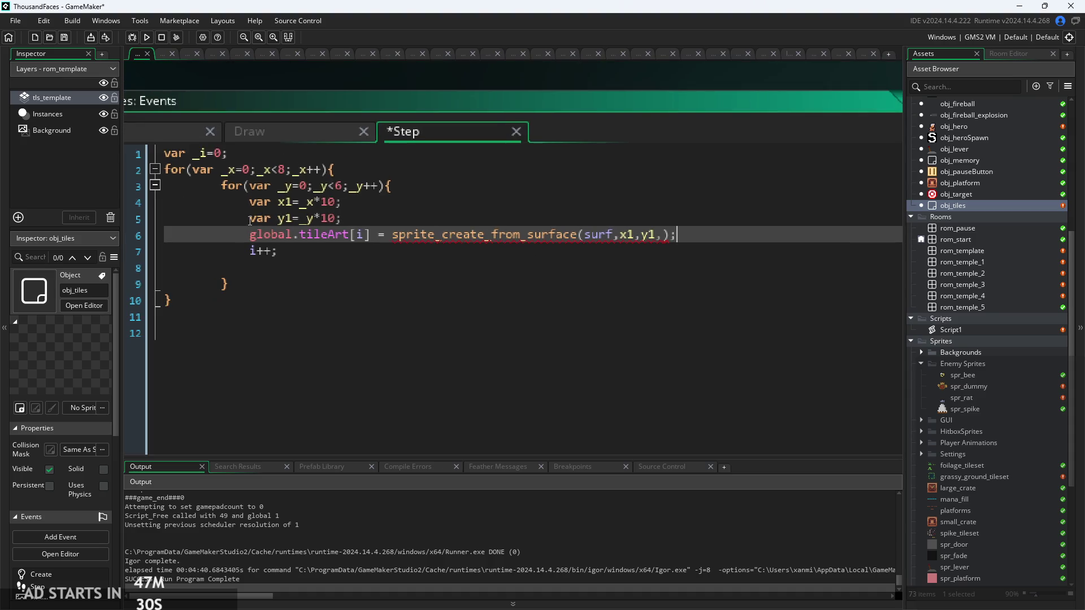
pyautogui.scroll(-2, 305, 184)
pyautogui.click(717, 229)
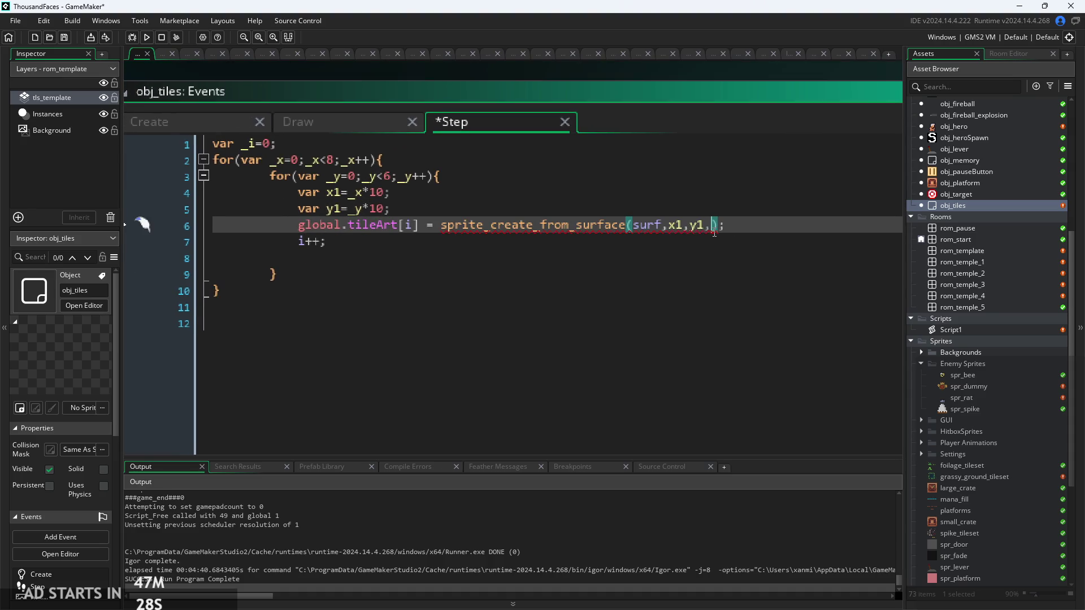
pyautogui.scroll(1, 486, 247)
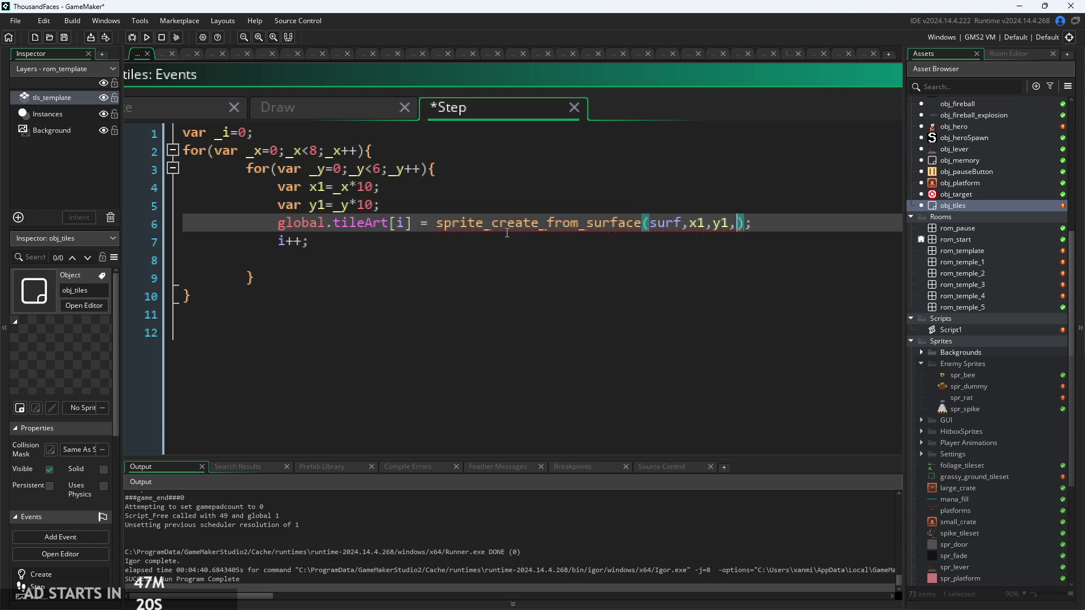
pyautogui.click(621, 290)
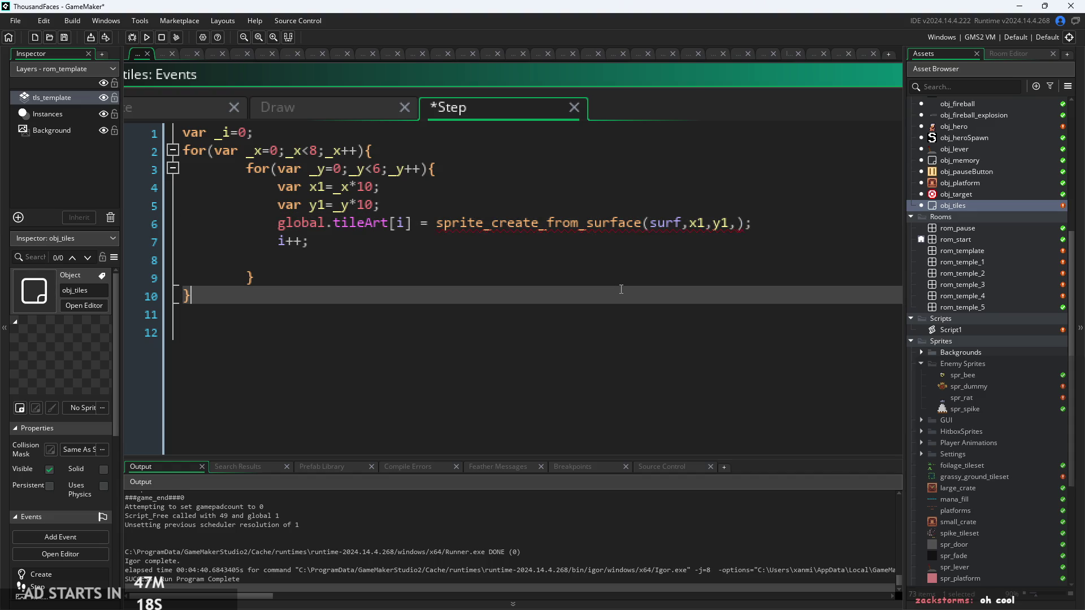
# Add a '//journeys' comment line directly below i++
pyautogui.click(508, 263)
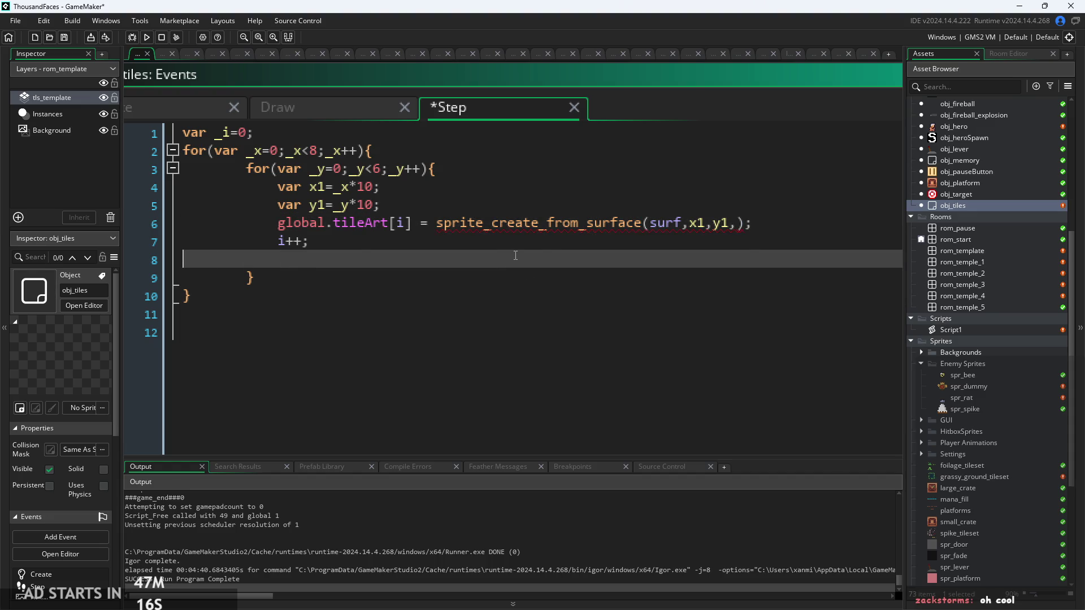
pyautogui.press('BackSpace')
pyautogui.press('Return')
pyautogui.write('//journ')
pyautogui.write('eys')
pyautogui.press('Return')
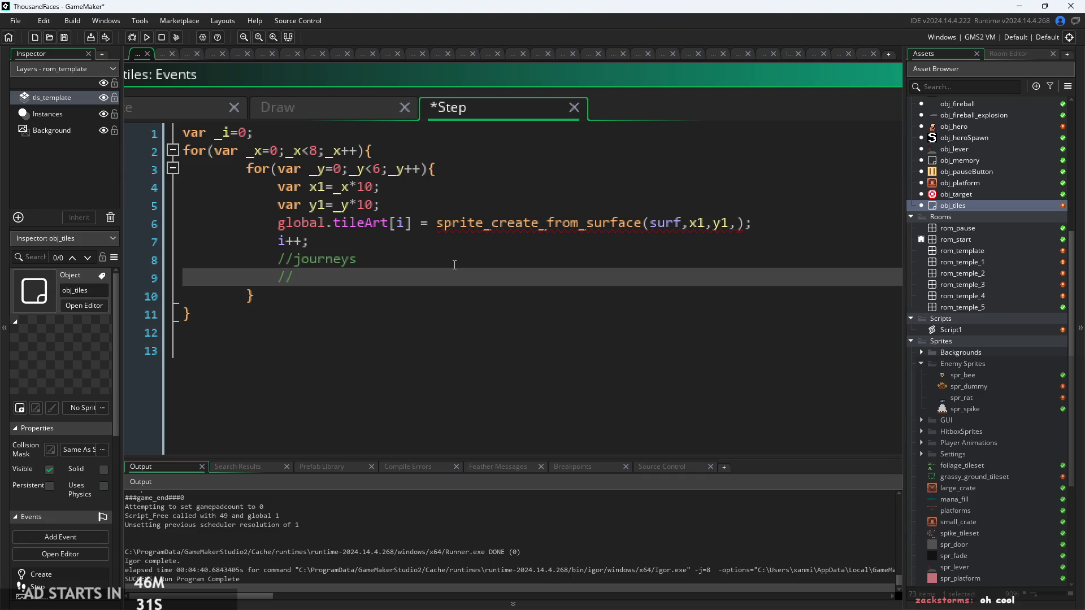
# Add the comment lines 'Hero's Journey' and 'Journey through grief' beneath it
pyautogui.write("Hero's J")
pyautogui.write(' ourney')
pyautogui.press('BackSpace')
pyautogui.write('r')
pyautogui.press('BackSpace')
pyautogui.write('y')
pyautogui.press('Return')
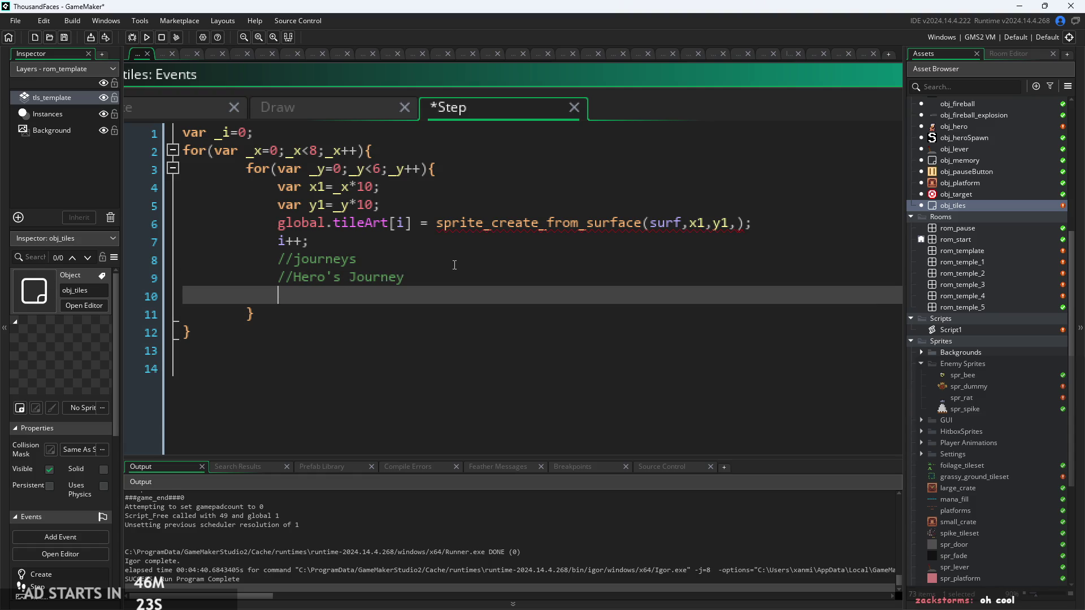
pyautogui.write('//Journeyr the')
pyautogui.press('BackSpace')
pyautogui.press('BackSpace')
pyautogui.press('BackSpace')
pyautogui.press('BackSpace')
pyautogui.press('BackSpace')
pyautogui.press('BackSpace')
pyautogui.write('y thro')
pyautogui.press('BackSpace')
pyautogui.press('BackSpace')
pyautogui.press('BackSpace')
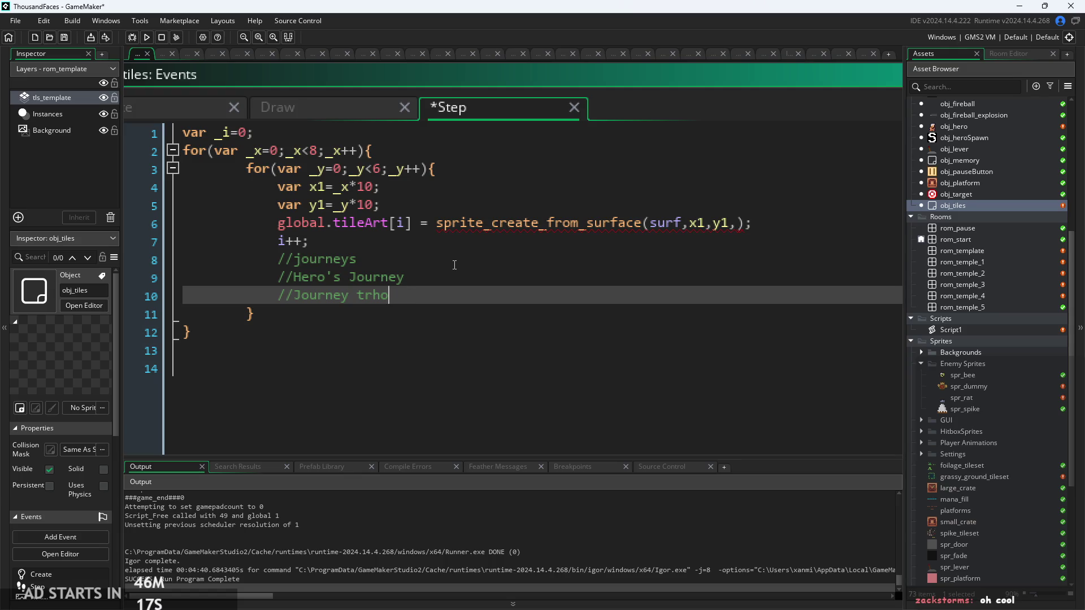
pyautogui.write('hrough')
pyautogui.write(' grief')
# Check the three comment lines, then open the obj_hero object
pyautogui.moveTo(567, 300); pyautogui.dragTo(182, 253)
pyautogui.click(487, 298)
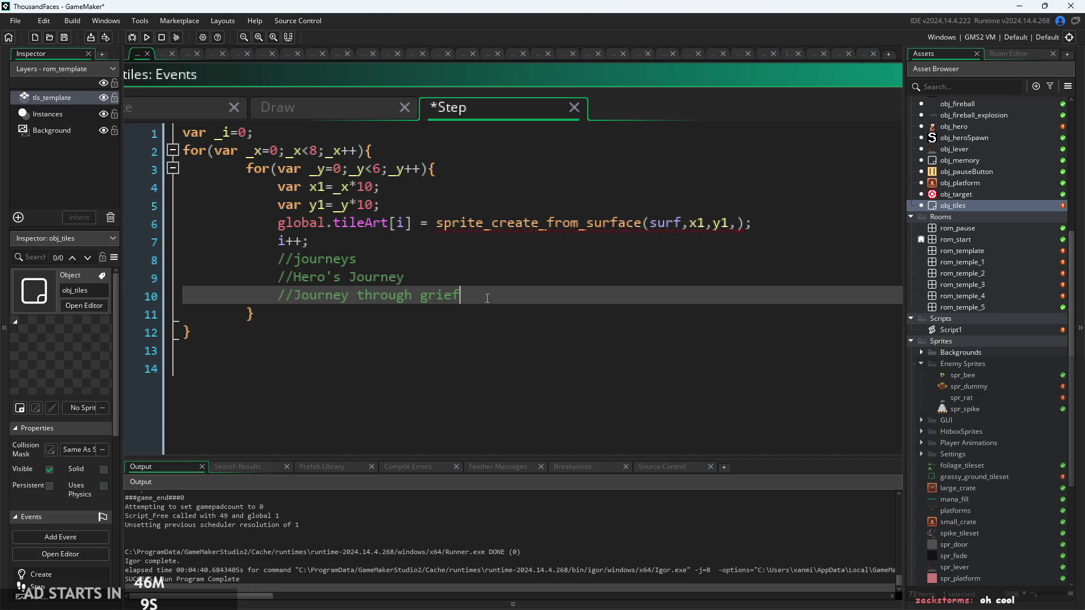
pyautogui.click(502, 281)
pyautogui.click(502, 294)
pyautogui.click(504, 282)
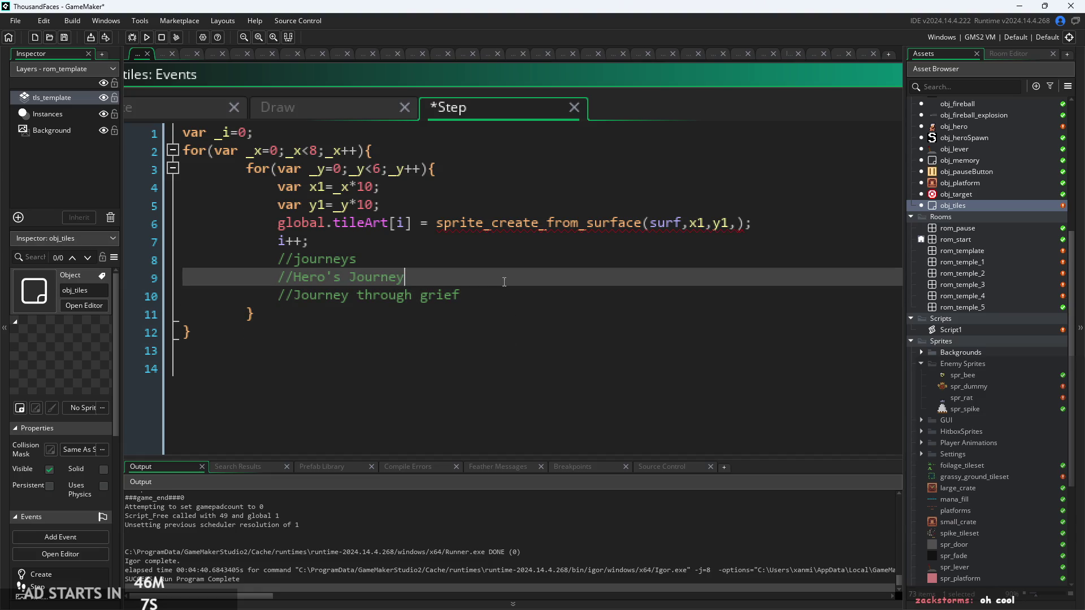
pyautogui.click(512, 263)
pyautogui.click(551, 301)
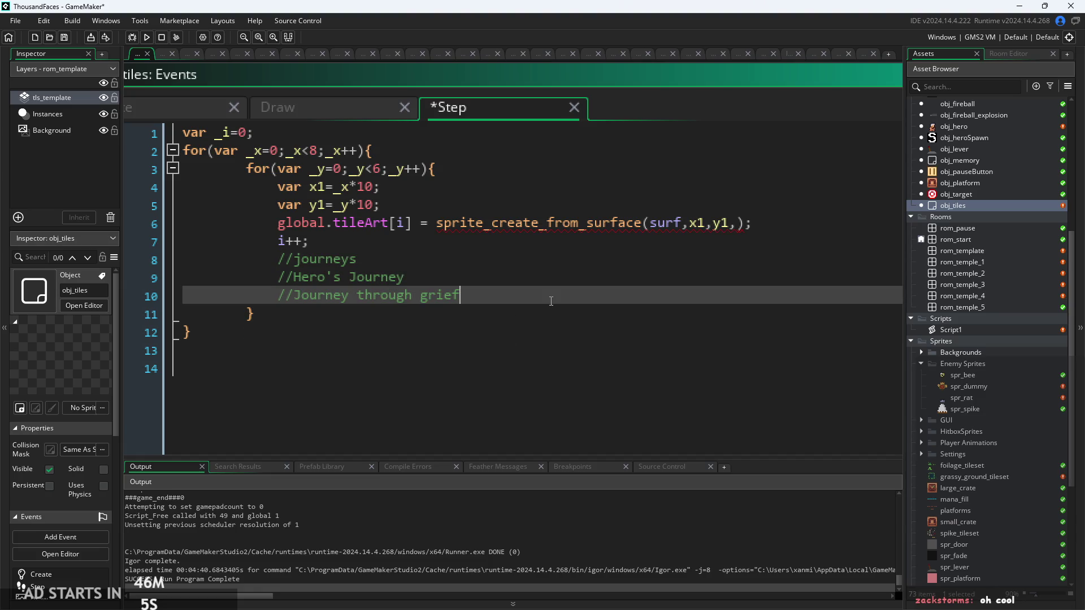
pyautogui.scroll(3, 979, 219)
pyautogui.doubleClick(967, 217)
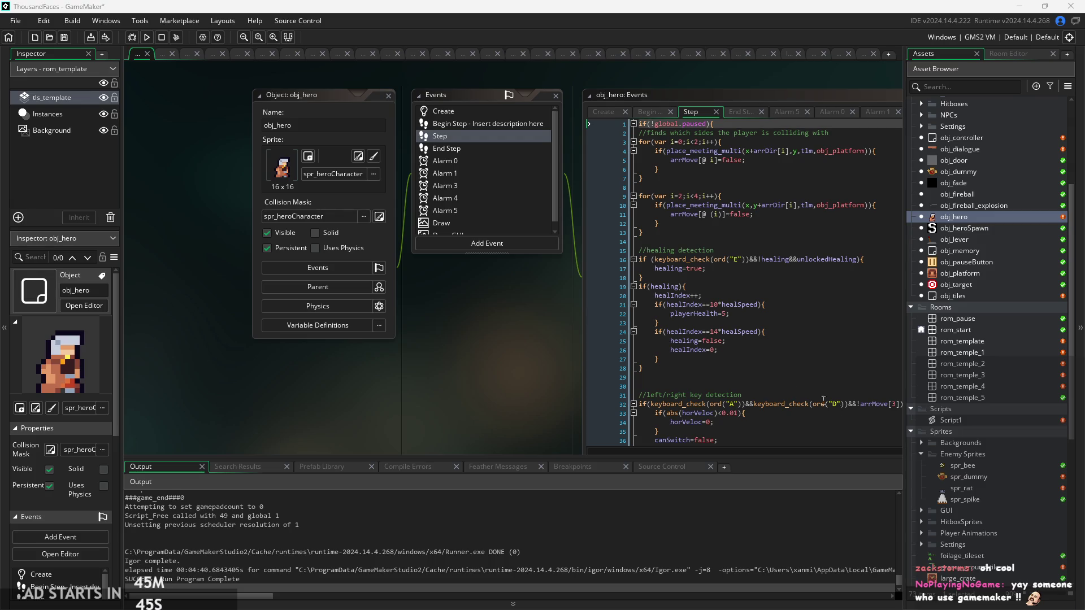
pyautogui.moveTo(524, 340); pyautogui.dragTo(443, 300)
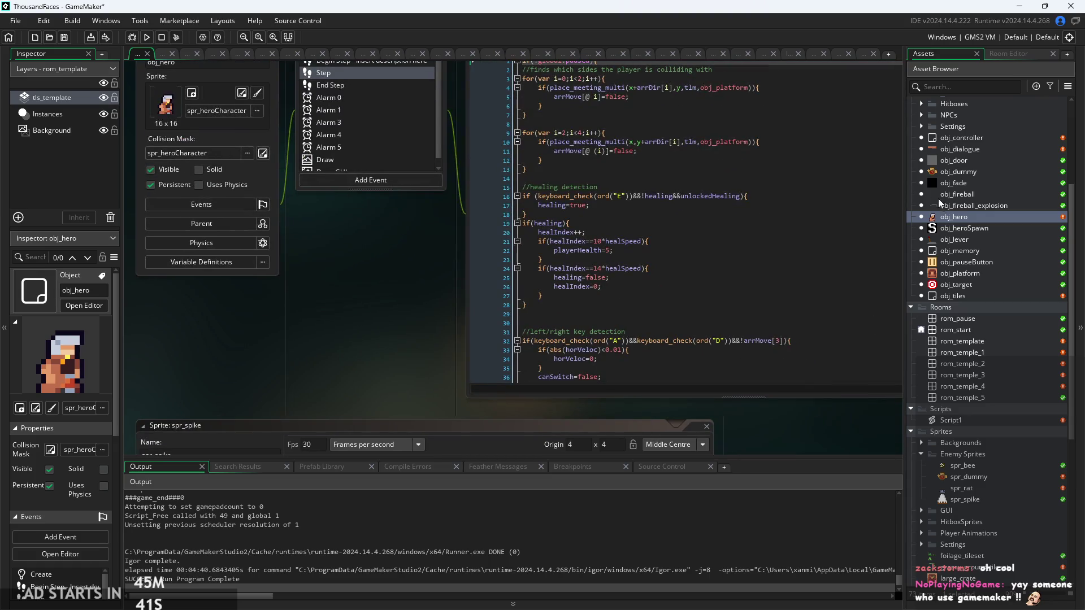
pyautogui.scroll(3, 939, 199)
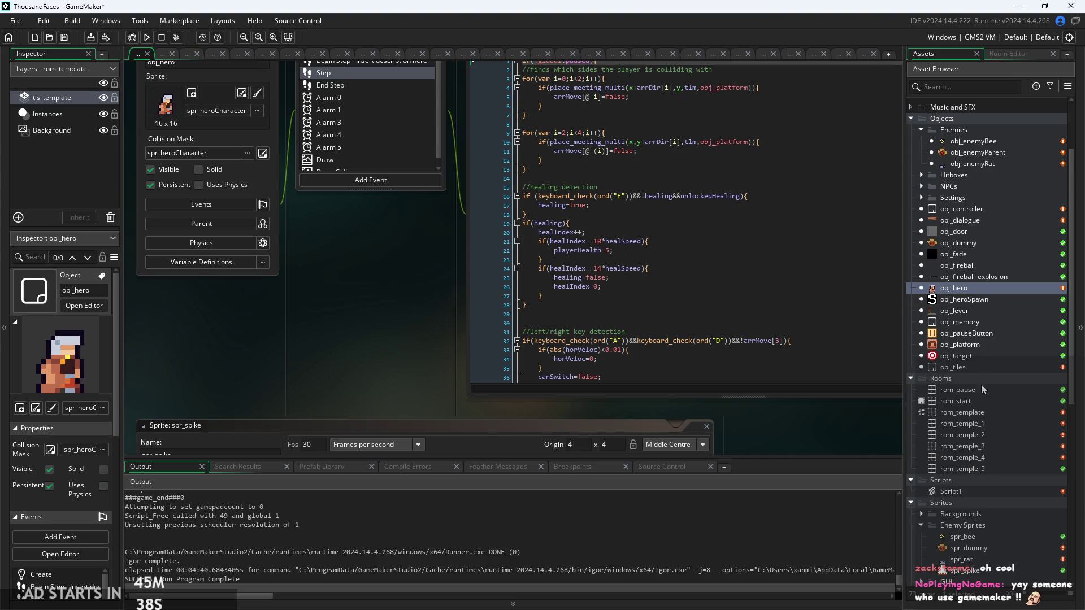
pyautogui.doubleClick(972, 368)
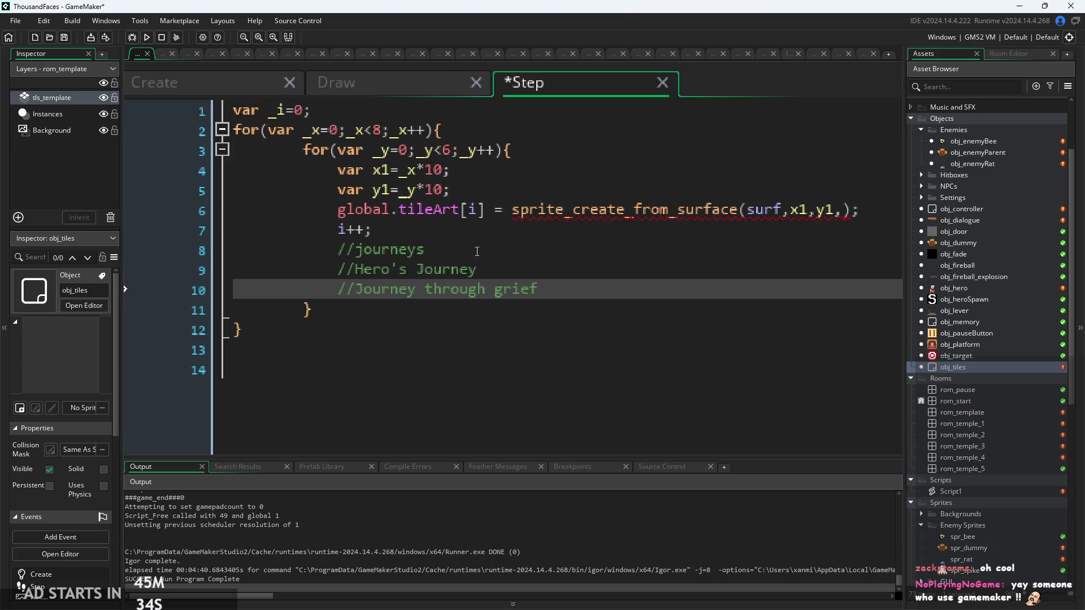
pyautogui.click(356, 250)
pyautogui.write('tem')
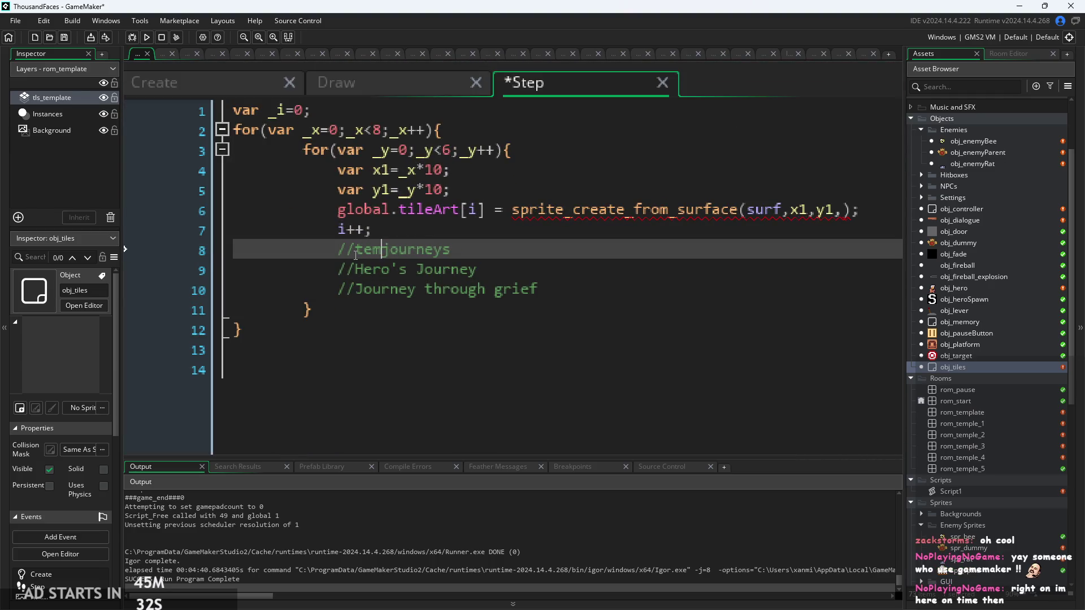
pyautogui.write('heme:')
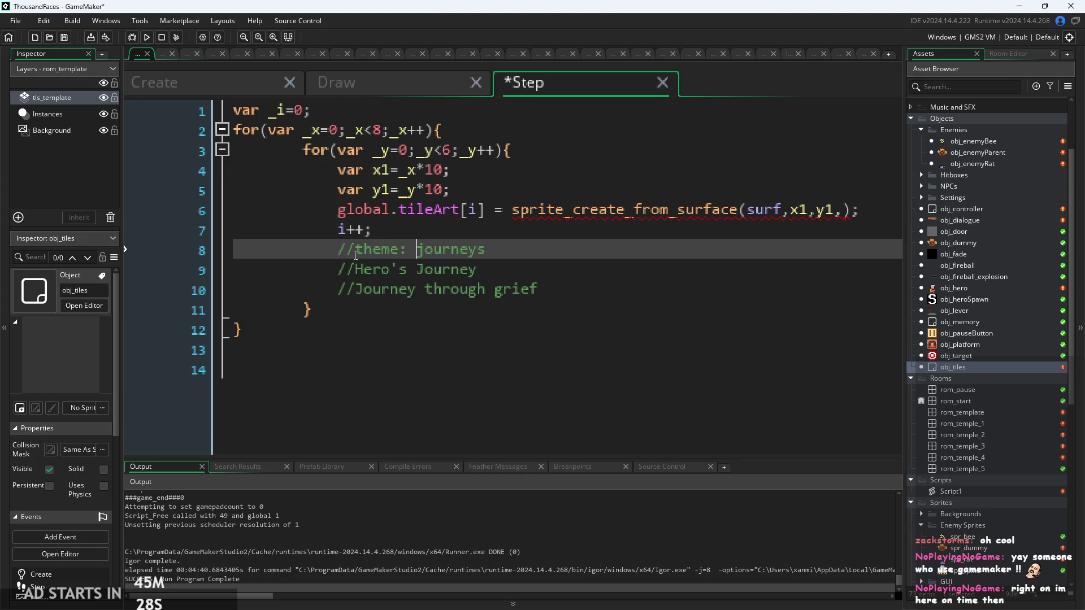
pyautogui.moveTo(487, 249); pyautogui.dragTo(363, 249)
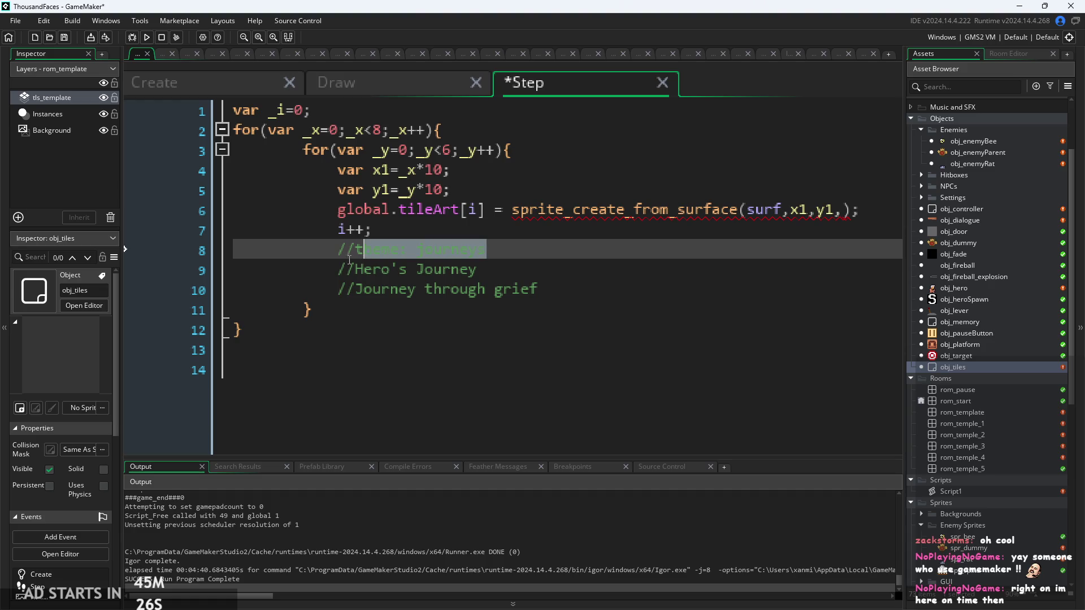
pyautogui.click(347, 249)
pyautogui.click(514, 264)
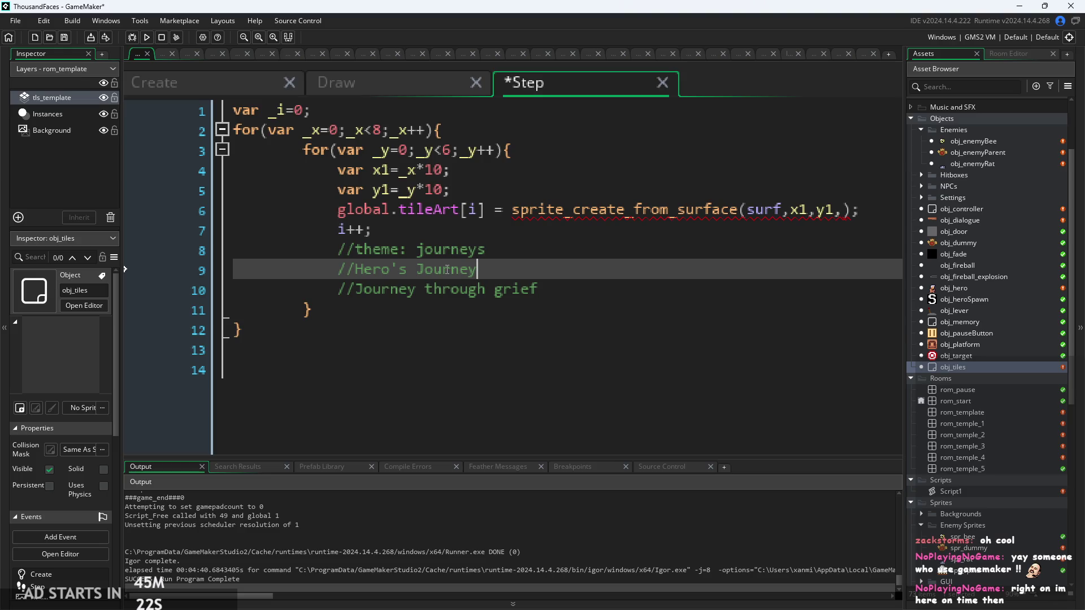
pyautogui.write('cmpb')
pyautogui.press('BackSpace')
pyautogui.press('BackSpace')
pyautogui.press('BackSpace')
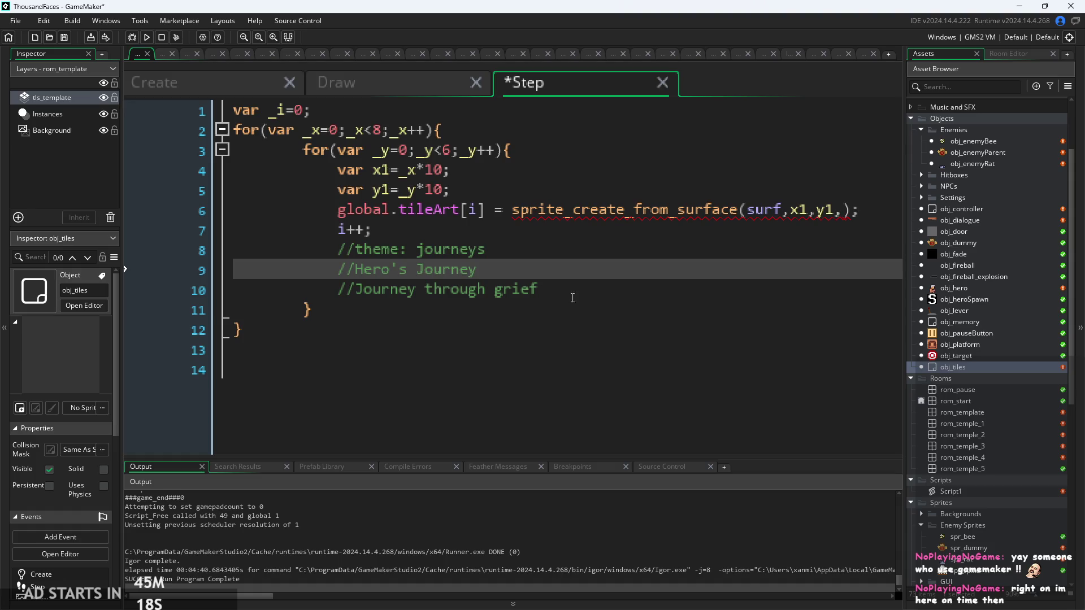
pyautogui.click(556, 292)
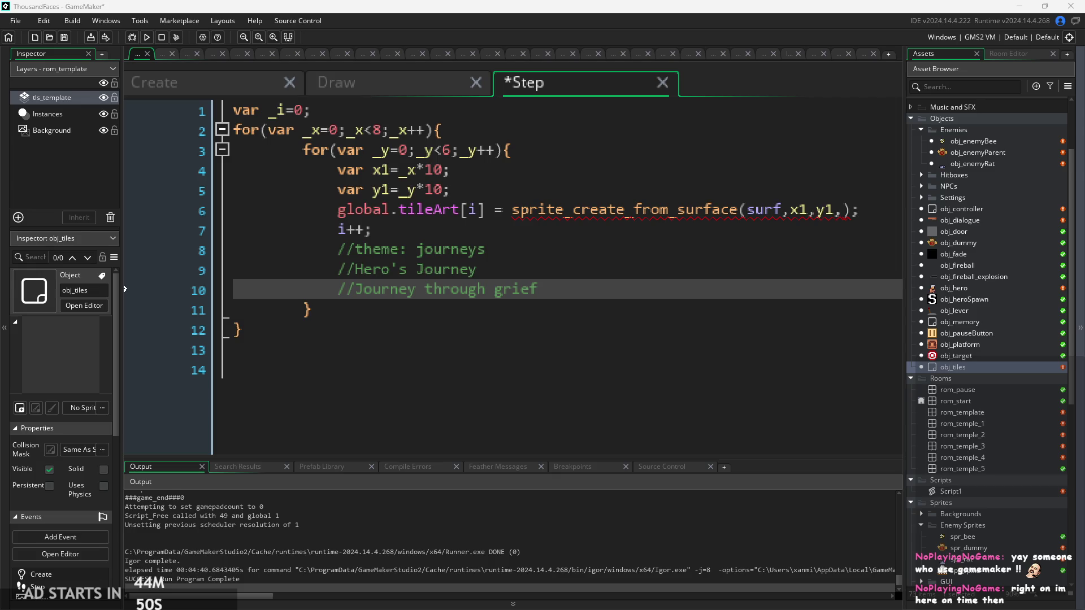
pyautogui.click(484, 250)
# Open obj_hero and run the game to test the changes
pyautogui.click(497, 269)
pyautogui.click(503, 290)
pyautogui.scroll(-1, 586, 294)
pyautogui.click(581, 273)
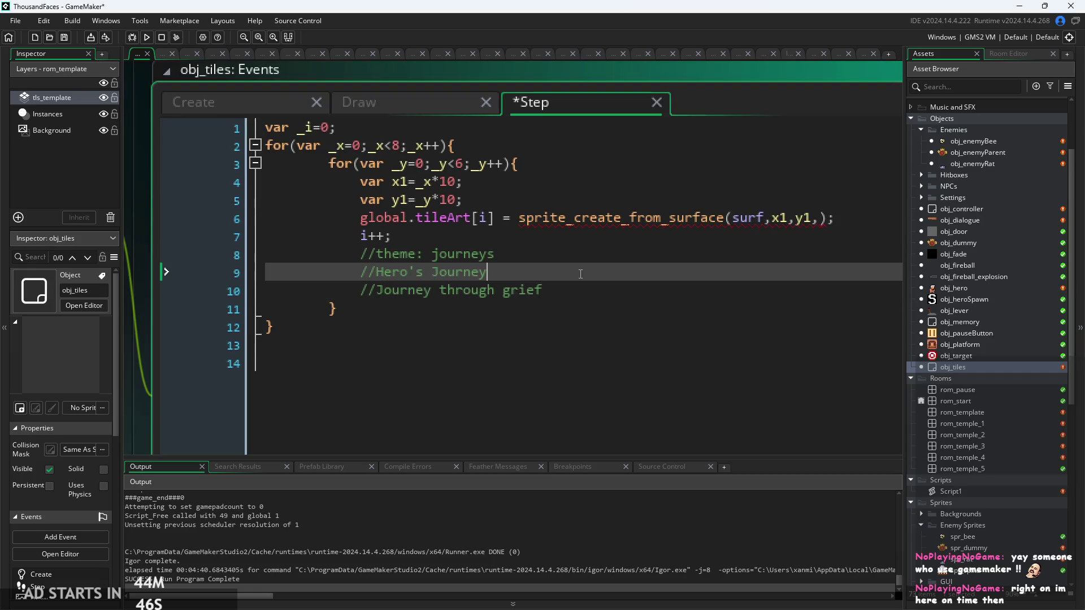
pyautogui.doubleClick(927, 289)
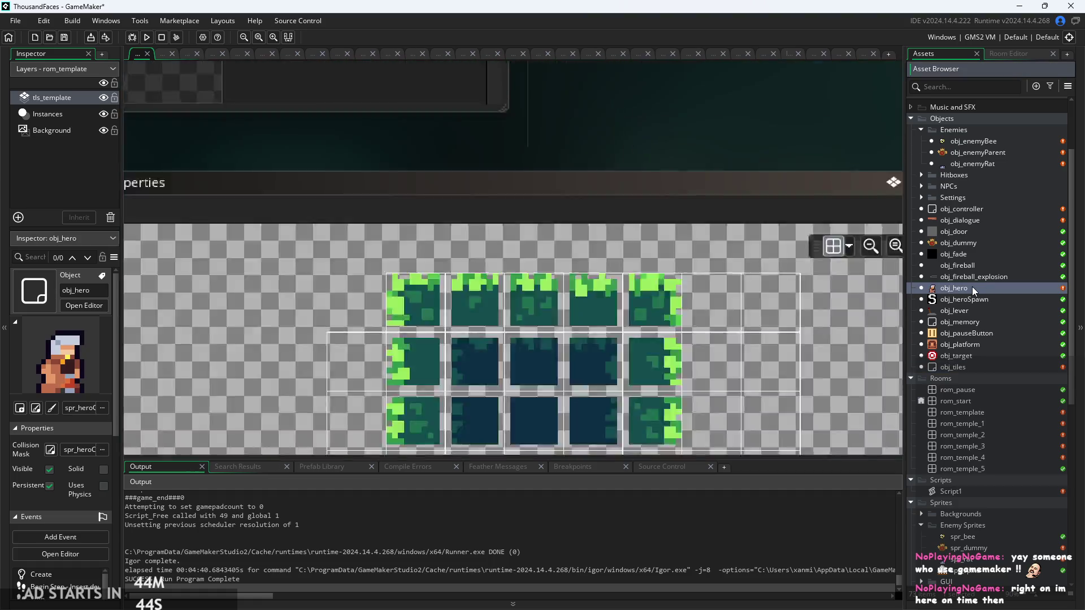
pyautogui.click(146, 38)
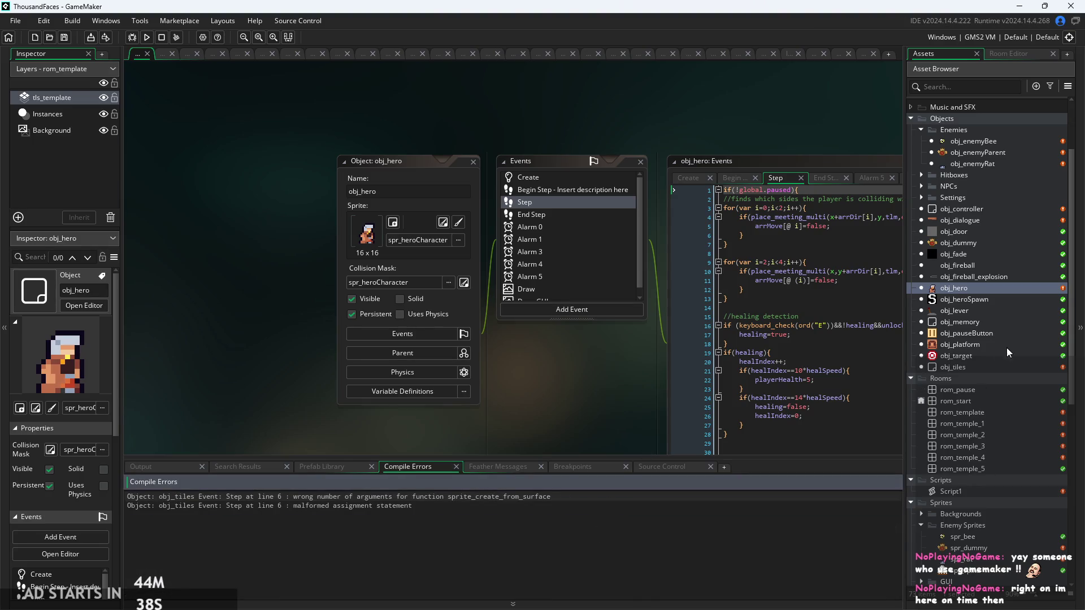
# Comment out all of obj_tiles' Step code with Ctrl+K and run the game again
pyautogui.click(979, 367)
pyautogui.doubleClick(980, 367)
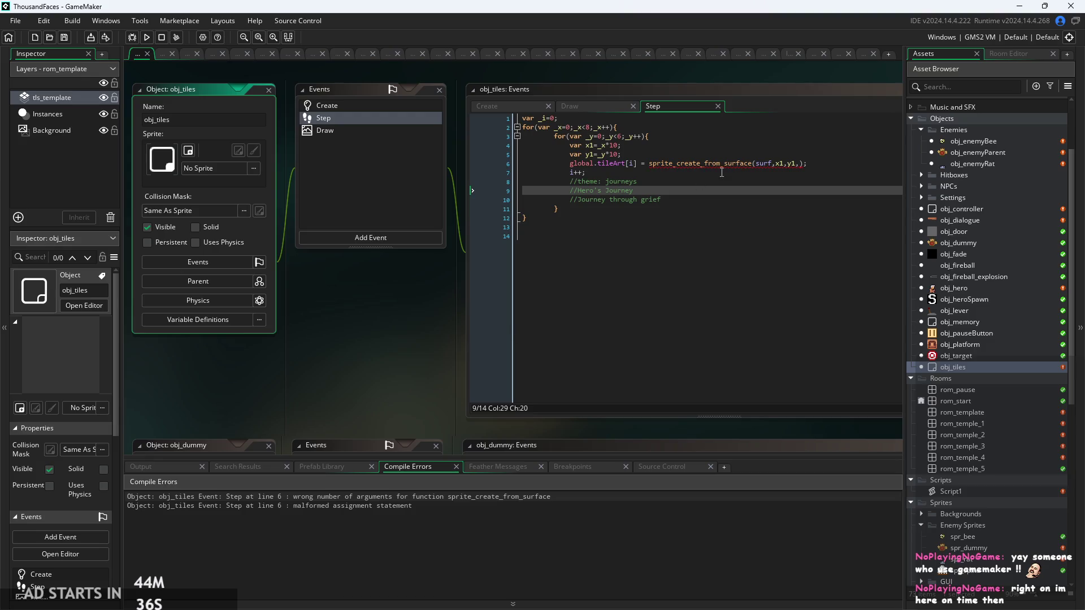
pyautogui.click(799, 221)
pyautogui.hotkey('ctrl', 'shift', 'Home')
pyautogui.hotkey('ctrl', 'k')
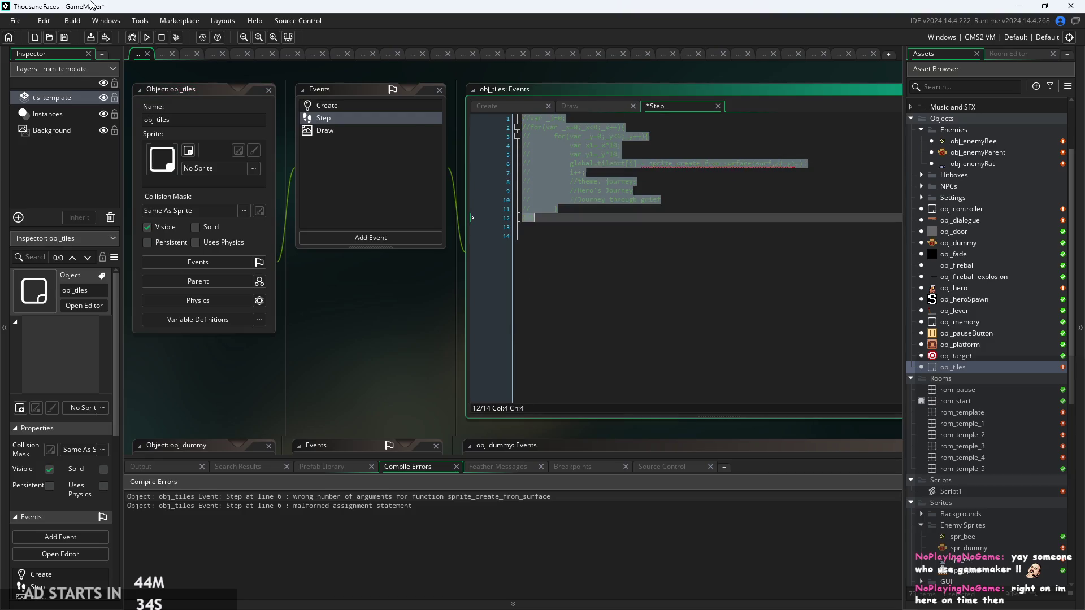
pyautogui.click(432, 385)
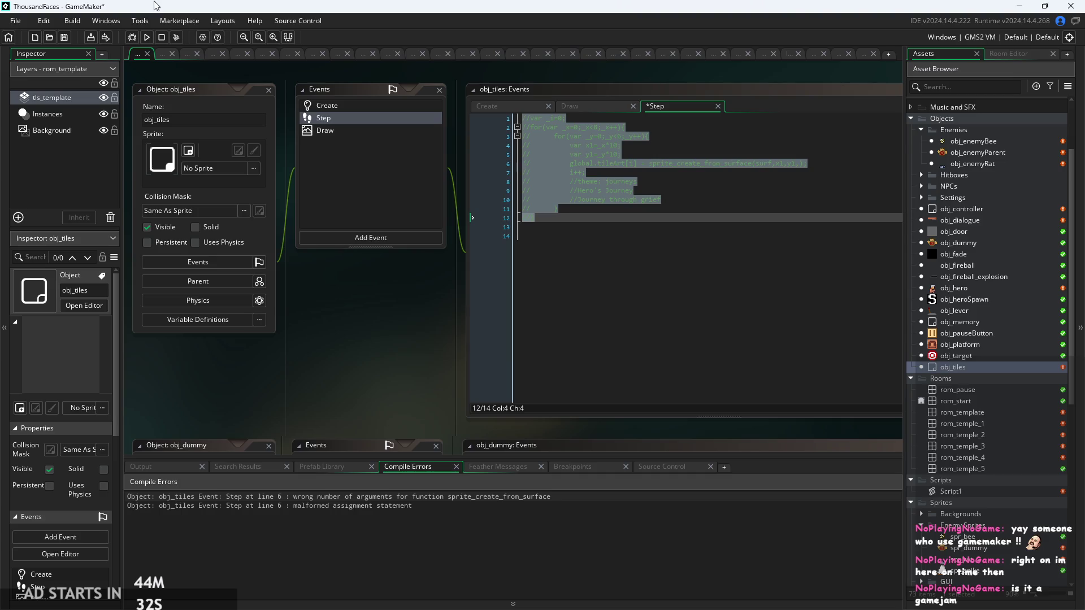
pyautogui.click(148, 39)
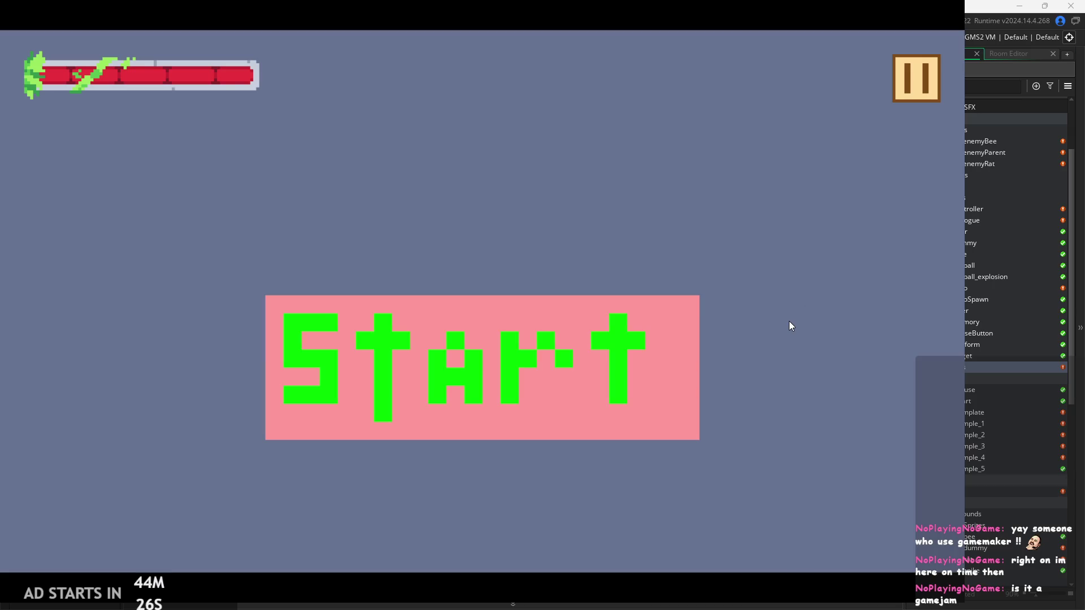
# Start the game and run, jump, dash and attack across the temple floor and platforms
pyautogui.click(592, 347)
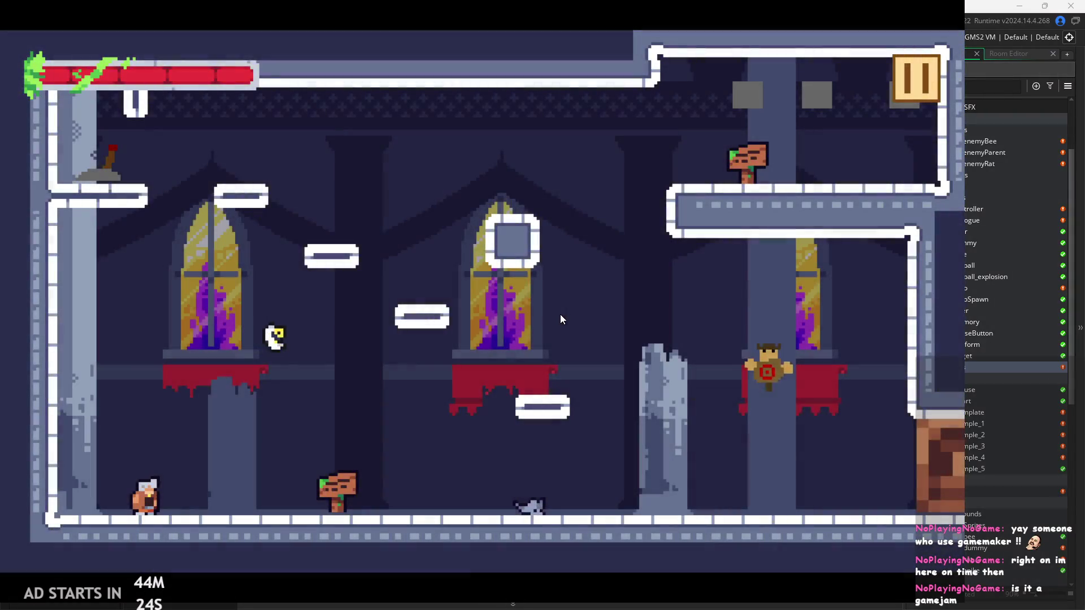
pyautogui.press('Right')
pyautogui.press('space')
pyautogui.press('x')
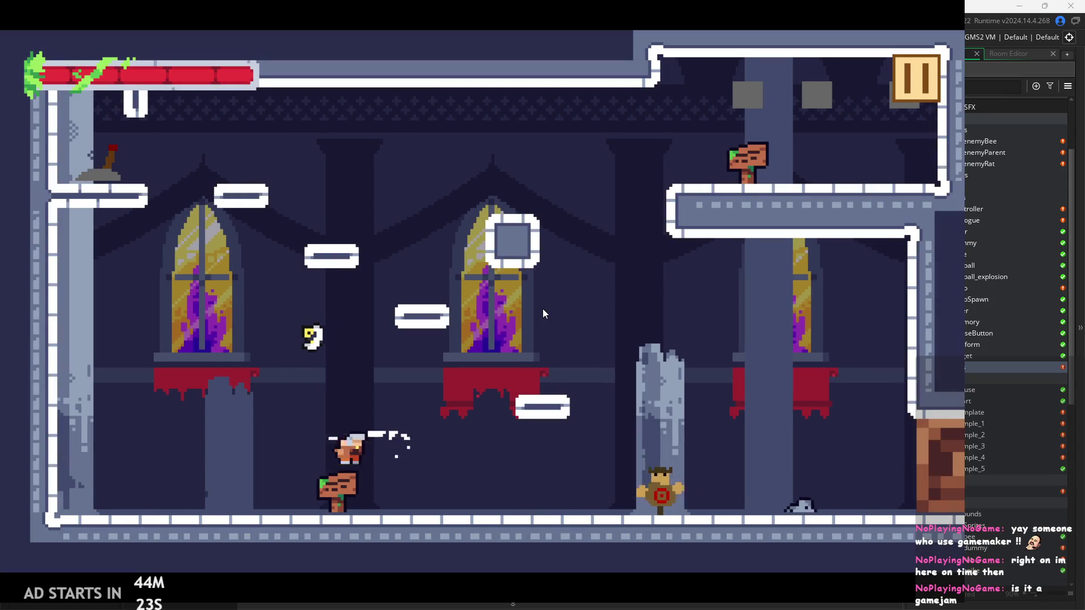
pyautogui.press('x')
pyautogui.press('x')
pyautogui.press('x')
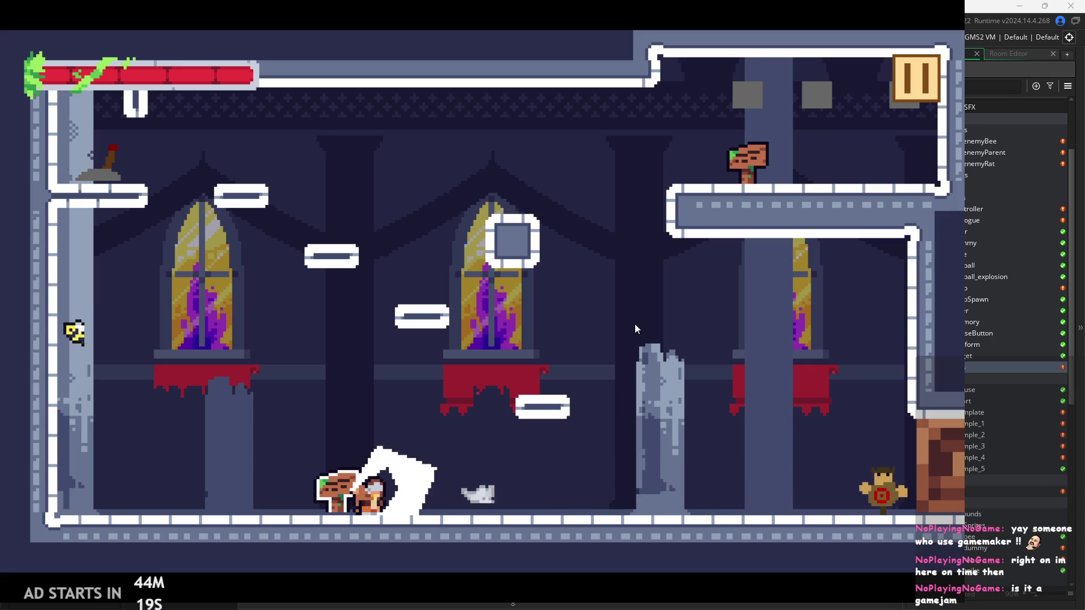
pyautogui.press('Right')
pyautogui.press('x')
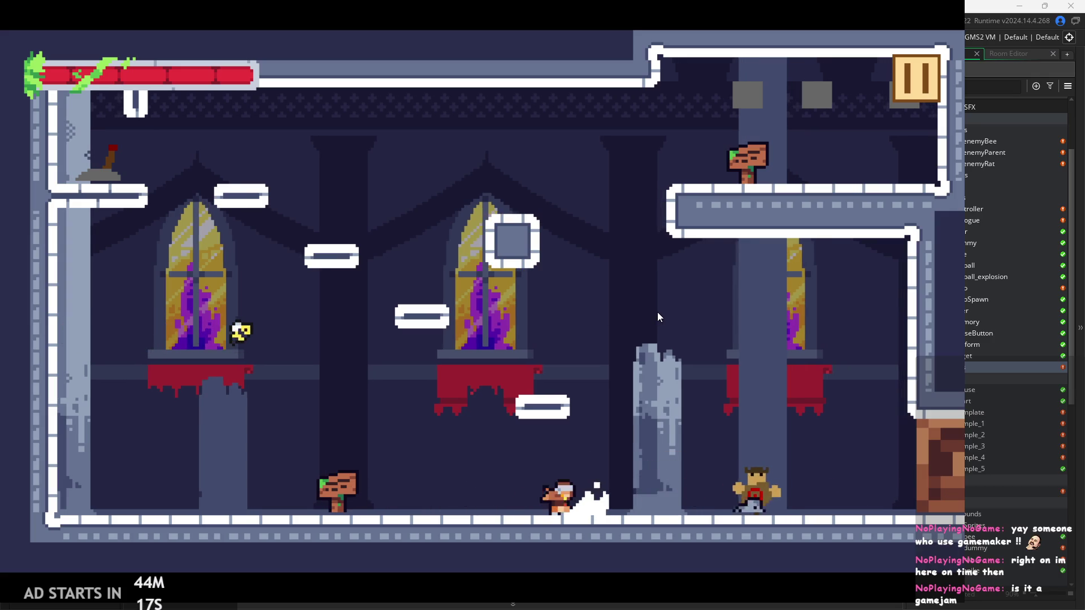
pyautogui.press('Right')
pyautogui.press('x')
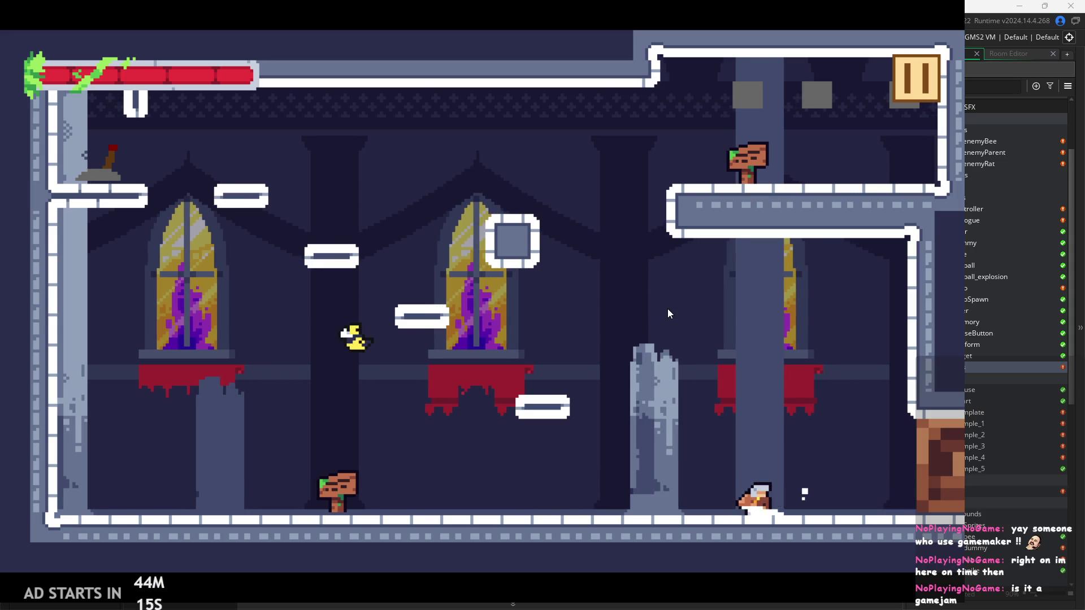
pyautogui.press('Left')
pyautogui.press('z')
pyautogui.press('Left')
pyautogui.press('x')
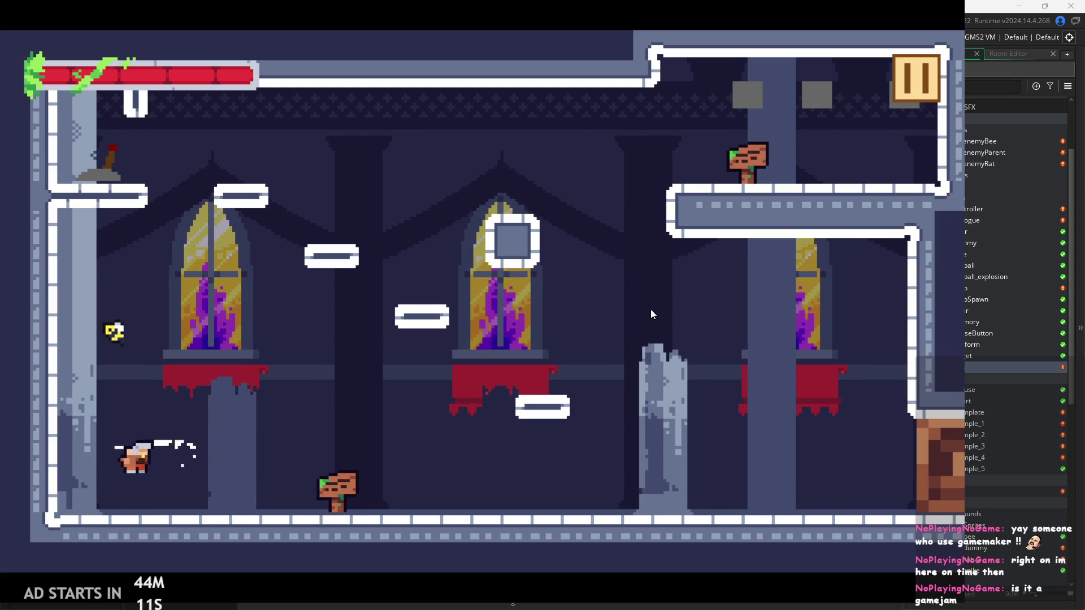
pyautogui.press('z')
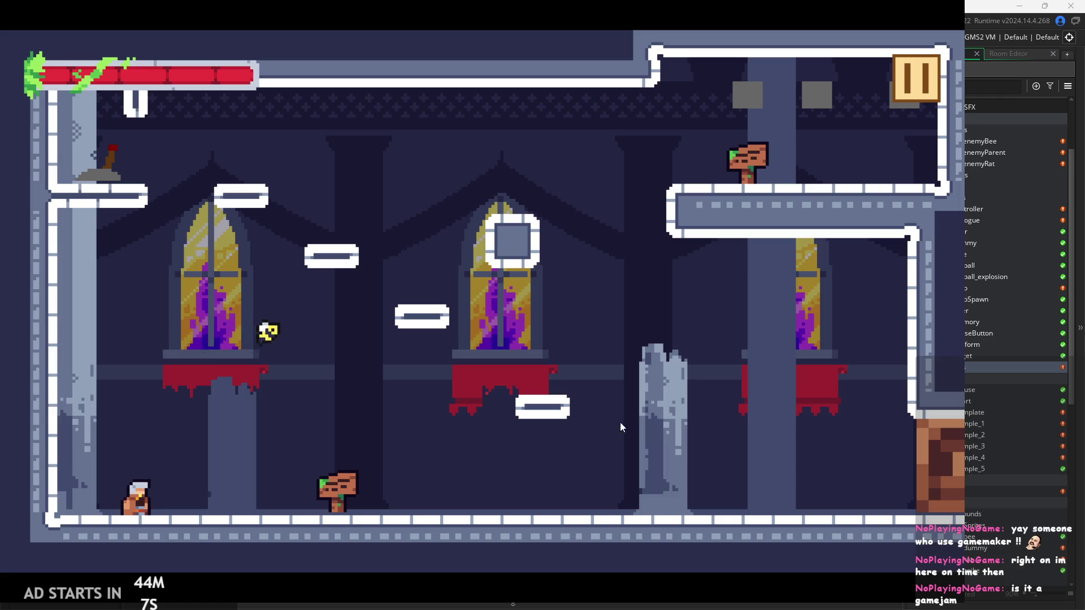
pyautogui.press('z')
pyautogui.press('Right')
pyautogui.press('x')
pyautogui.press('Left')
pyautogui.press('Right')
pyautogui.press('z')
pyautogui.press('Left')
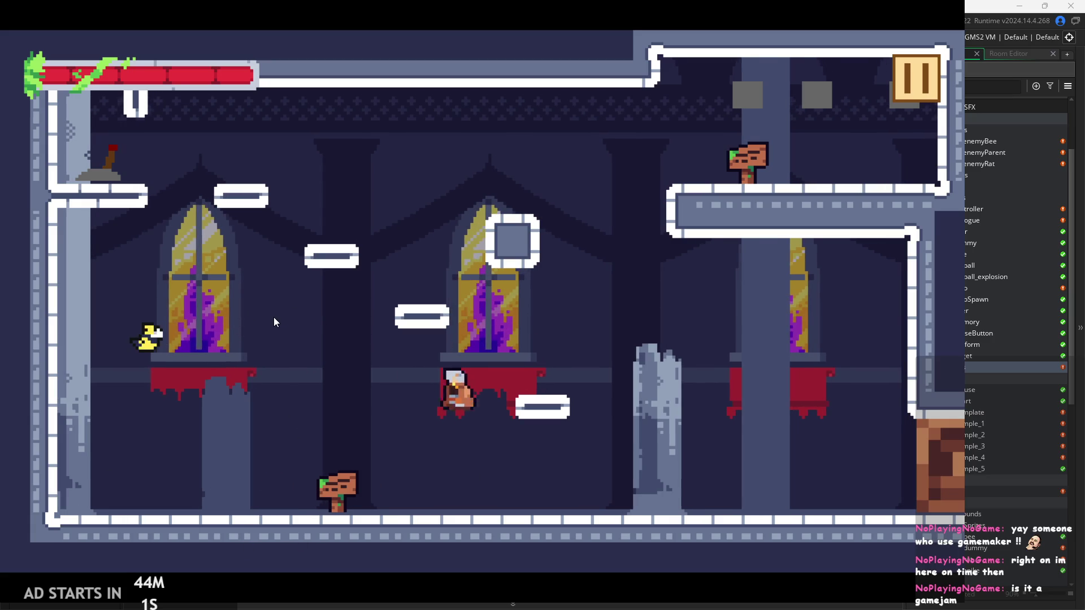
pyautogui.press('z')
pyautogui.press('Right')
pyautogui.press('z')
pyautogui.press('Left')
pyautogui.press('Right')
pyautogui.press('z')
pyautogui.press('Left')
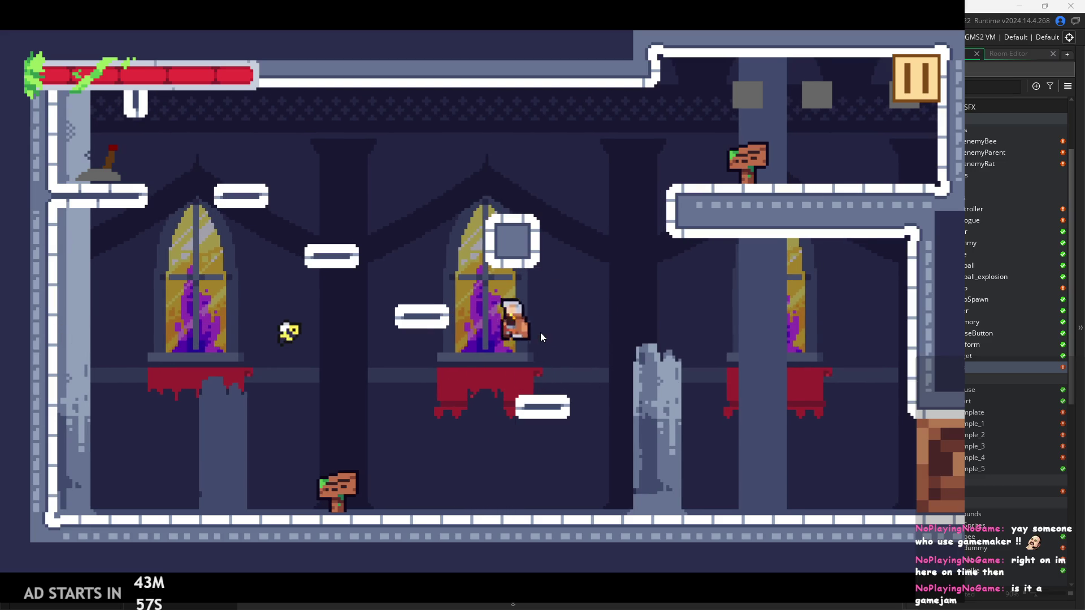
pyautogui.press('z')
pyautogui.press('Left')
pyautogui.press('z')
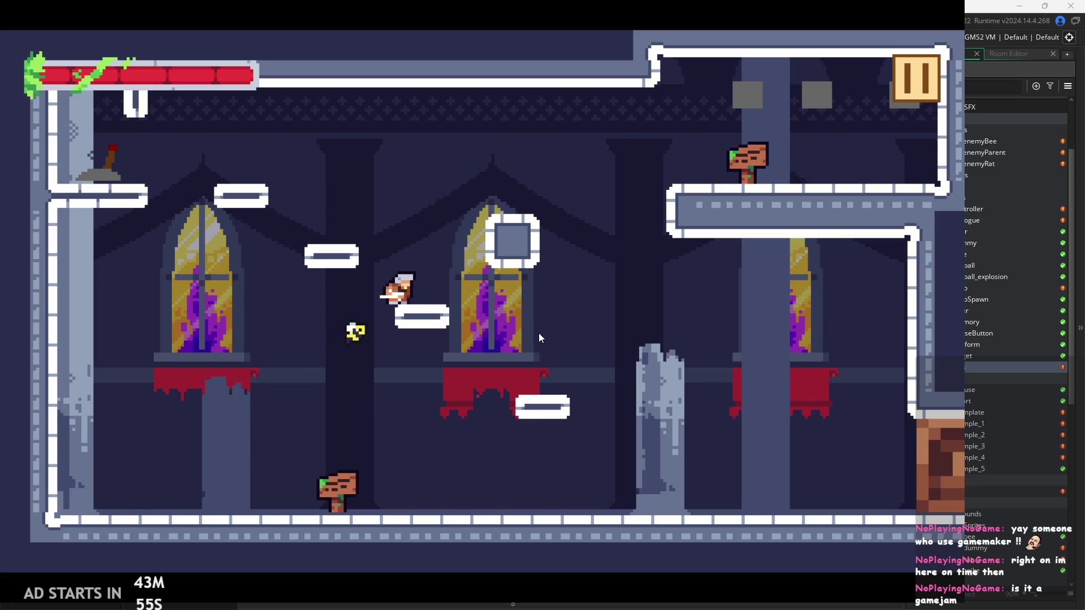
pyautogui.press('Left')
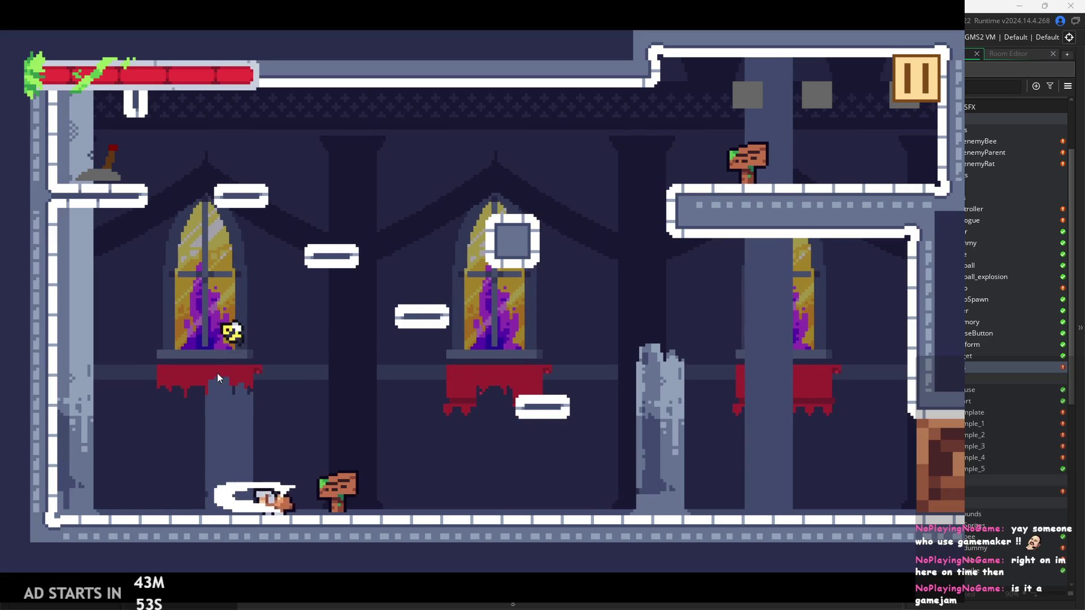
pyautogui.press('z')
pyautogui.press('Left')
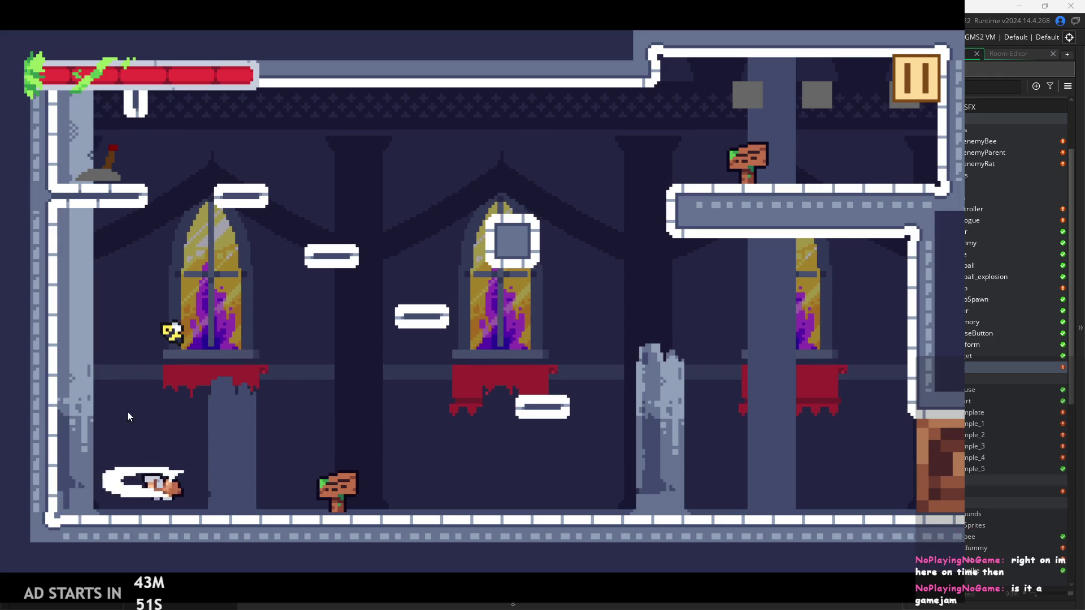
pyautogui.press('Right')
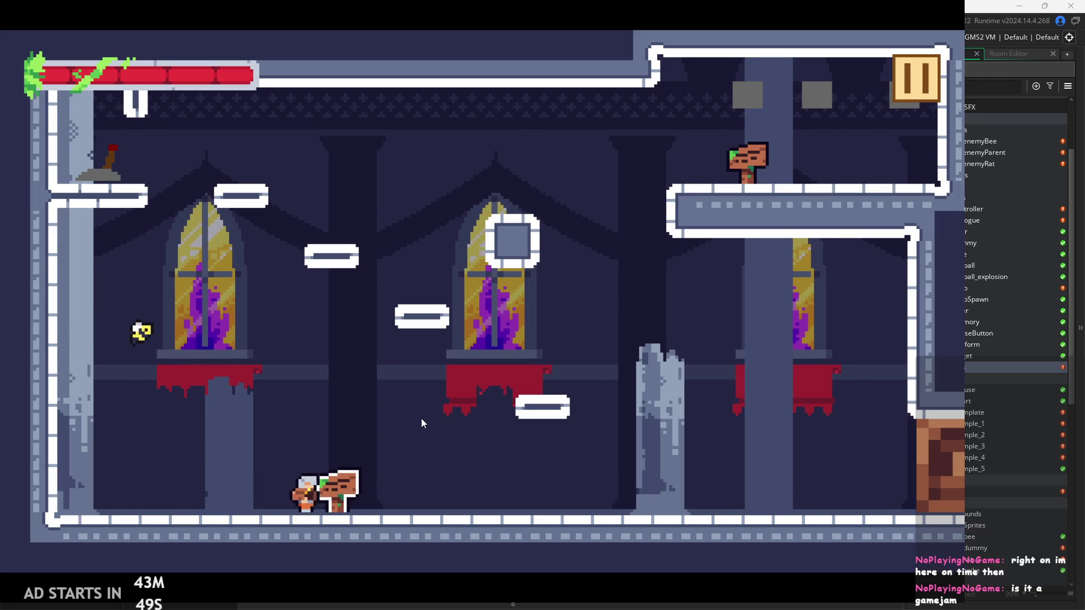
# Read the signpost, climb to the upper ledges and back, then Exit via the pause menu
pyautogui.press('Up')
pyautogui.press('Up')
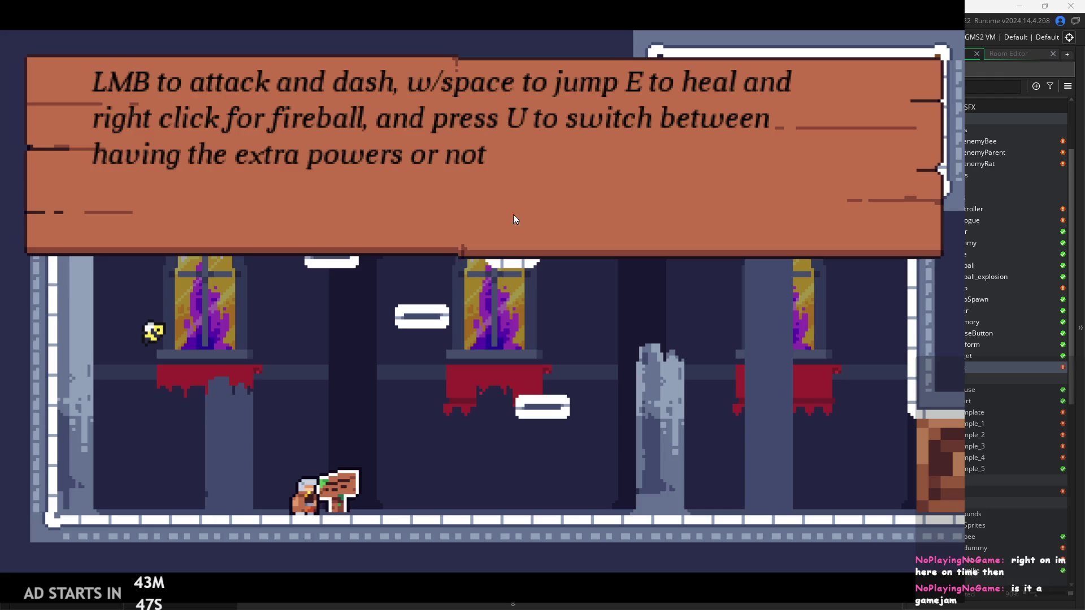
pyautogui.press('Up')
pyautogui.press('space')
pyautogui.press('Right')
pyautogui.press('Left')
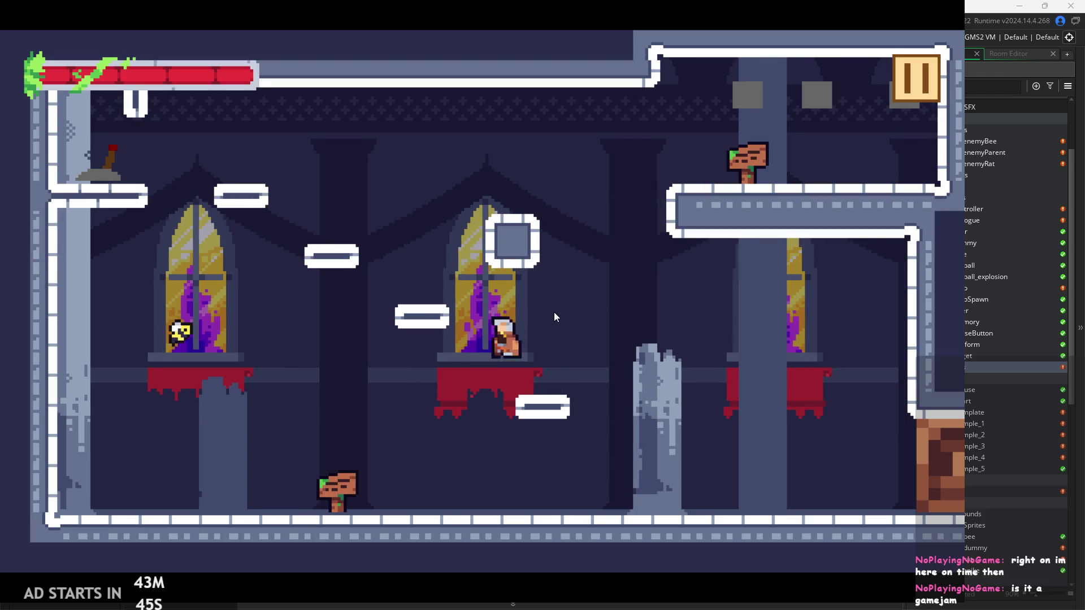
pyautogui.press('space')
pyautogui.press('space')
pyautogui.press('Left')
pyautogui.press('space')
pyautogui.press('Left')
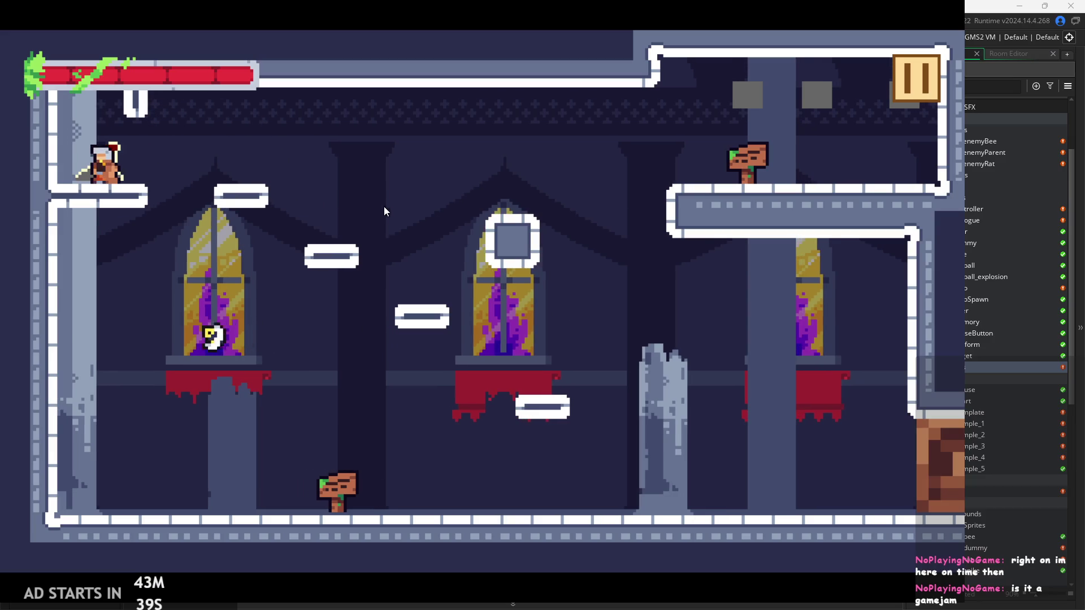
pyautogui.press('space')
pyautogui.press('Right')
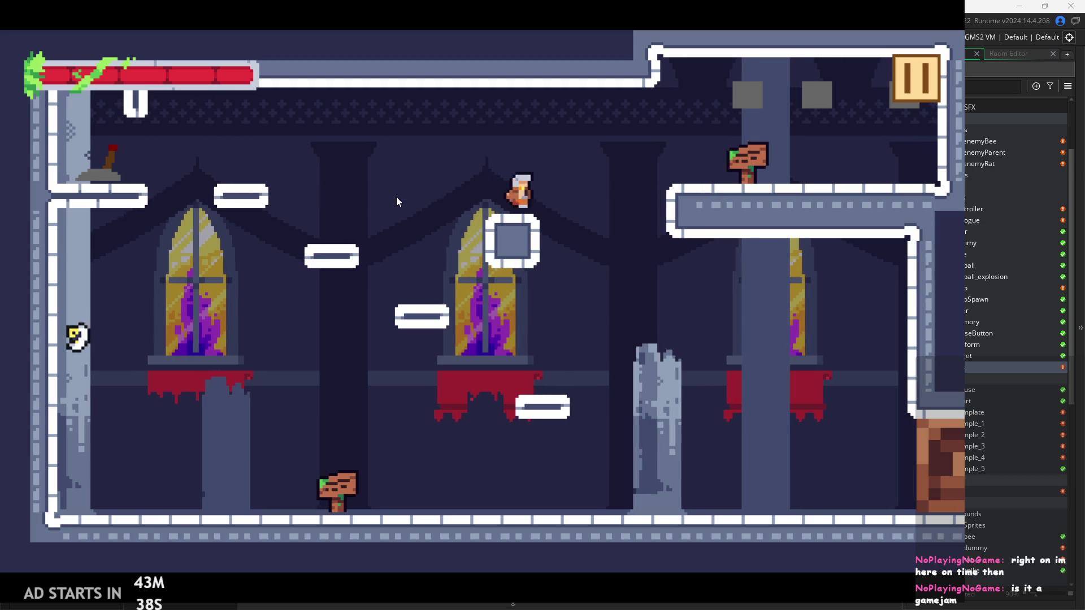
pyautogui.press('space')
pyautogui.press('Right')
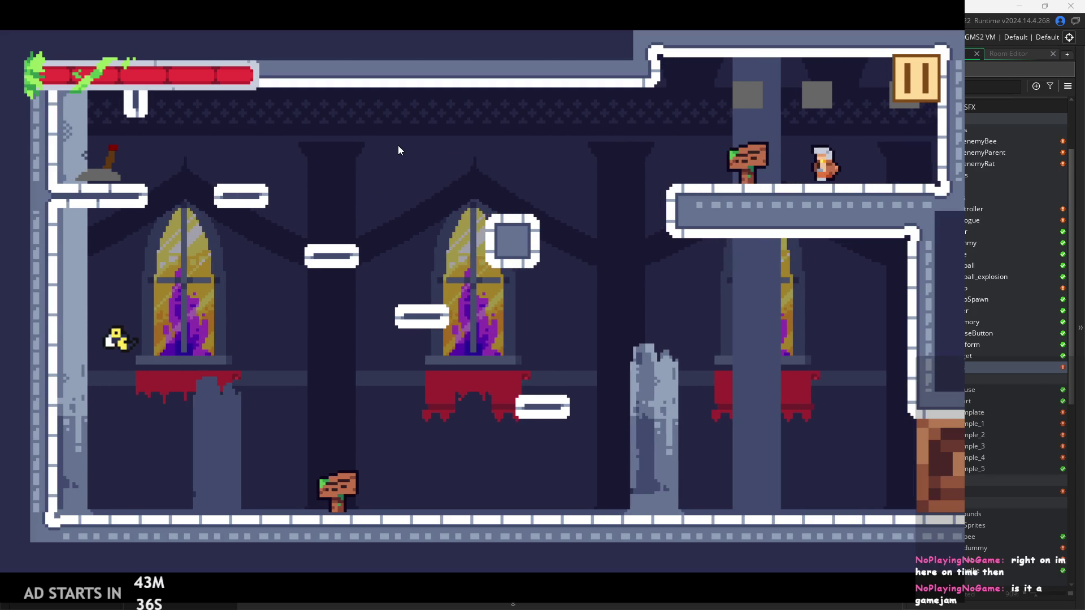
pyautogui.press('Left')
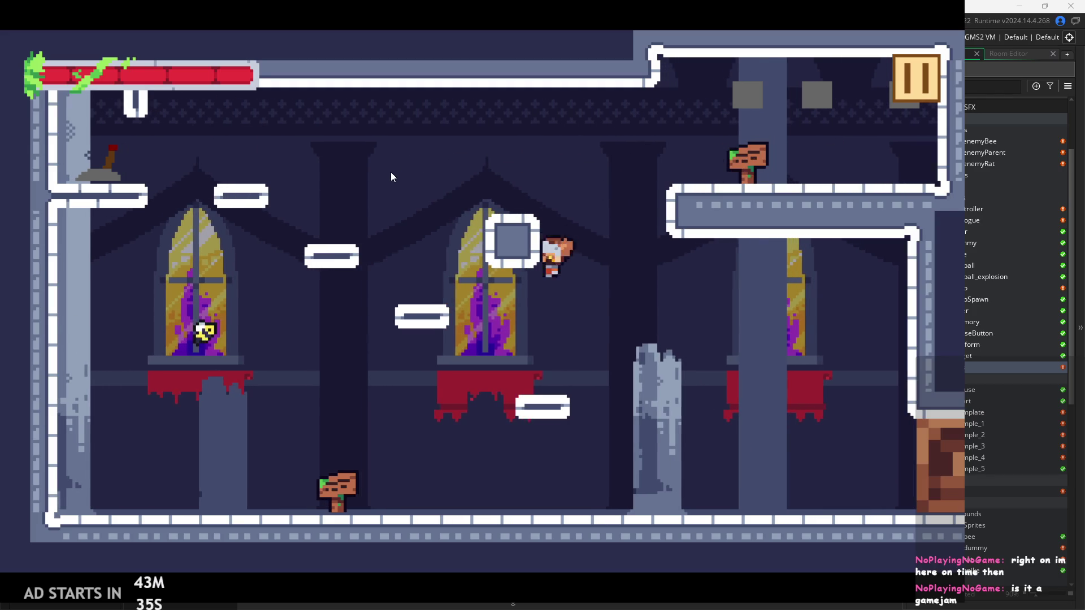
pyautogui.press('space')
pyautogui.press('Right')
pyautogui.press('Left')
pyautogui.press('Left')
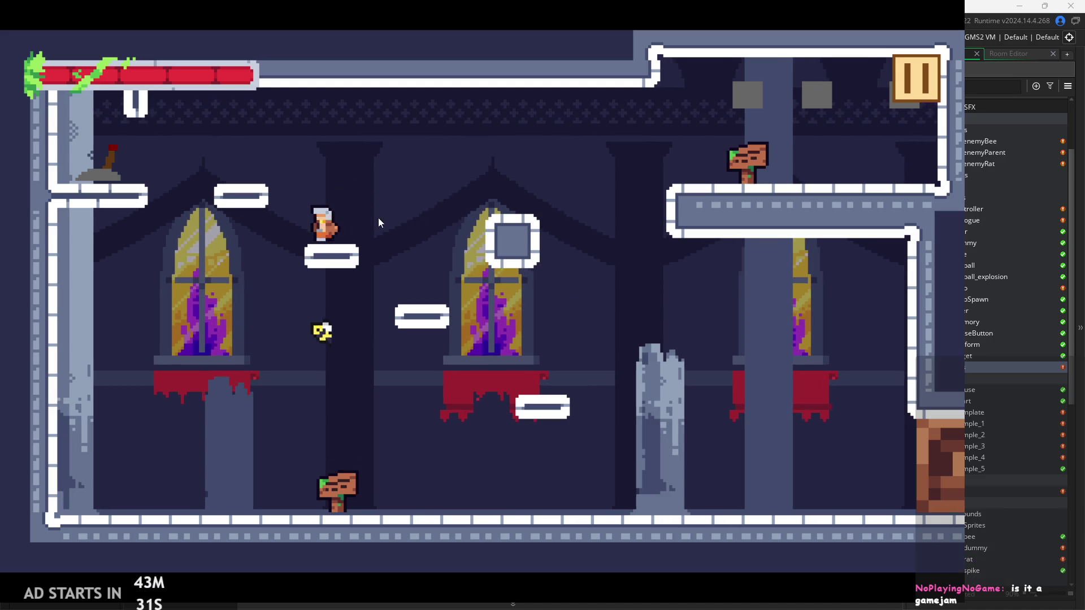
pyautogui.press('Right')
pyautogui.press('space')
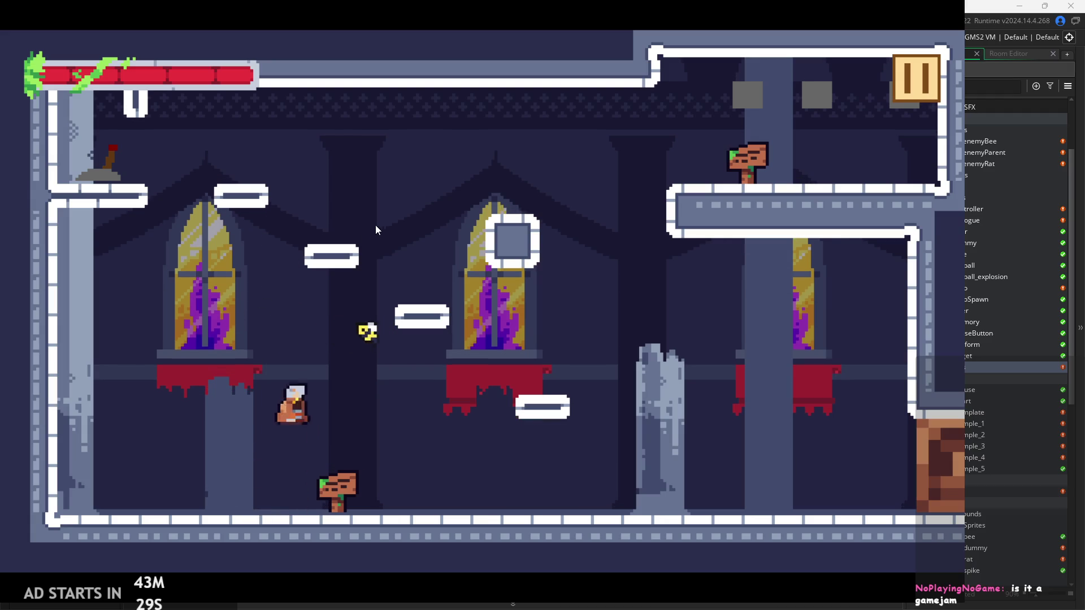
pyautogui.press('Right')
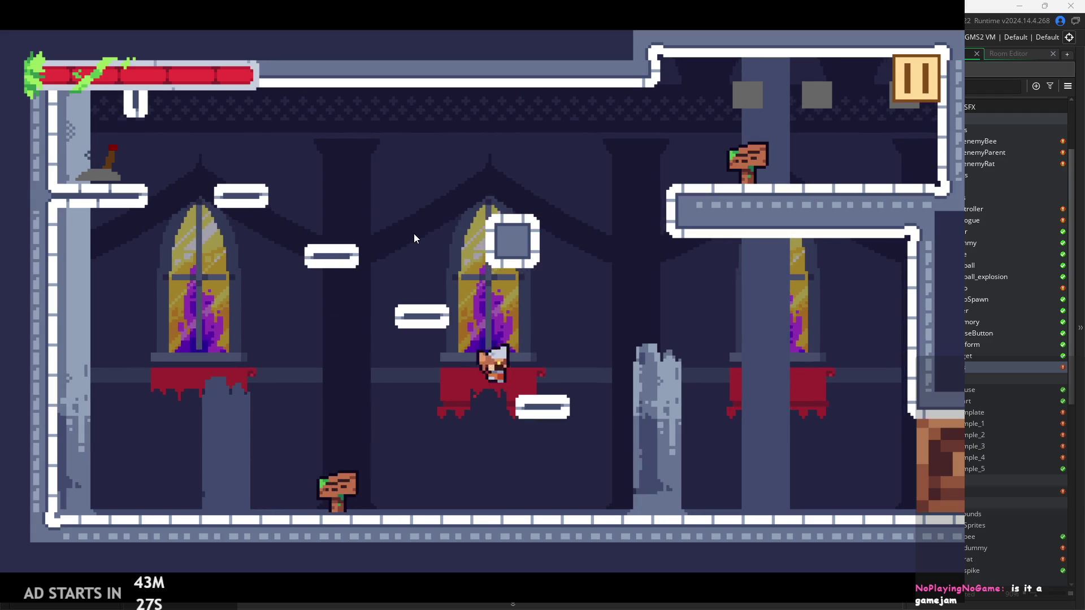
pyautogui.press('Left')
pyautogui.press('space')
pyautogui.press('Left')
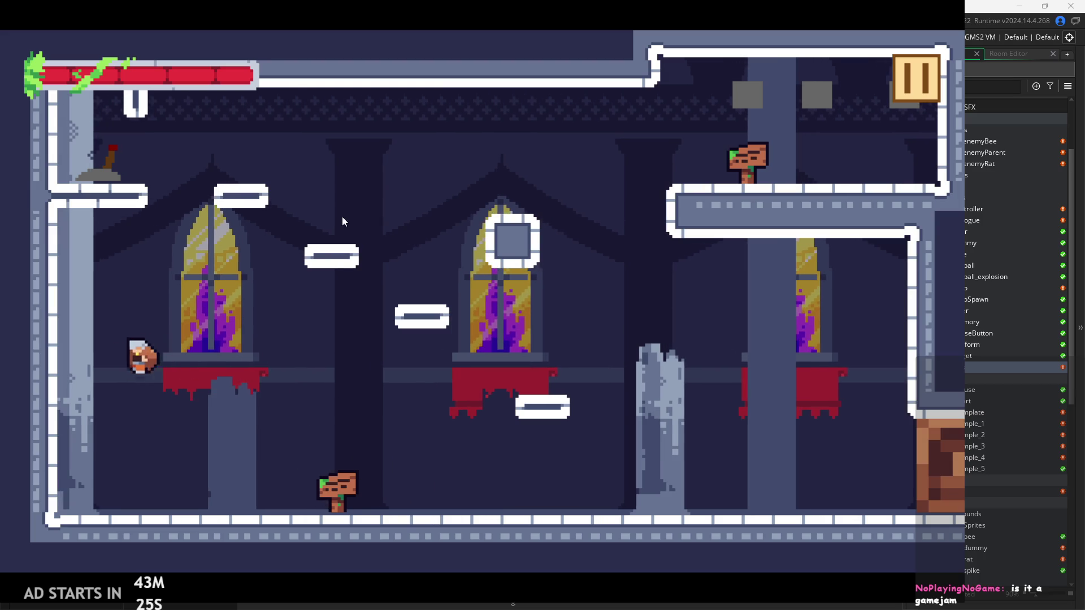
pyautogui.press('Right')
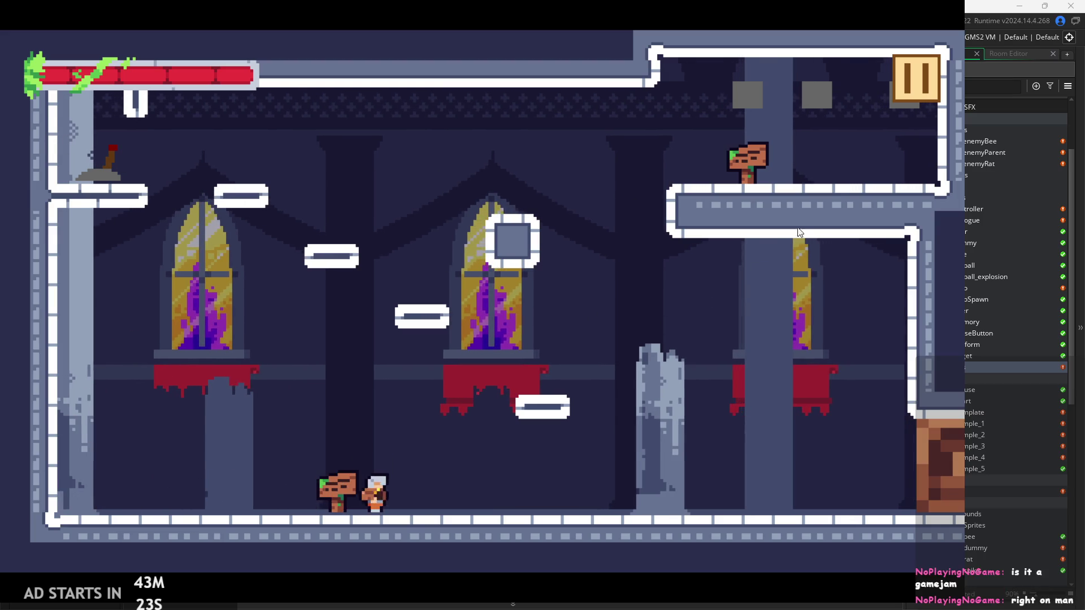
pyautogui.click(925, 68)
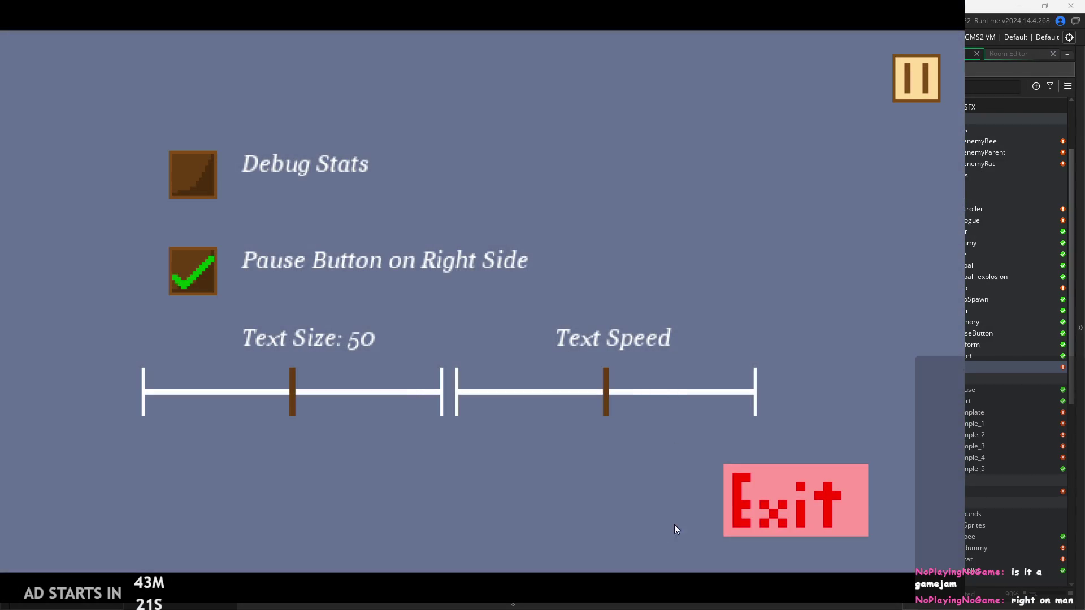
pyautogui.click(814, 491)
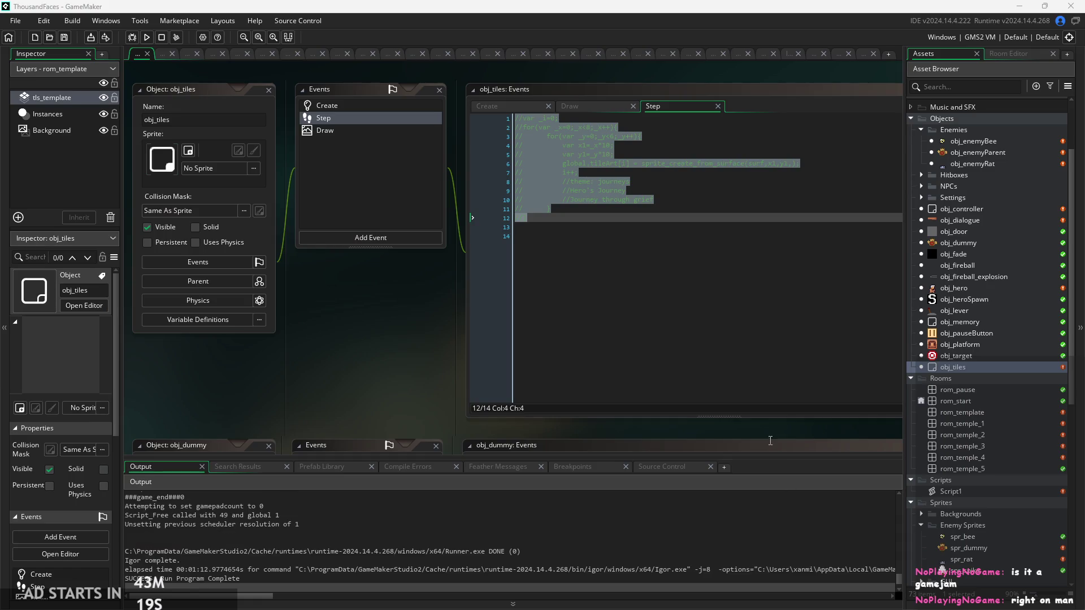
# Select commented code lines 1–12 and uncomment them with Ctrl+Shift+K
pyautogui.click(582, 218)
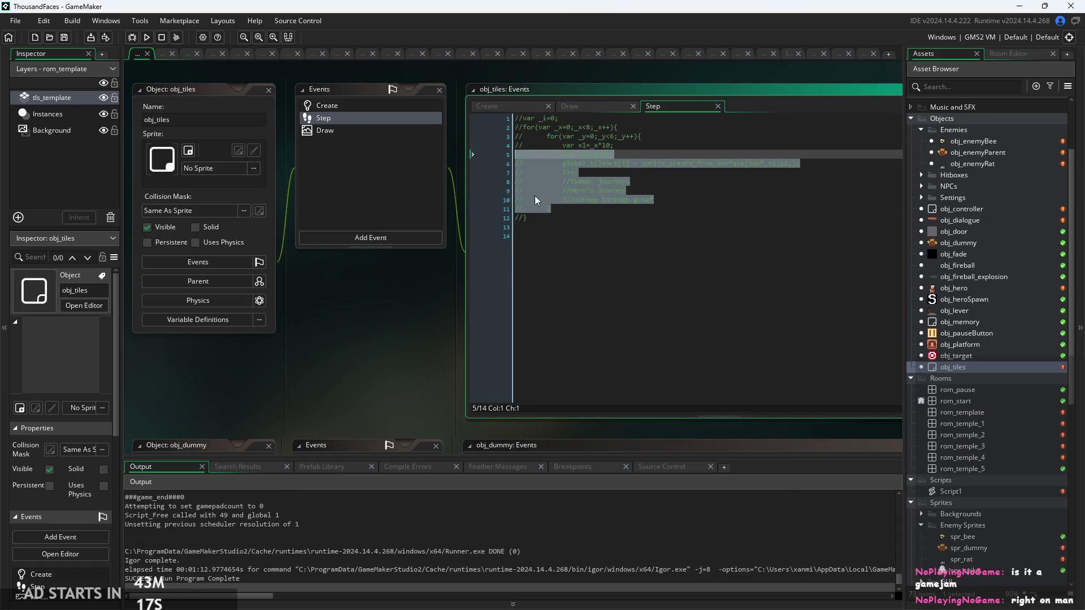
pyautogui.doubleClick(582, 218)
pyautogui.moveTo(582, 218); pyautogui.dragTo(167, 110)
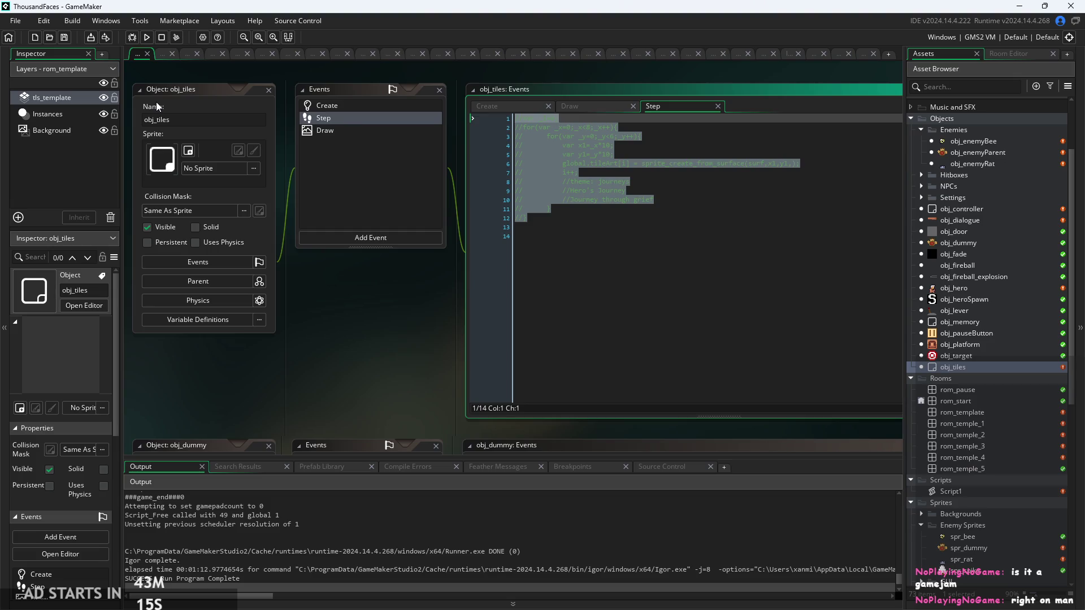
pyautogui.hotkey('ctrl', 'k')
pyautogui.hotkey('ctrl', 'shift', 'k')
pyautogui.hotkey('ctrl', 'shift', 'k')
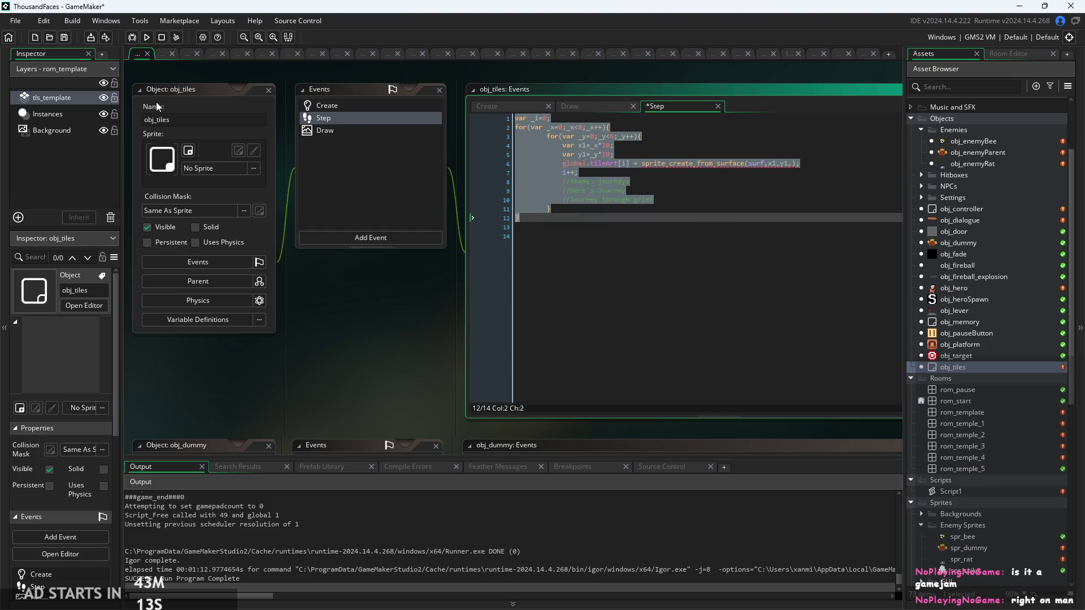
pyautogui.click(566, 219)
# Review the restored tileArt loop and the journey comments in the editor
pyautogui.keyDown('ctrl'); pyautogui.scroll(3, 353, 352); pyautogui.keyUp('ctrl')
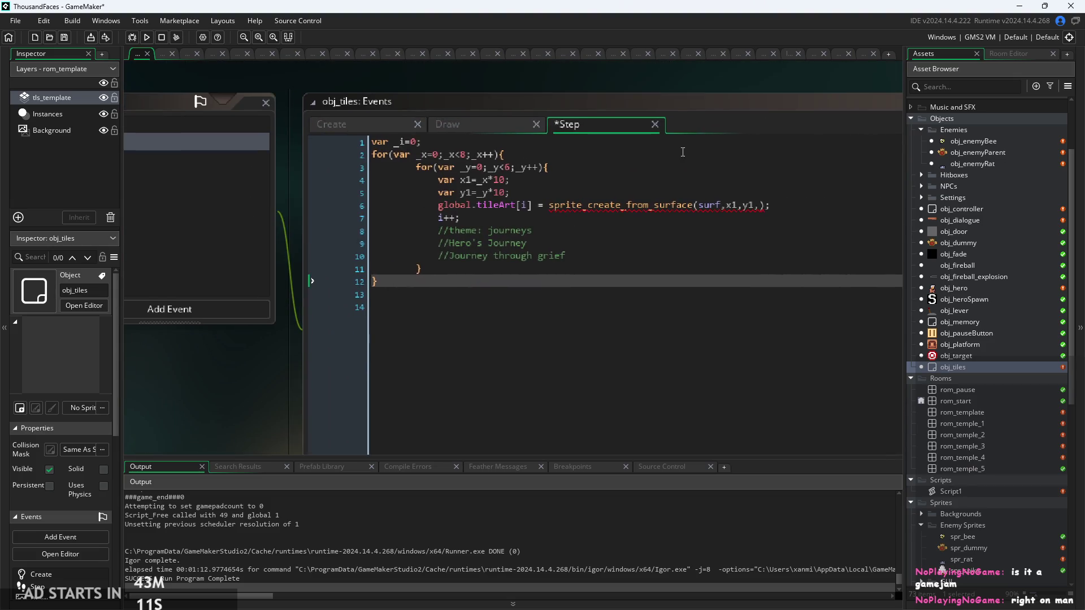
pyautogui.click(785, 205)
pyautogui.keyDown('ctrl'); pyautogui.scroll(2, 776, 262); pyautogui.keyUp('ctrl')
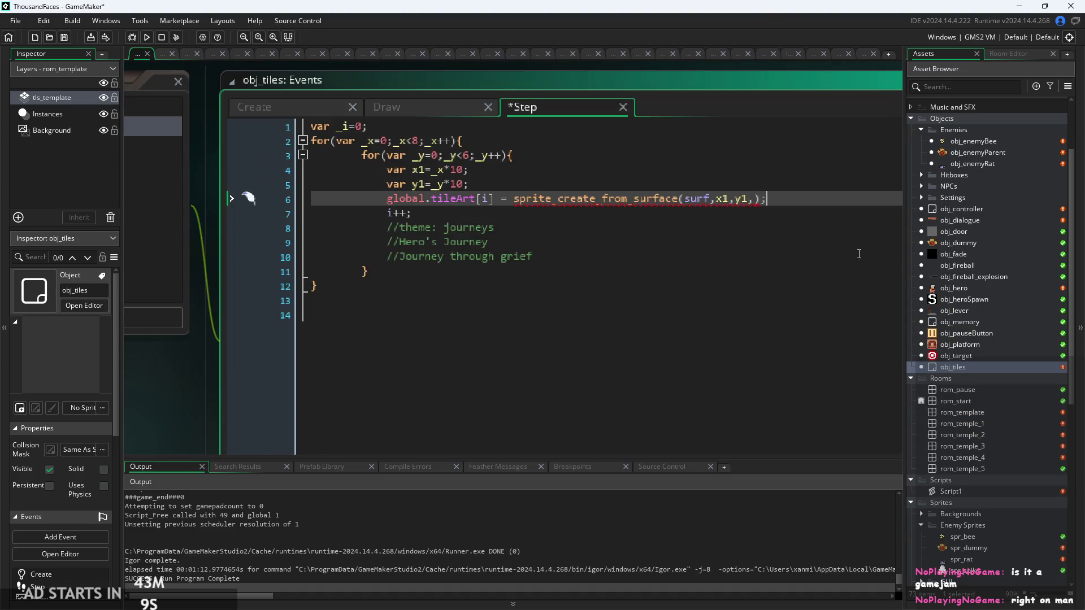
pyautogui.moveTo(775, 262); pyautogui.dragTo(649, 308)
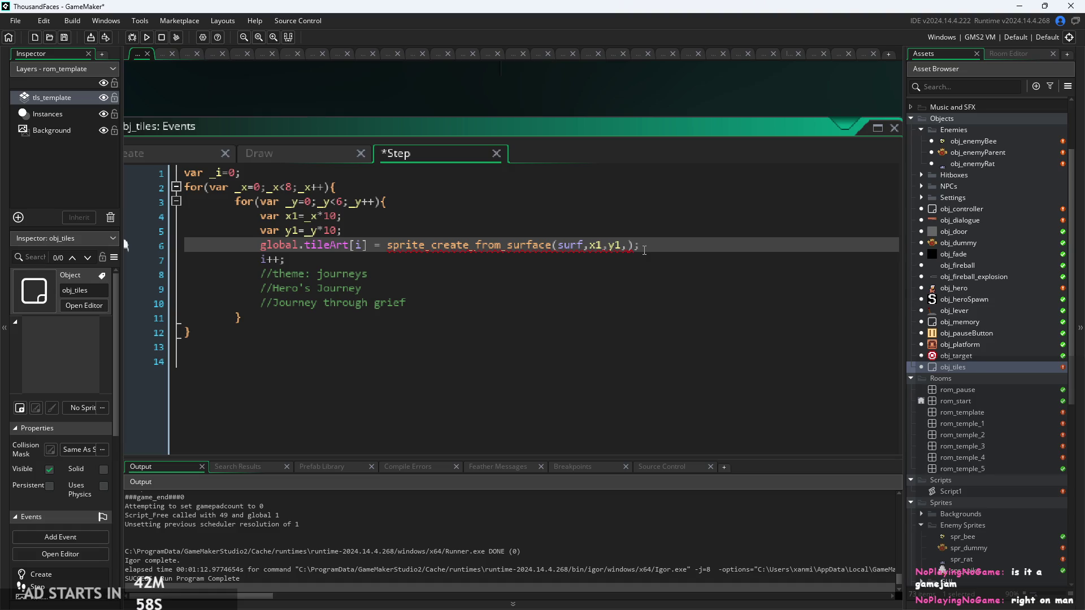
pyautogui.moveTo(385, 287); pyautogui.dragTo(285, 289)
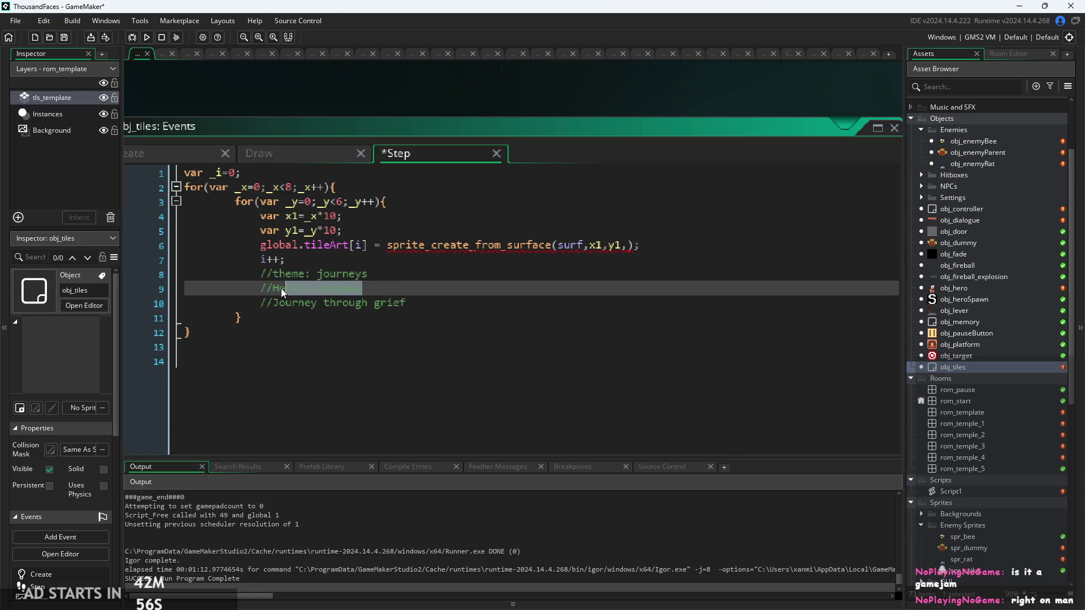
pyautogui.click(377, 290)
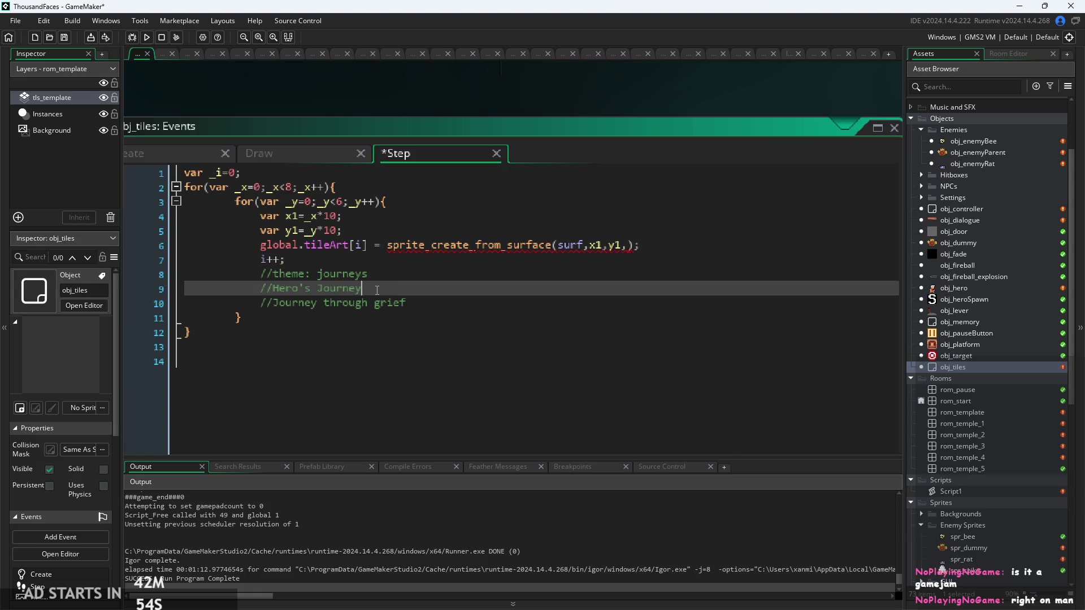
pyautogui.click(658, 247)
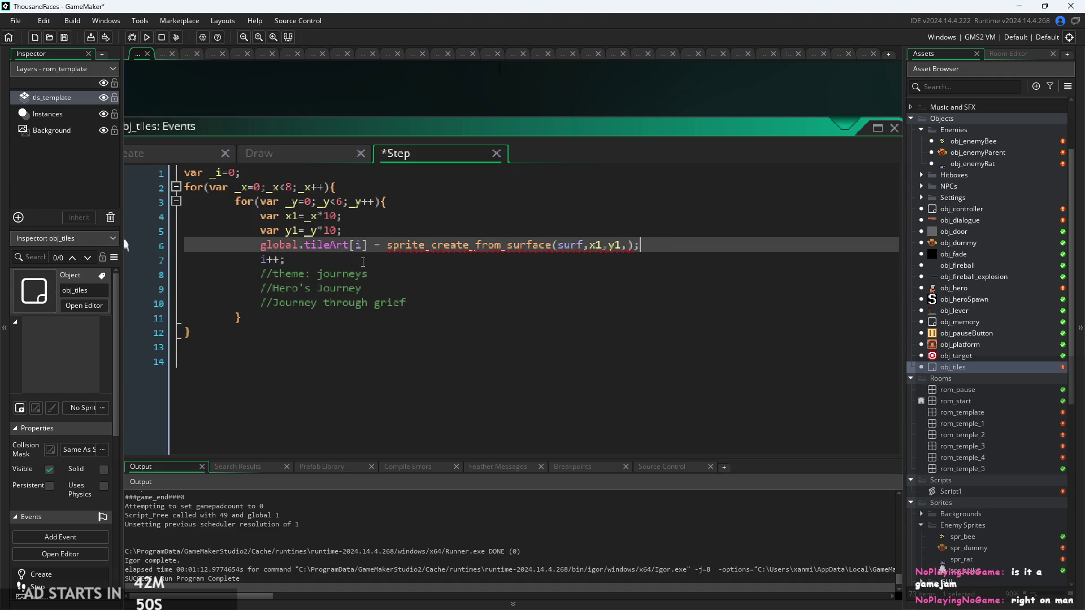
pyautogui.keyDown('ctrl'); pyautogui.scroll(2, 340, 101); pyautogui.keyUp('ctrl')
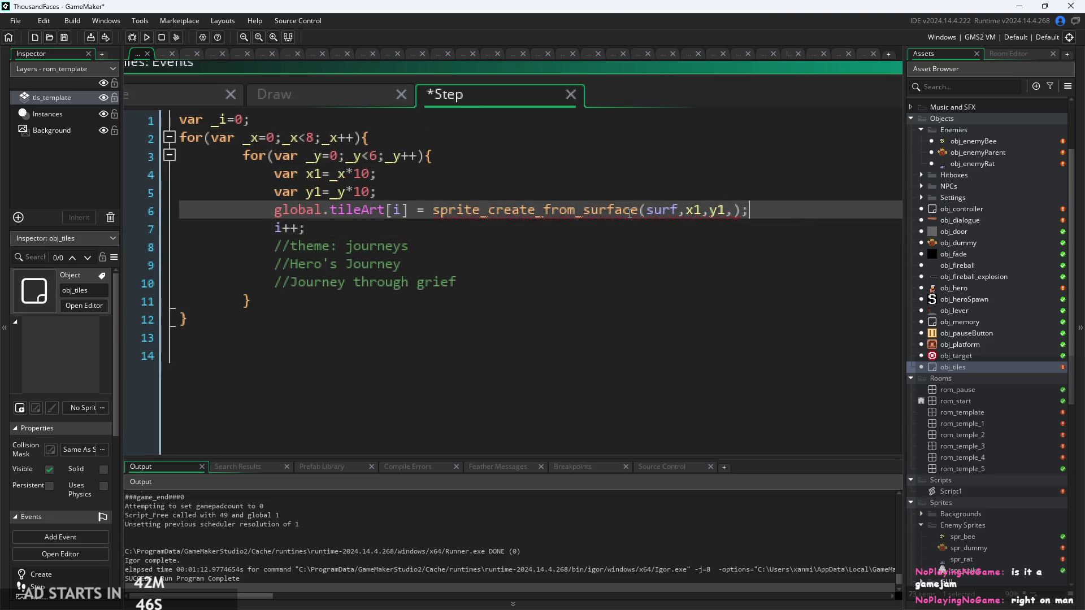
pyautogui.moveTo(629, 214)
pyautogui.click(495, 225)
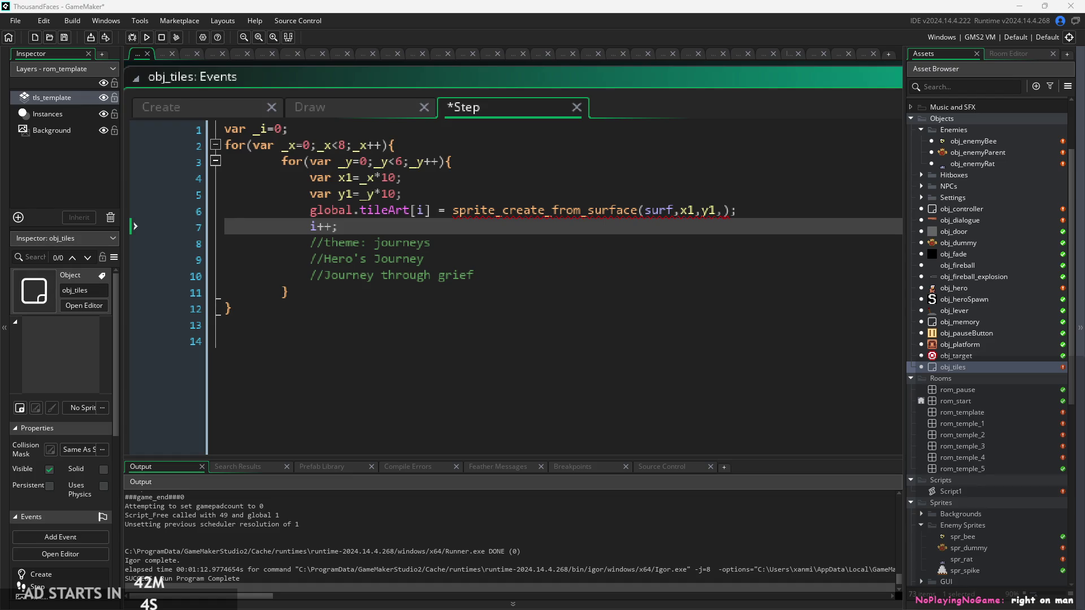
pyautogui.click(256, 403)
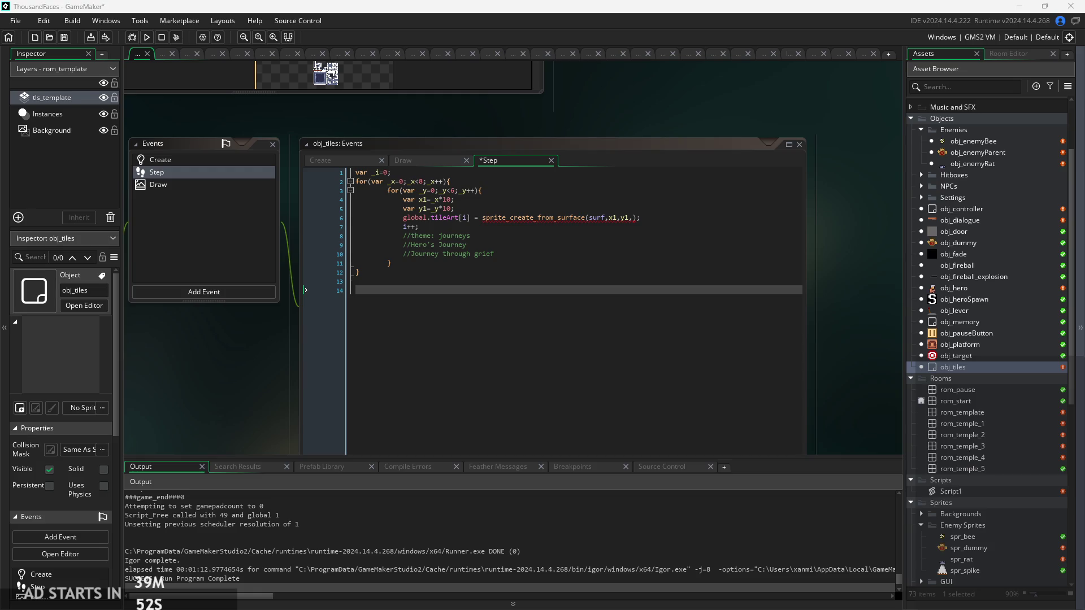
# Pan the workspace to the code window and save the project with Ctrl+S
pyautogui.scroll(-2, 873, 361)
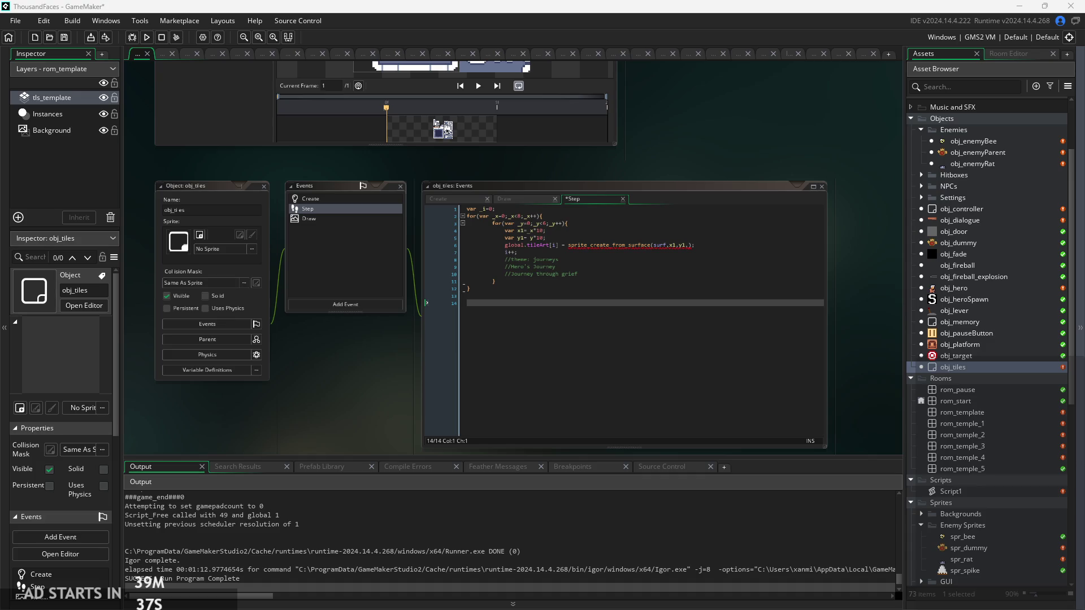
pyautogui.moveTo(315, 371); pyautogui.dragTo(428, 334)
pyautogui.hotkey('ctrl', 's')
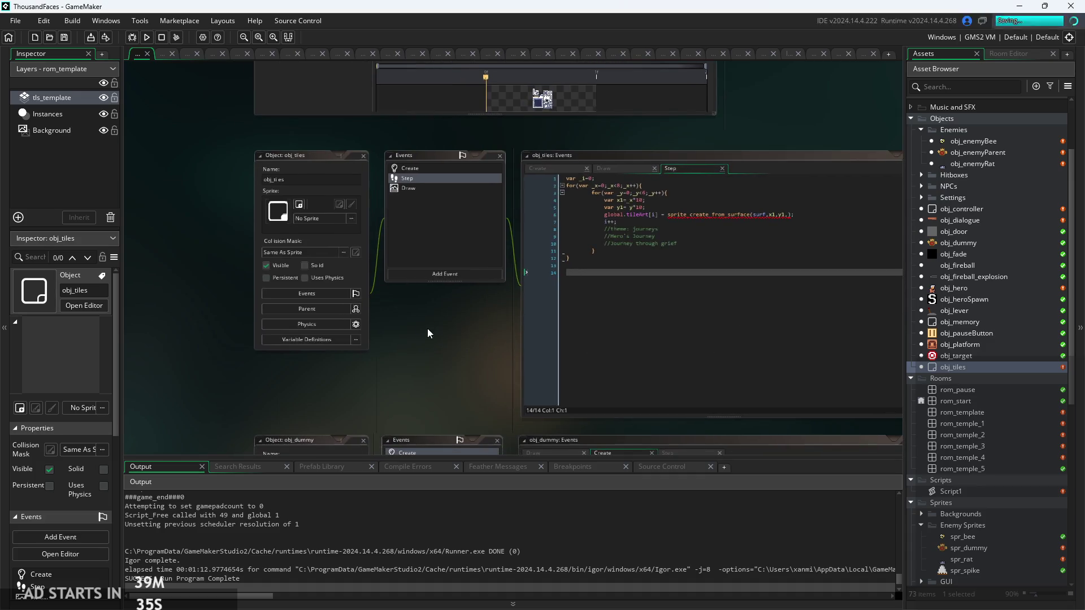
pyautogui.scroll(4, 842, 225)
# Check lines 5–7 of the Step code, then open the rom_temple_4 room
pyautogui.click(769, 184)
pyautogui.click(770, 217)
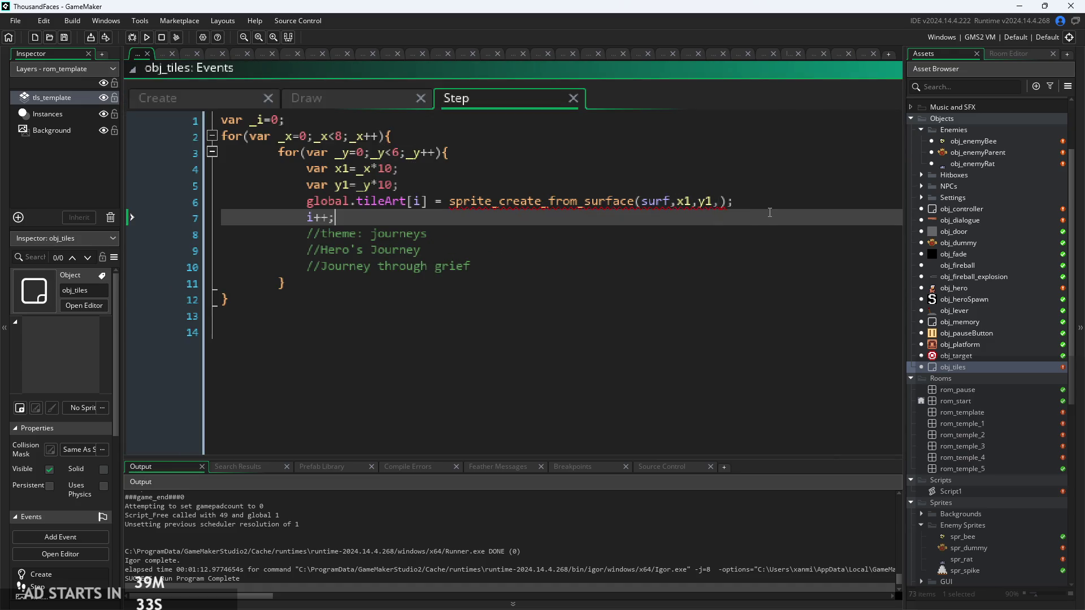
pyautogui.click(770, 201)
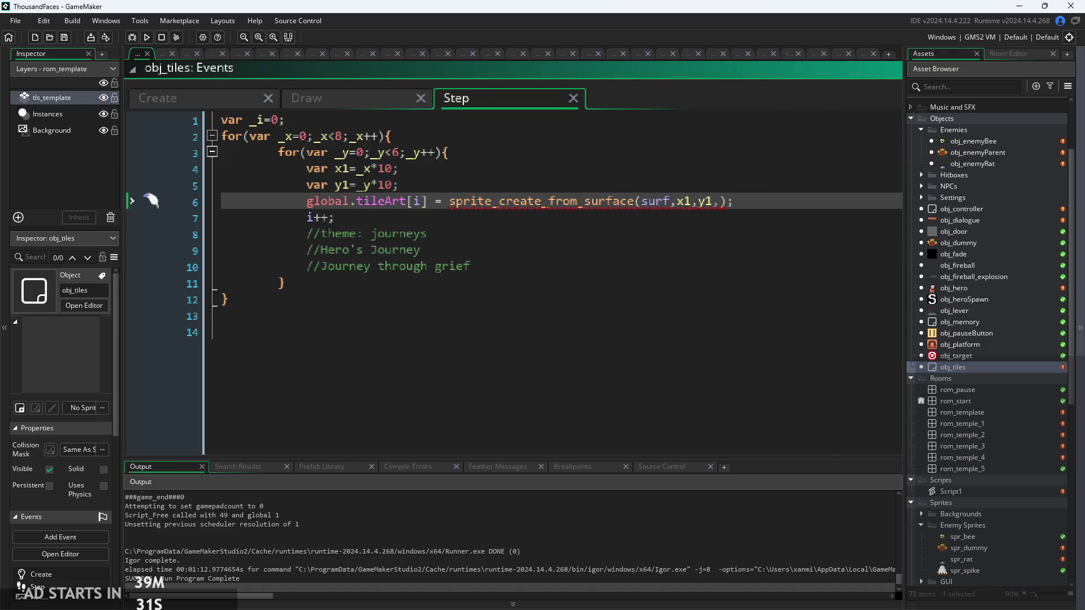
pyautogui.press('Up')
pyautogui.scroll(-3, 1027, 438)
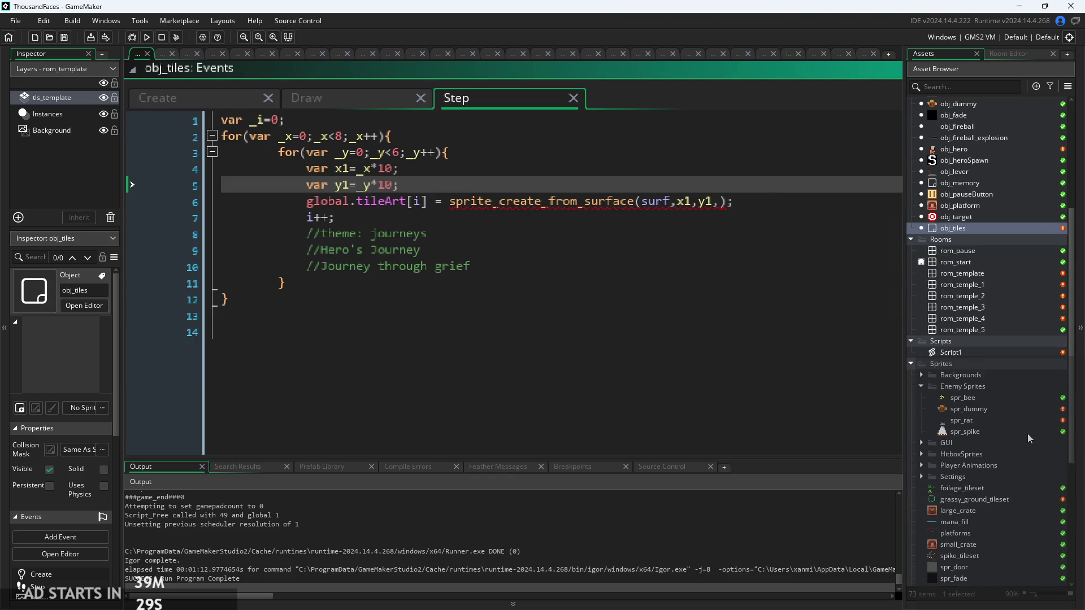
pyautogui.doubleClick(963, 318)
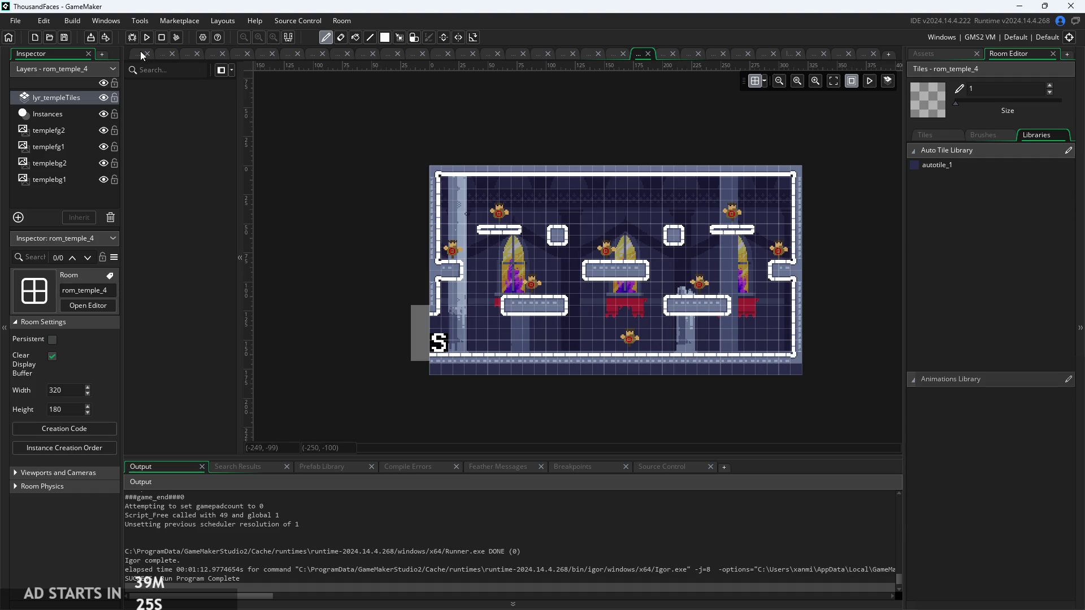
# Start adding the size arguments after y1 in the sprite_create_from_surface call on line 6
pyautogui.click(138, 53)
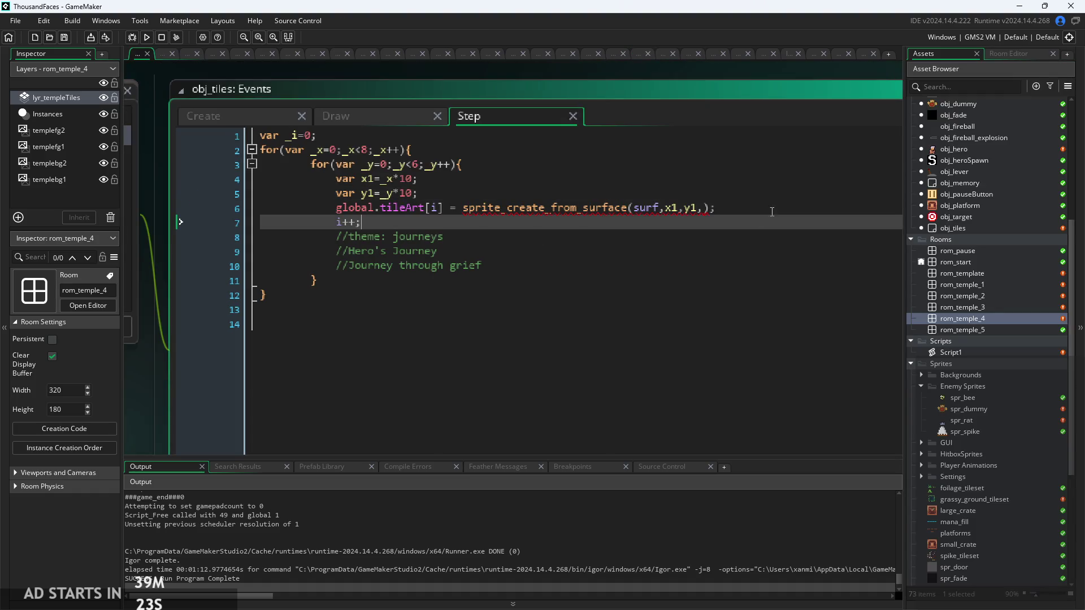
pyautogui.click(774, 203)
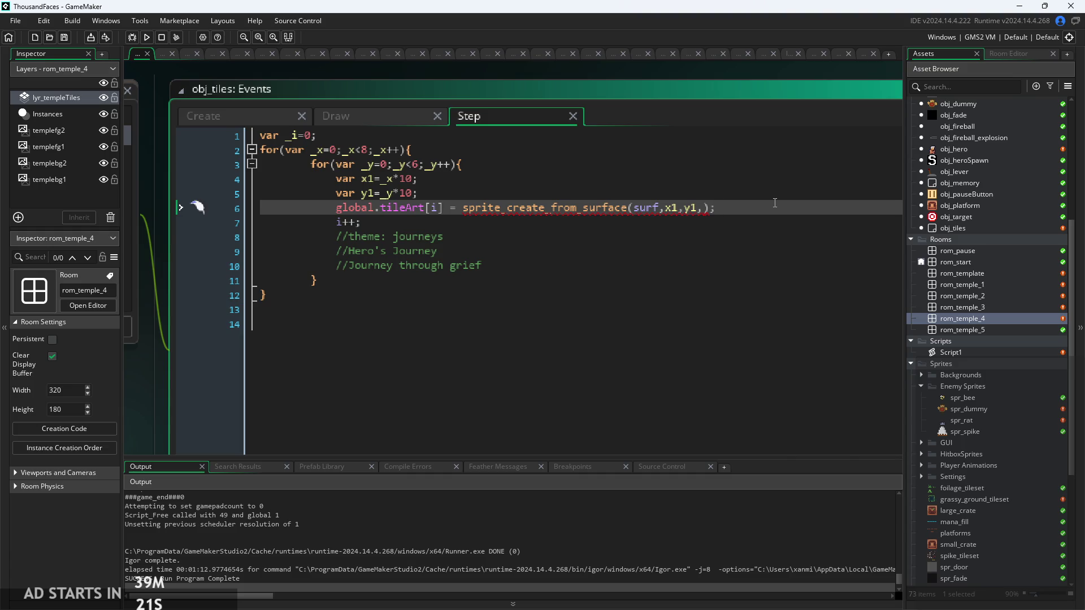
pyautogui.click(722, 221)
pyautogui.click(672, 208)
pyautogui.moveTo(559, 210)
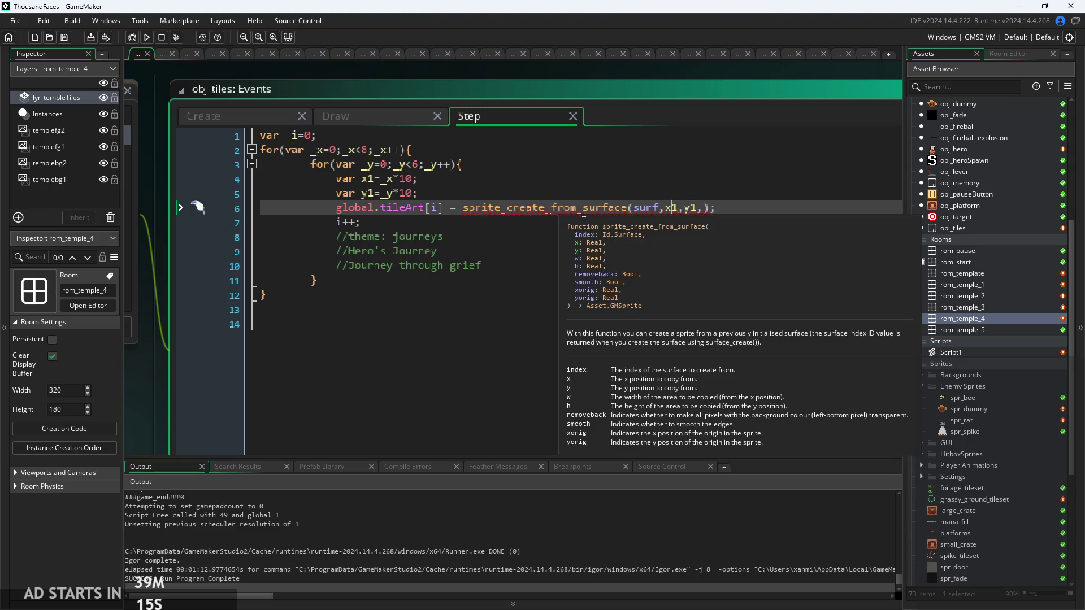
pyautogui.click(711, 208)
pyautogui.write(',')
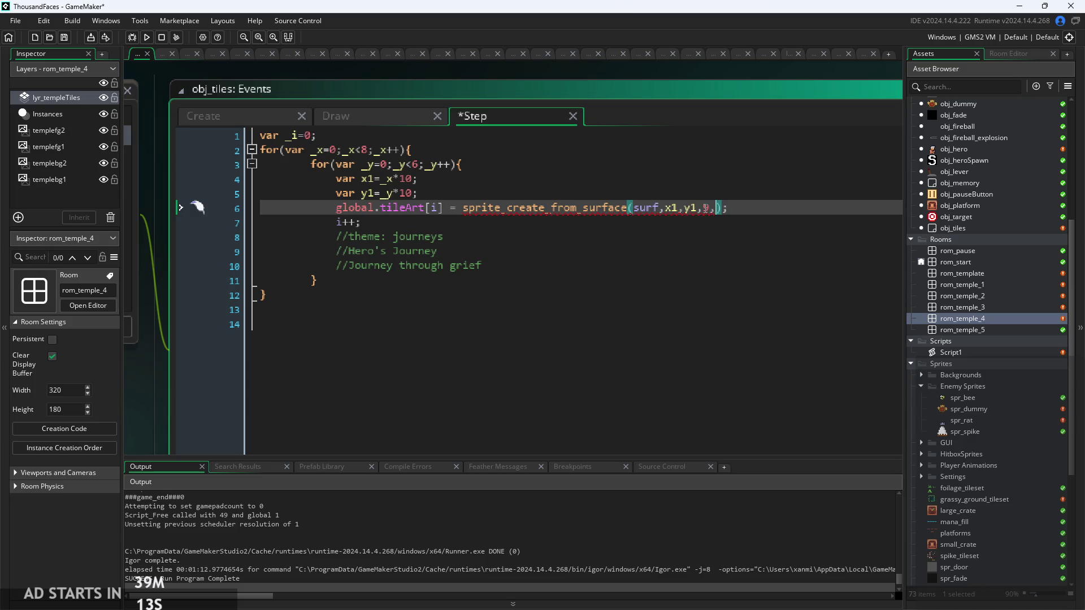
pyautogui.write('9')
# Correct both size values so line 6 ends with 10,10
pyautogui.moveTo(571, 208)
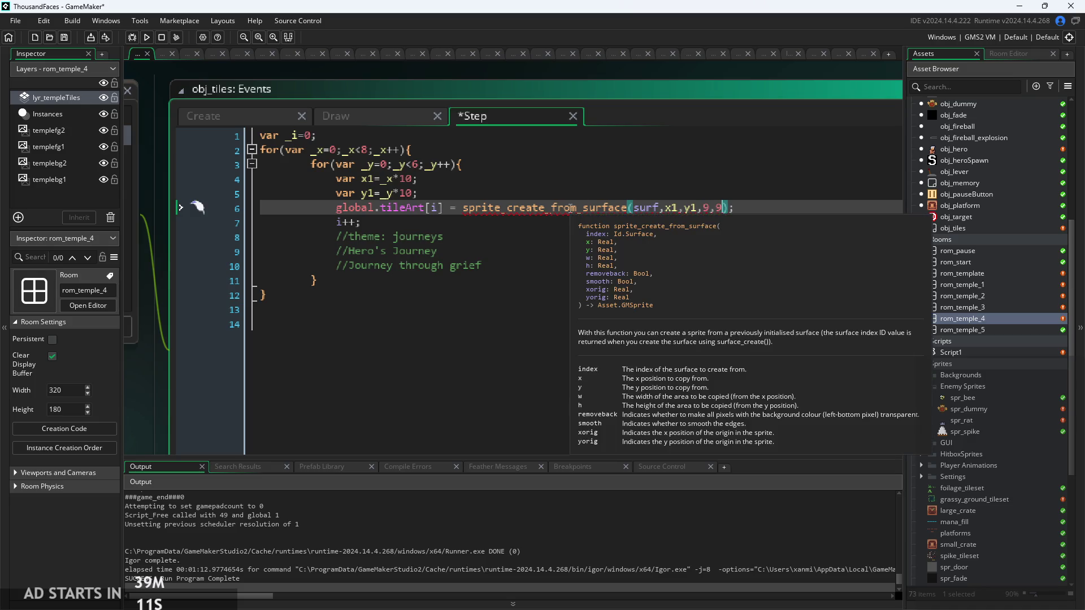
pyautogui.click(707, 209)
pyautogui.write('0')
pyautogui.press('Right')
pyautogui.press('Right')
pyautogui.press('BackSpace')
pyautogui.write('10')
pyautogui.click(751, 207)
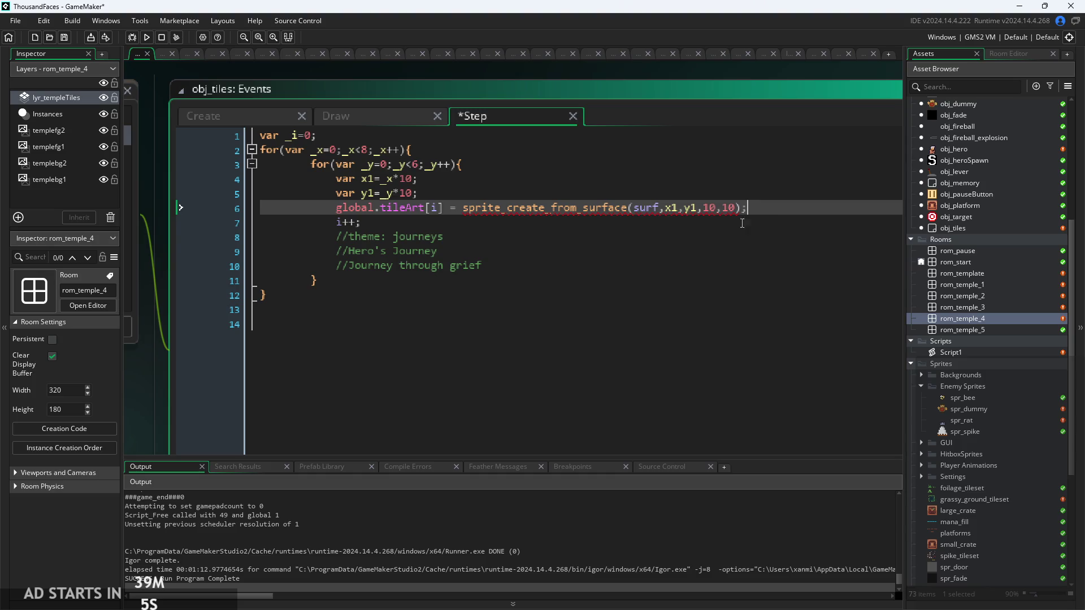
pyautogui.moveTo(575, 206)
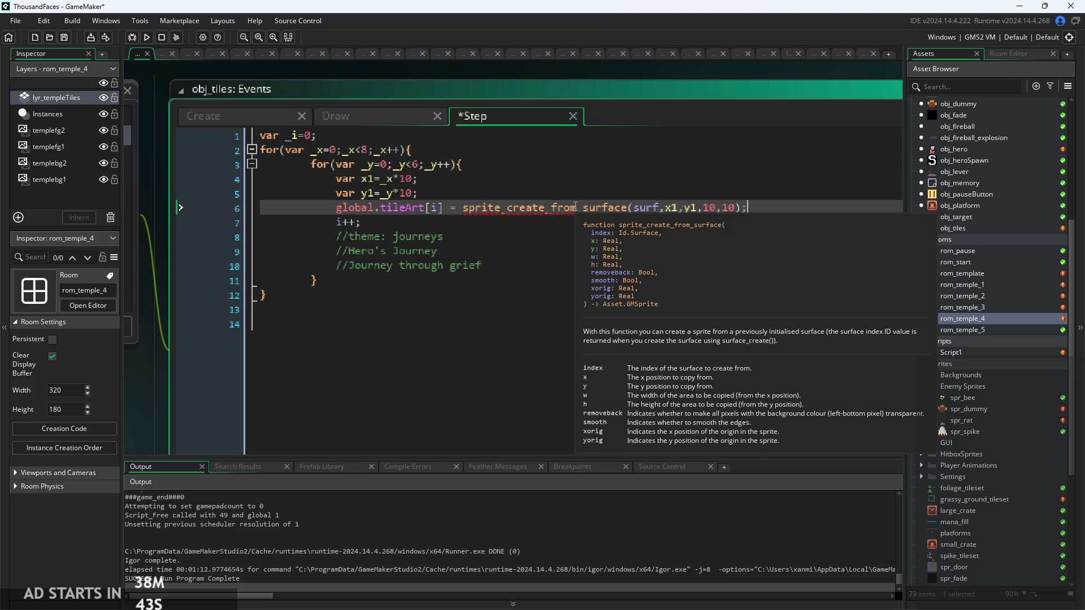
pyautogui.click(733, 213)
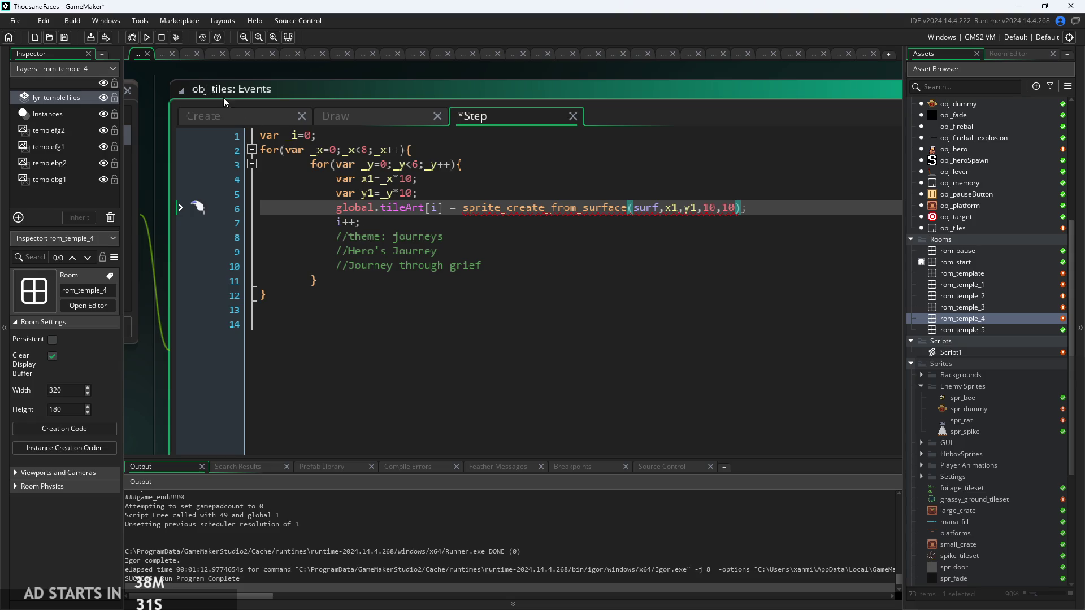
pyautogui.scroll(2, 995, 281)
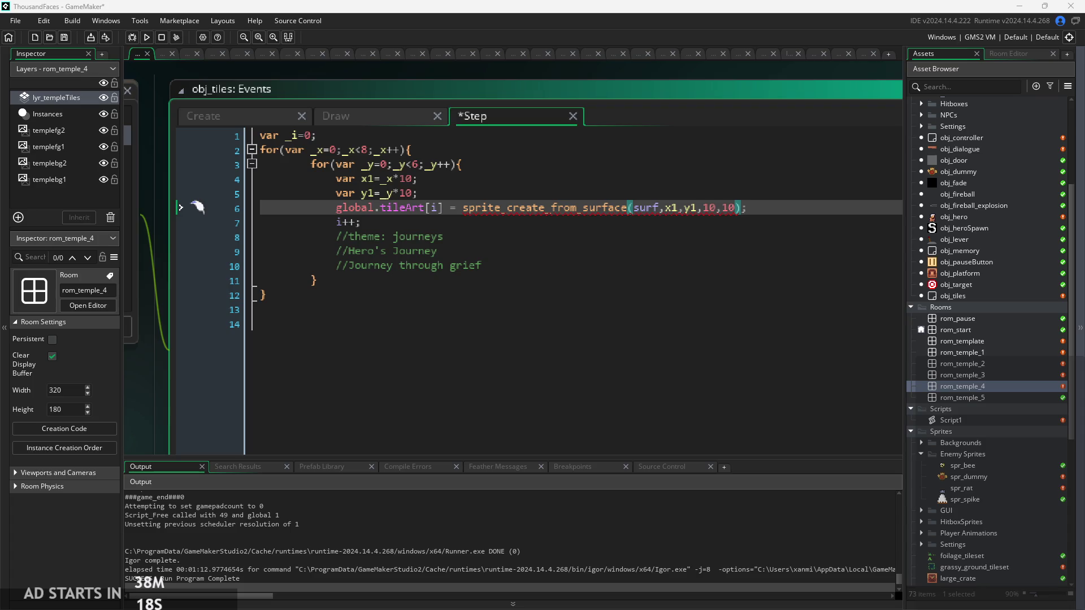
pyautogui.click(617, 208)
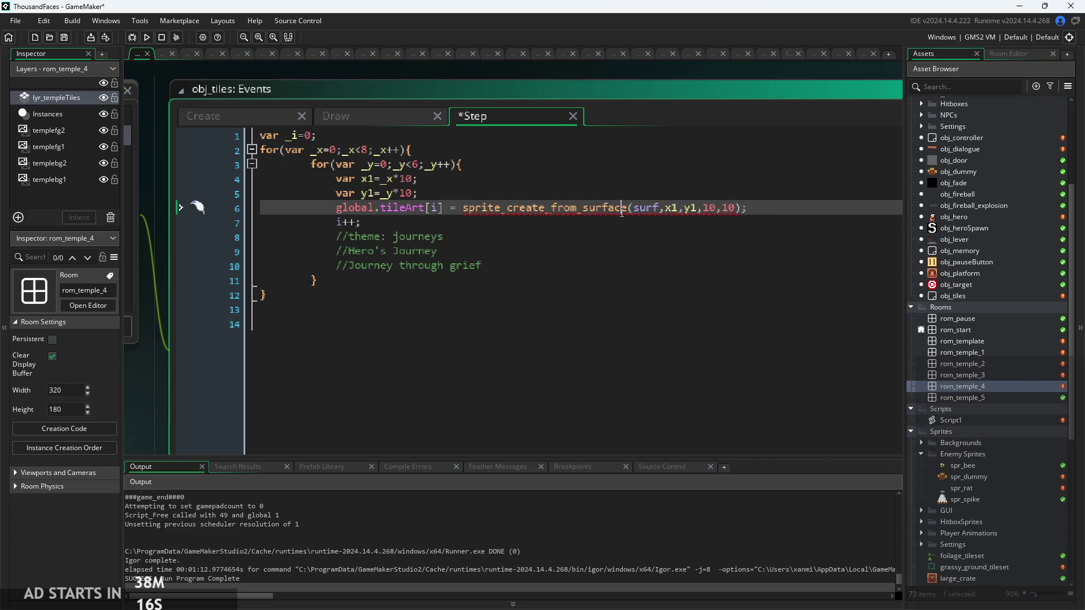
pyautogui.click(625, 208)
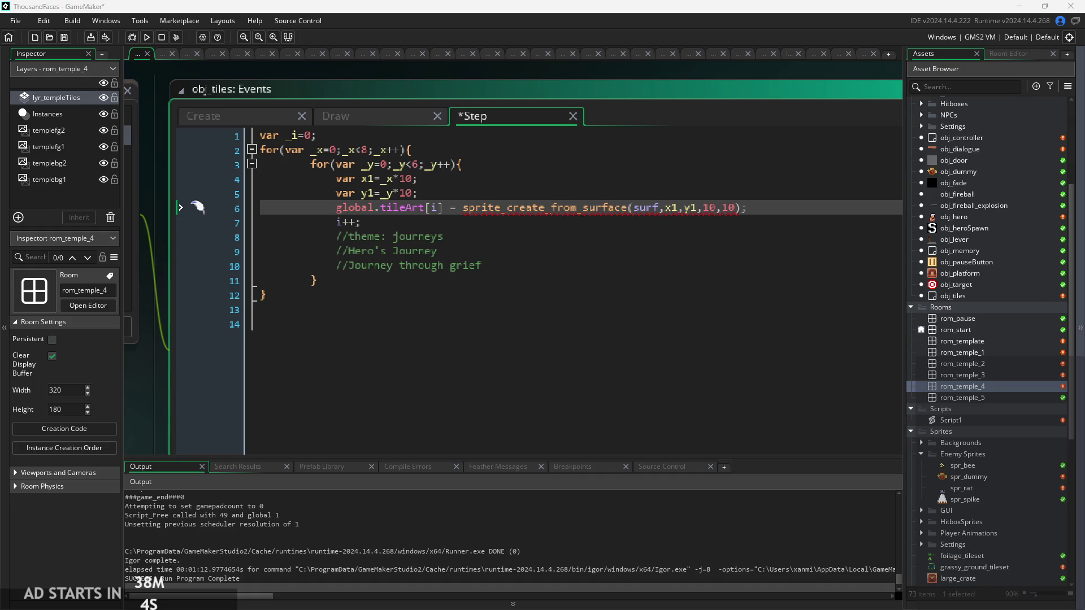
pyautogui.click(803, 224)
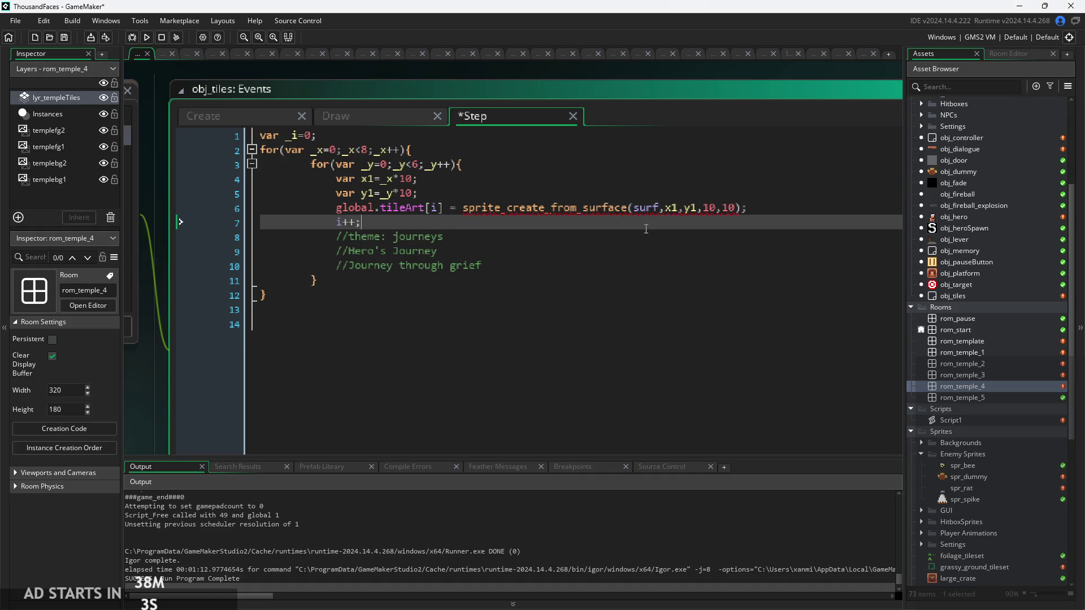
pyautogui.click(755, 210)
pyautogui.hotkey('ctrl', 'm')
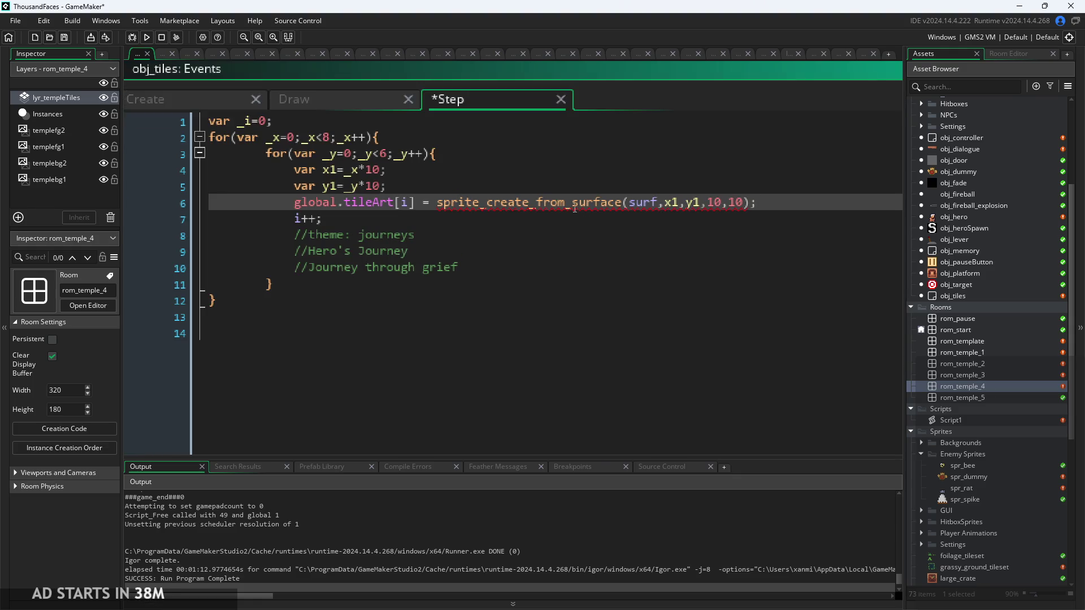
# Maximize the obj_tiles code editor and check the sprite_create_from_surface documentation on line 6
pyautogui.click(420, 216)
pyautogui.scroll(2, 421, 216)
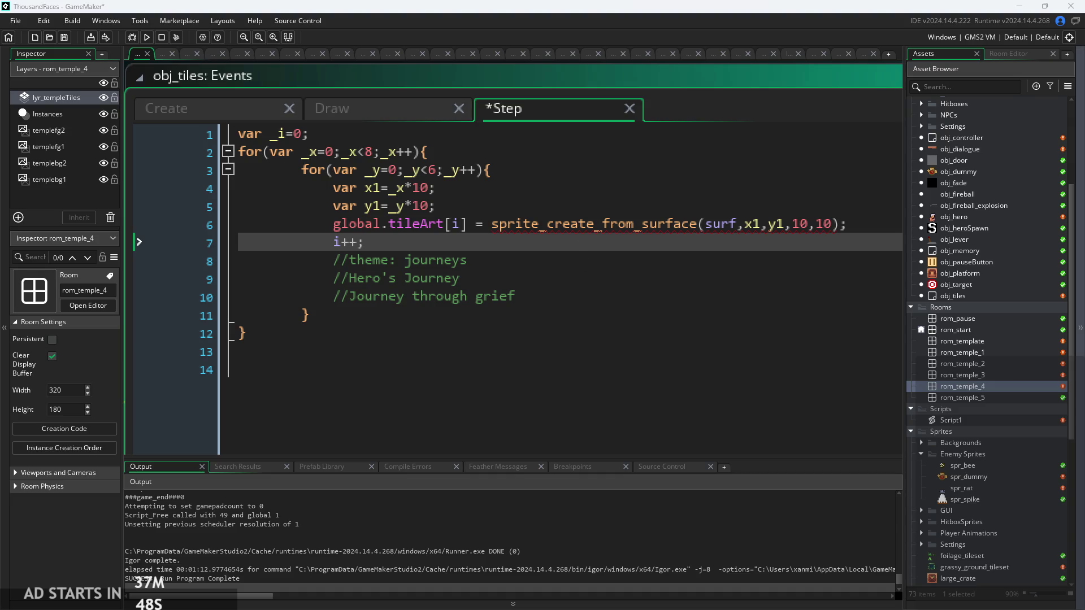
pyautogui.click(837, 224)
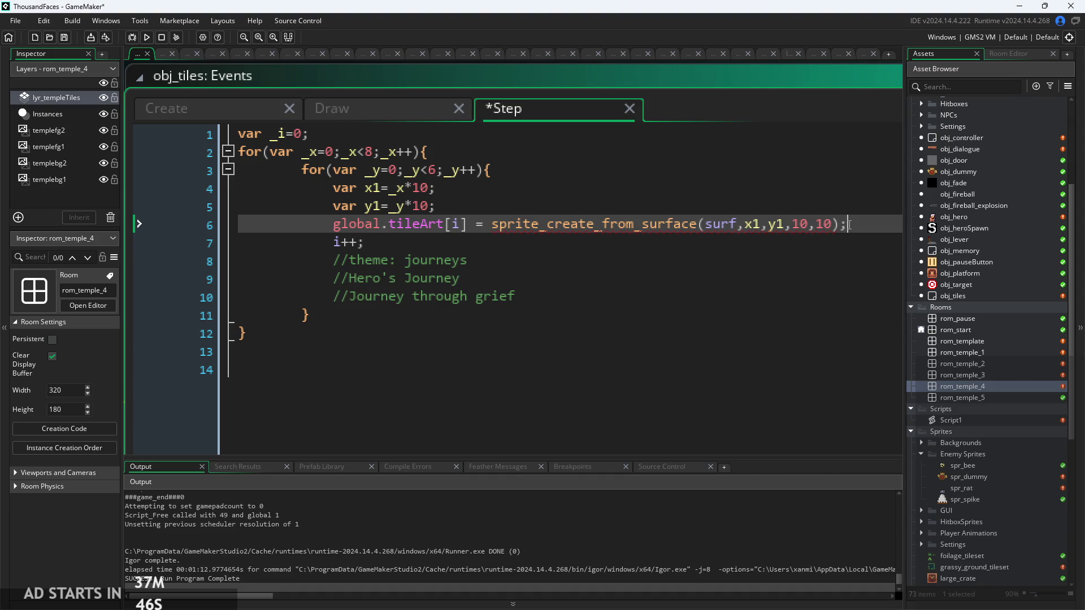
pyautogui.click(835, 228)
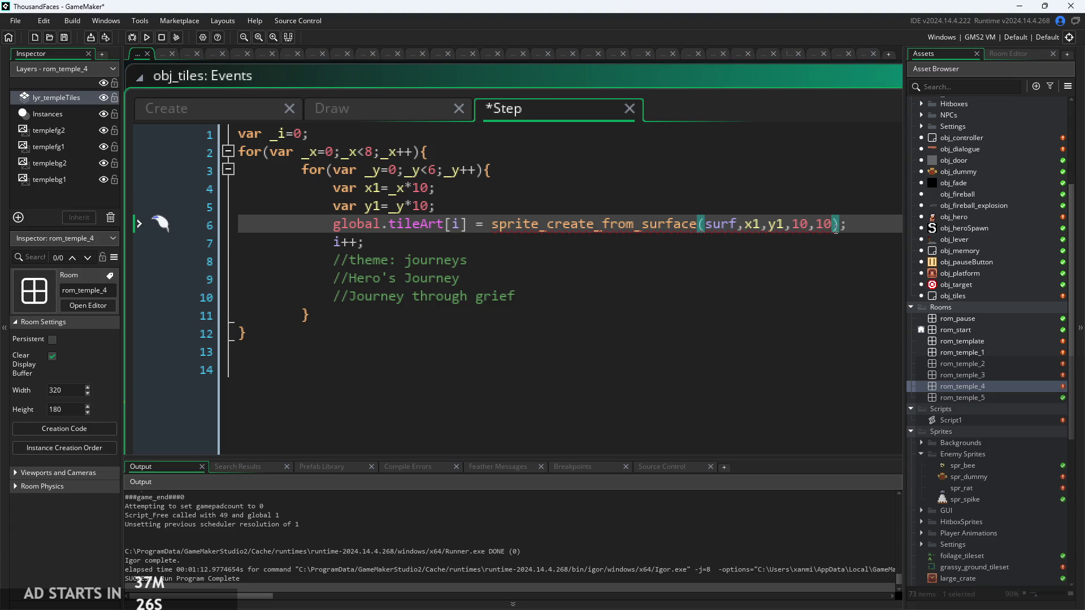
pyautogui.moveTo(625, 232)
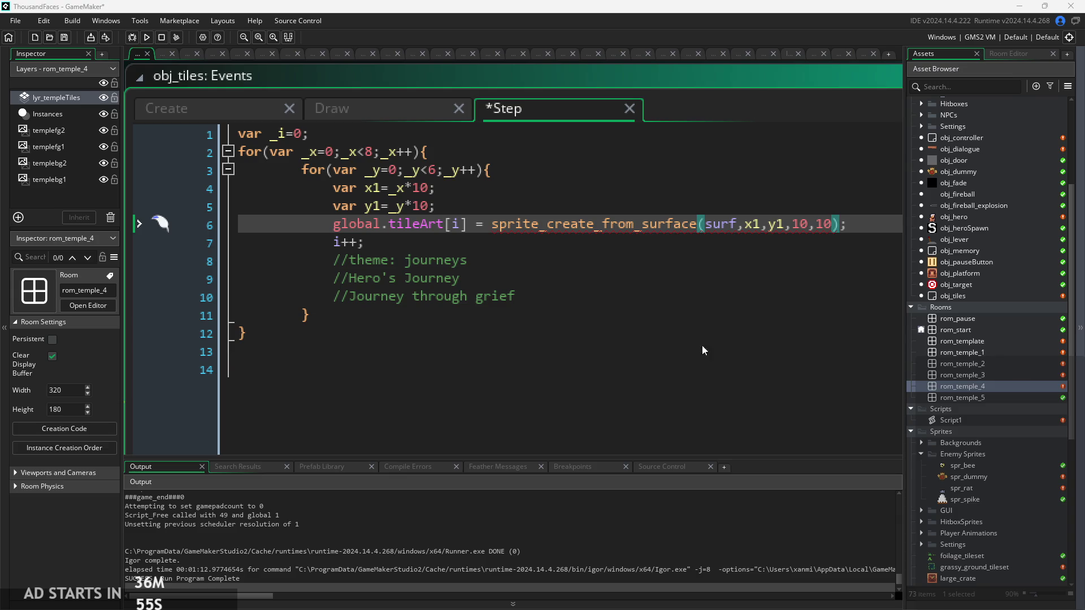
pyautogui.click(845, 221)
pyautogui.press('Down')
pyautogui.press('Down')
pyautogui.press('Up')
pyautogui.press('Up')
pyautogui.click(776, 243)
pyautogui.scroll(2, 780, 242)
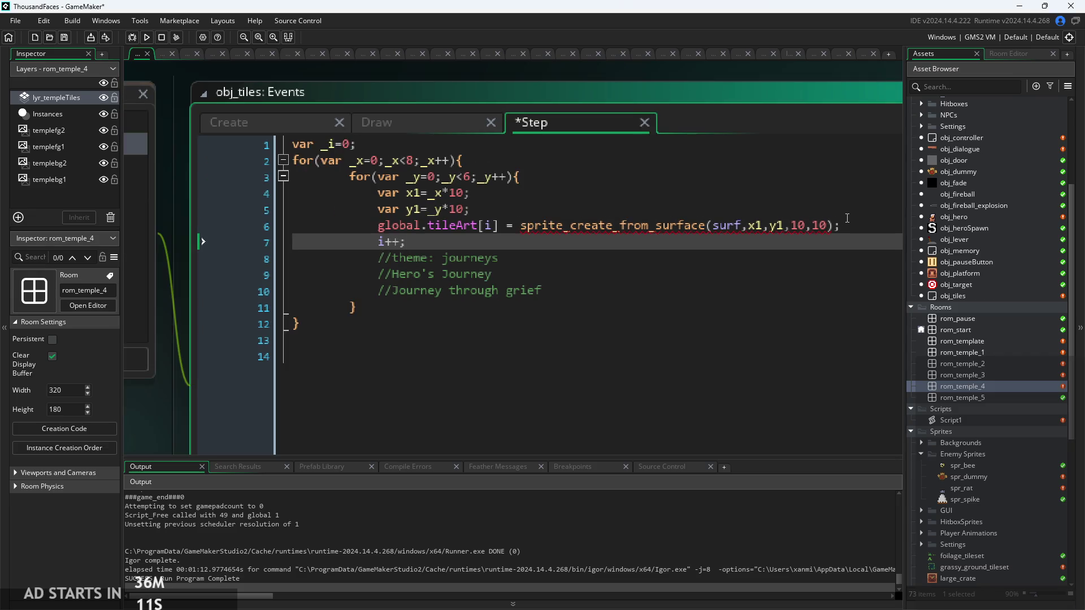
pyautogui.click(840, 231)
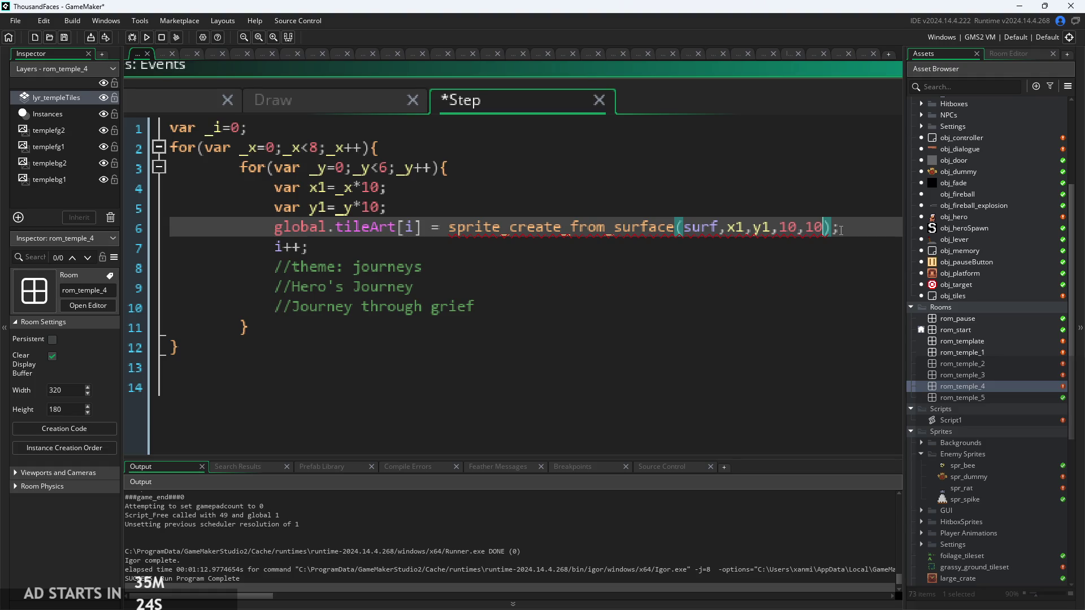
pyautogui.write('.')
pyautogui.moveTo(595, 228)
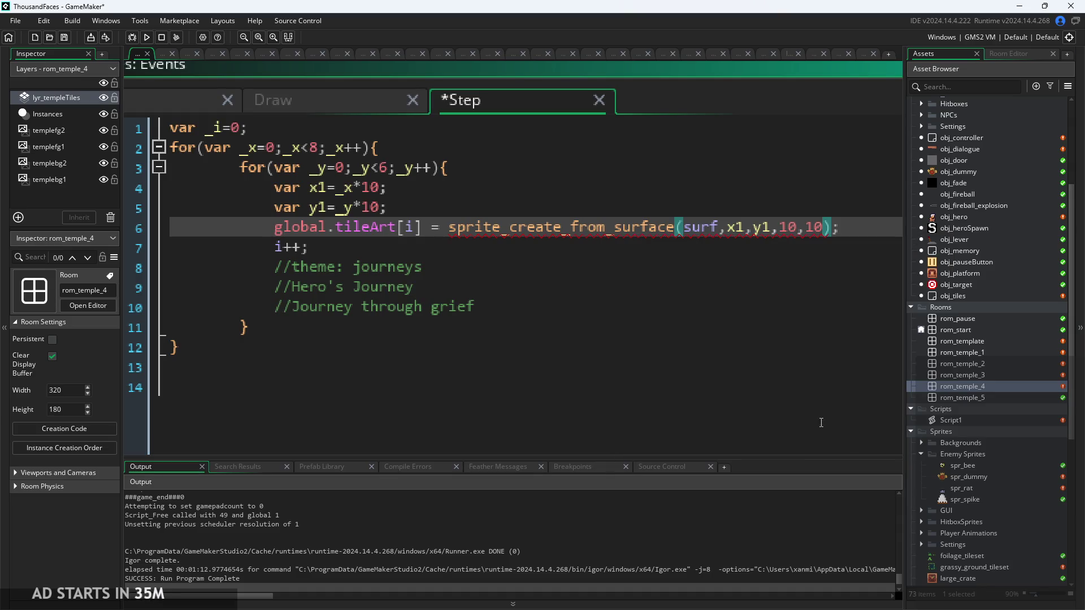
pyautogui.click(667, 227)
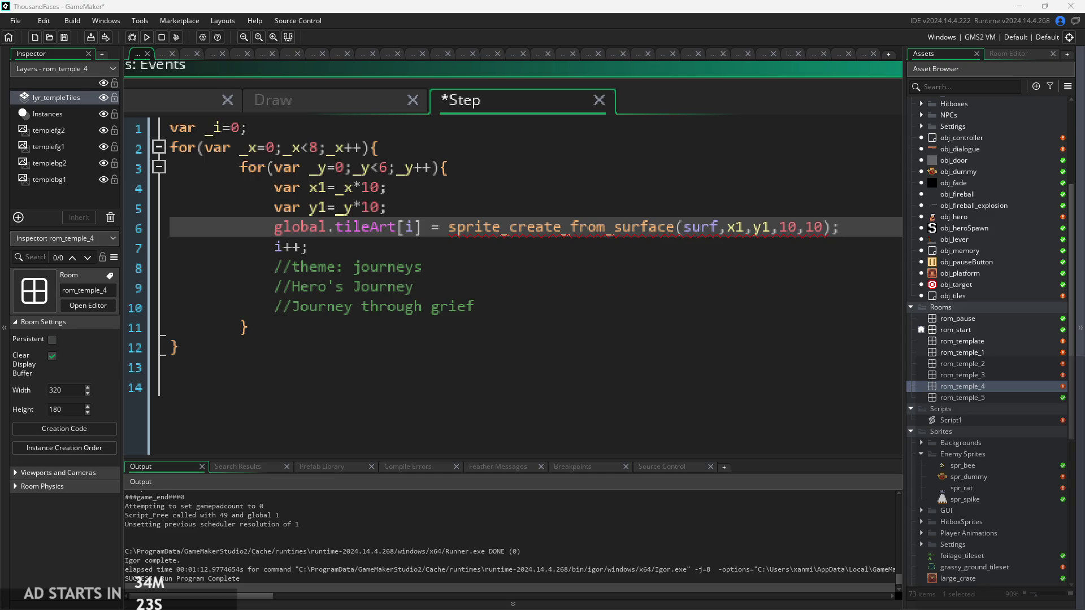
pyautogui.click(826, 390)
pyautogui.click(826, 233)
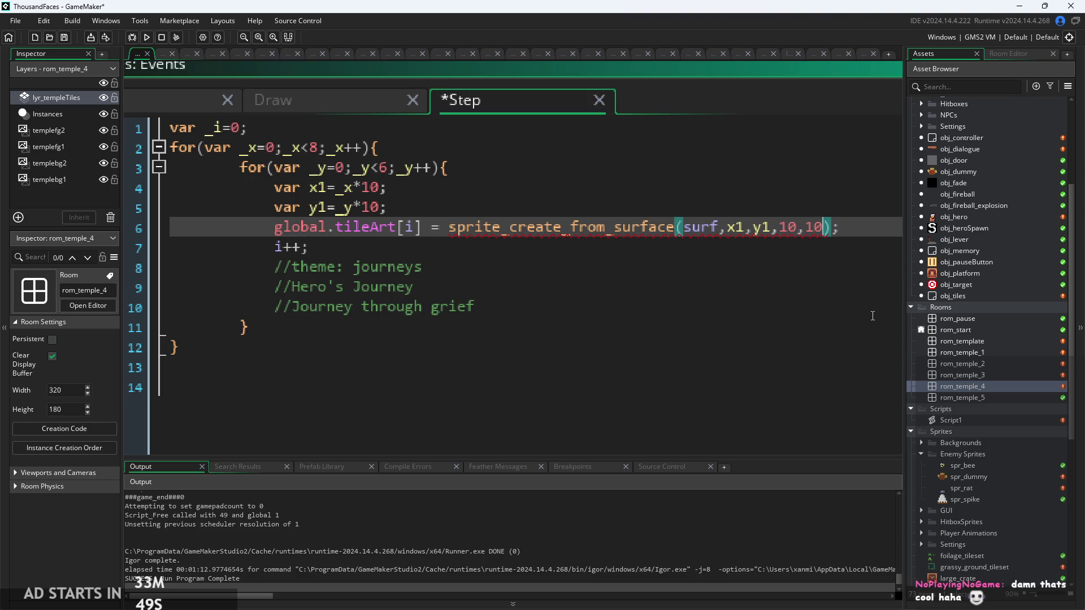
pyautogui.click(840, 228)
pyautogui.scroll(-2, 828, 229)
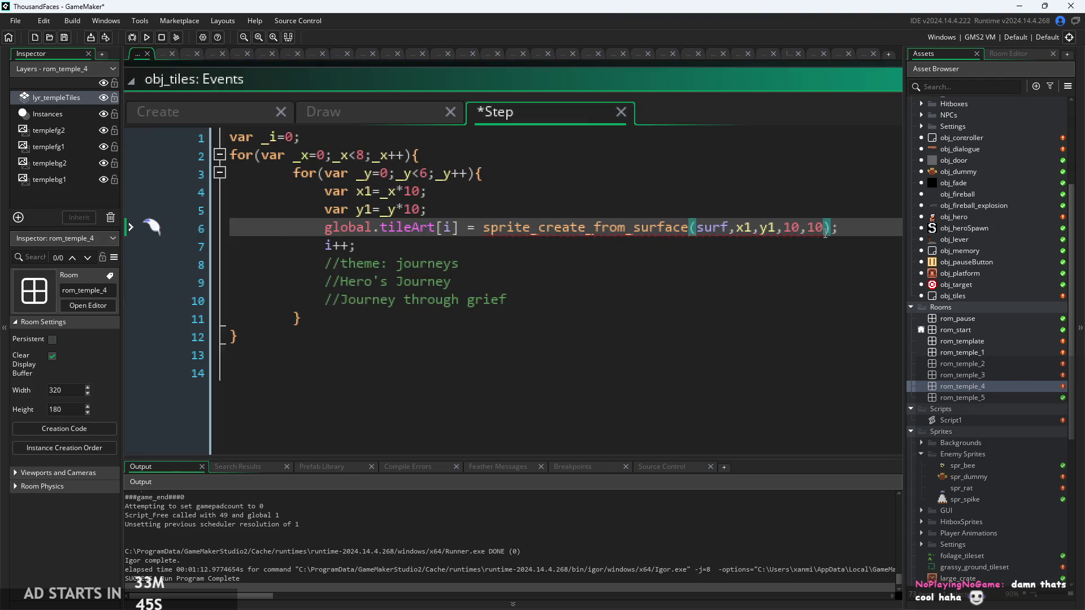
pyautogui.scroll(3, 831, 234)
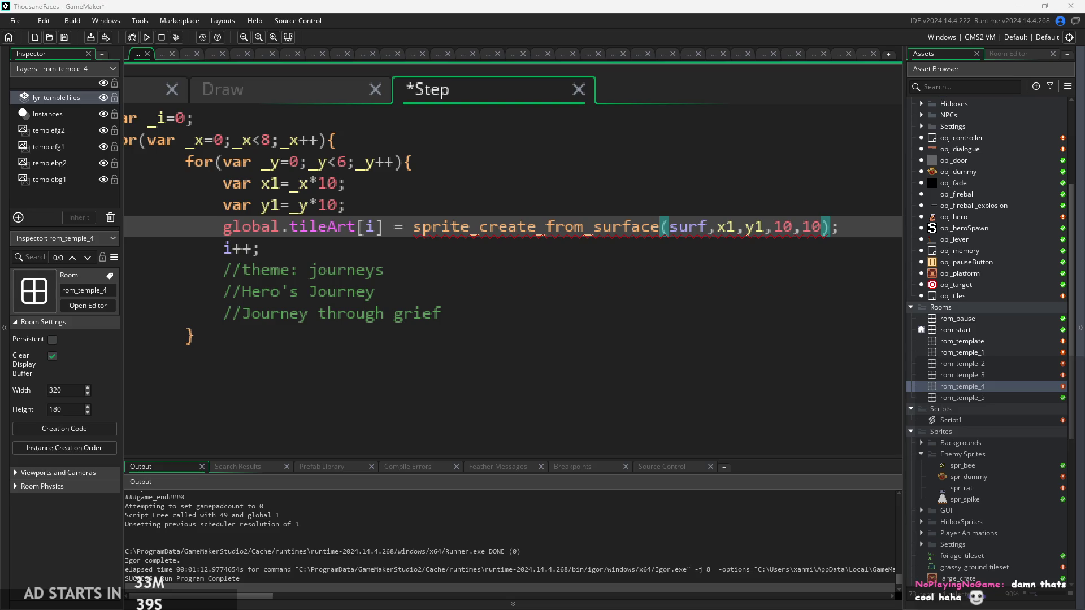
pyautogui.click(825, 240)
pyautogui.click(824, 237)
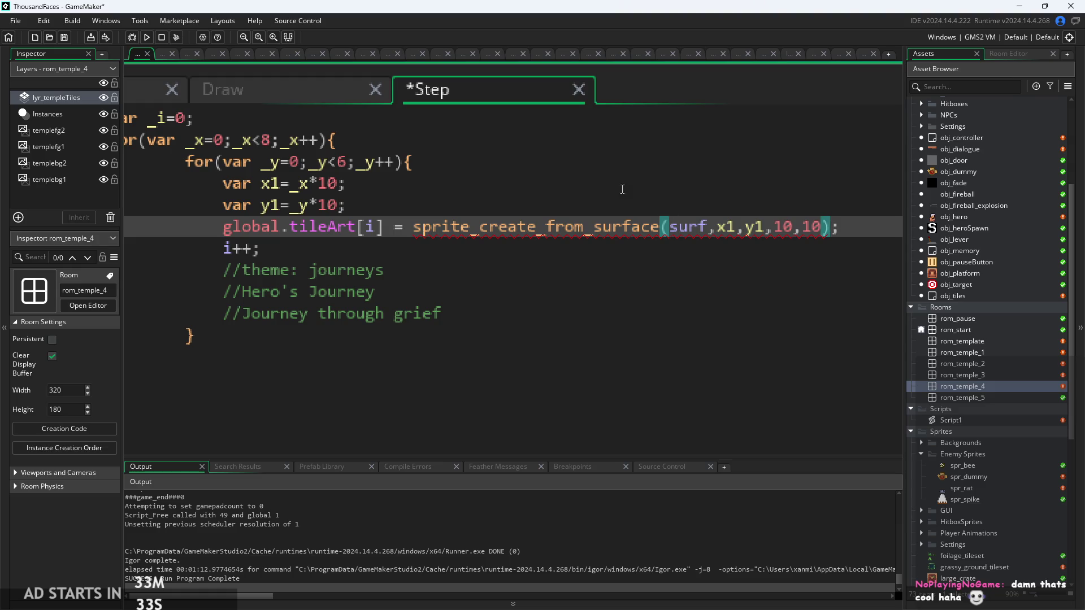
pyautogui.moveTo(574, 234)
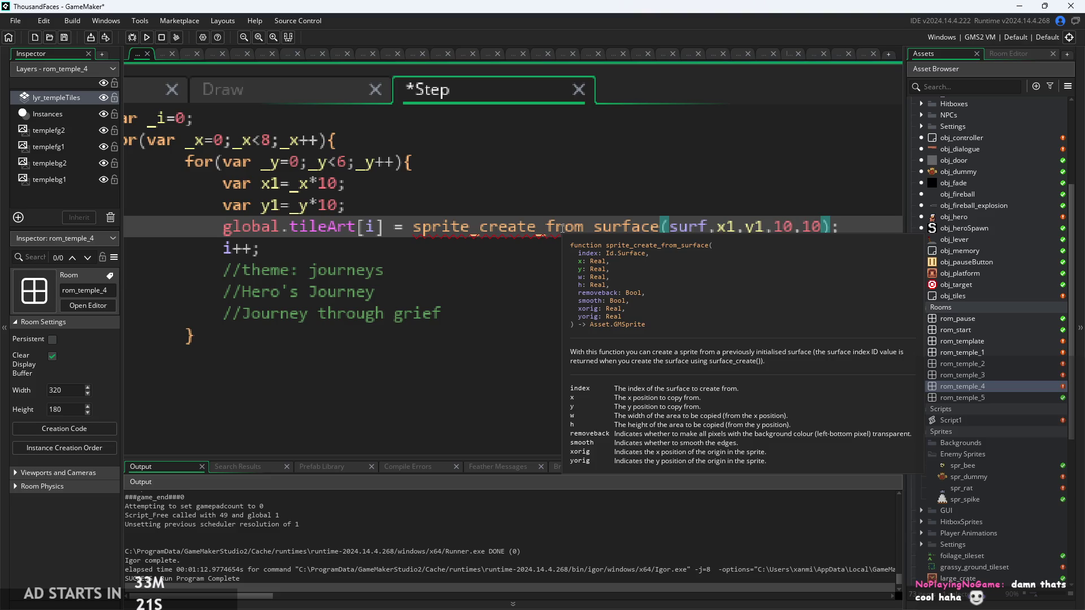
# Append false,false,0,0 so the call reads (surf,x1,y1,10,10,false,false,0,0)
pyautogui.write(',false,')
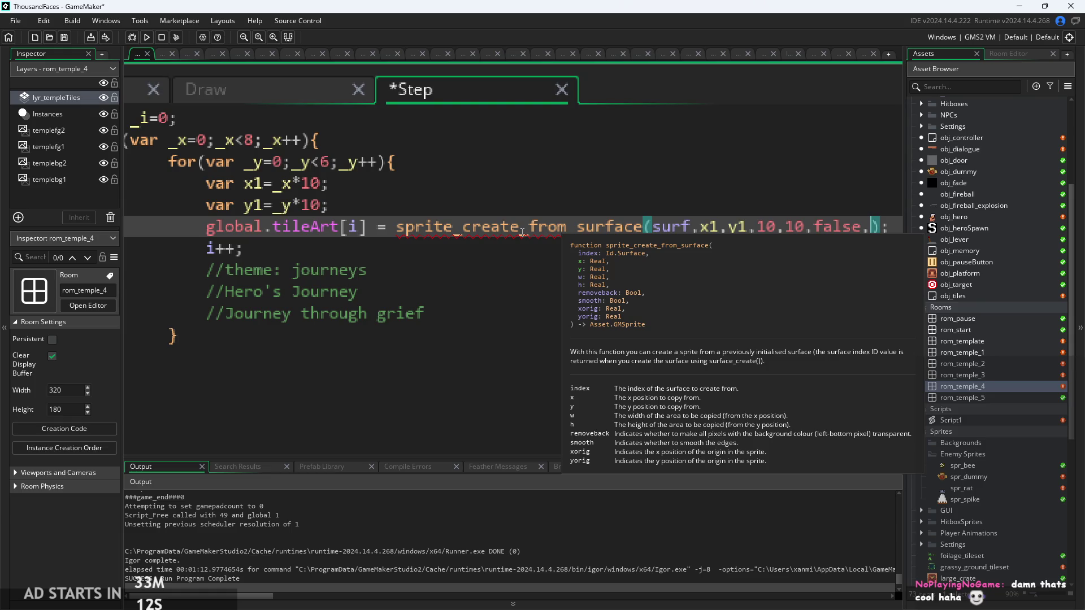
pyautogui.write('false,')
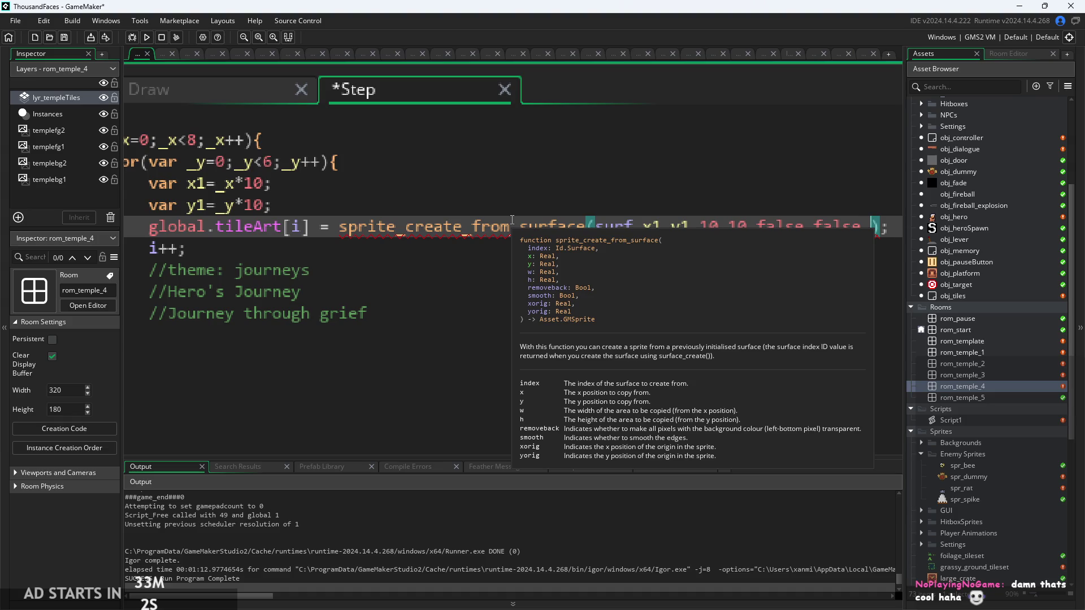
pyautogui.write(',0,0')
pyautogui.press('Left')
pyautogui.press('Left')
pyautogui.press('BackSpace')
pyautogui.click(345, 268)
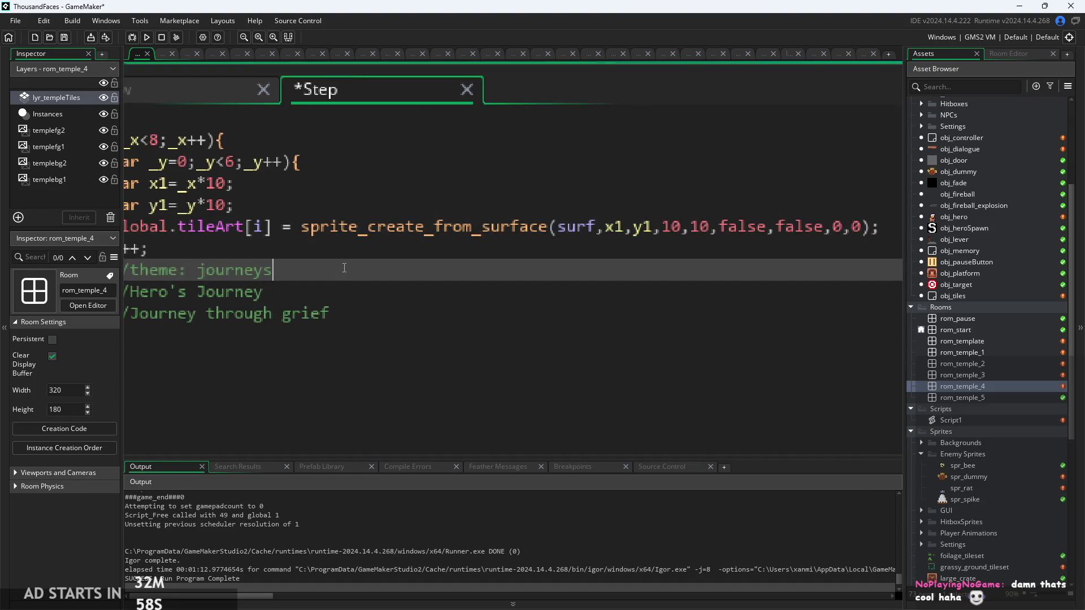
# Delete the three leftover comment lines and the empty line after the loop
pyautogui.keyDown('ctrl'); pyautogui.scroll(-3, 344, 268); pyautogui.keyUp('ctrl')
pyautogui.moveTo(233, 283); pyautogui.dragTo(511, 320)
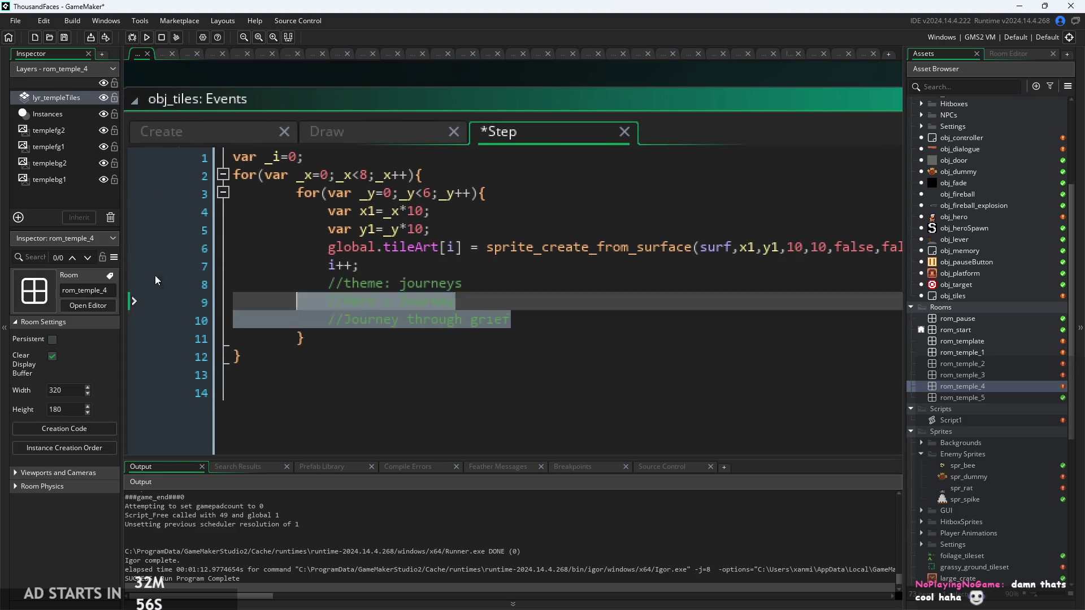
pyautogui.press('BackSpace')
pyautogui.press('Delete')
pyautogui.press('End')
# Outdent the inner loop, lines 3–8, by one indentation level
pyautogui.click(502, 204)
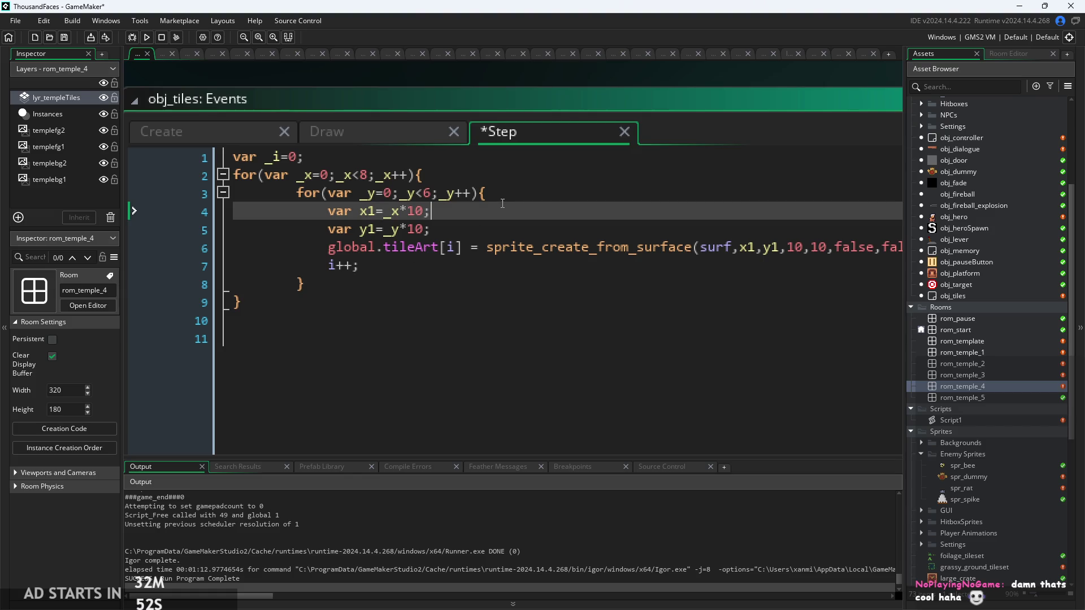
pyautogui.click(272, 305)
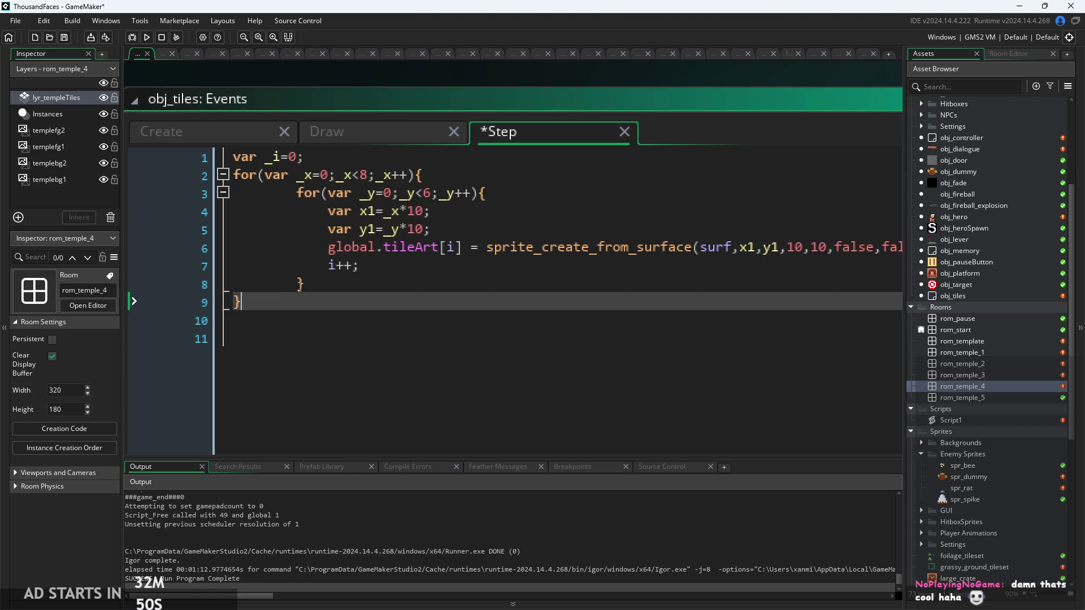
pyautogui.click(302, 284)
pyautogui.click(268, 303)
pyautogui.click(299, 195)
pyautogui.hotkey('shift', 'Tab')
pyautogui.click(328, 212)
pyautogui.hotkey('shift', 'Tab')
pyautogui.click(328, 230)
pyautogui.hotkey('shift', 'Tab')
pyautogui.click(328, 249)
pyautogui.hotkey('shift', 'Tab')
pyautogui.click(328, 265)
pyautogui.hotkey('shift', 'Tab')
pyautogui.click(455, 283)
pyautogui.hotkey('shift', 'Tab')
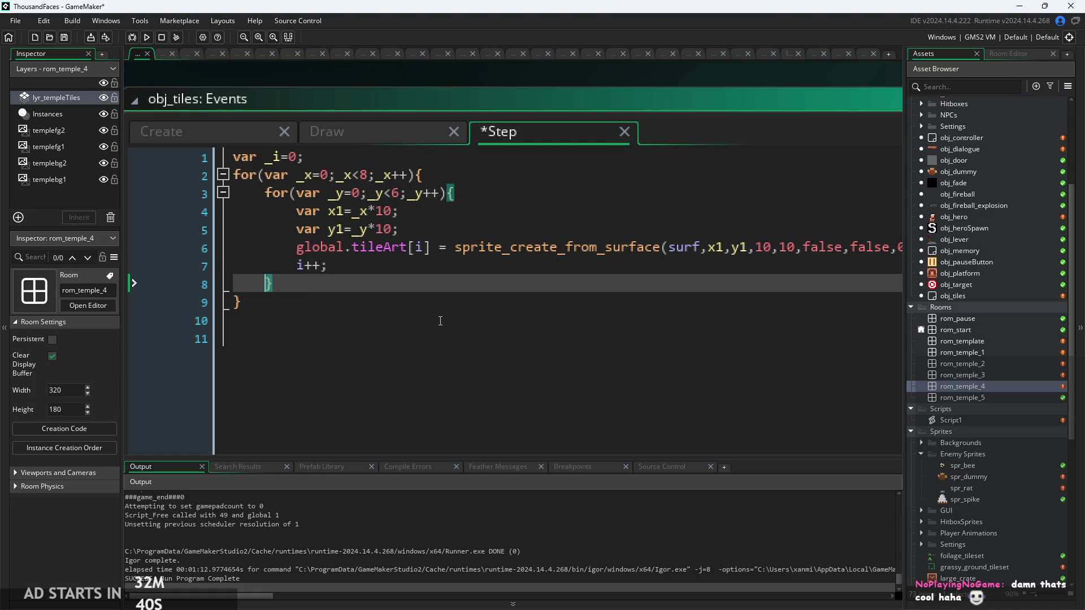
# Bring the Step code back into view and check the empty lines below i++
pyautogui.scroll(-1, 456, 272)
pyautogui.moveTo(569, 100); pyautogui.dragTo(480, 80)
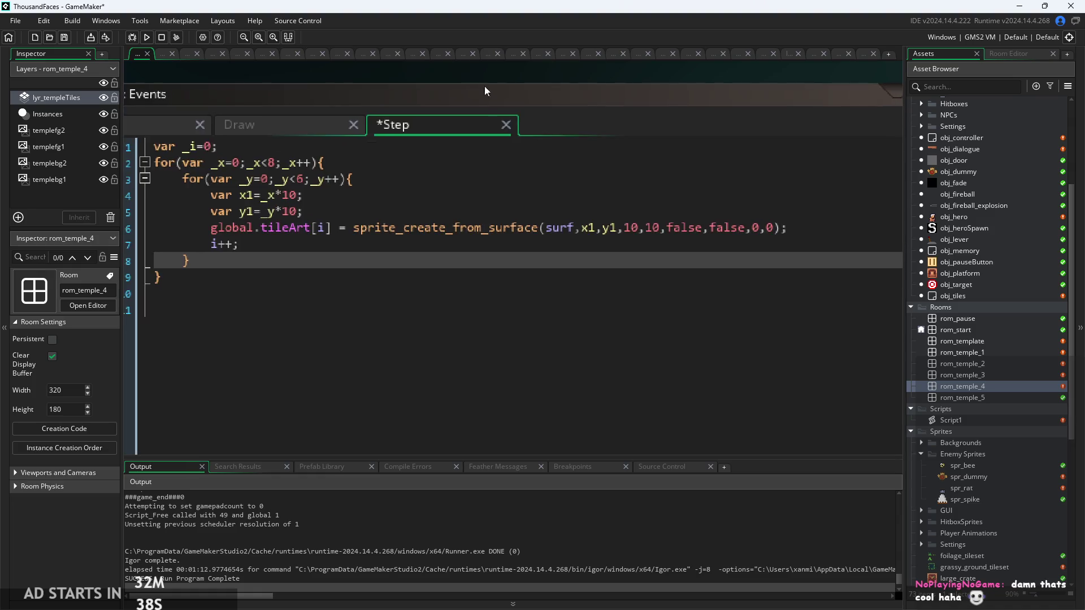
pyautogui.click(268, 228)
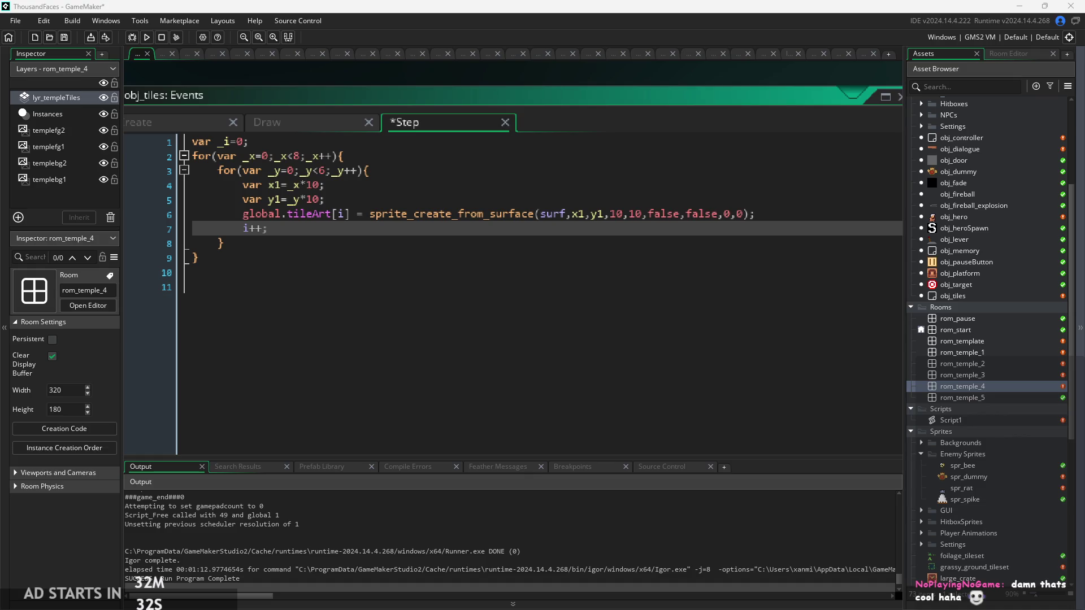
pyautogui.click(358, 214)
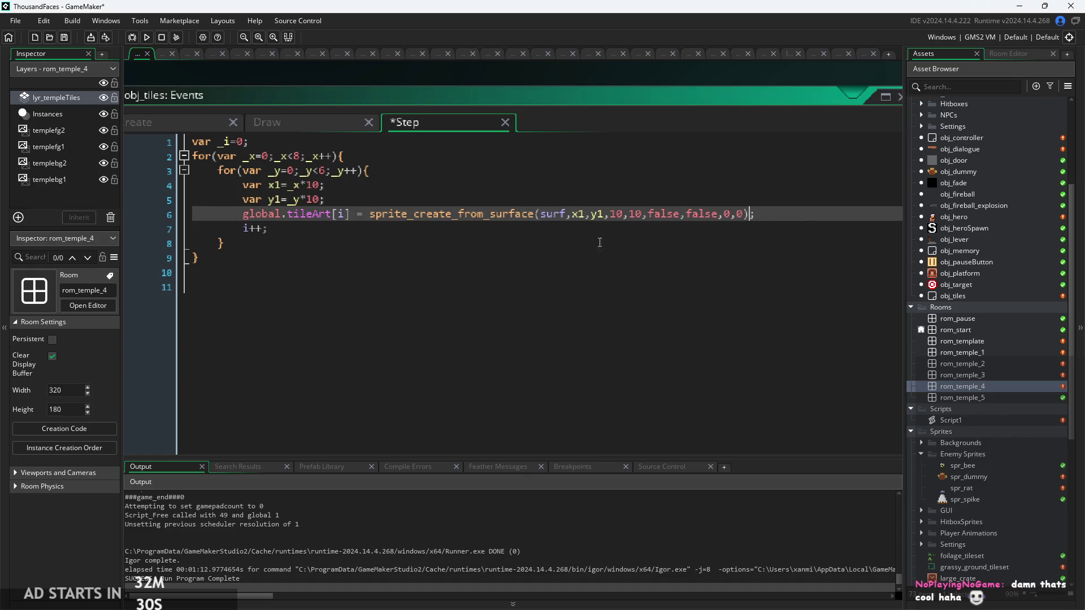
pyautogui.scroll(1, 358, 212)
pyautogui.press('Down')
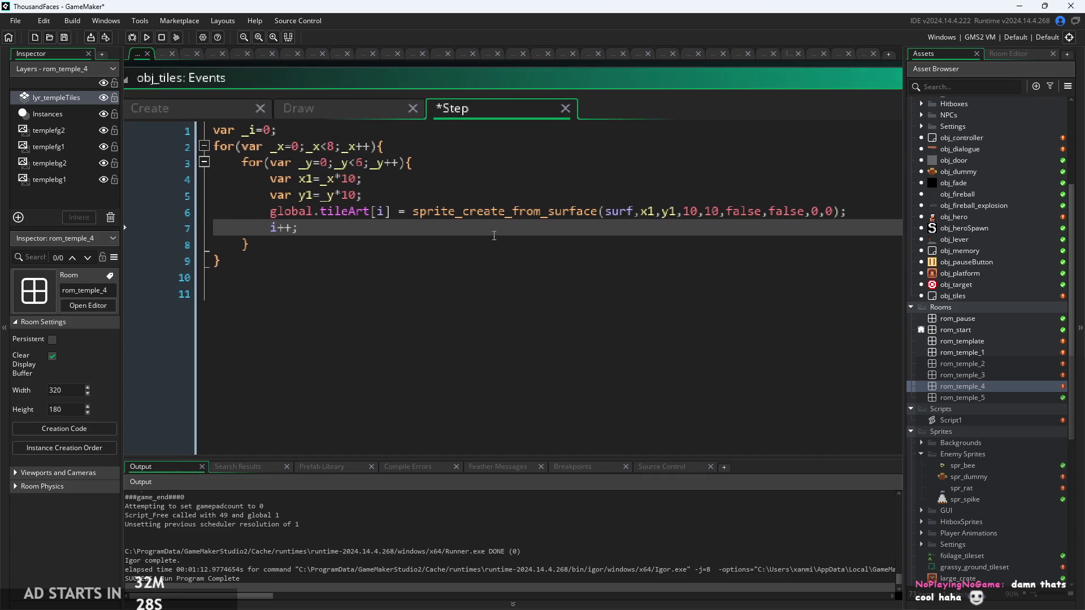
pyautogui.click(479, 213)
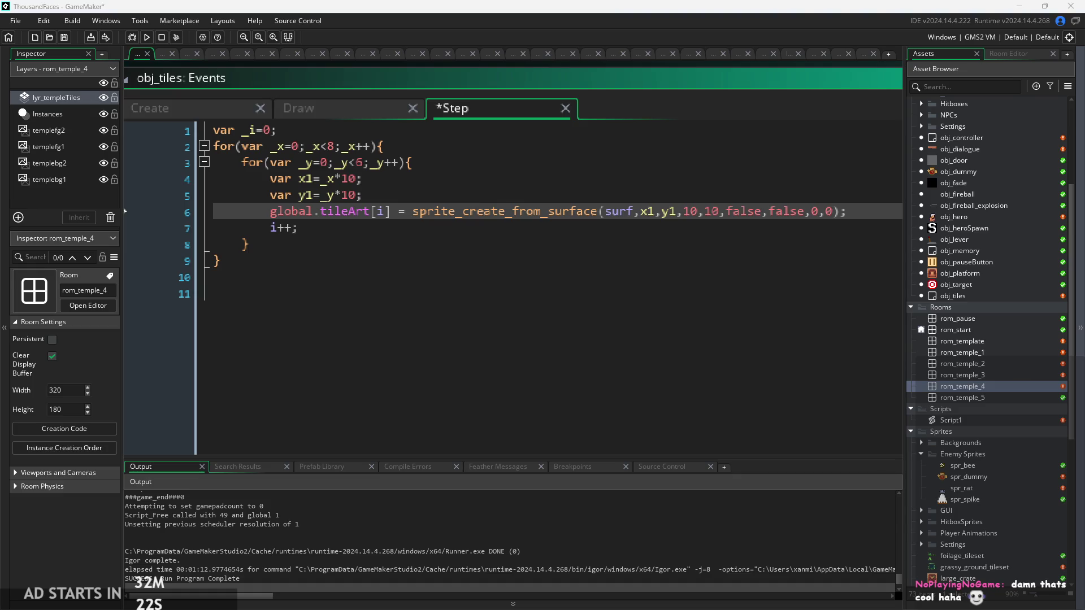
pyautogui.click(125, 276)
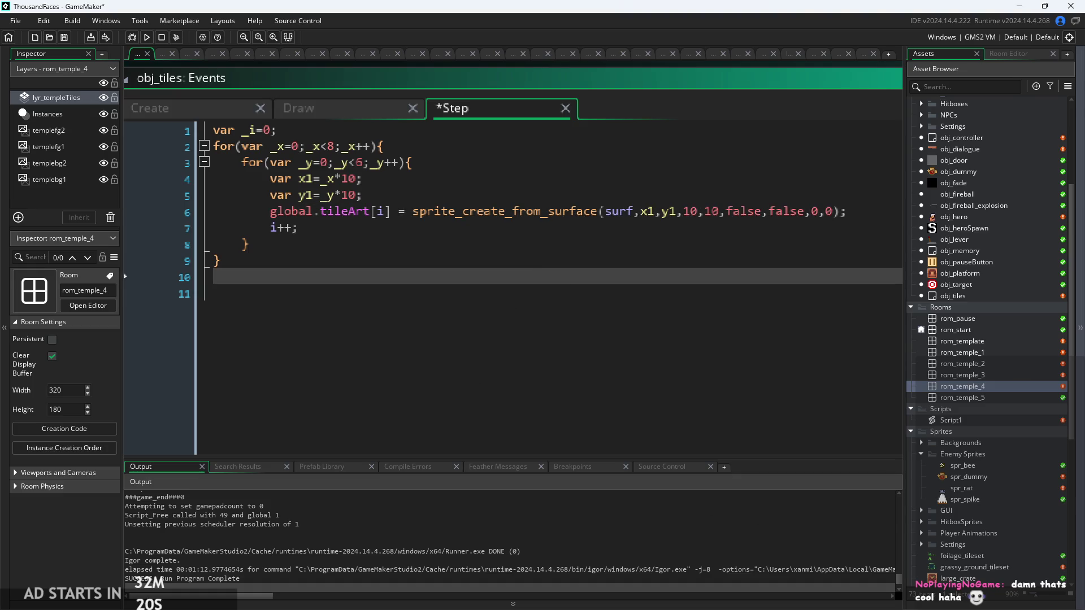
pyautogui.click(631, 229)
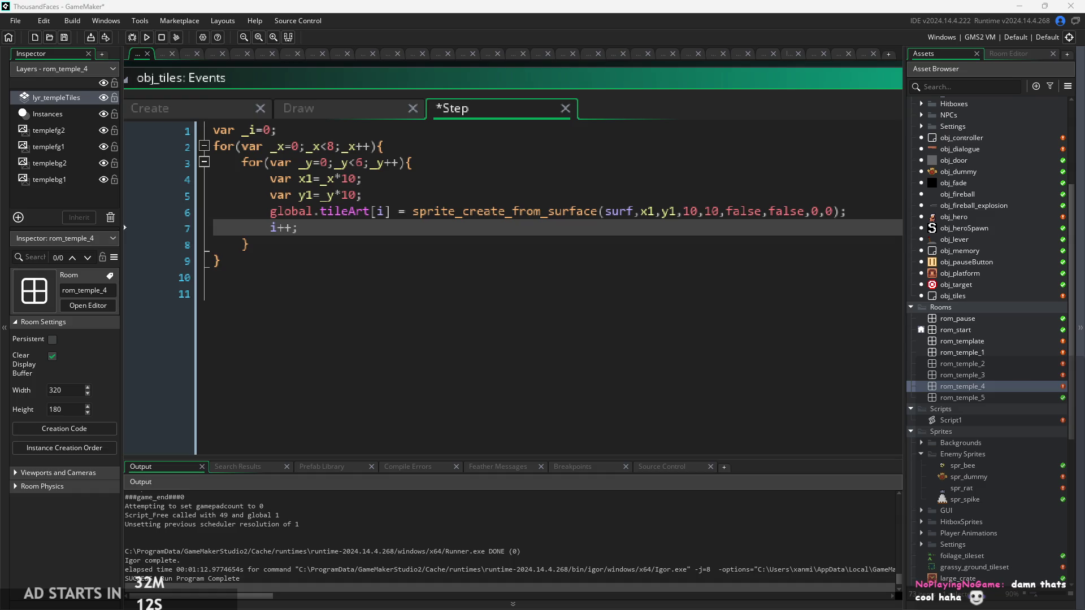
pyautogui.click(581, 305)
pyautogui.click(626, 236)
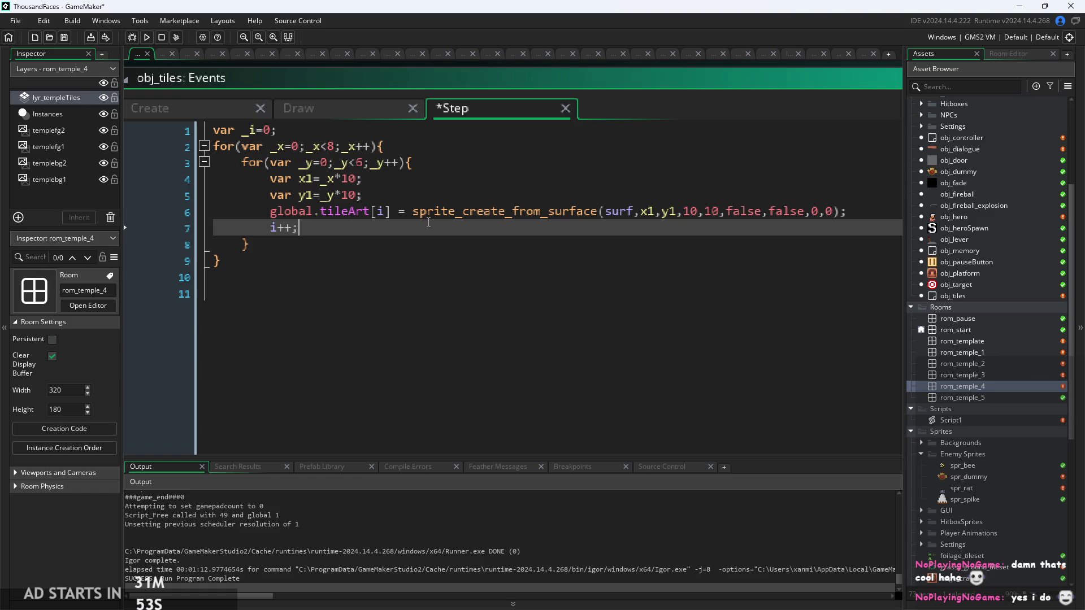
# Review the tileArt[i] index, the i++ line and the inner loop's closing brace
pyautogui.moveTo(429, 215)
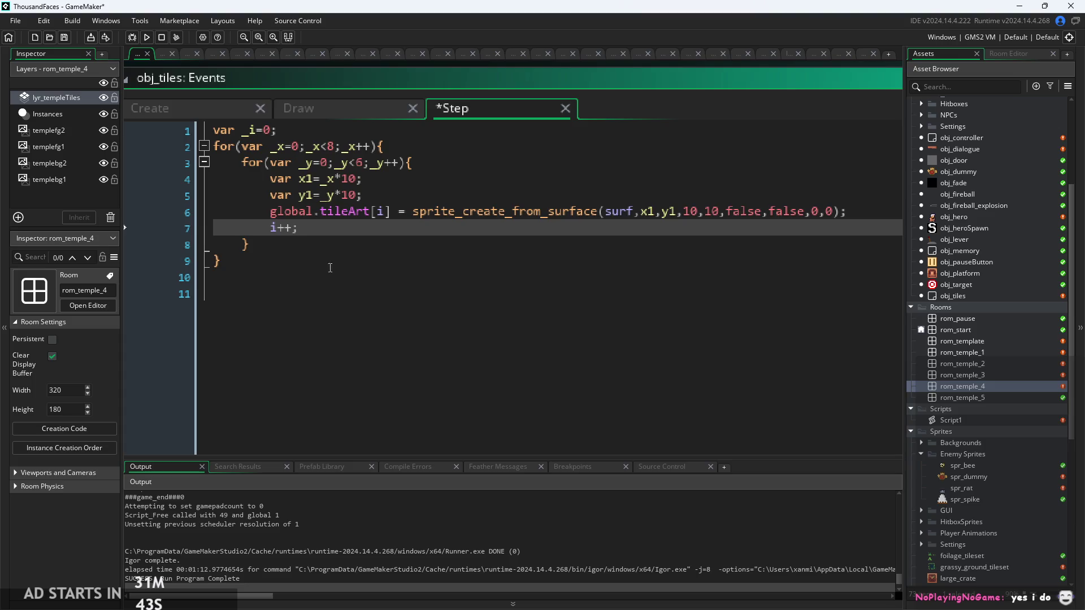
pyautogui.click(387, 213)
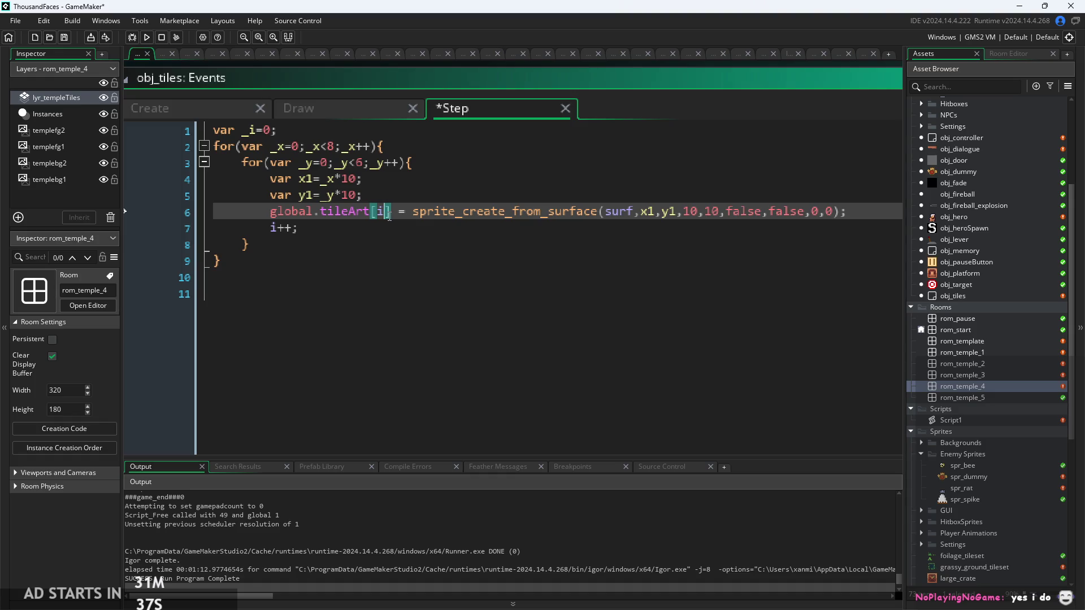
pyautogui.moveTo(355, 213)
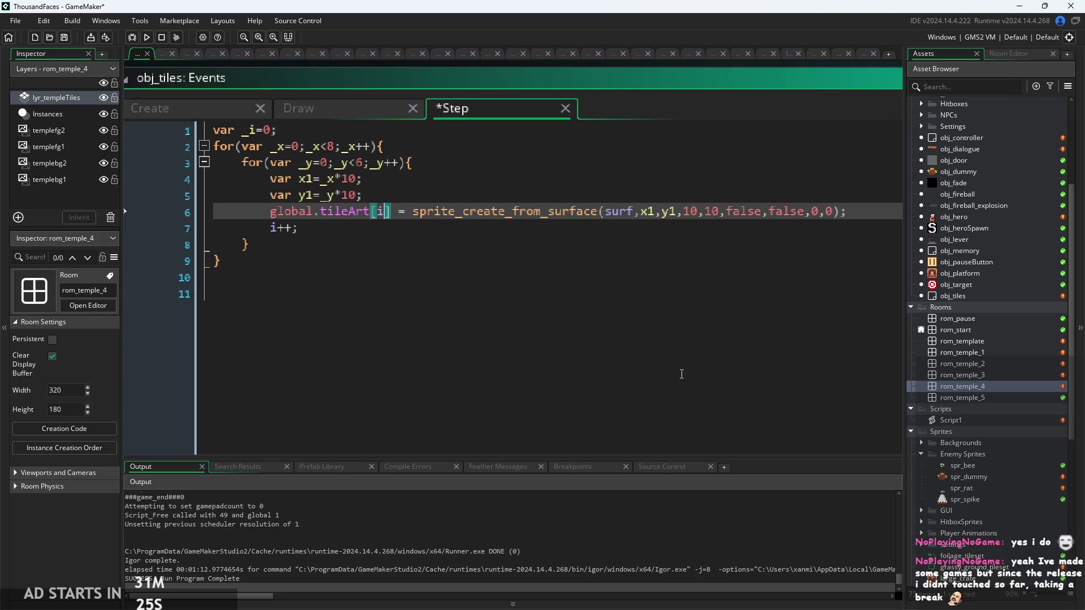
pyautogui.click(620, 298)
pyautogui.scroll(-1, 621, 298)
pyautogui.click(512, 231)
pyautogui.click(513, 241)
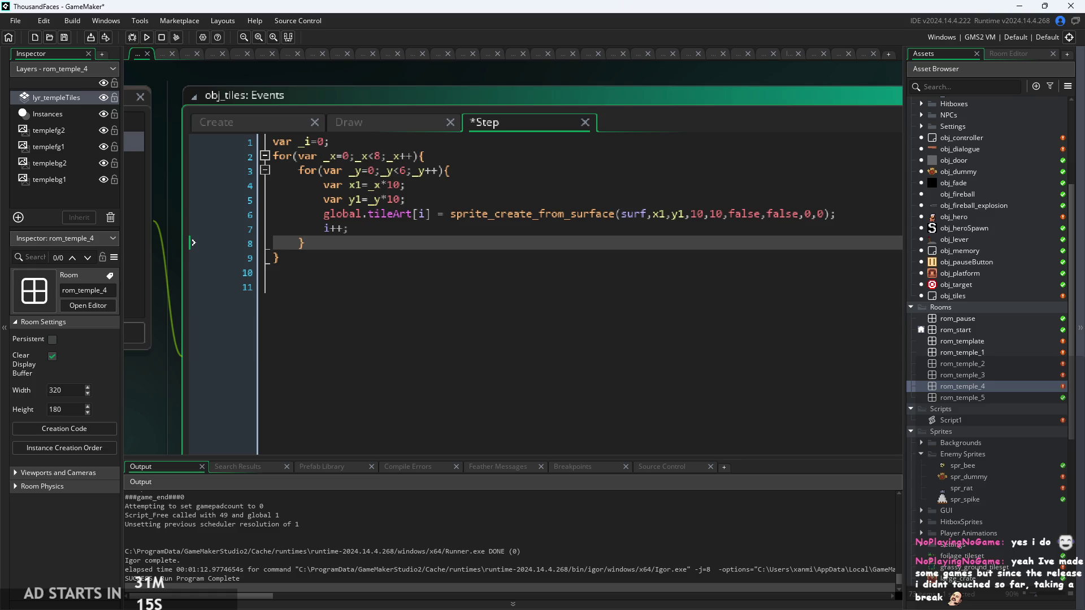
pyautogui.click(623, 229)
pyautogui.click(623, 249)
pyautogui.click(752, 229)
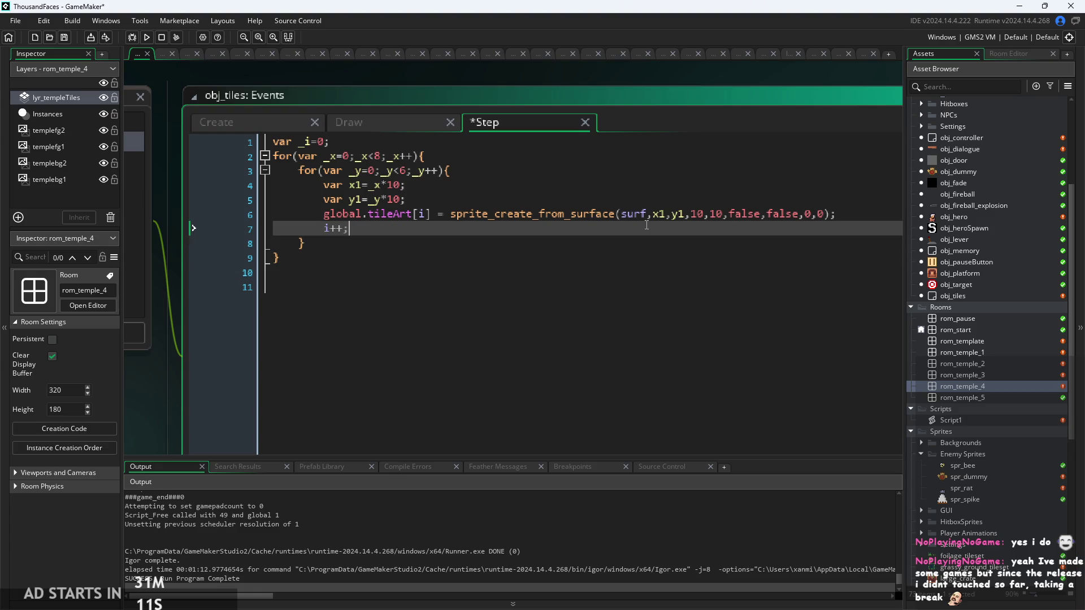
pyautogui.click(859, 200)
pyautogui.click(869, 215)
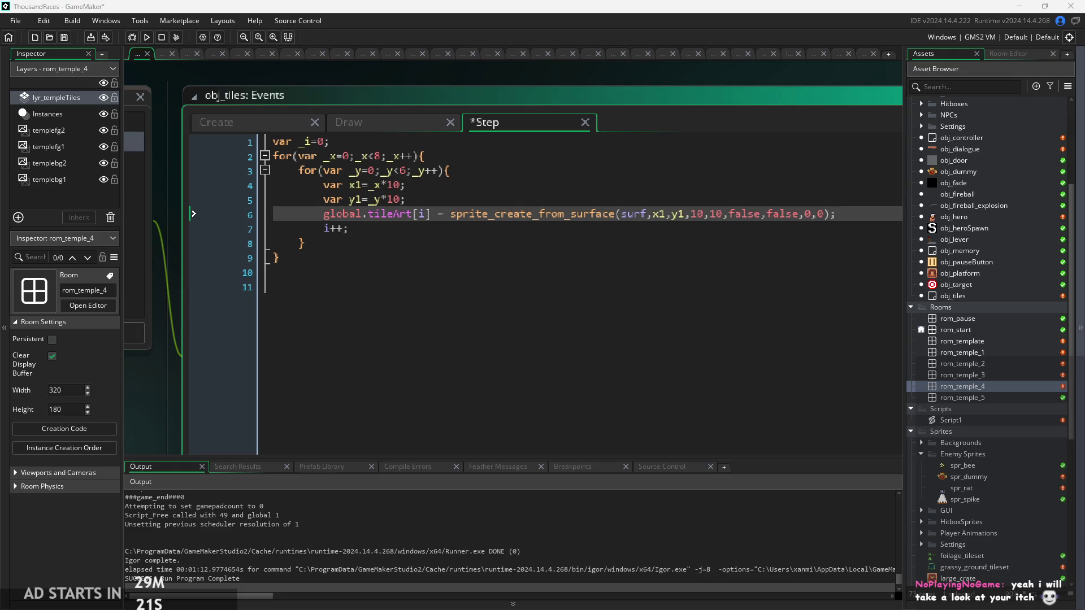
pyautogui.click(553, 266)
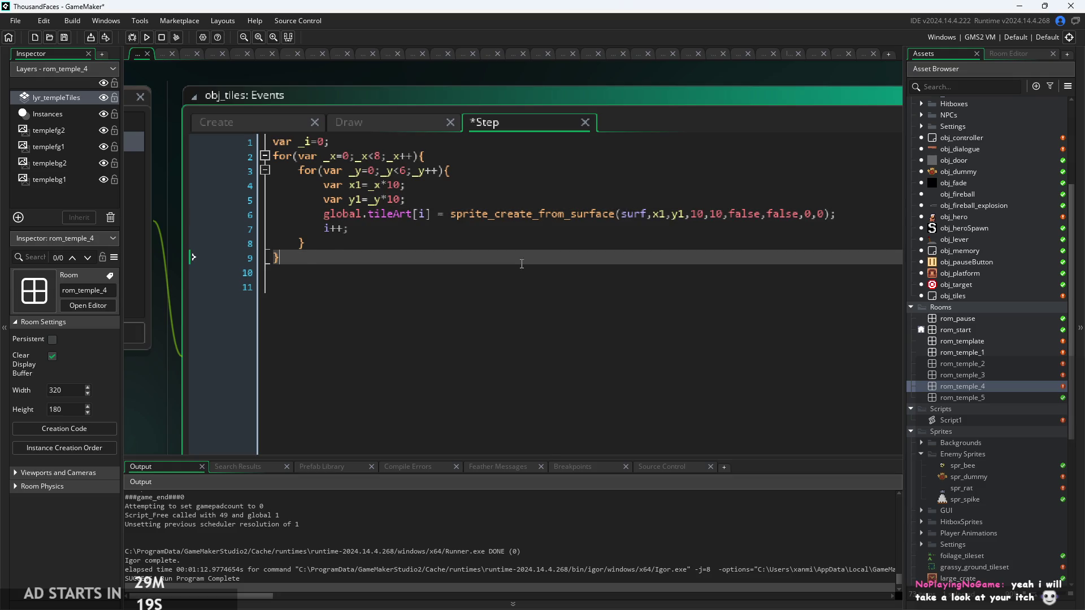
# Return to the i++ line in the obj_tiles Step code
pyautogui.scroll(-1, 553, 266)
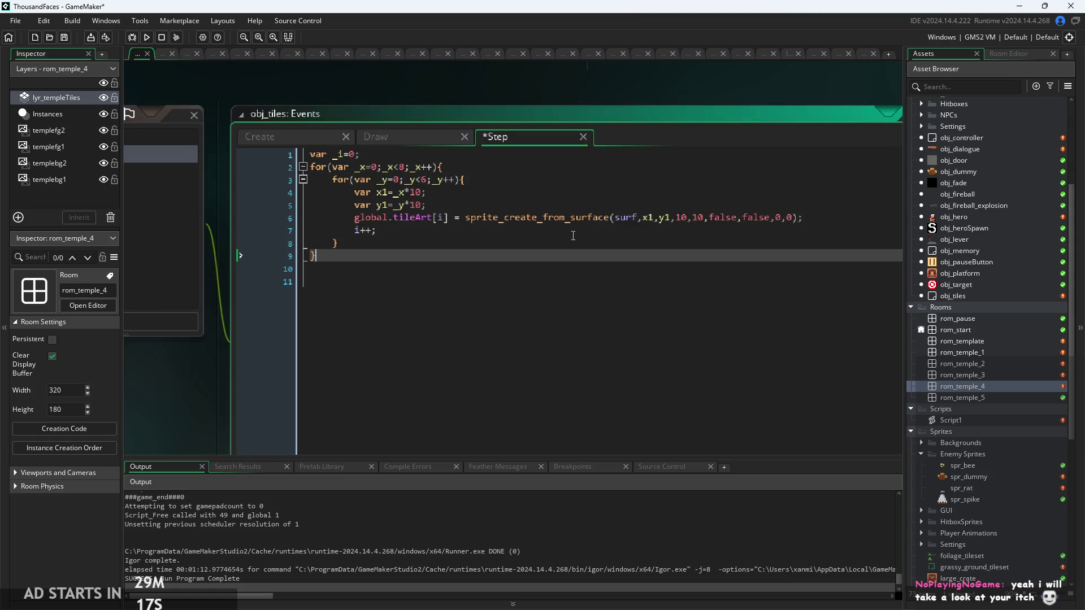
pyautogui.click(573, 231)
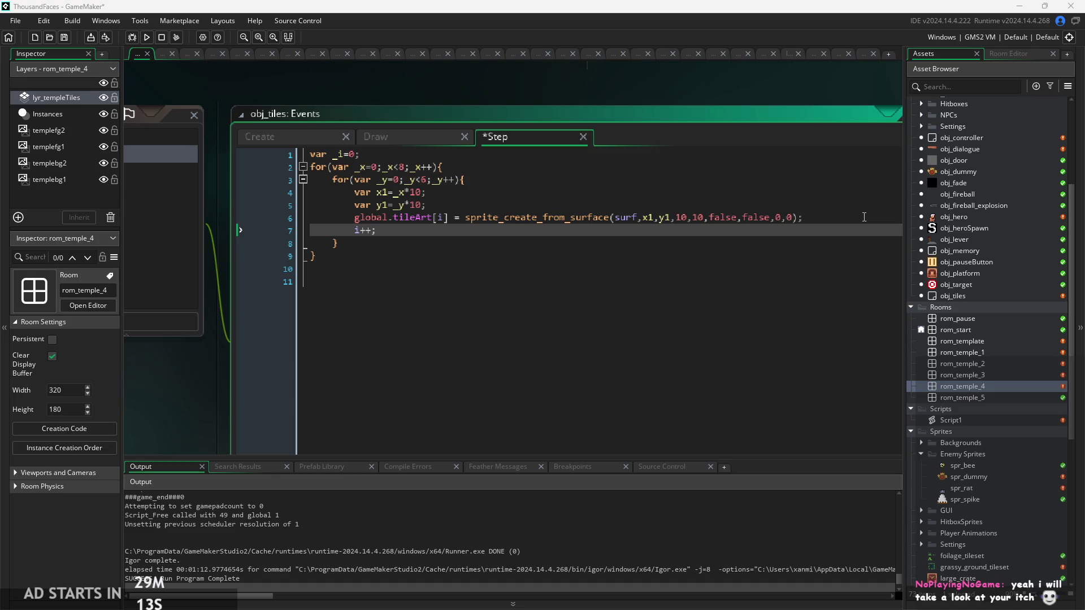
pyautogui.click(560, 258)
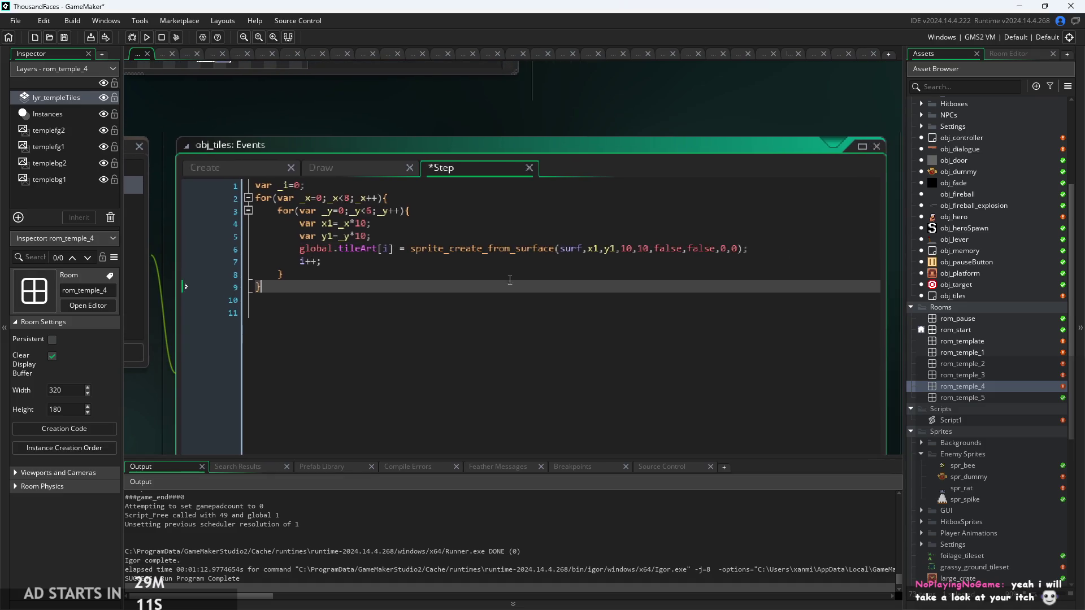
pyautogui.click(518, 258)
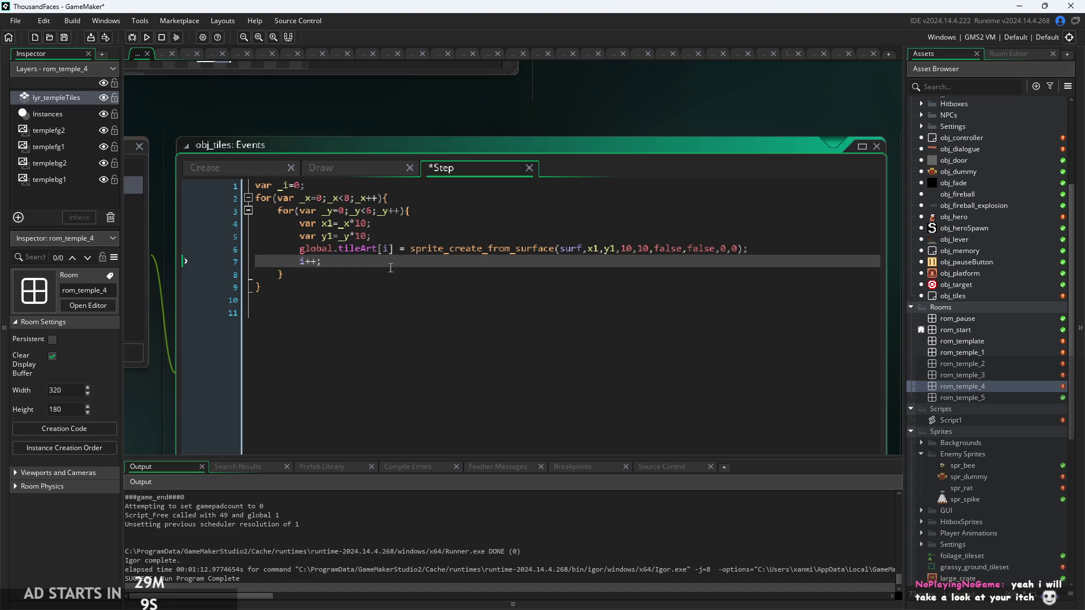
pyautogui.moveTo(376, 254)
pyautogui.scroll(-8, 998, 489)
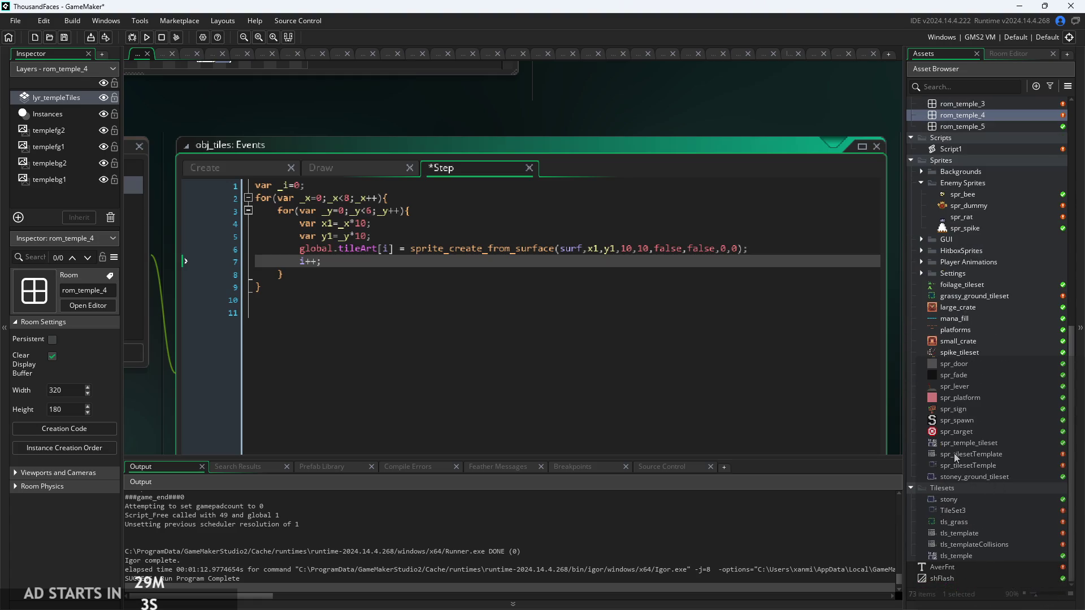
# Open the 80x60 spr_tilesetTemplate tile sheet and place its editor beside the Step code
pyautogui.doubleClick(957, 456)
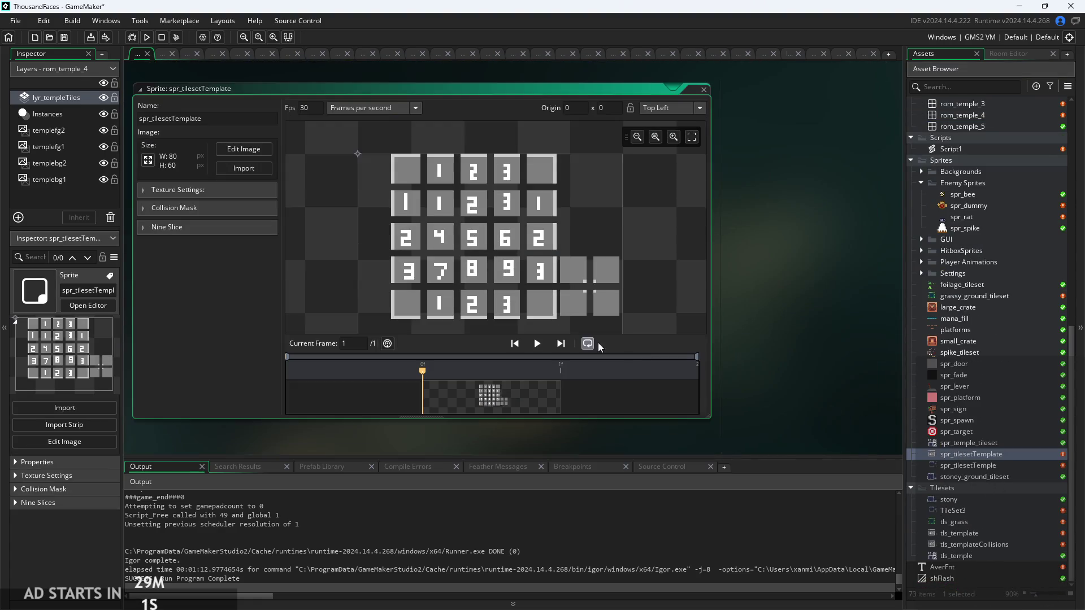
pyautogui.scroll(-3, 741, 277)
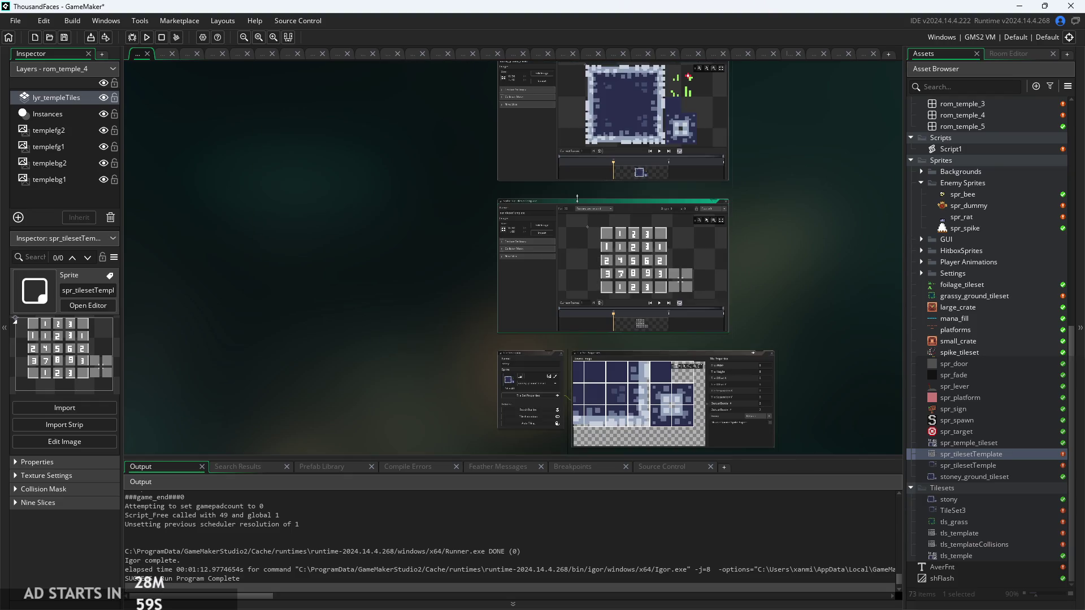
pyautogui.moveTo(598, 203)
pyautogui.mouseDown()
pyautogui.moveTo(871, 181)
pyautogui.moveTo(772, 261)
pyautogui.moveTo(296, 307)
pyautogui.moveTo(289, 249)
pyautogui.moveTo(271, 272)
pyautogui.moveTo(914, 266)
pyautogui.moveTo(821, 222)
pyautogui.moveTo(671, 188)
pyautogui.moveTo(622, 161)
pyautogui.moveTo(615, 170)
pyautogui.moveTo(670, 238)
pyautogui.moveTo(633, 308)
pyautogui.moveTo(620, 266)
pyautogui.mouseUp()
pyautogui.scroll(-10, 869, 183)
pyautogui.scroll(-5, 289, 250)
pyautogui.scroll(10, 272, 272)
pyautogui.keyDown('ctrl'); pyautogui.scroll(5, 627, 222); pyautogui.keyUp('ctrl')
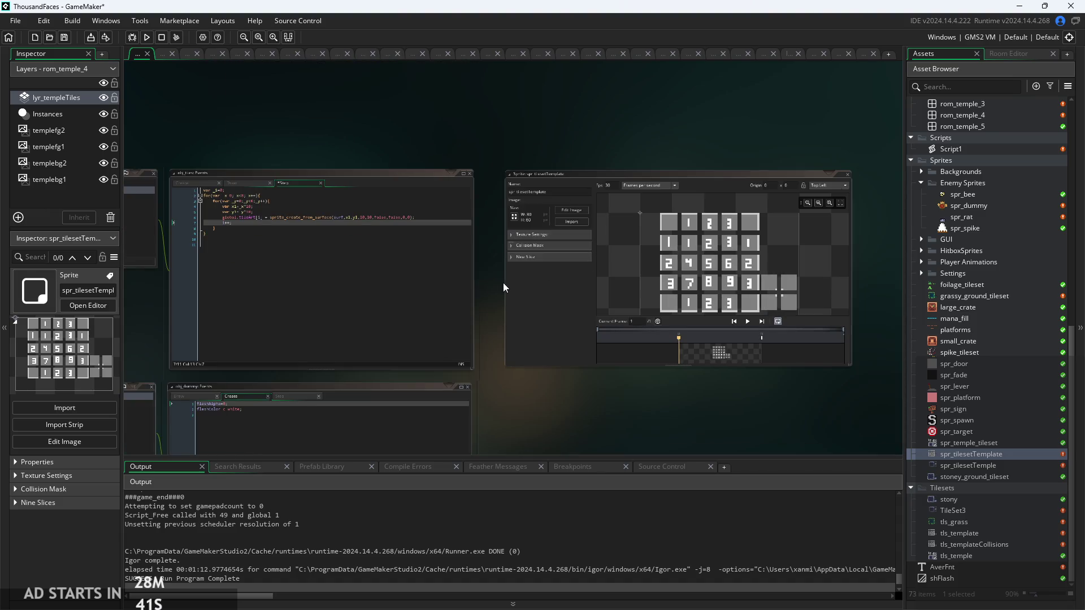
pyautogui.scroll(3, 823, 283)
pyautogui.scroll(-2, 781, 263)
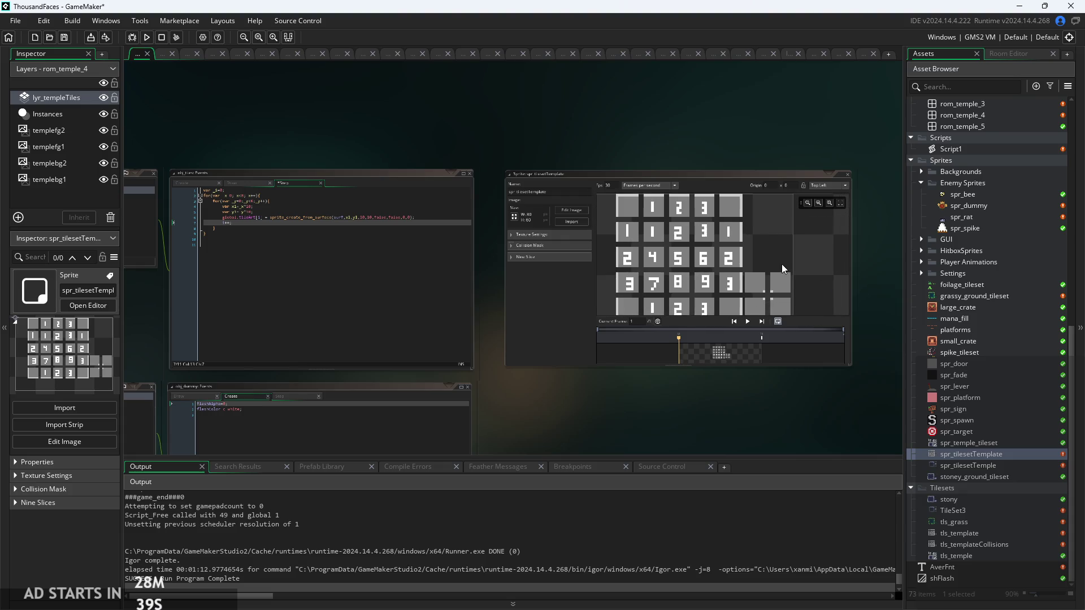
pyautogui.scroll(2, 731, 259)
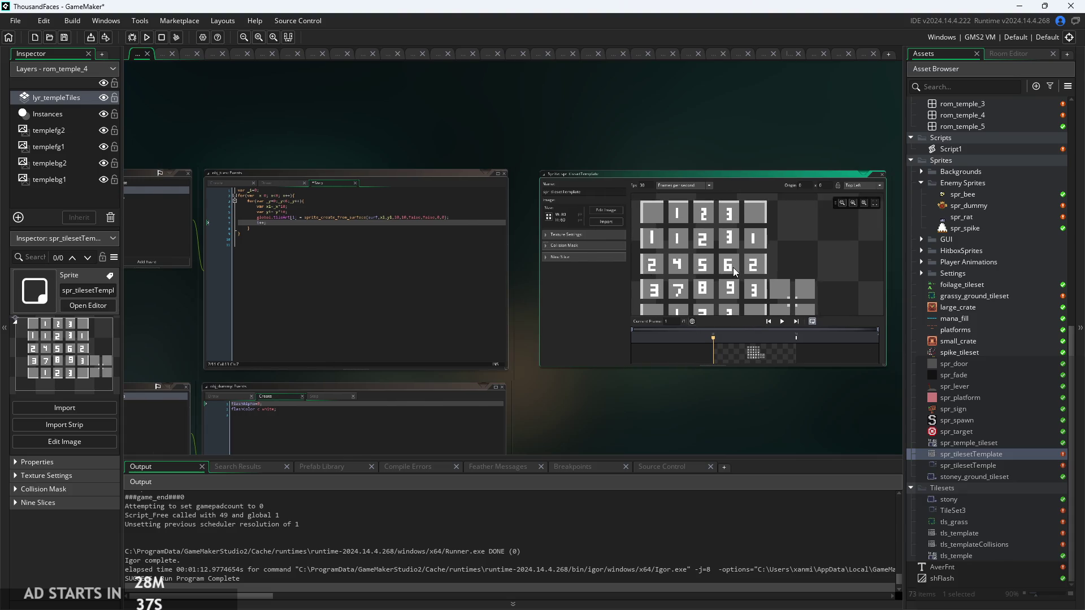
pyautogui.keyDown('ctrl'); pyautogui.scroll(-2, 733, 267); pyautogui.keyUp('ctrl')
pyautogui.keyDown('ctrl'); pyautogui.scroll(3, 565, 179); pyautogui.keyUp('ctrl')
pyautogui.moveTo(621, 167)
pyautogui.mouseDown()
pyautogui.moveTo(628, 110)
pyautogui.moveTo(662, 59)
pyautogui.moveTo(293, 102)
pyautogui.moveTo(137, 53)
pyautogui.moveTo(684, 222)
pyautogui.moveTo(580, 172)
pyautogui.mouseUp()
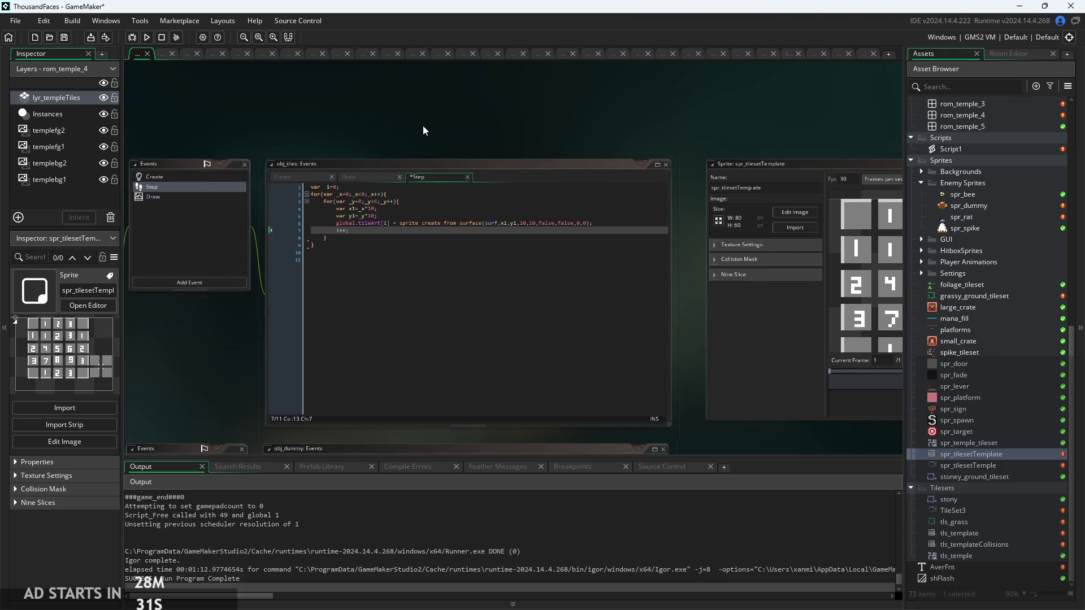
pyautogui.scroll(2, 430, 134)
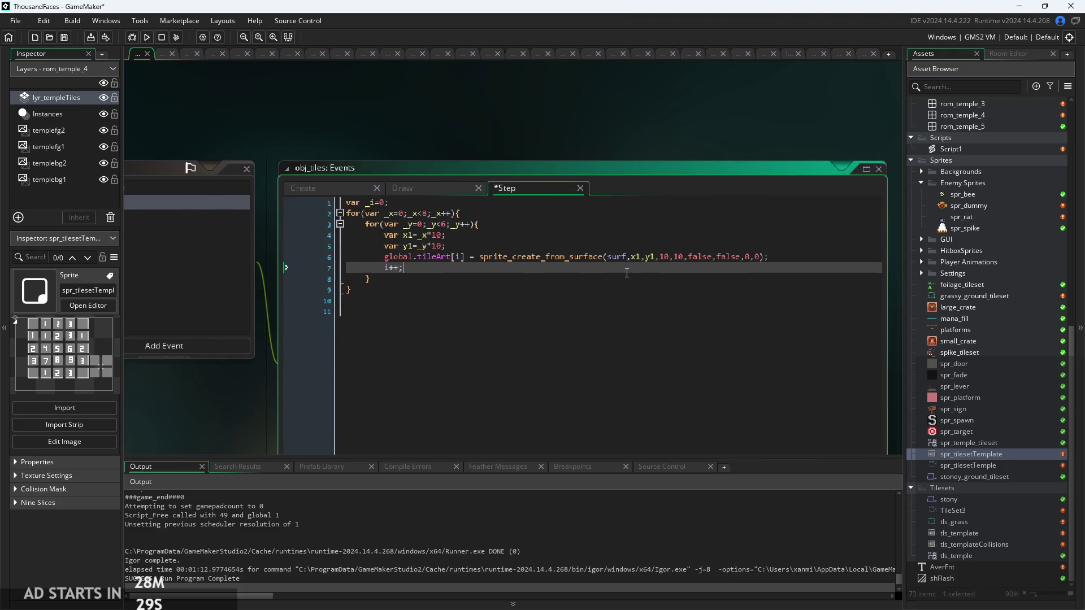
pyautogui.click(523, 234)
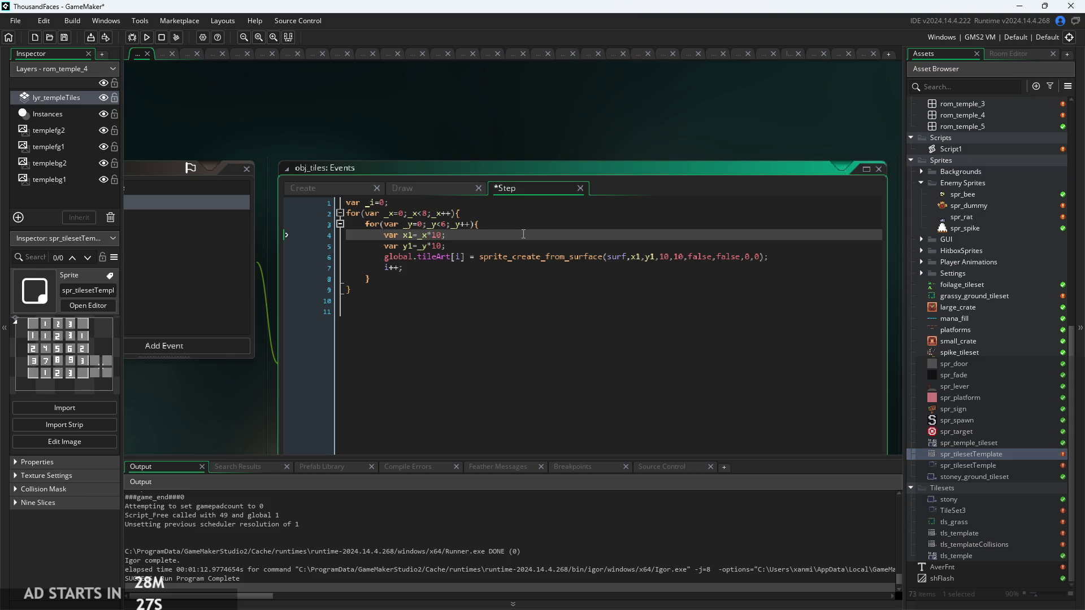
pyautogui.click(528, 246)
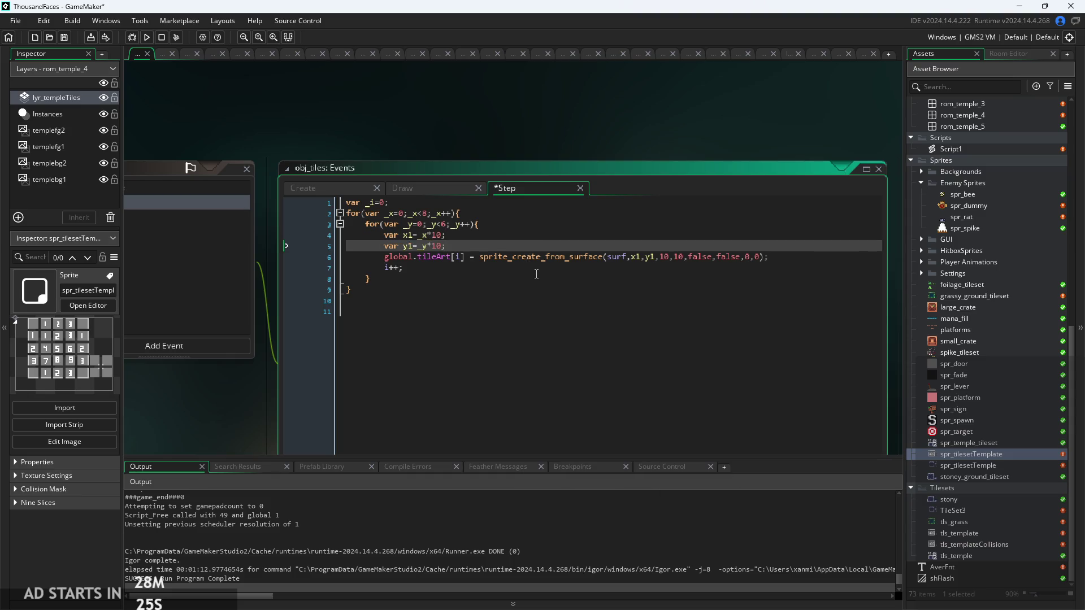
pyautogui.scroll(1, 529, 262)
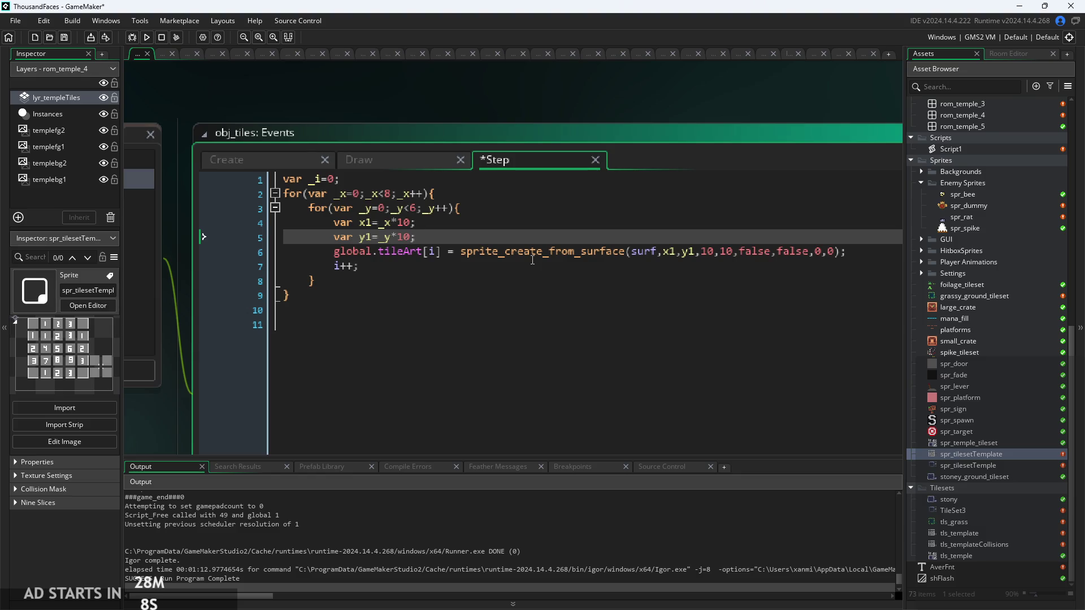
pyautogui.click(568, 252)
pyautogui.moveTo(567, 252)
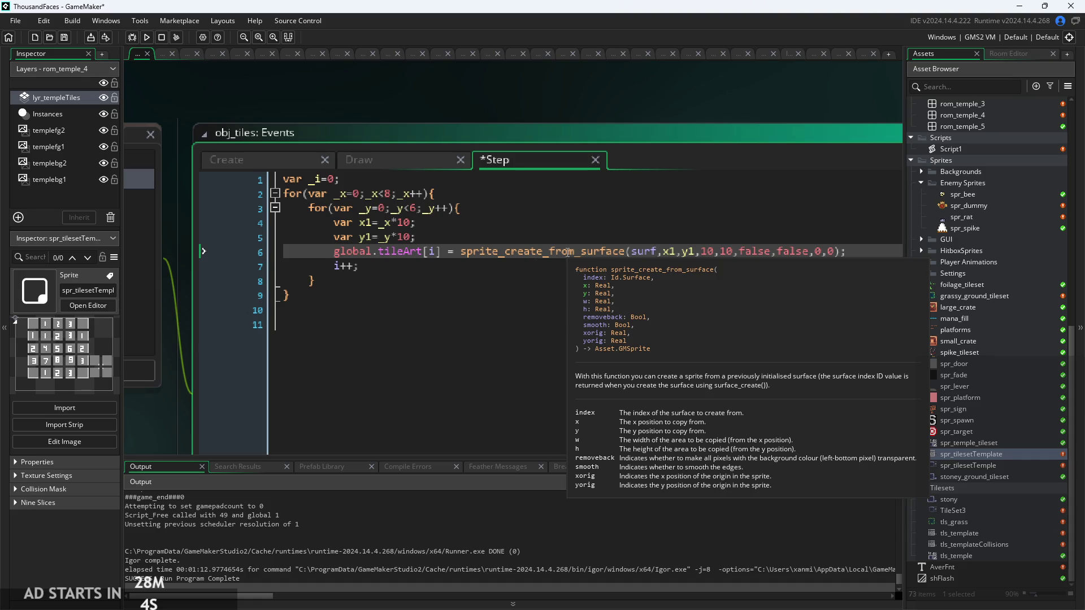
pyautogui.moveTo(603, 252)
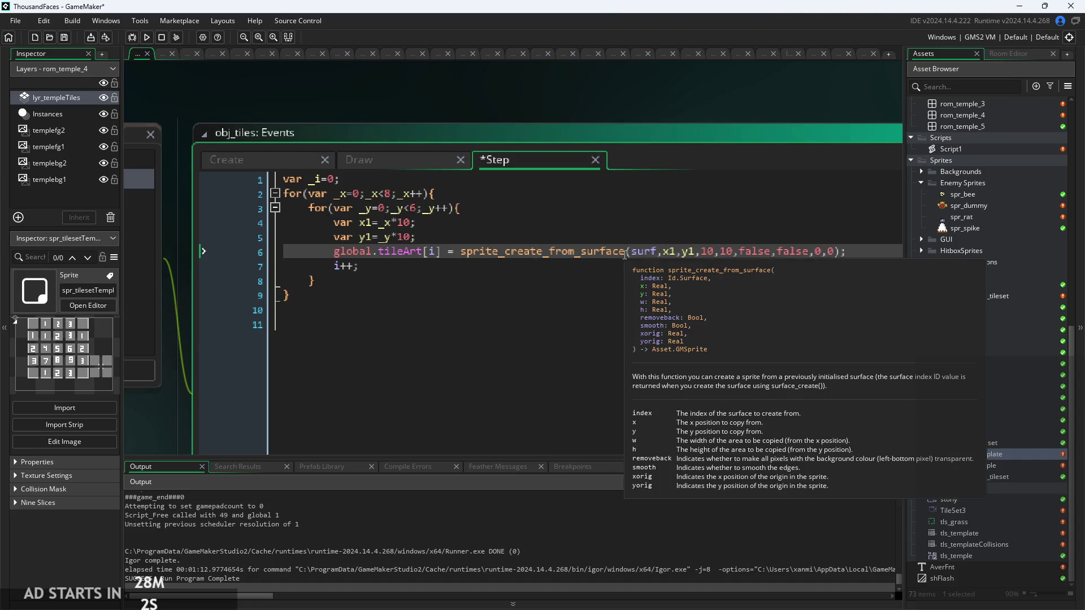
pyautogui.keyDown('ctrl'); pyautogui.scroll(1, 603, 253); pyautogui.keyUp('ctrl')
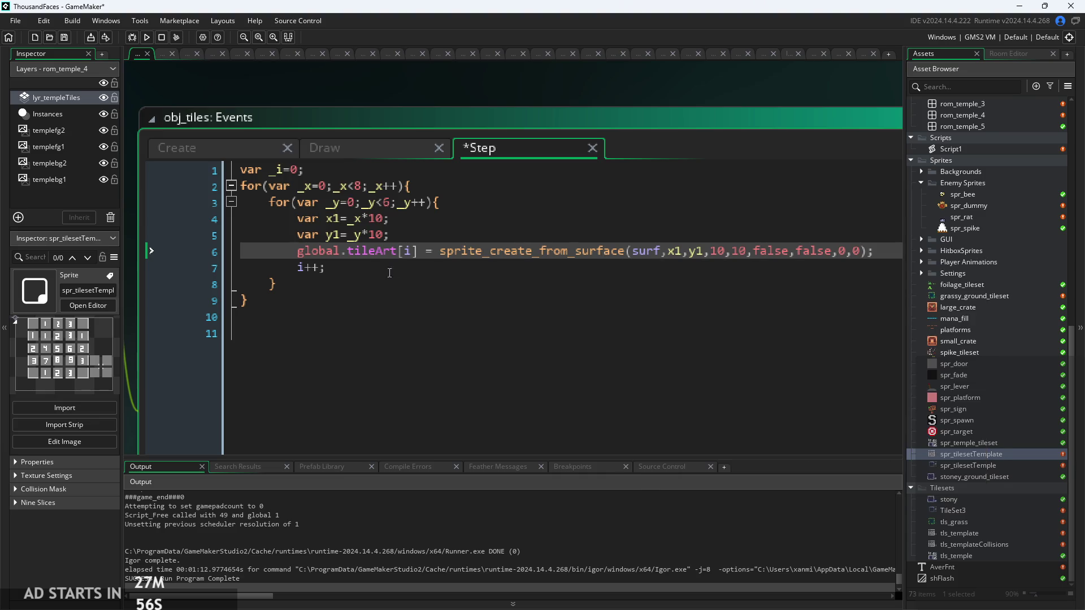
pyautogui.click(420, 273)
pyautogui.scroll(-2, 420, 273)
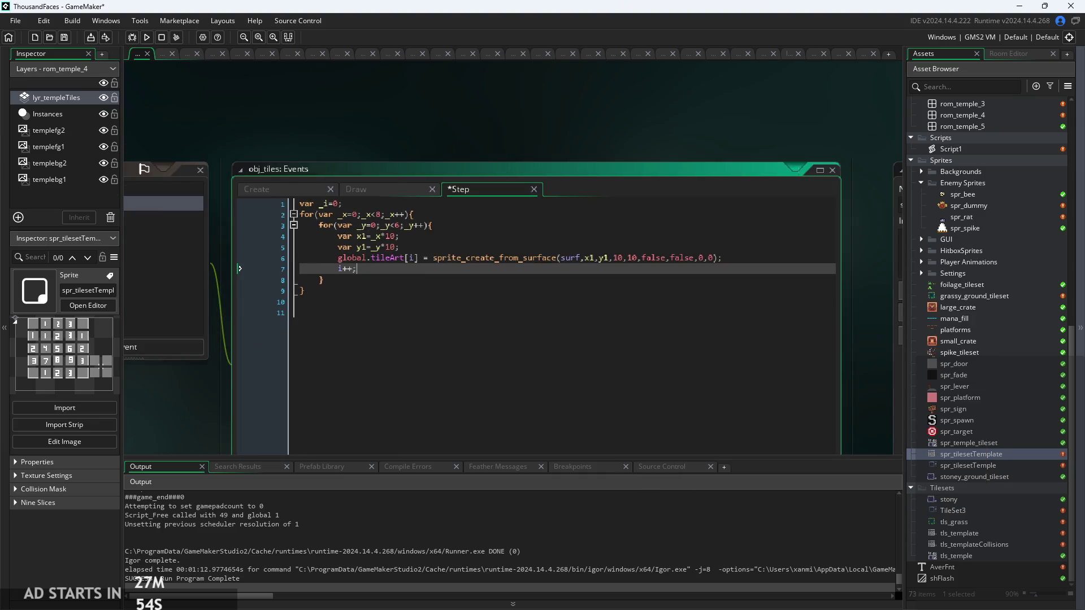
# In the Paint notes, draw an arrow below autatile labelled 'got id'
pyautogui.hotkey('alt', 'Tab')
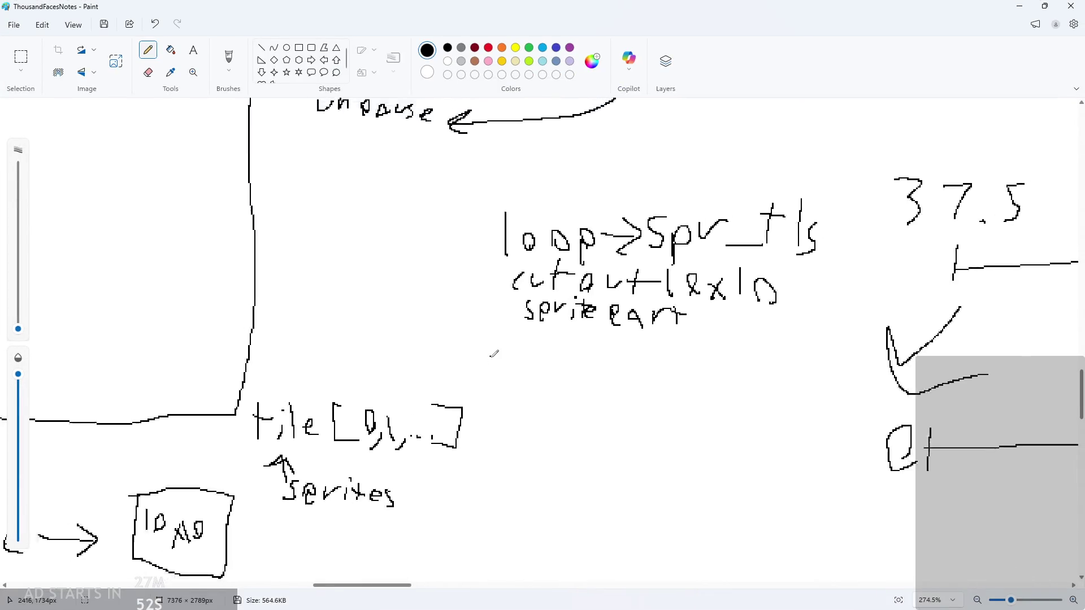
pyautogui.scroll(-3, 438, 384)
pyautogui.scroll(5, 165, 419)
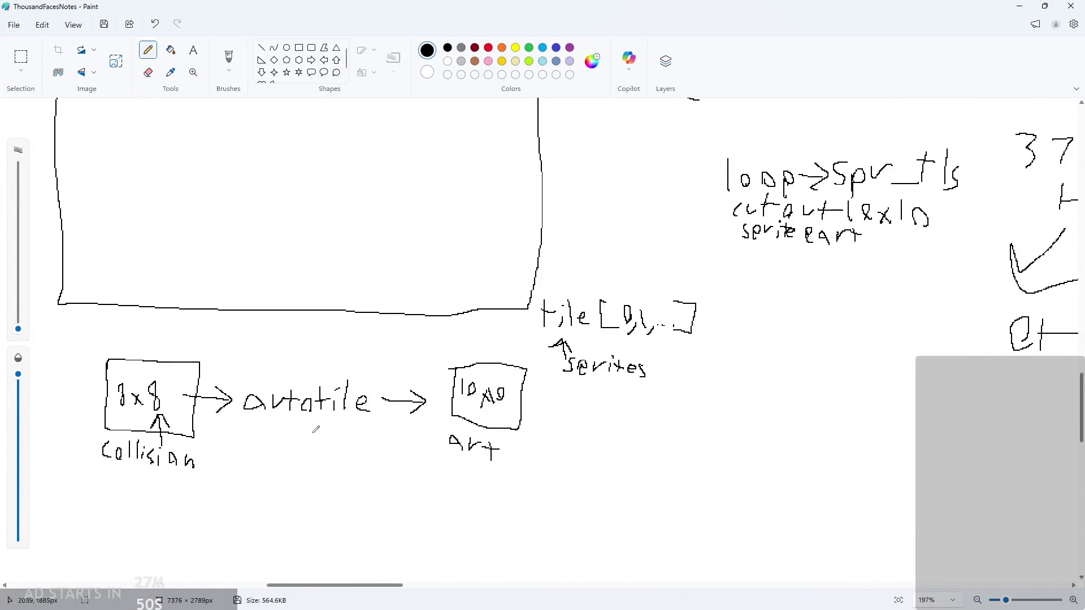
pyautogui.scroll(-2, 165, 420)
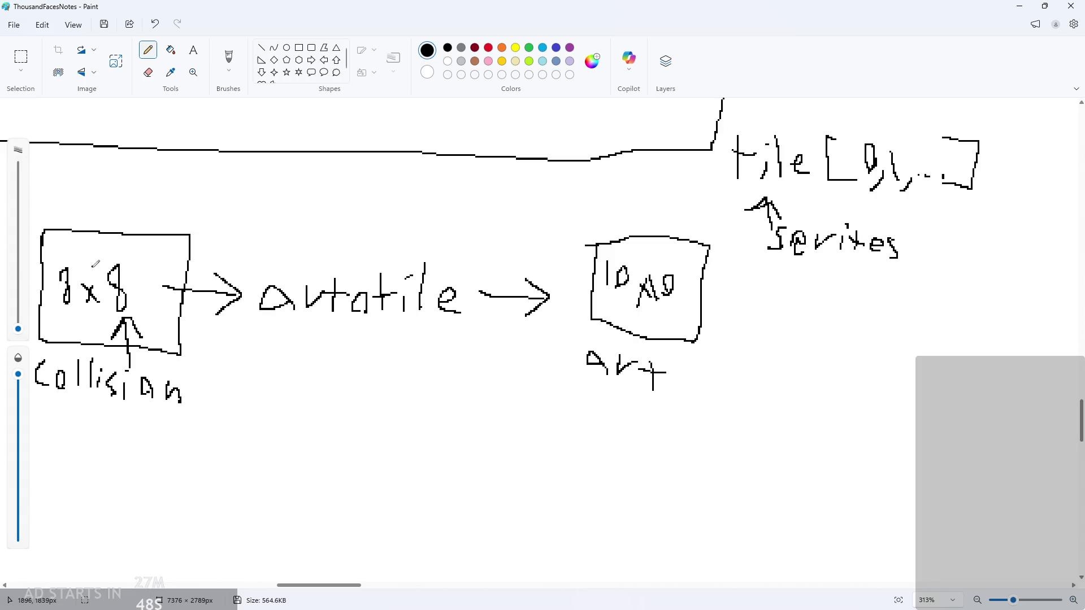
pyautogui.scroll(-1, 339, 322)
pyautogui.scroll(2, 225, 303)
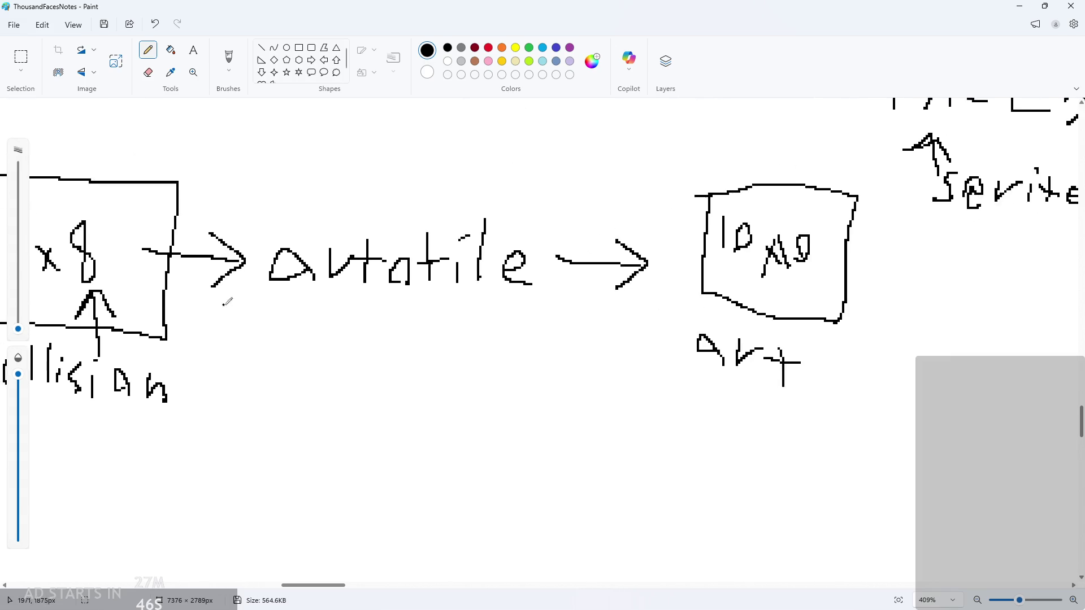
pyautogui.moveTo(202, 310)
pyautogui.mouseDown()
pyautogui.moveTo(249, 341)
pyautogui.moveTo(227, 357)
pyautogui.moveTo(269, 359)
pyautogui.mouseUp()
pyautogui.scroll(2, 255, 333)
pyautogui.moveTo(282, 336)
pyautogui.mouseDown()
pyautogui.moveTo(286, 356)
pyautogui.moveTo(278, 365)
pyautogui.moveTo(262, 355)
pyautogui.moveTo(263, 371)
pyautogui.moveTo(280, 360)
pyautogui.mouseUp()
pyautogui.hotkey('ctrl', 'z')
pyautogui.hotkey('ctrl', 'z')
pyautogui.hotkey('ctrl', 'z')
pyautogui.moveTo(298, 329)
pyautogui.mouseDown()
pyautogui.moveTo(297, 361)
pyautogui.moveTo(309, 343)
pyautogui.mouseUp()
pyautogui.moveTo(324, 346)
pyautogui.mouseDown()
pyautogui.moveTo(324, 366)
pyautogui.moveTo(347, 368)
pyautogui.mouseUp()
pyautogui.click(324, 333)
pyautogui.moveTo(345, 354); pyautogui.dragTo(344, 359)
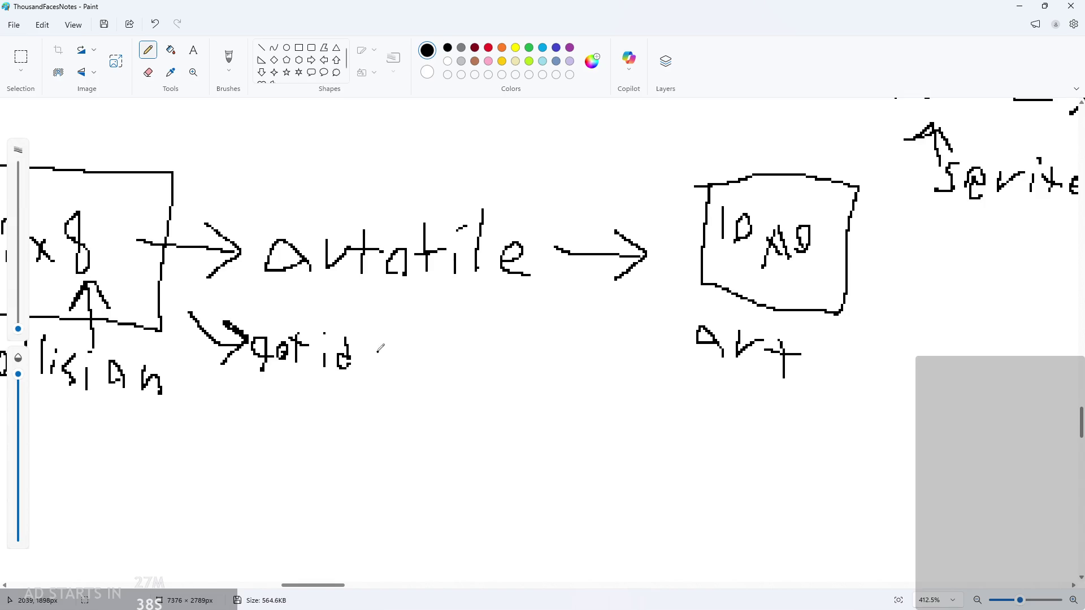
# Draw an arrow to 'art id' with a curve leading to the art box
pyautogui.moveTo(367, 357)
pyautogui.mouseDown()
pyautogui.moveTo(414, 357)
pyautogui.moveTo(394, 382)
pyautogui.mouseUp()
pyautogui.moveTo(452, 357)
pyautogui.mouseDown()
pyautogui.moveTo(459, 382)
pyautogui.moveTo(508, 356)
pyautogui.mouseUp()
pyautogui.moveTo(497, 357)
pyautogui.mouseDown()
pyautogui.moveTo(518, 357)
pyautogui.moveTo(541, 386)
pyautogui.mouseUp()
pyautogui.moveTo(541, 349)
pyautogui.mouseDown()
pyautogui.moveTo(568, 383)
pyautogui.moveTo(582, 382)
pyautogui.mouseUp()
pyautogui.moveTo(595, 362); pyautogui.dragTo(672, 309)
pyautogui.moveTo(651, 314)
pyautogui.mouseDown()
pyautogui.moveTo(671, 309)
pyautogui.moveTo(677, 338)
pyautogui.mouseUp()
# Minimize Paint and add an i++; line to the obj_tiles code
pyautogui.scroll(-1, 445, 297)
pyautogui.scroll(2, 458, 297)
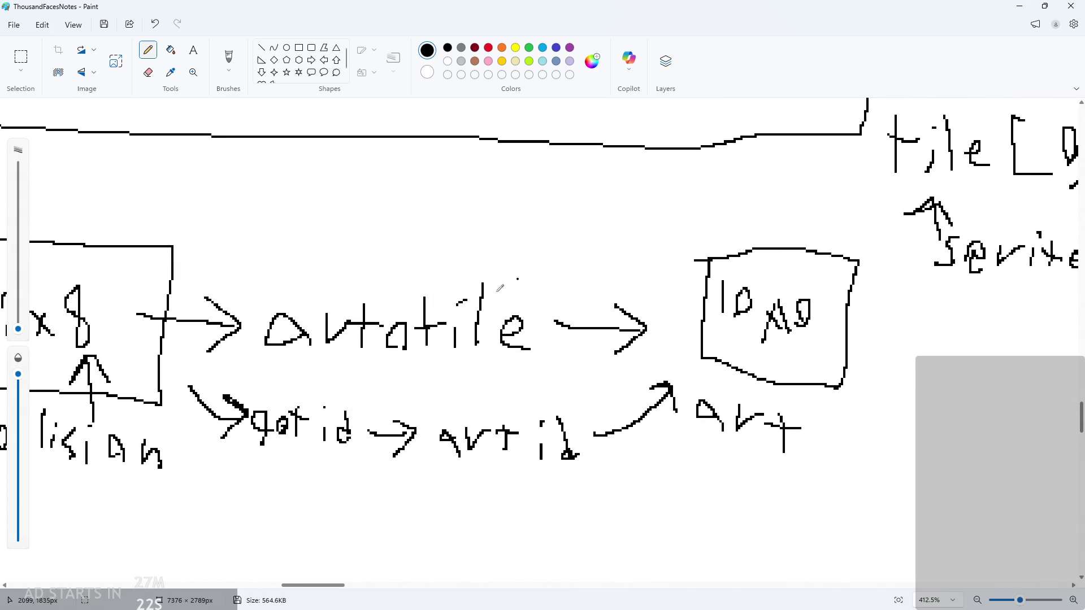
pyautogui.scroll(-2, 315, 412)
pyautogui.moveTo(312, 587); pyautogui.dragTo(303, 590)
pyautogui.scroll(-1, 303, 589)
pyautogui.hscroll(1, 332, 451)
pyautogui.scroll(2, 347, 438)
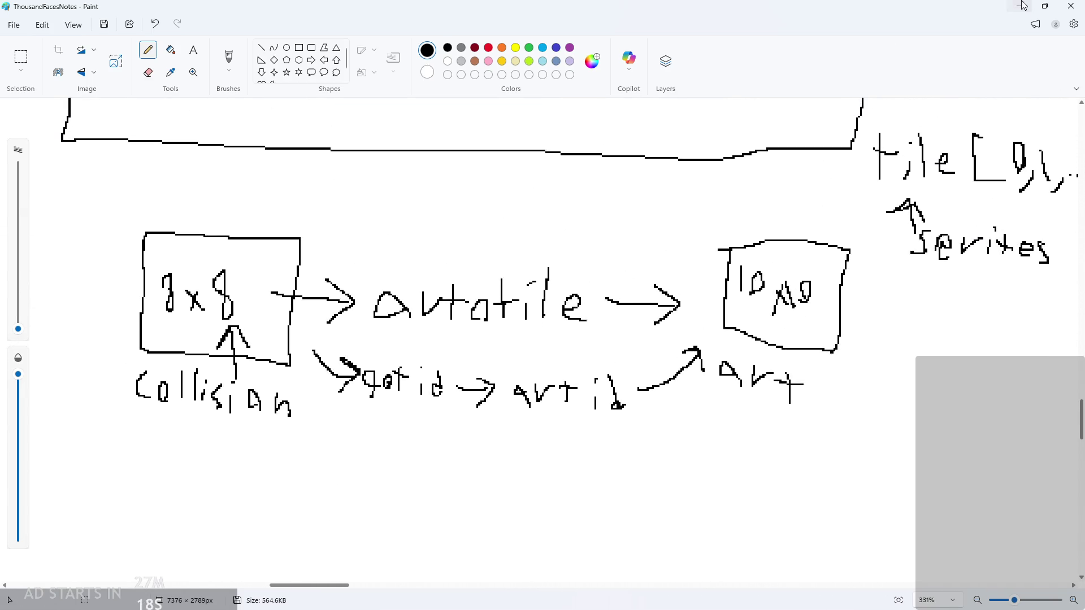
pyautogui.click(1019, 5)
pyautogui.press('Return')
pyautogui.write('i++;')
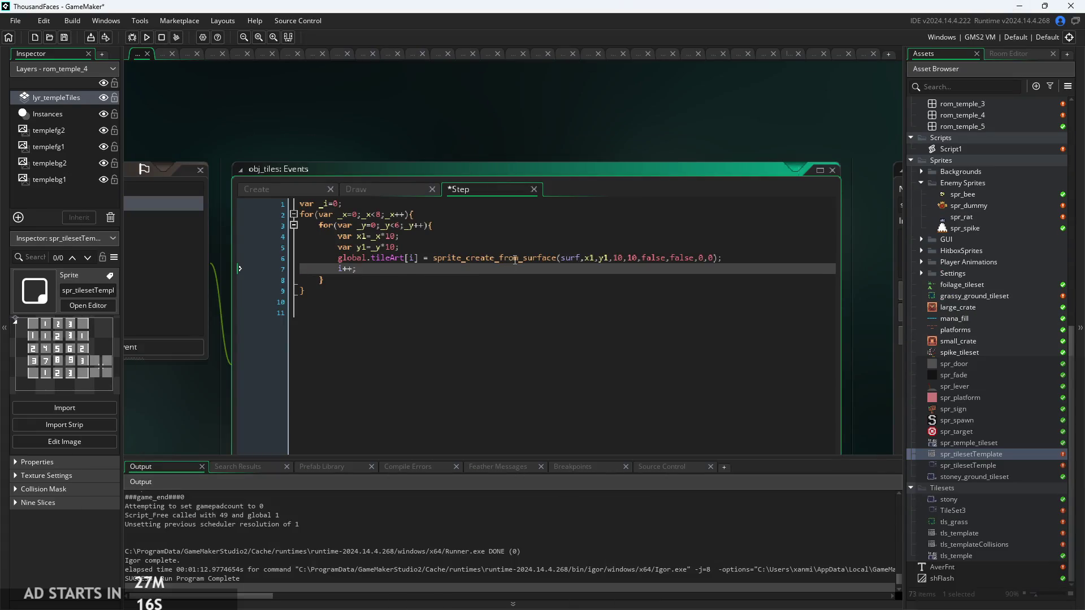
pyautogui.click(514, 258)
pyautogui.click(283, 189)
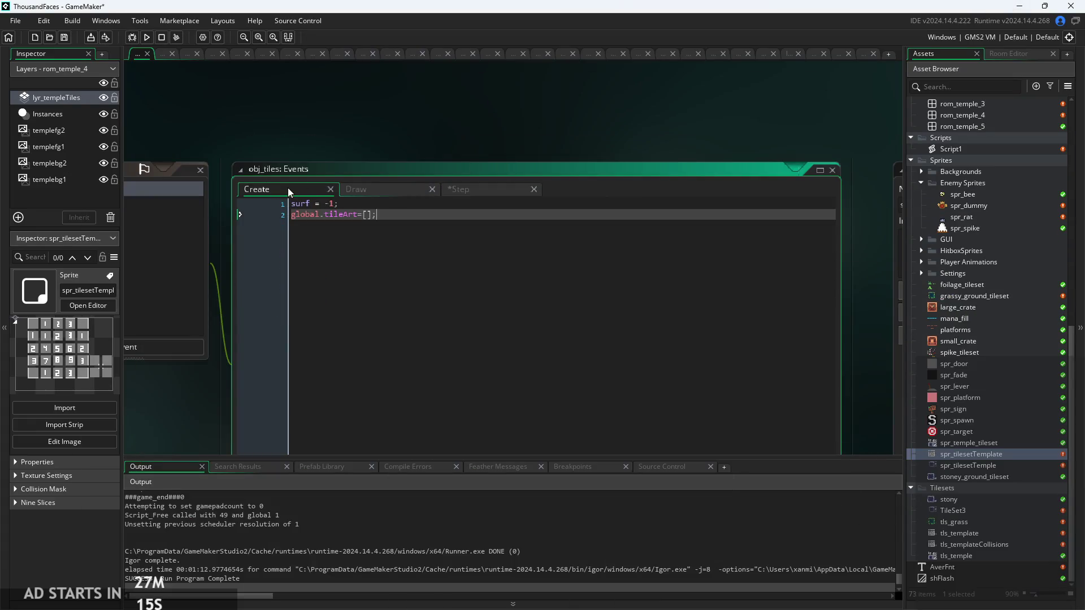
pyautogui.click(365, 190)
pyautogui.click(435, 236)
pyautogui.moveTo(427, 273)
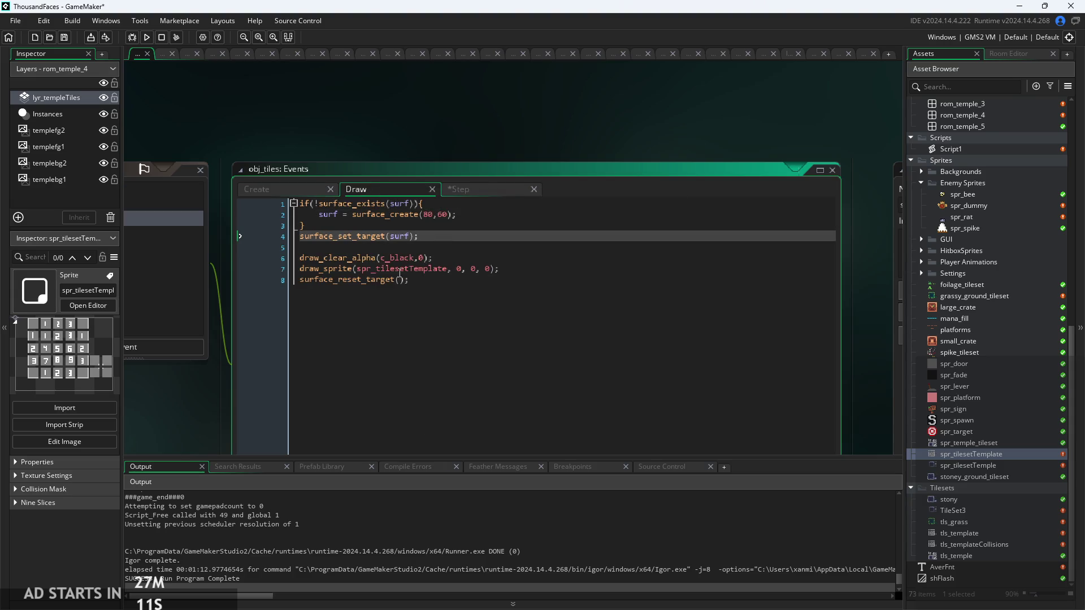
pyautogui.click(468, 189)
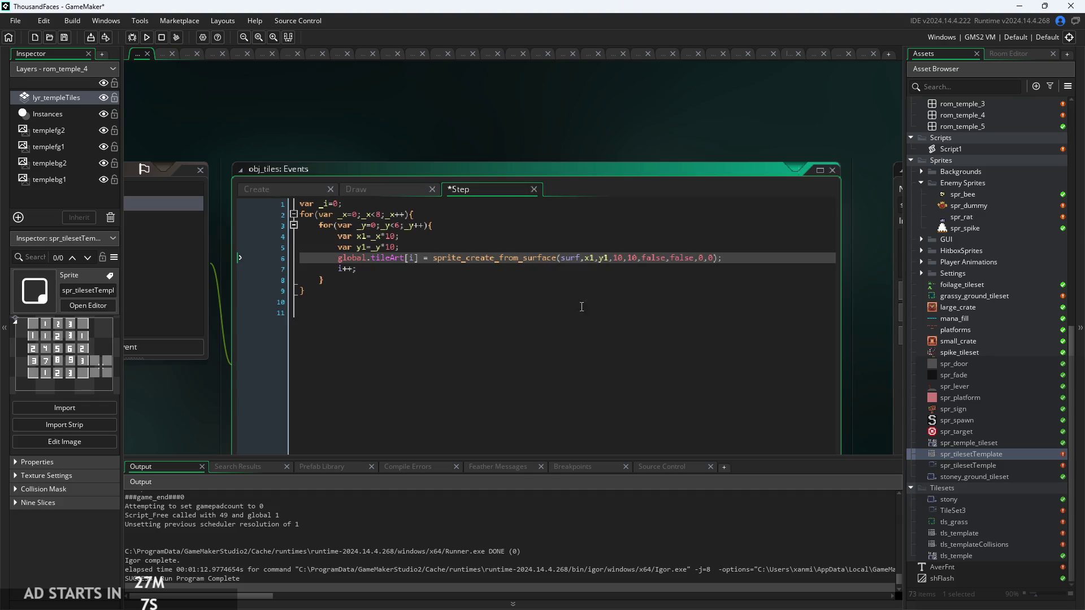
pyautogui.click(566, 249)
pyautogui.scroll(1, 501, 298)
pyautogui.click(567, 289)
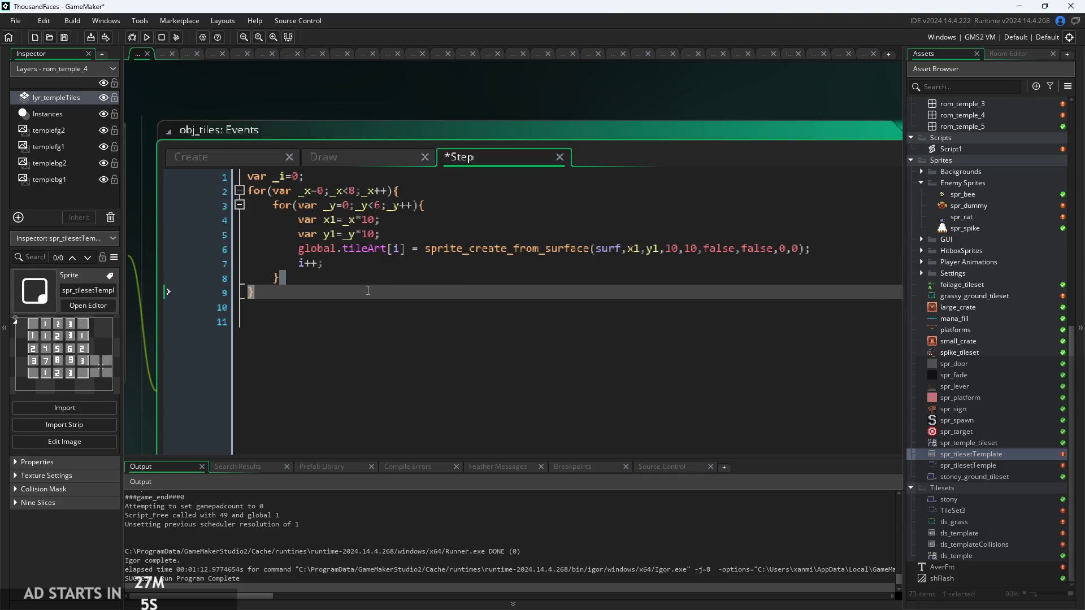
pyautogui.click(567, 264)
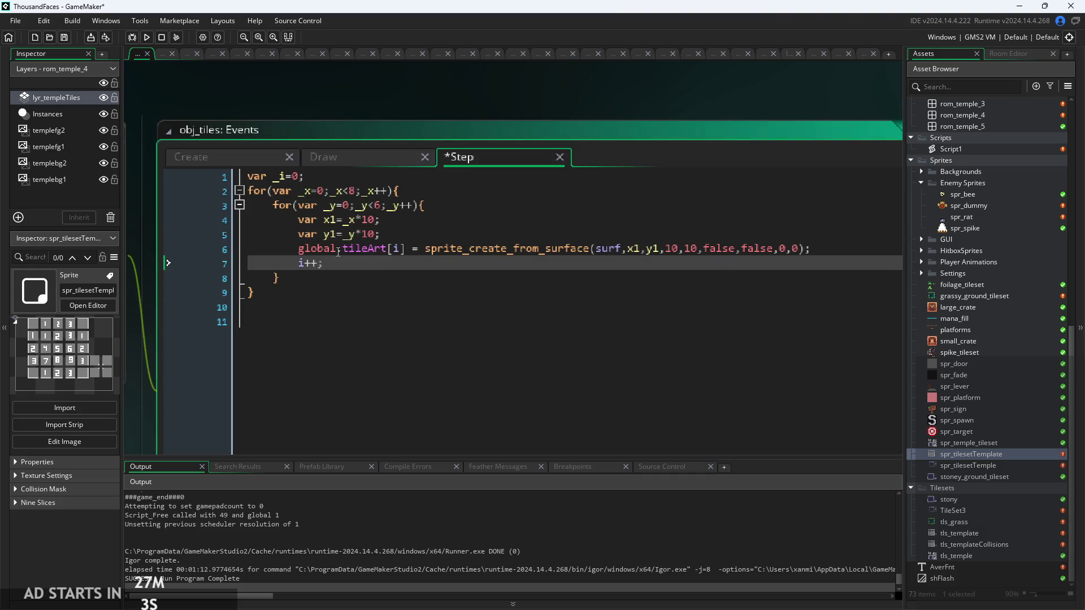
pyautogui.moveTo(462, 249)
pyautogui.click(786, 249)
# Change the sprite origin arguments from 0,0 to 5,5 and save the Step event
pyautogui.scroll(5, 785, 249)
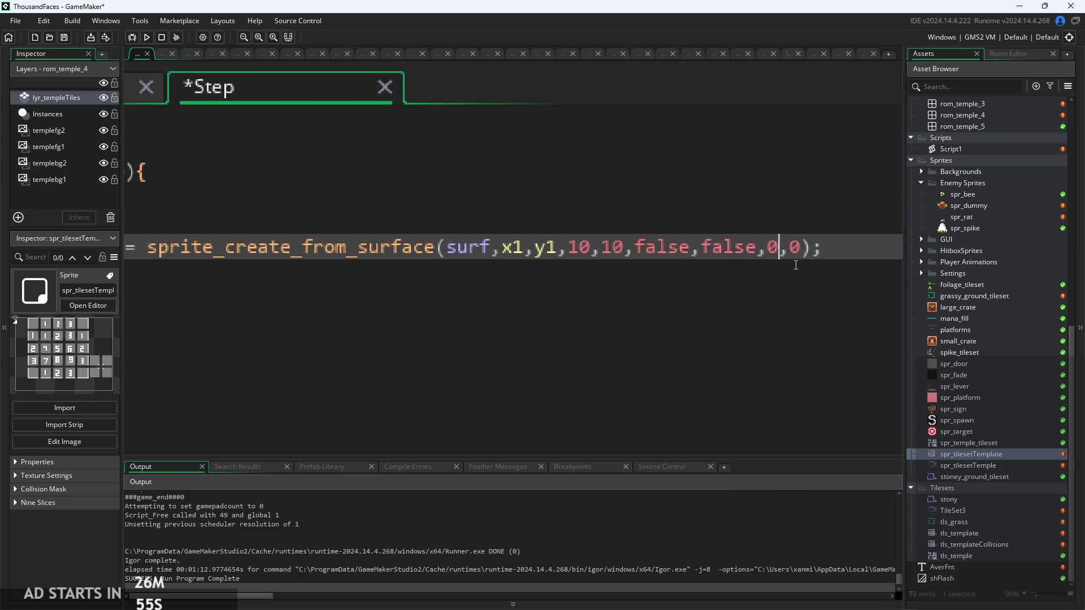
pyautogui.press('BackSpace')
pyautogui.write('5')
pyautogui.press('Right')
pyautogui.press('Right')
pyautogui.press('BackSpace')
pyautogui.write('5')
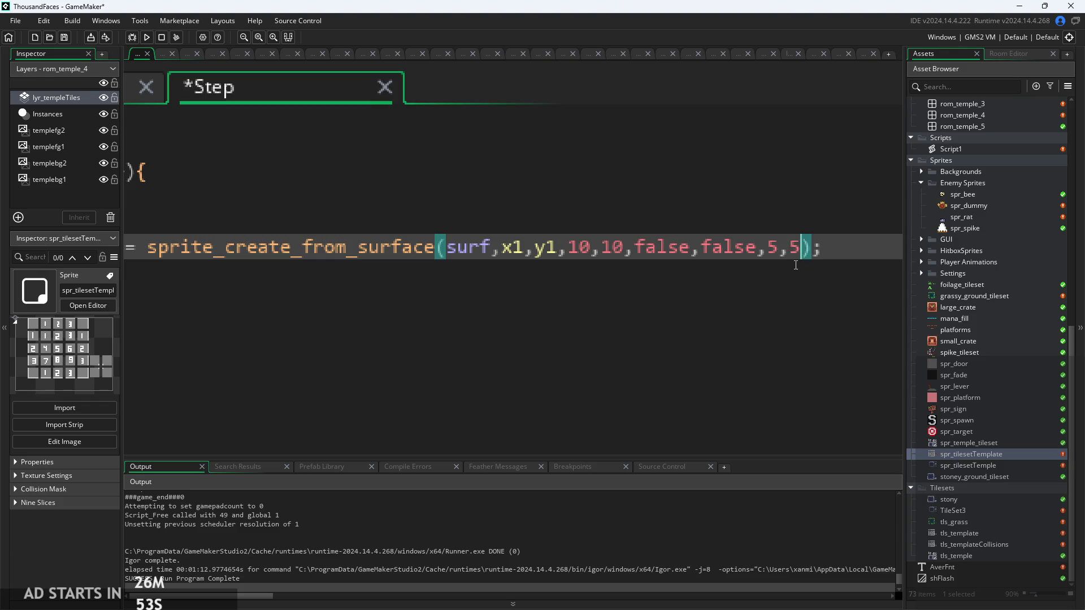
pyautogui.scroll(-5, 795, 266)
pyautogui.hotkey('ctrl', 's')
# Review line 6, the i++ line and the closing brace on line 8
pyautogui.click(541, 299)
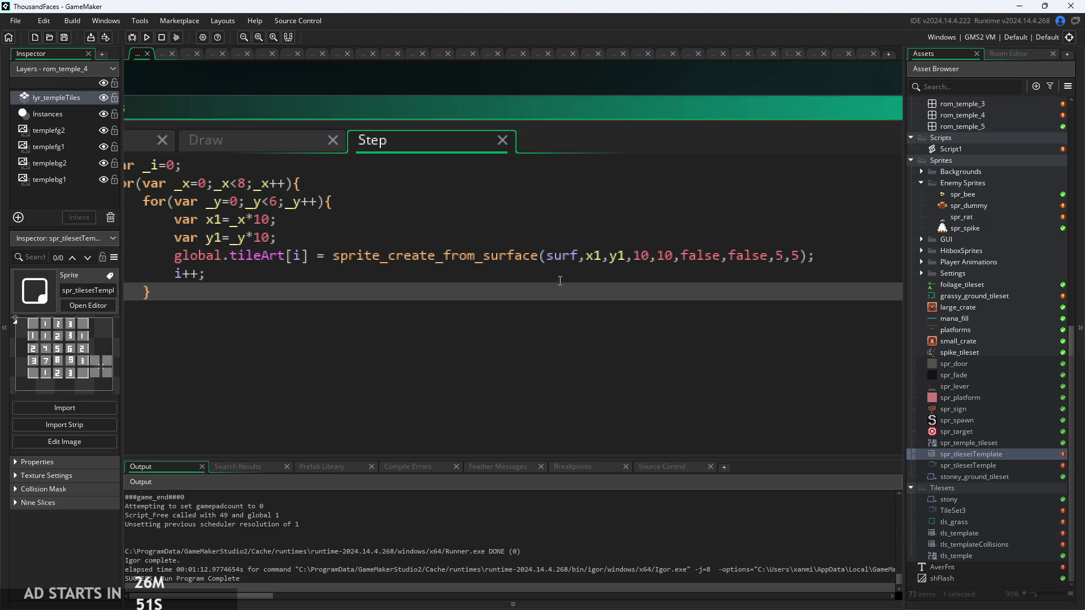
pyautogui.click(676, 259)
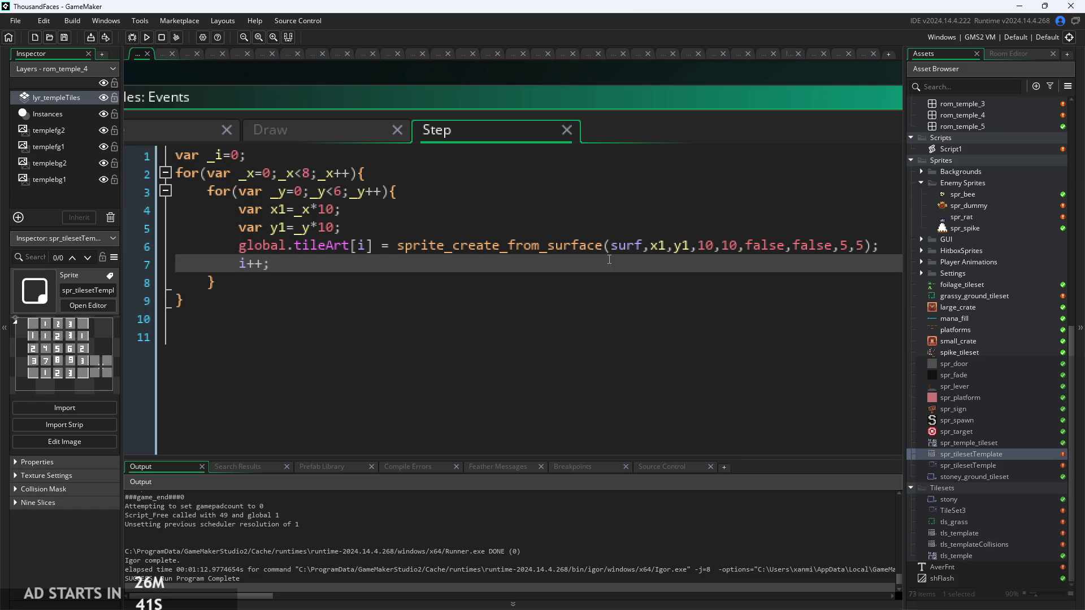
pyautogui.scroll(-1, 717, 272)
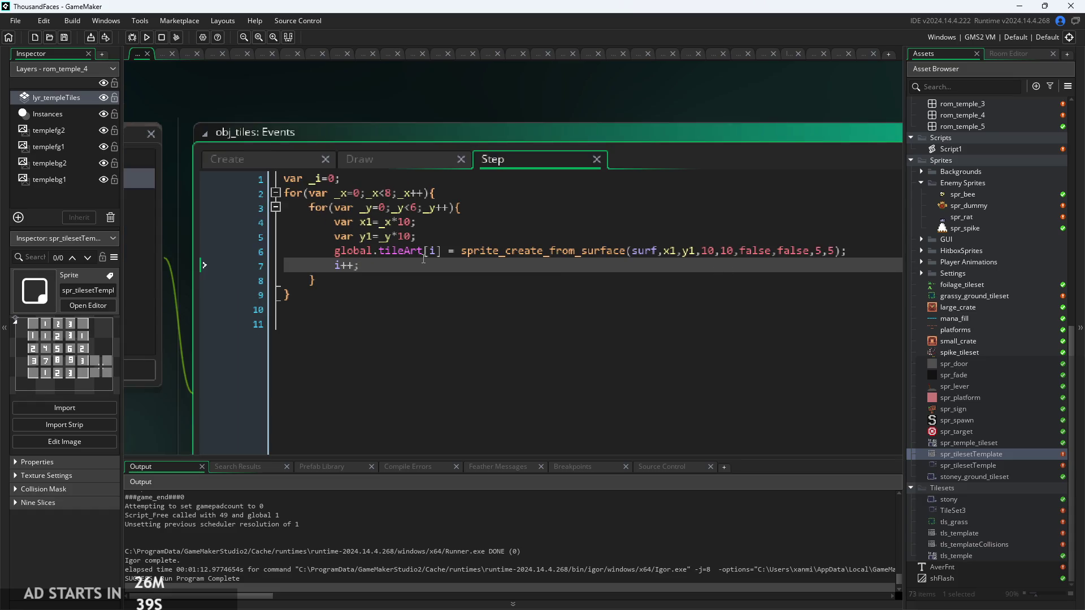
pyautogui.scroll(1, 425, 264)
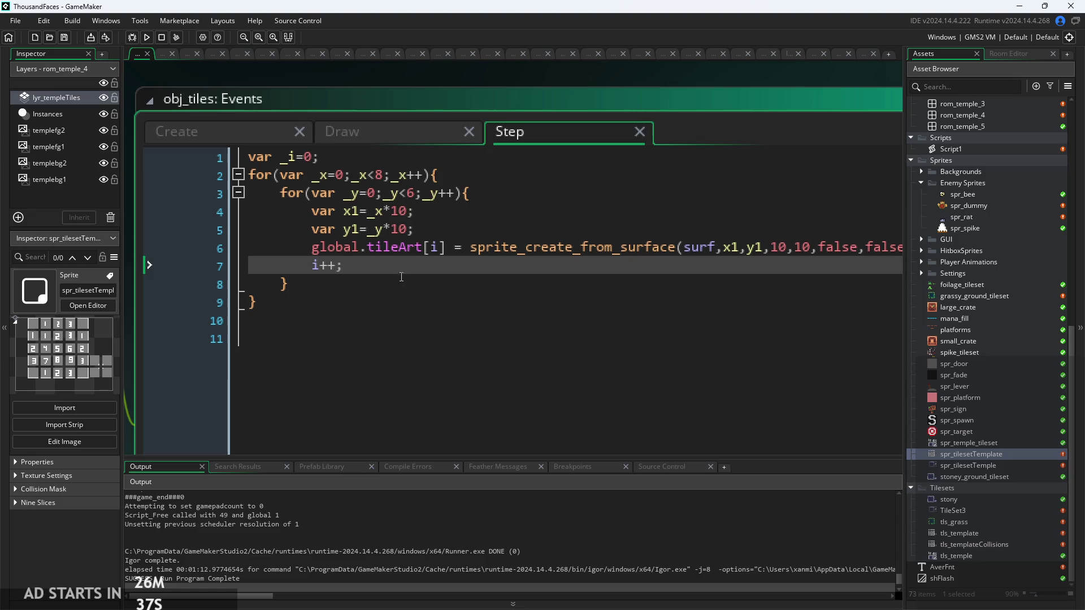
pyautogui.scroll(-1, 404, 263)
pyautogui.click(388, 252)
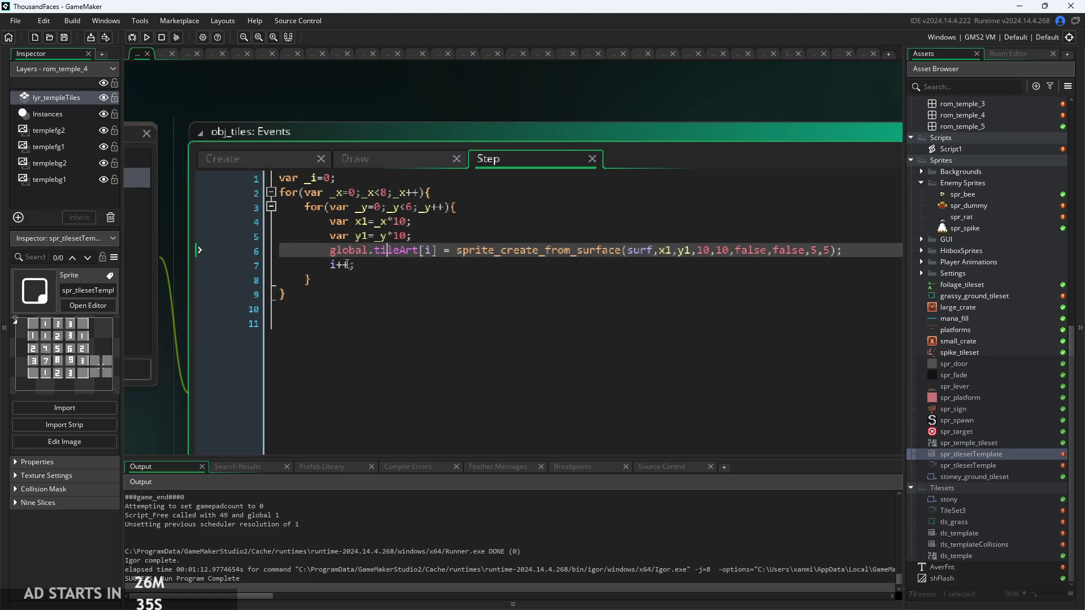
pyautogui.scroll(-2, 177, 381)
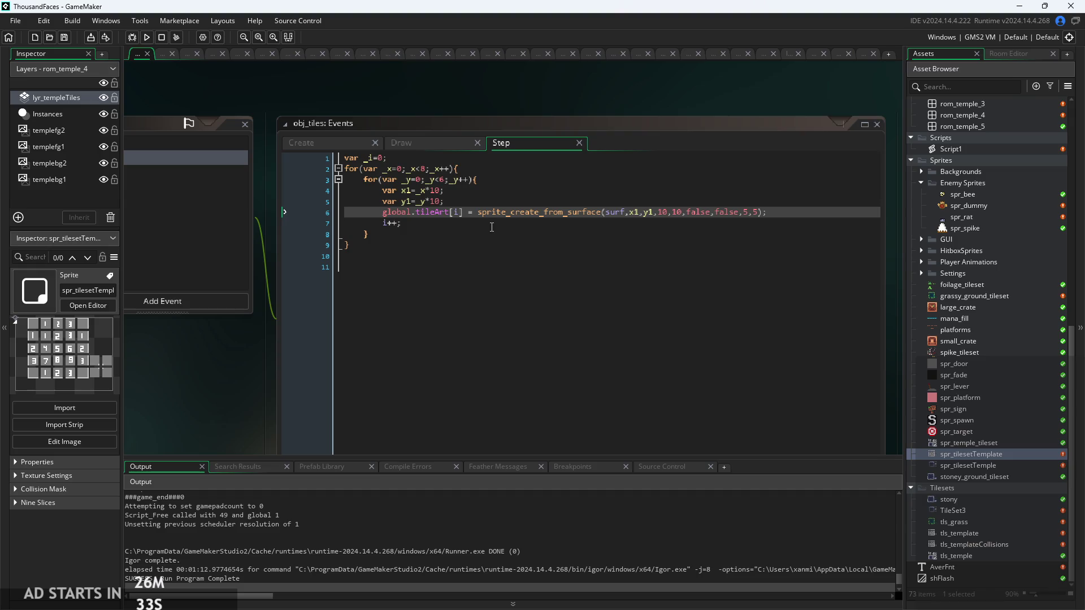
pyautogui.click(492, 228)
pyautogui.scroll(2, 491, 227)
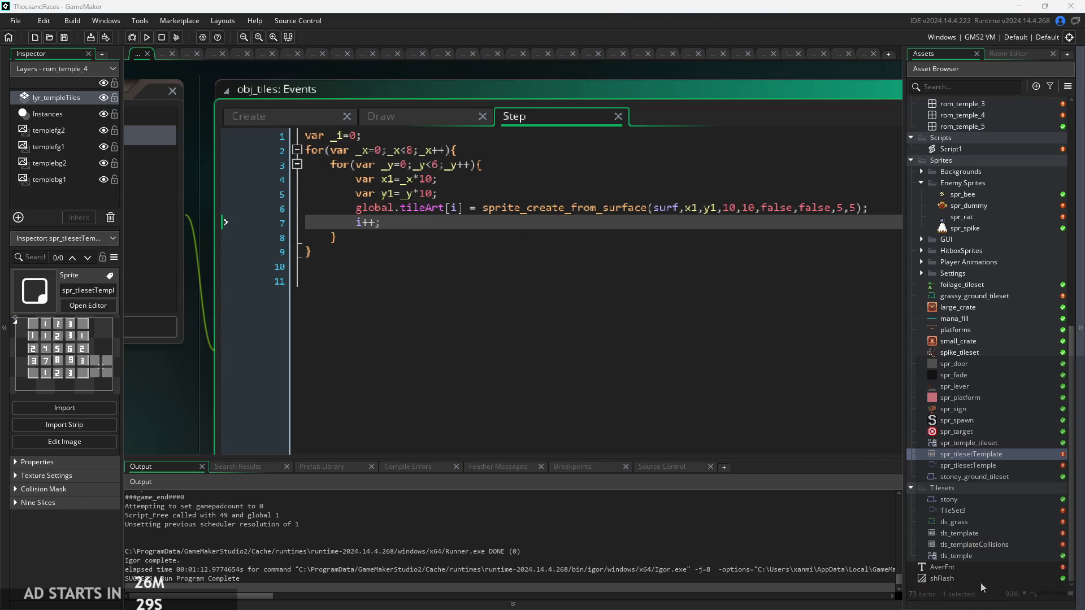
pyautogui.click(579, 241)
pyautogui.scroll(-1, 565, 248)
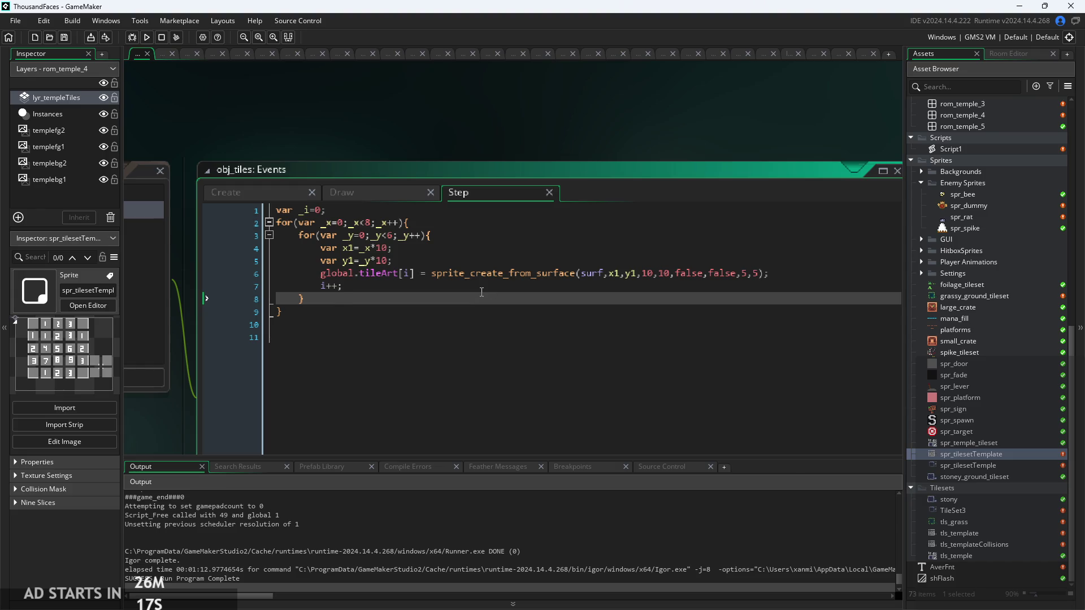
# Walk up through the obj_tiles Step loop code to the var _i=0 line
pyautogui.click(481, 292)
pyautogui.keyDown('ctrl'); pyautogui.scroll(2, 444, 314); pyautogui.keyUp('ctrl')
pyautogui.click(848, 246)
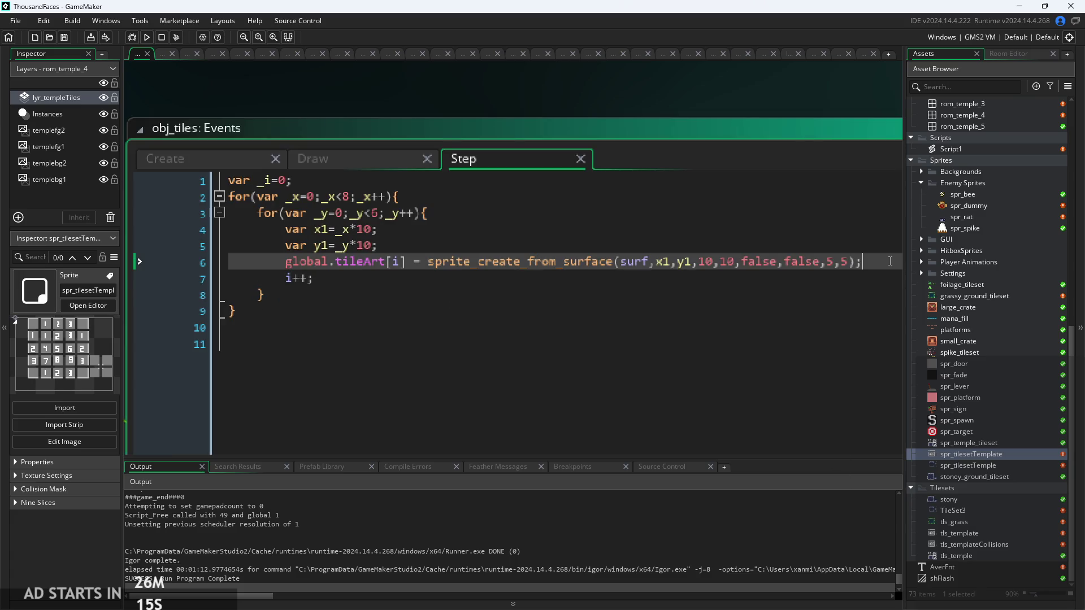
pyautogui.click(819, 196)
pyautogui.click(802, 180)
pyautogui.click(791, 196)
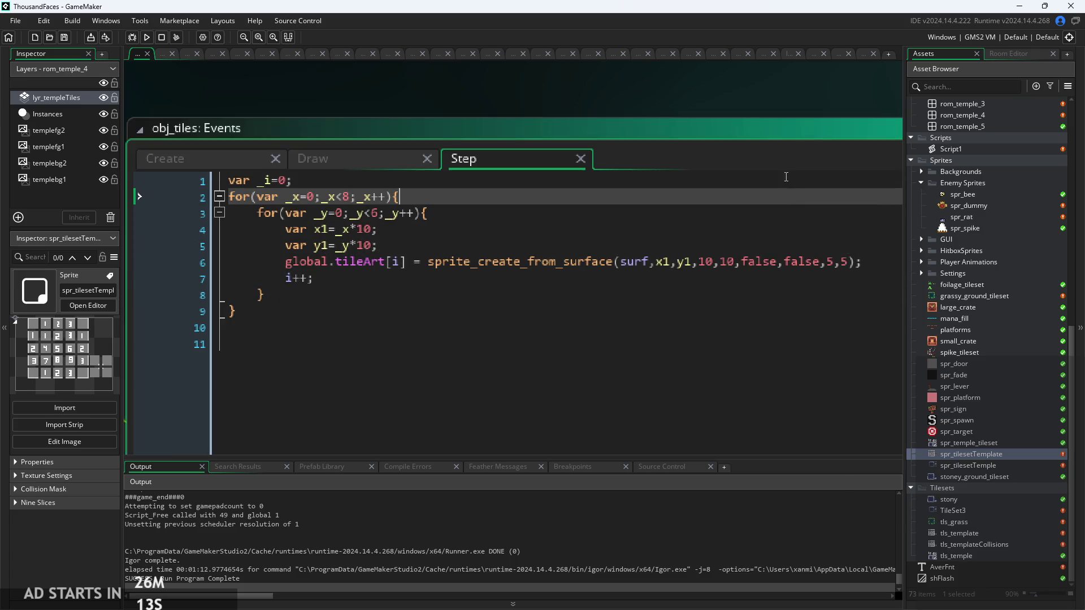
pyautogui.click(779, 176)
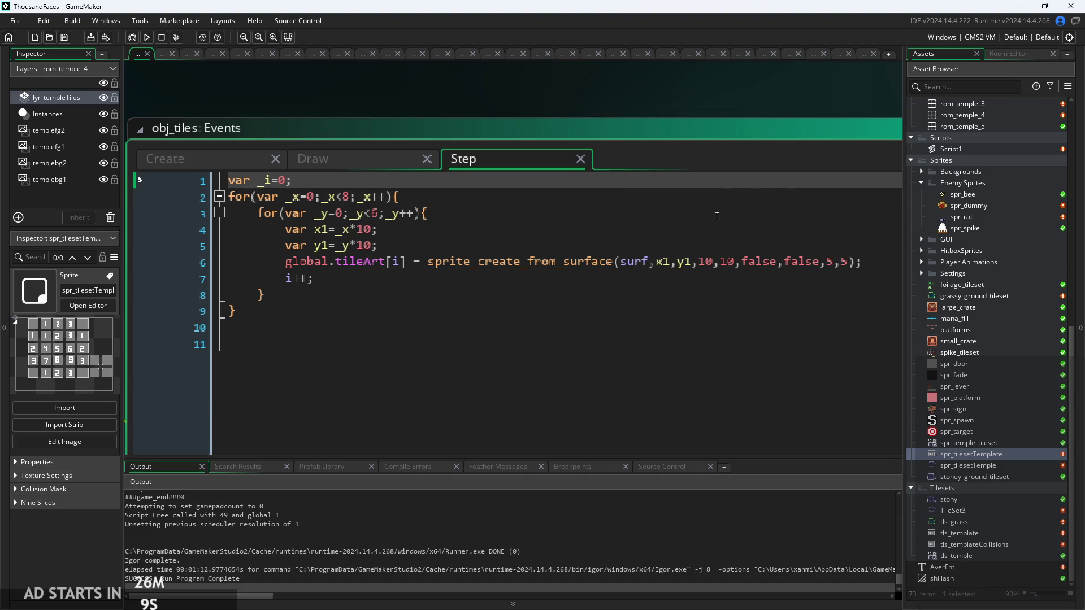
# Walk down through the loop's x1 calculation and global.tileArt assignment lines to the closing brace
pyautogui.click(542, 201)
pyautogui.click(545, 214)
pyautogui.click(553, 230)
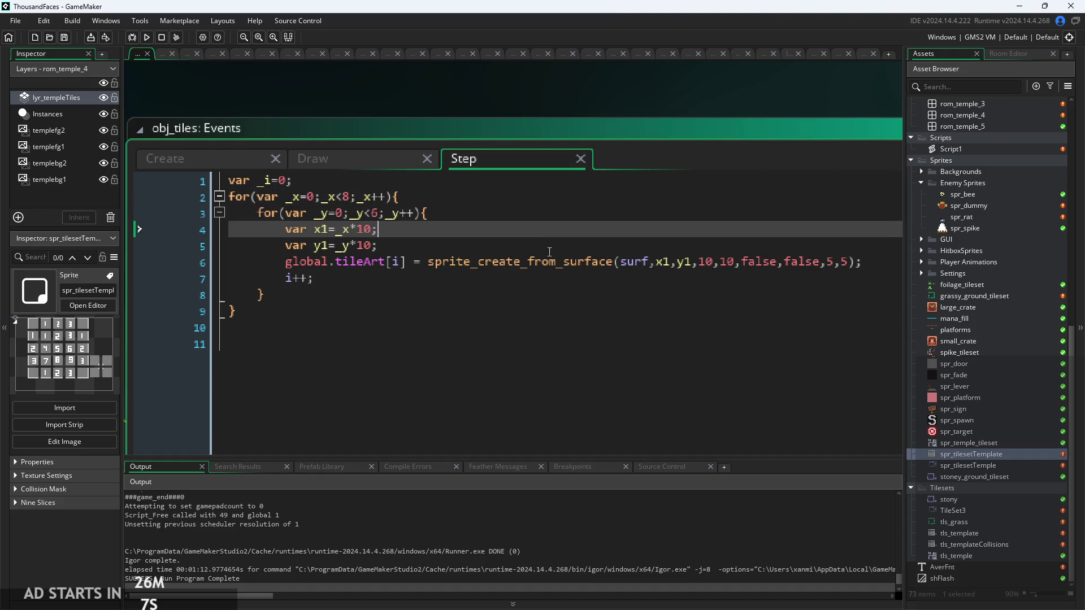
pyautogui.click(562, 243)
pyautogui.click(869, 256)
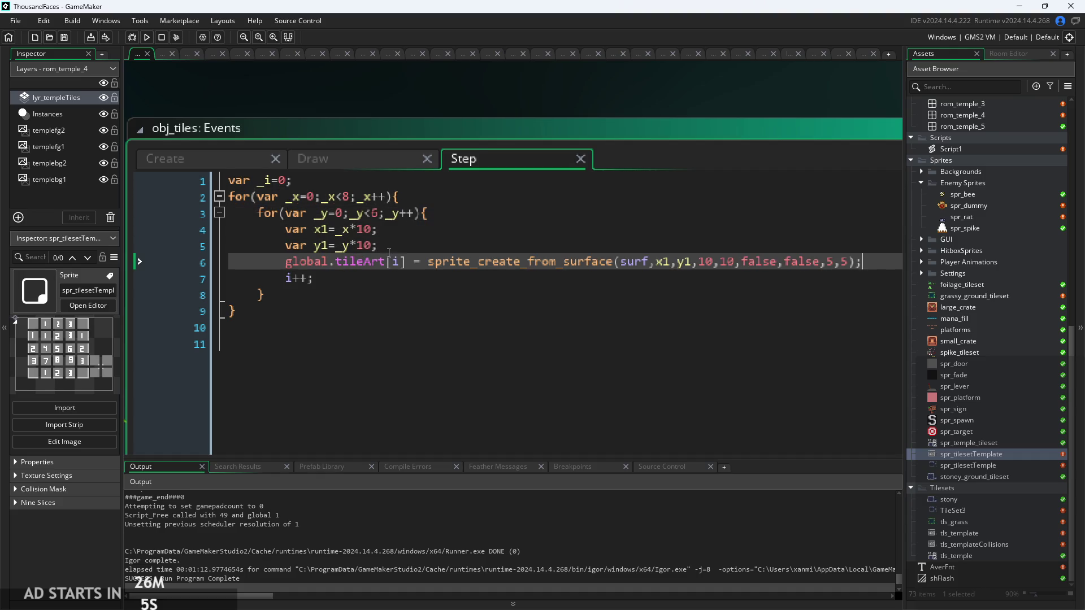
pyautogui.scroll(2, 458, 280)
pyautogui.click(458, 280)
# Pan the workspace over to the spr_tilesetTemplate sprite editor with its 80x60 numbered tile sheet
pyautogui.scroll(-1, 458, 279)
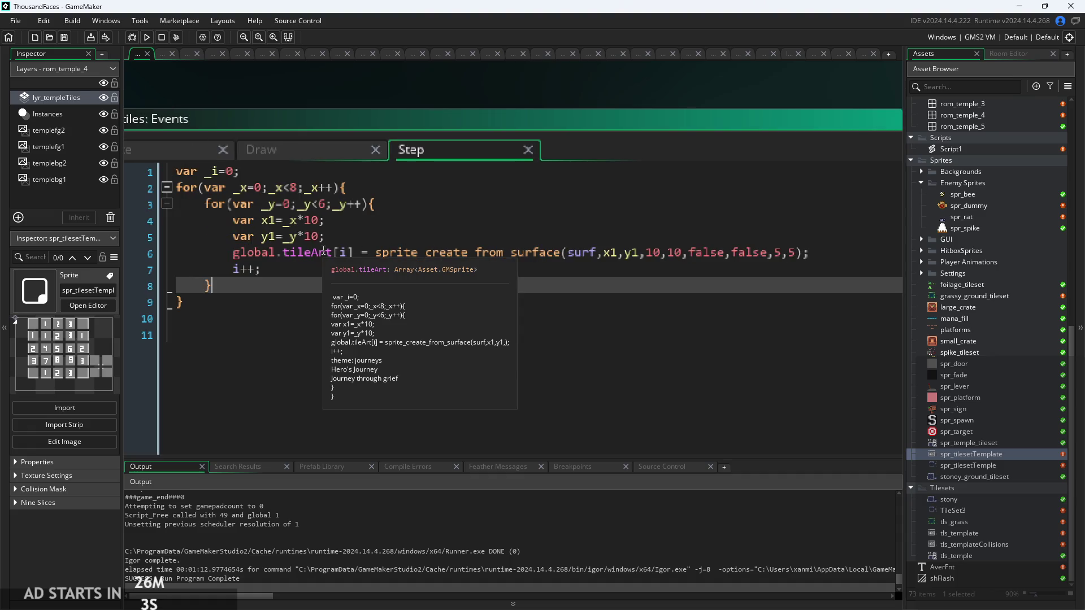
pyautogui.scroll(-3, 678, 92)
pyautogui.hscroll(5, 706, 196)
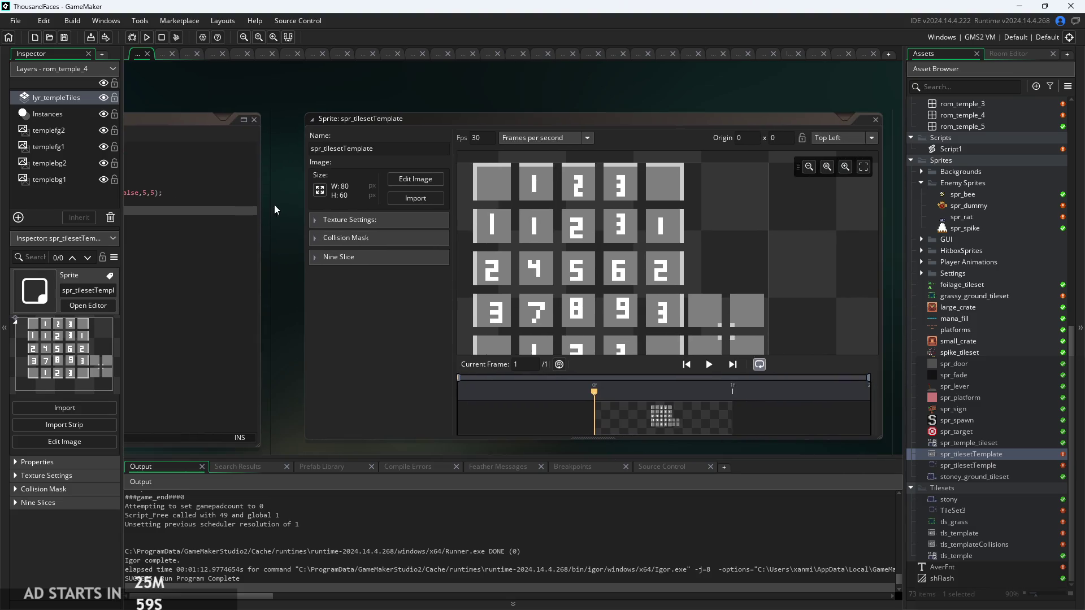
# Zoom and pan around the 80x60 spr_tilesetTemplate numbered tile grid to inspect it
pyautogui.scroll(-1, 561, 198)
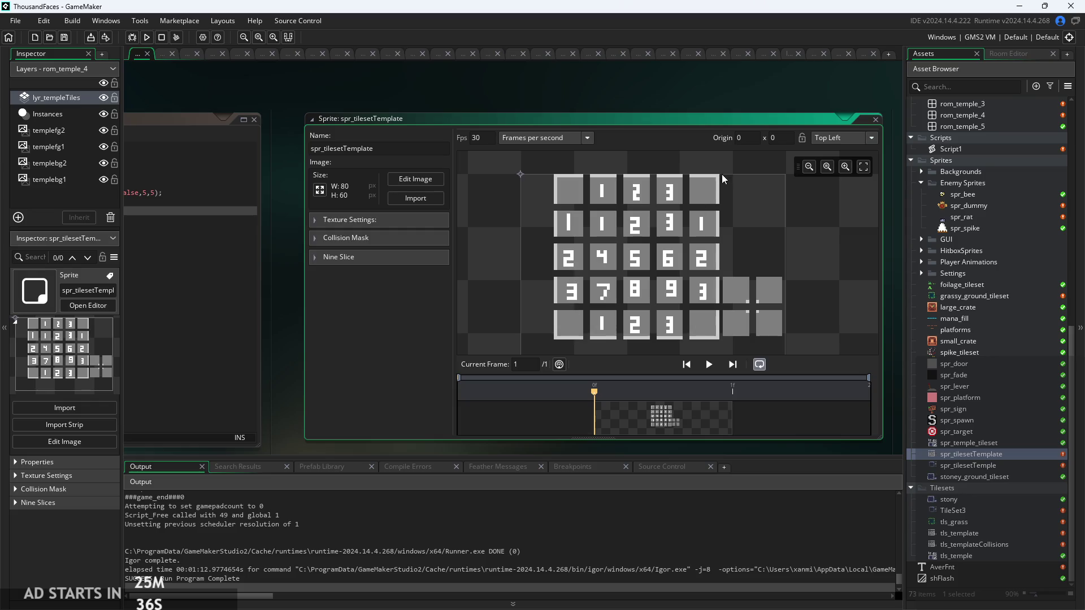
pyautogui.scroll(-3, 568, 114)
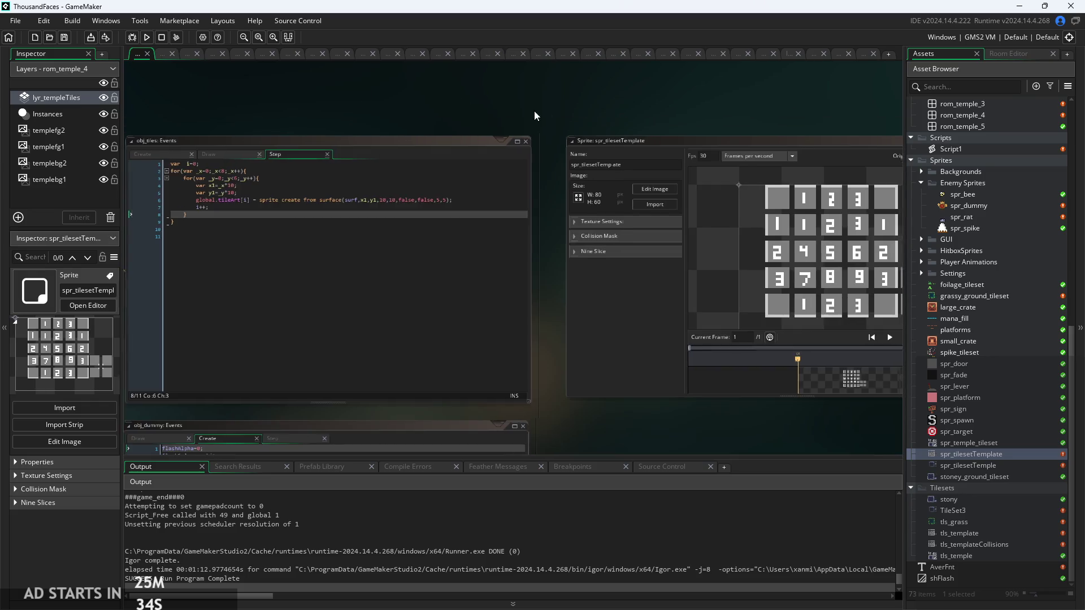
pyautogui.scroll(2, 426, 104)
pyautogui.moveTo(422, 108)
pyautogui.mouseDown()
pyautogui.moveTo(660, 113)
pyautogui.moveTo(473, 137)
pyautogui.mouseUp()
pyautogui.scroll(1, 625, 105)
pyautogui.scroll(-2, 496, 394)
pyautogui.scroll(3, 511, 439)
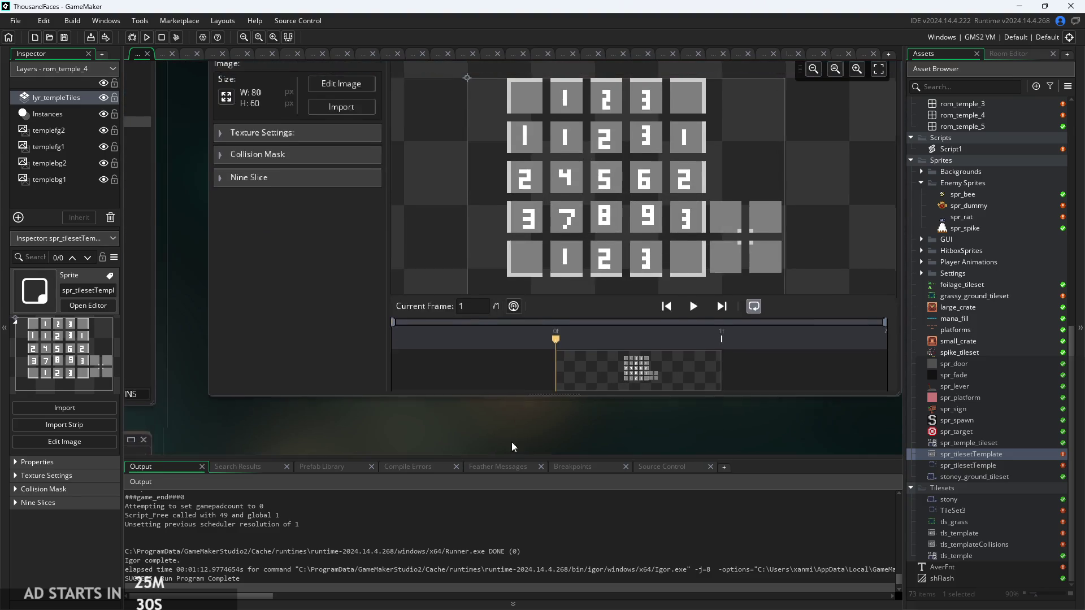
pyautogui.scroll(1, 568, 200)
pyautogui.scroll(-2, 589, 174)
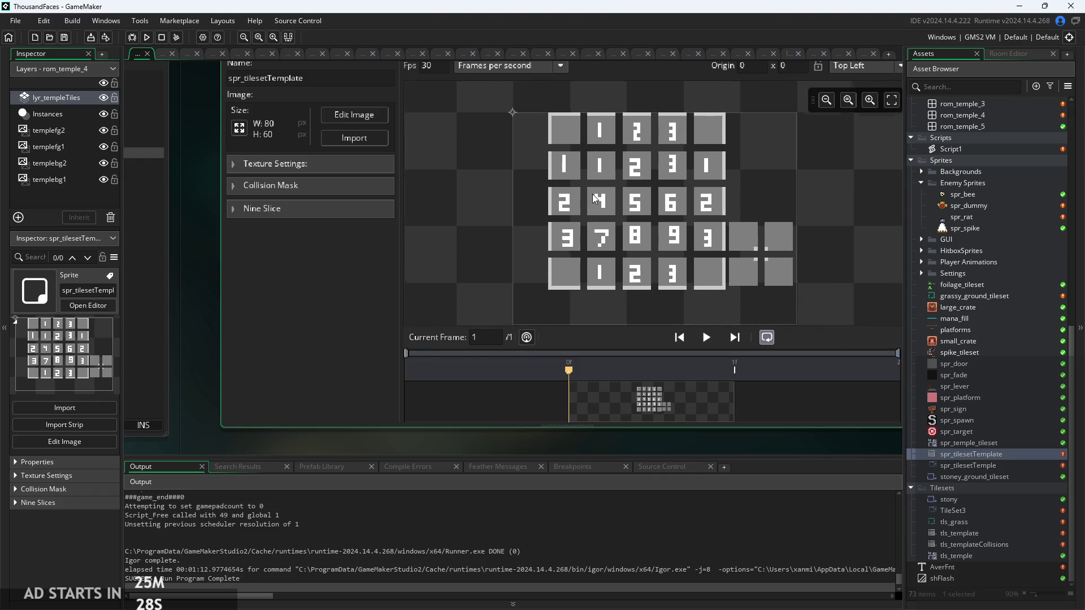
pyautogui.scroll(1, 593, 194)
pyautogui.scroll(-2, 593, 194)
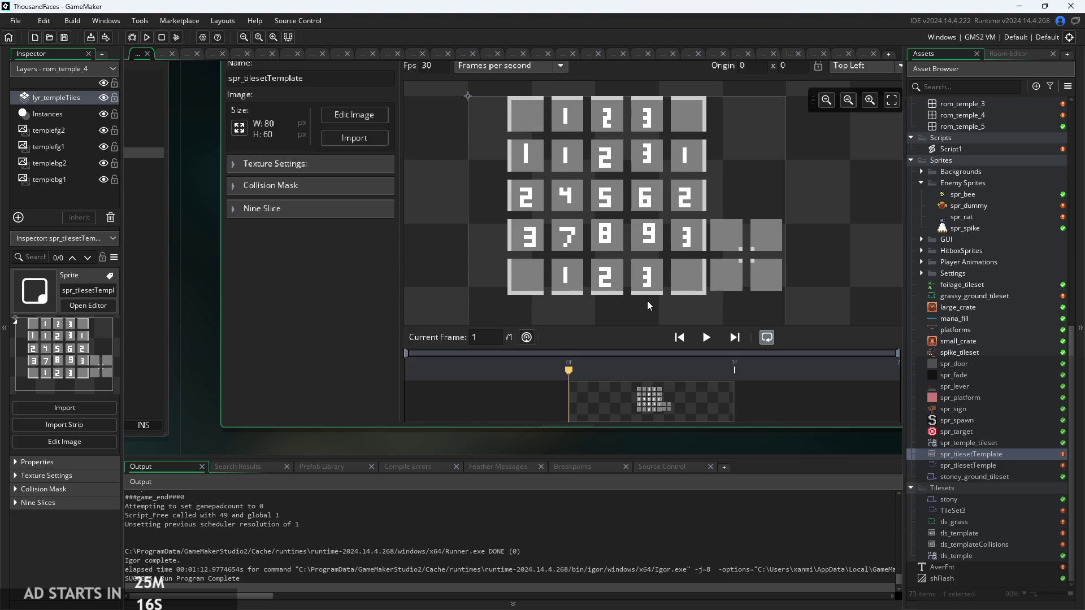
pyautogui.scroll(-2, 682, 212)
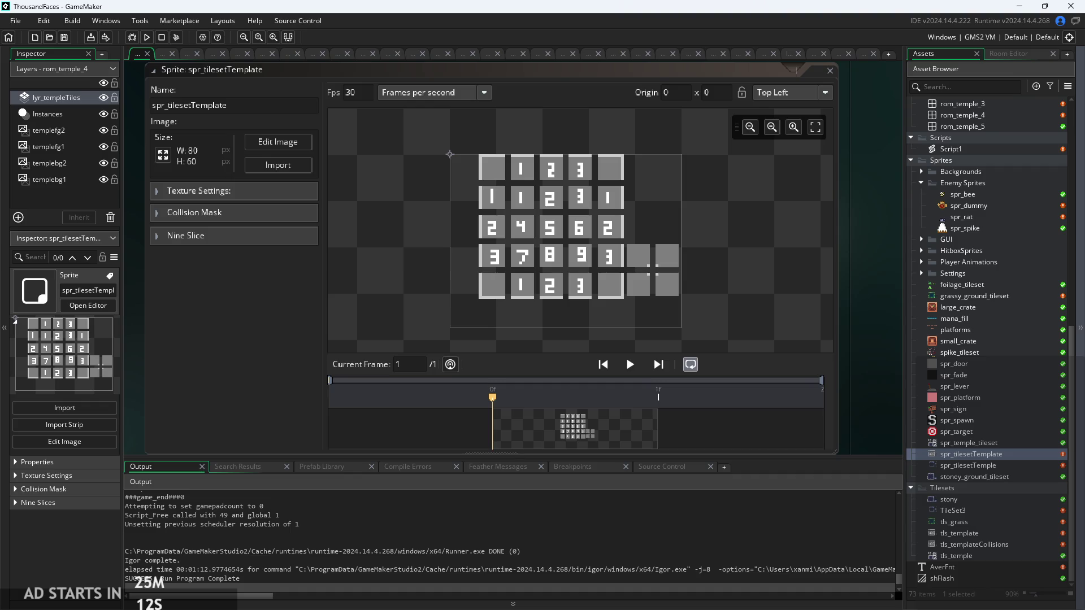
# Bring up the Paint notes showing the 8x8 collision → autotile → 10x10 art sketch
pyautogui.hotkey('alt', 'Tab')
pyautogui.scroll(-2, 332, 324)
pyautogui.scroll(3, 333, 323)
pyautogui.scroll(-3, 332, 324)
pyautogui.scroll(2, 814, 407)
pyautogui.scroll(-1, 879, 368)
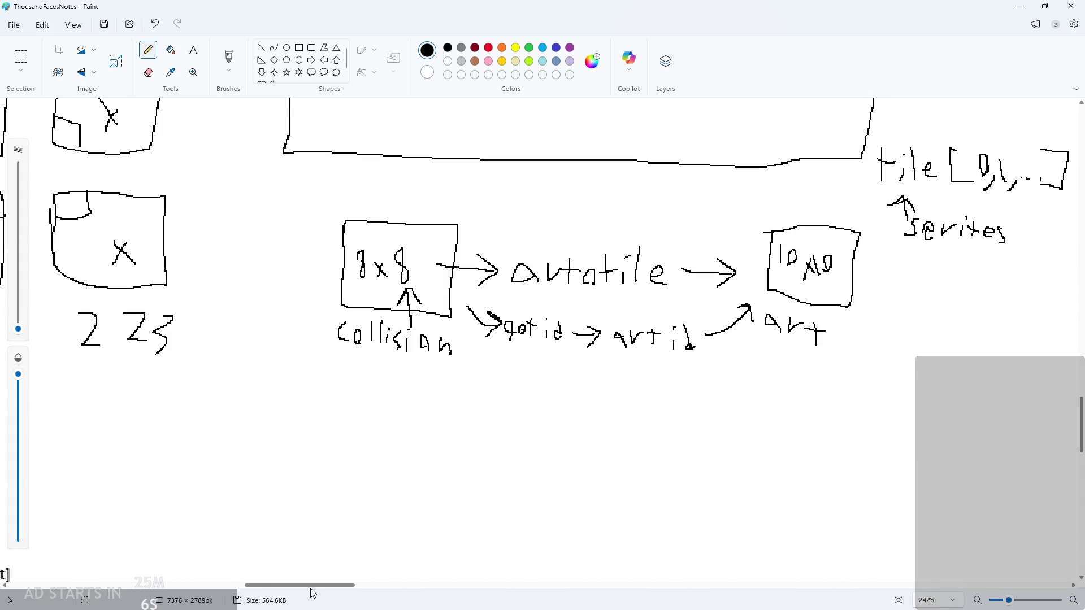
pyautogui.moveTo(310, 586); pyautogui.dragTo(360, 585)
pyautogui.scroll(5, 589, 340)
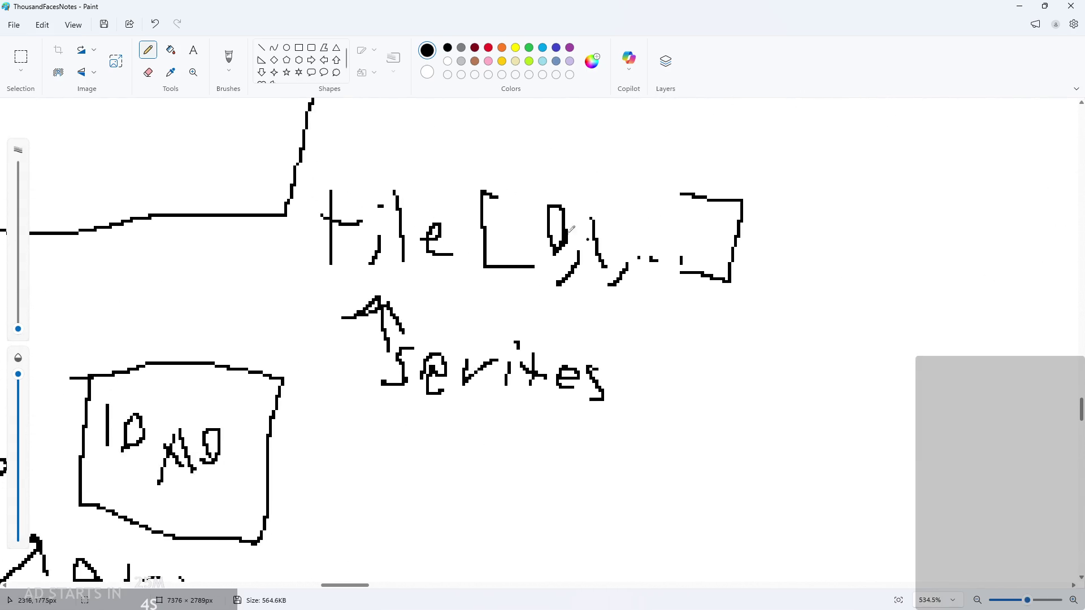
pyautogui.scroll(-2, 589, 339)
pyautogui.moveTo(439, 359); pyautogui.dragTo(703, 373)
pyautogui.hotkey('ctrl', 'z')
pyautogui.scroll(-1, 633, 377)
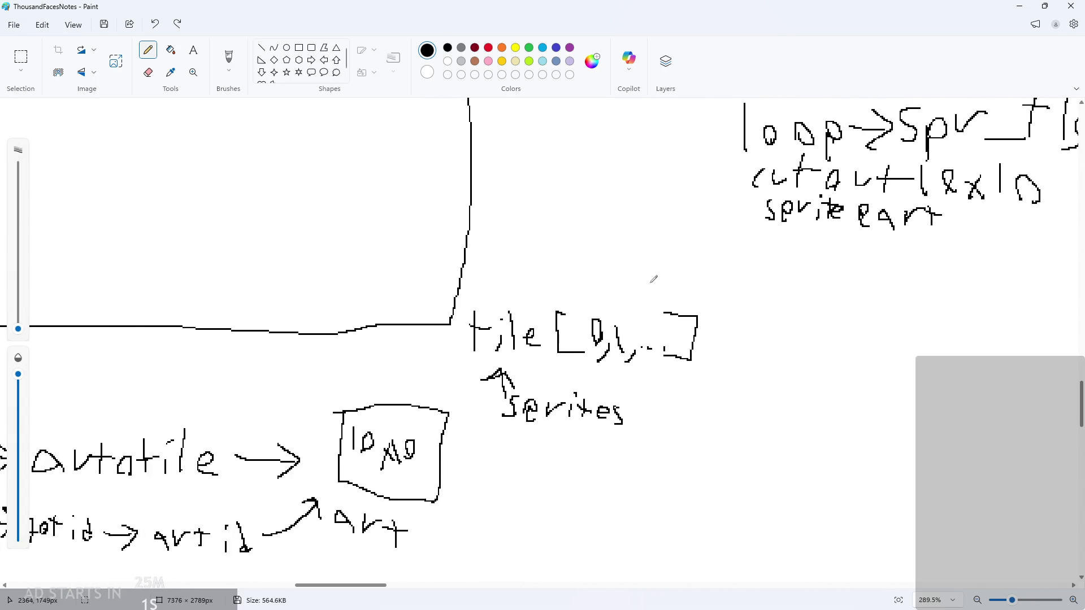
pyautogui.scroll(2, 599, 294)
pyautogui.scroll(-1, 565, 271)
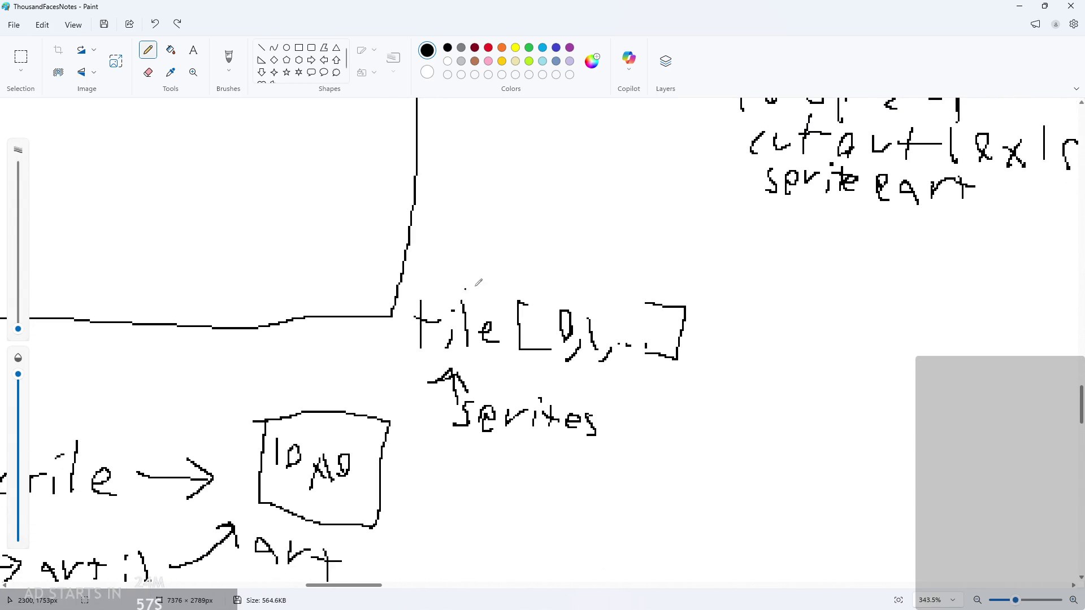
pyautogui.scroll(-1, 146, 328)
pyautogui.moveTo(346, 586)
pyautogui.mouseDown()
pyautogui.moveTo(297, 596)
pyautogui.moveTo(306, 594)
pyautogui.mouseUp()
pyautogui.scroll(-2, 560, 374)
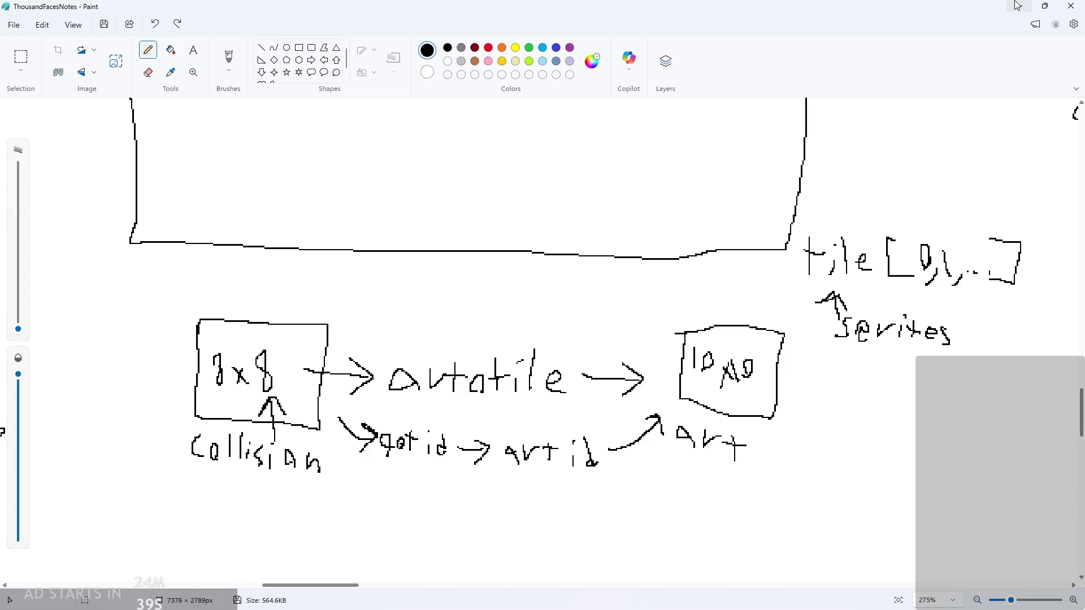
# Minimise Paint so the GameMaker spr_tilesetTemplate sprite editor comes back into view
pyautogui.click(1017, 6)
pyautogui.scroll(5, 949, 266)
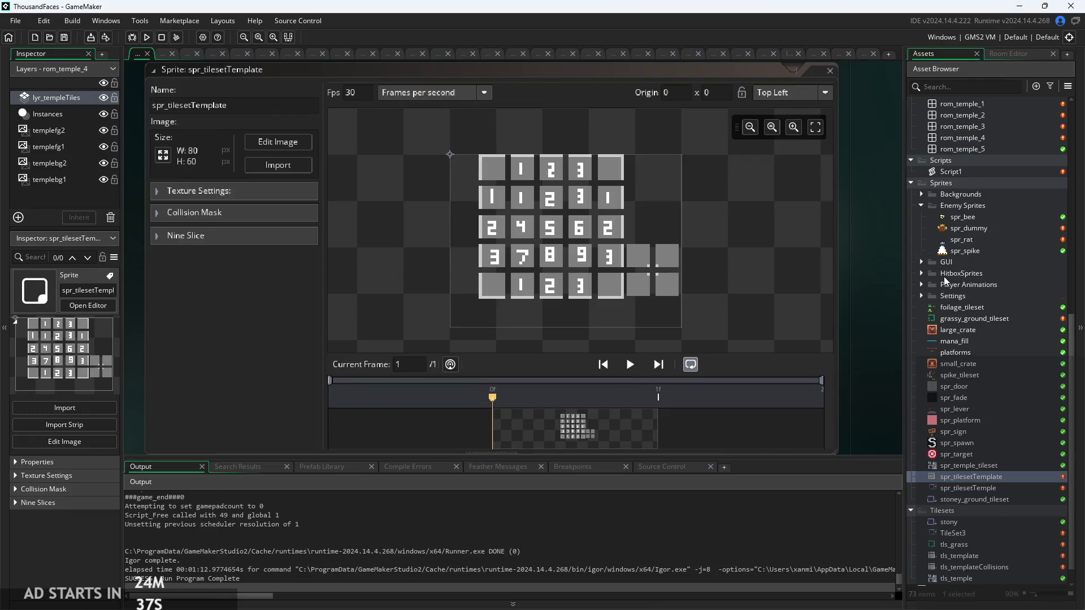
# Open rom_template and paint autotile_1 strips across the room's top, undoing one stray block
pyautogui.scroll(2, 965, 255)
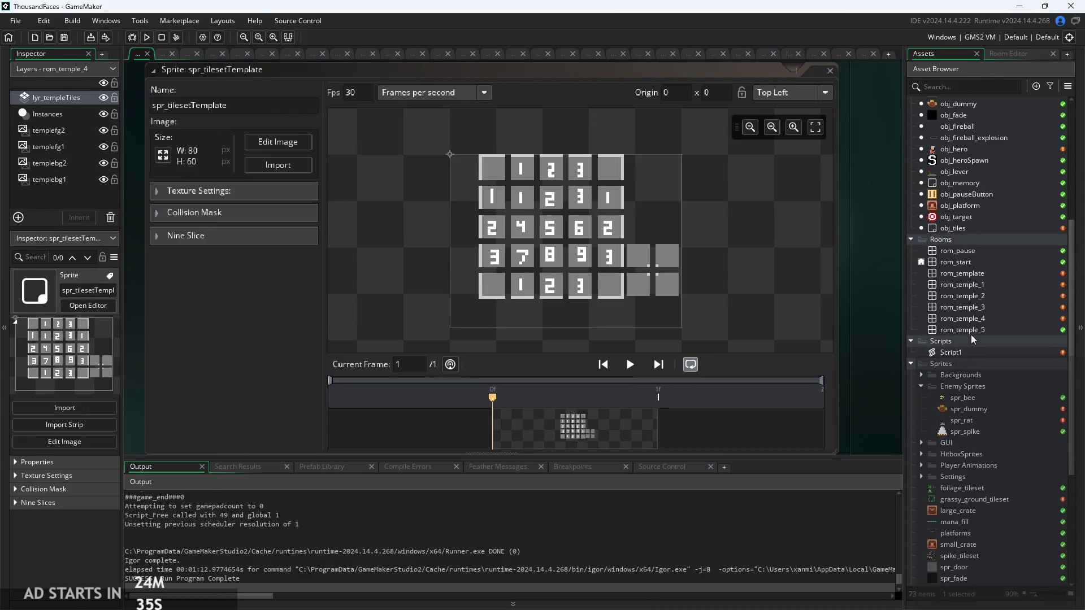
pyautogui.doubleClick(967, 272)
pyautogui.scroll(3, 319, 242)
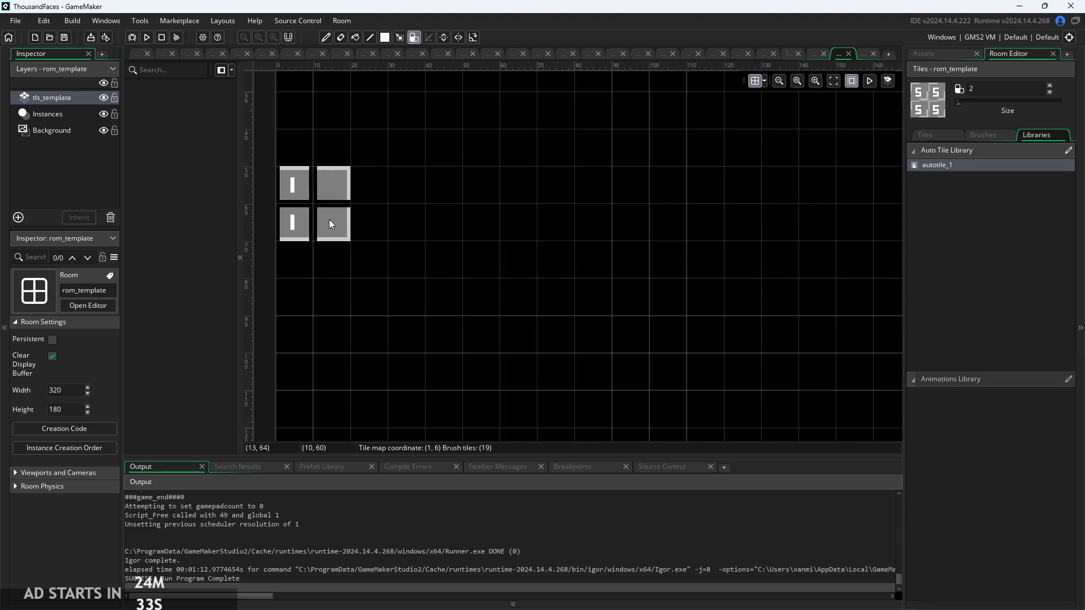
pyautogui.moveTo(330, 218); pyautogui.dragTo(335, 83)
pyautogui.scroll(-1, 333, 137)
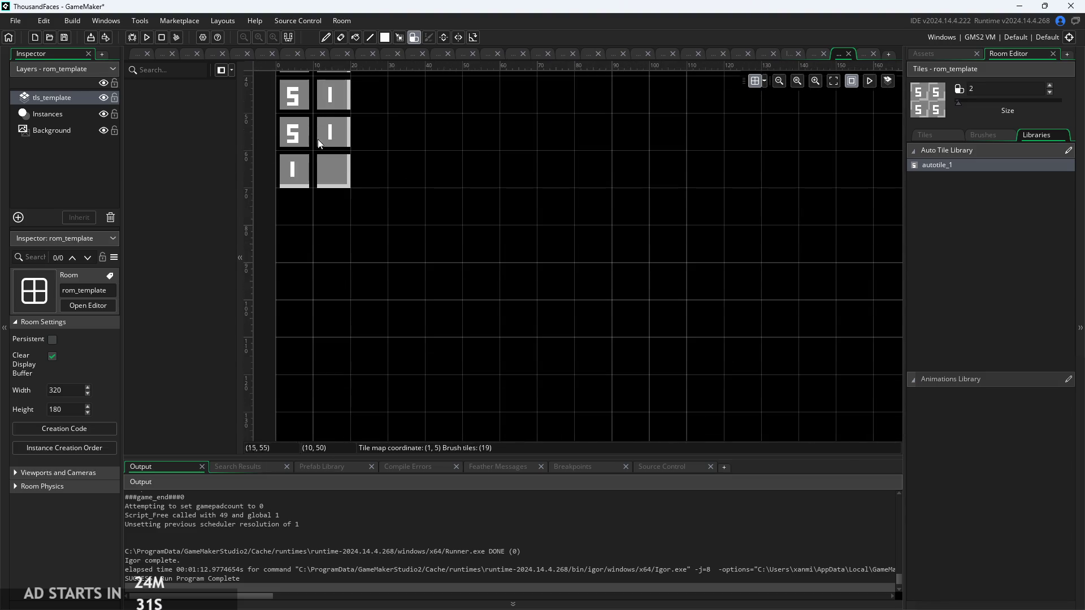
pyautogui.scroll(5, 260, 253)
pyautogui.moveTo(294, 184); pyautogui.dragTo(481, 185)
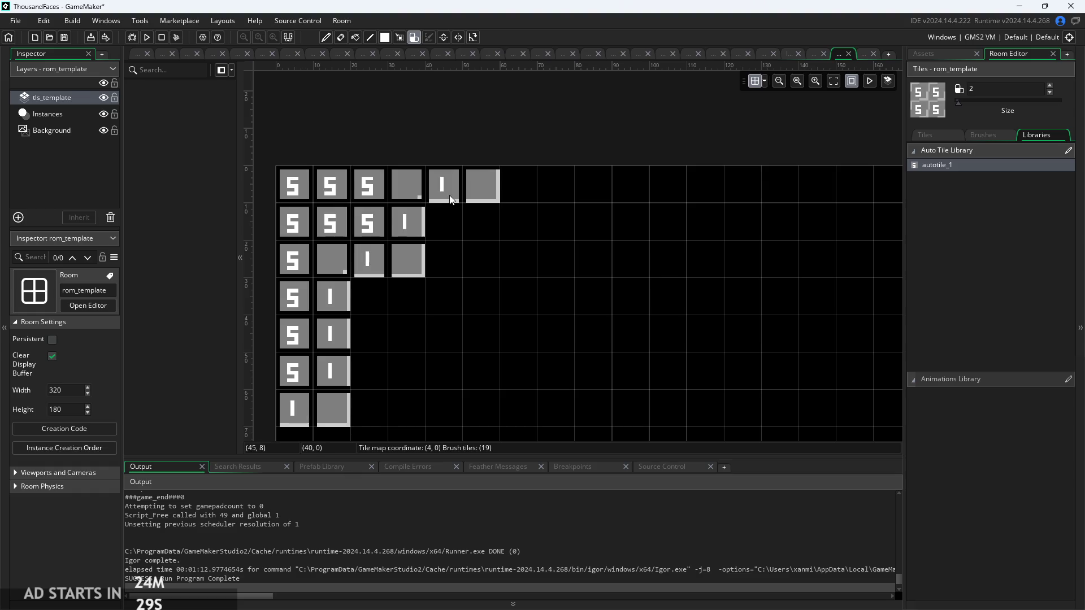
pyautogui.moveTo(406, 259); pyautogui.dragTo(446, 296)
pyautogui.hotkey('ctrl', 'z')
pyautogui.moveTo(334, 212)
pyautogui.mouseDown()
pyautogui.moveTo(367, 209)
pyautogui.moveTo(413, 226)
pyautogui.moveTo(833, 223)
pyautogui.mouseUp()
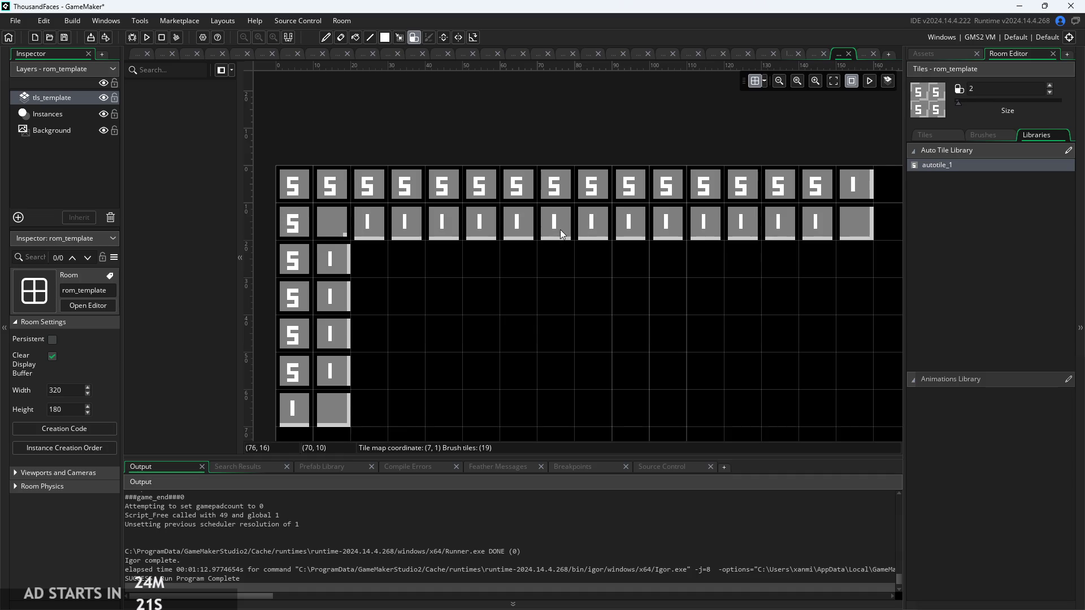
# Erase the painted autotiles along the room's top two rows
pyautogui.scroll(-3, 551, 248)
pyautogui.scroll(3, 561, 350)
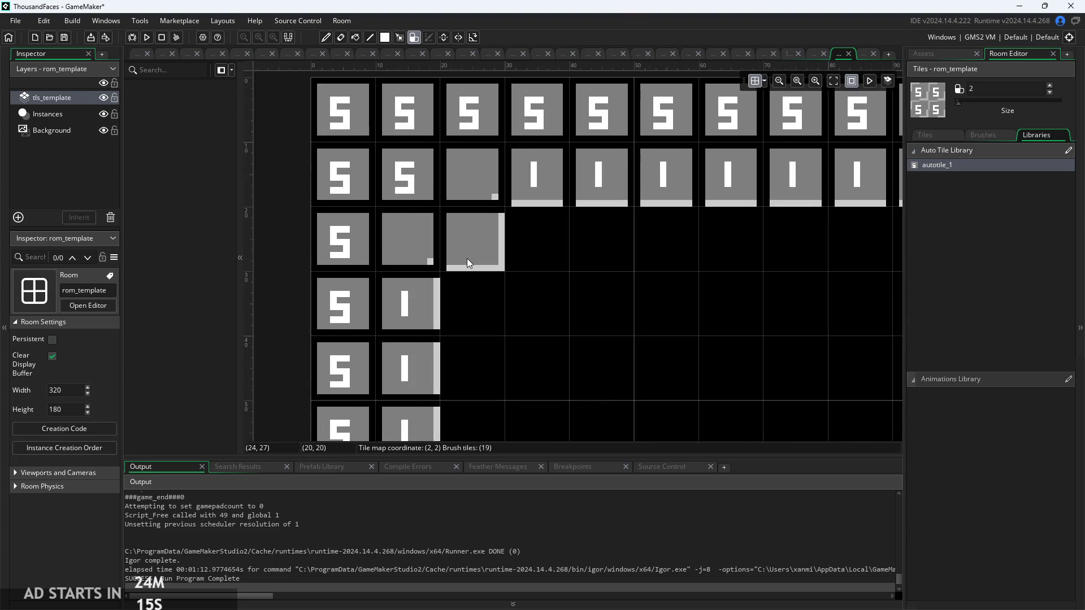
pyautogui.scroll(-2, 467, 259)
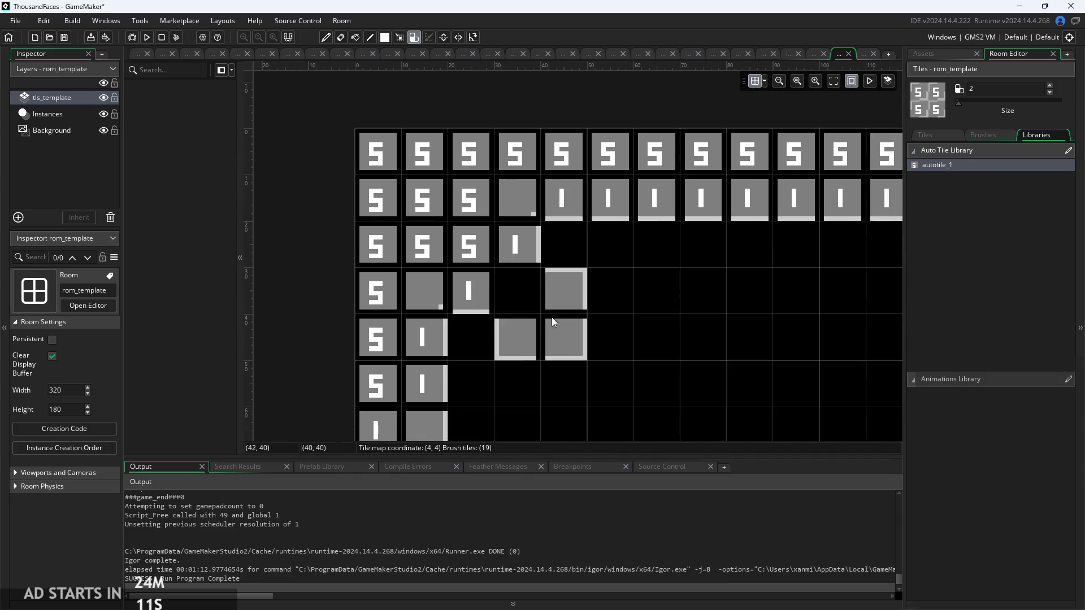
pyautogui.scroll(-3, 543, 254)
pyautogui.scroll(-3, 561, 255)
pyautogui.moveTo(367, 199)
pyautogui.mouseDown()
pyautogui.moveTo(556, 229)
pyautogui.moveTo(586, 193)
pyautogui.moveTo(850, 192)
pyautogui.moveTo(510, 209)
pyautogui.mouseUp()
pyautogui.scroll(-3, 529, 209)
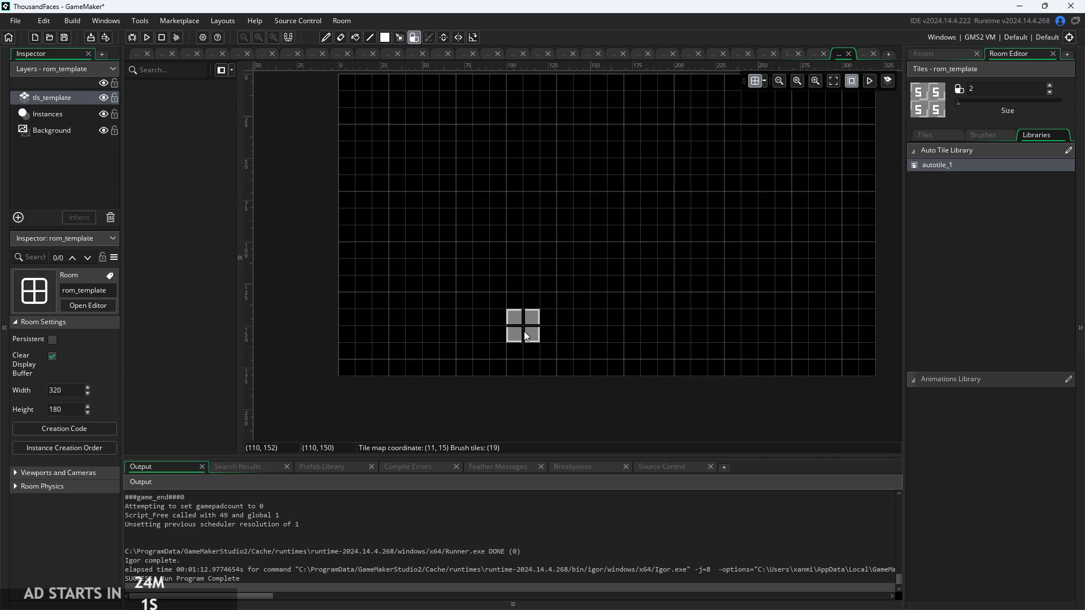
# Place a group of 2x2 autotile blocks mid-room, then undo the last two
pyautogui.click(553, 267)
pyautogui.click(523, 238)
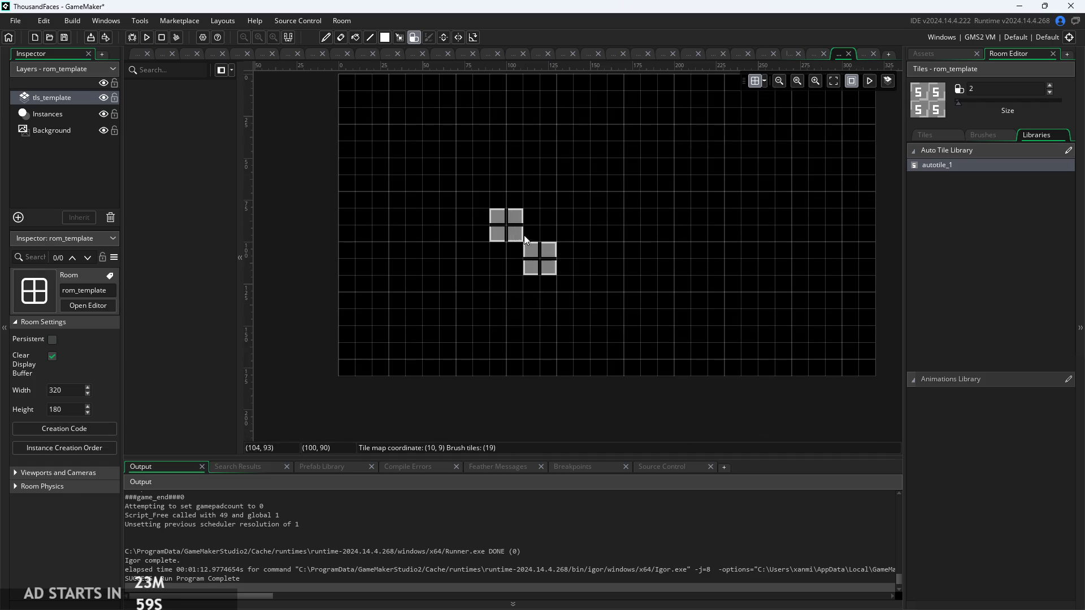
pyautogui.click(550, 234)
pyautogui.scroll(3, 552, 245)
pyautogui.click(454, 283)
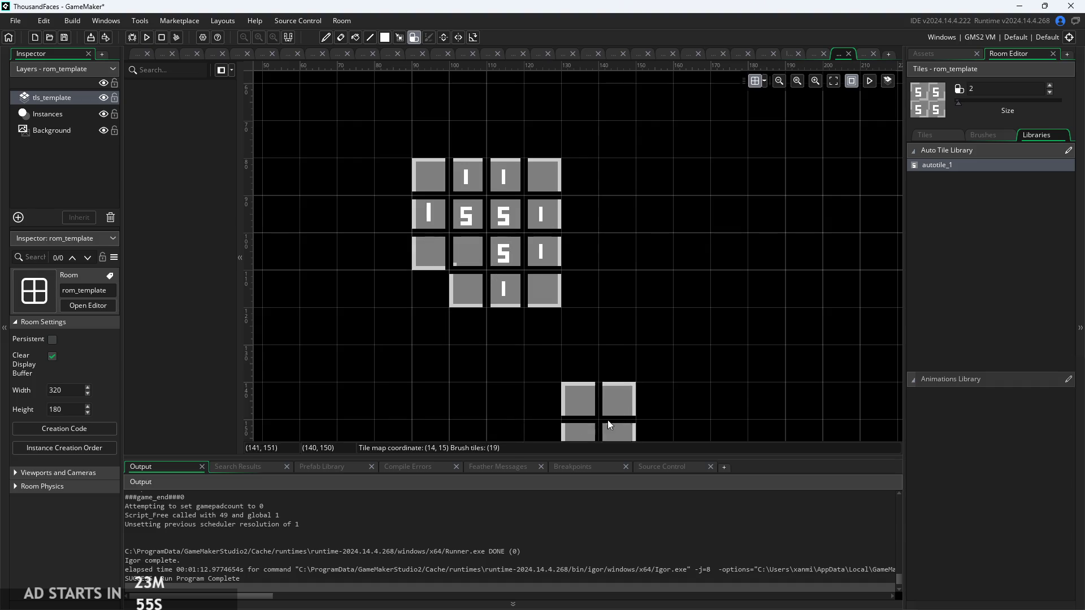
pyautogui.scroll(-2, 622, 328)
pyautogui.click(614, 272)
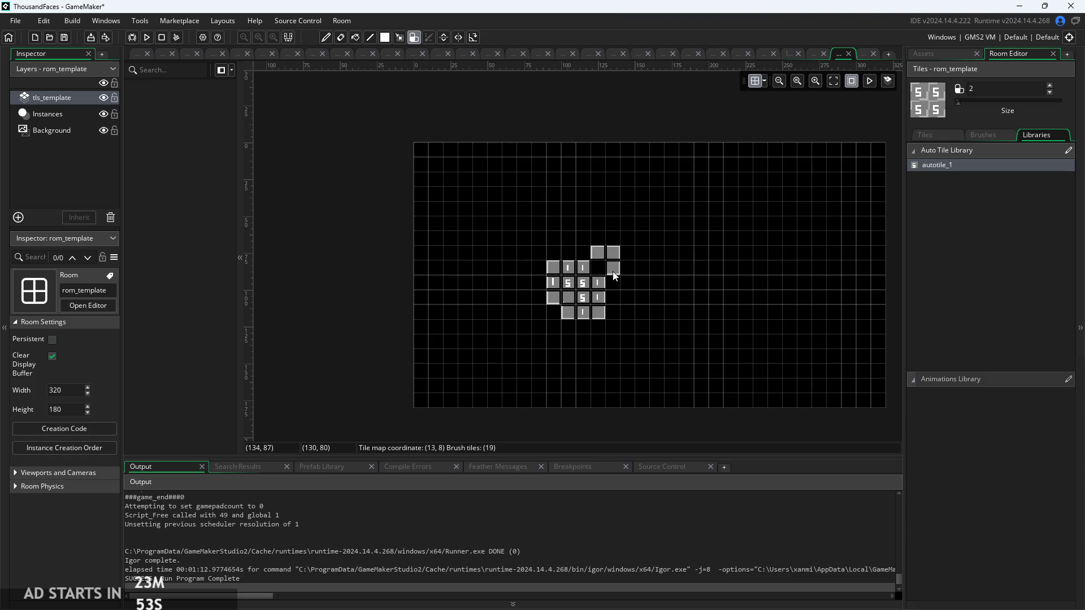
pyautogui.scroll(2, 572, 269)
pyautogui.hotkey('ctrl', 'z')
pyautogui.hotkey('ctrl', 'z')
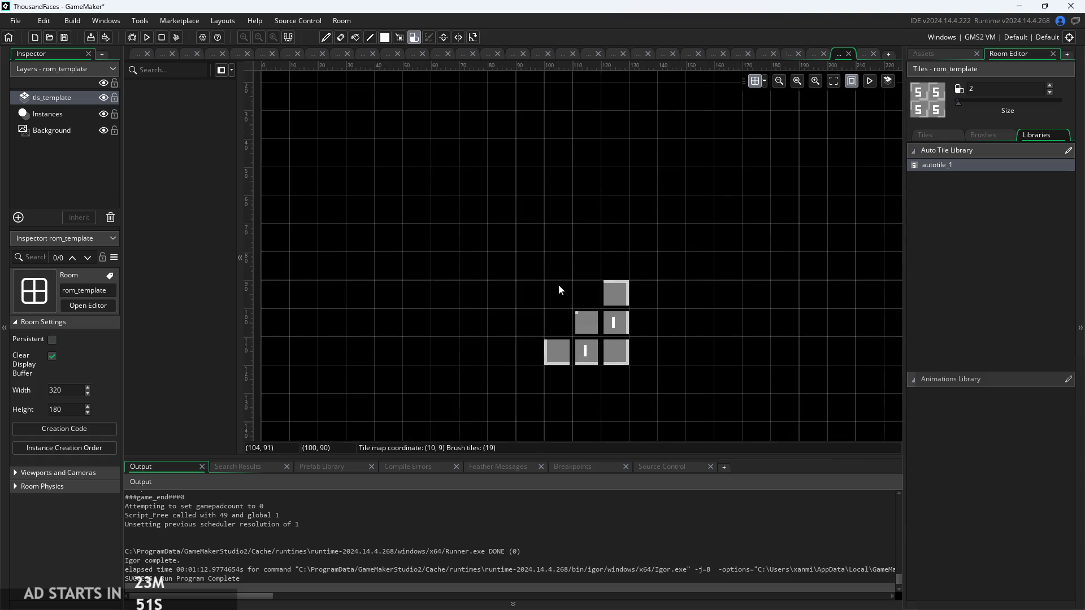
pyautogui.hotkey('ctrl', 'z')
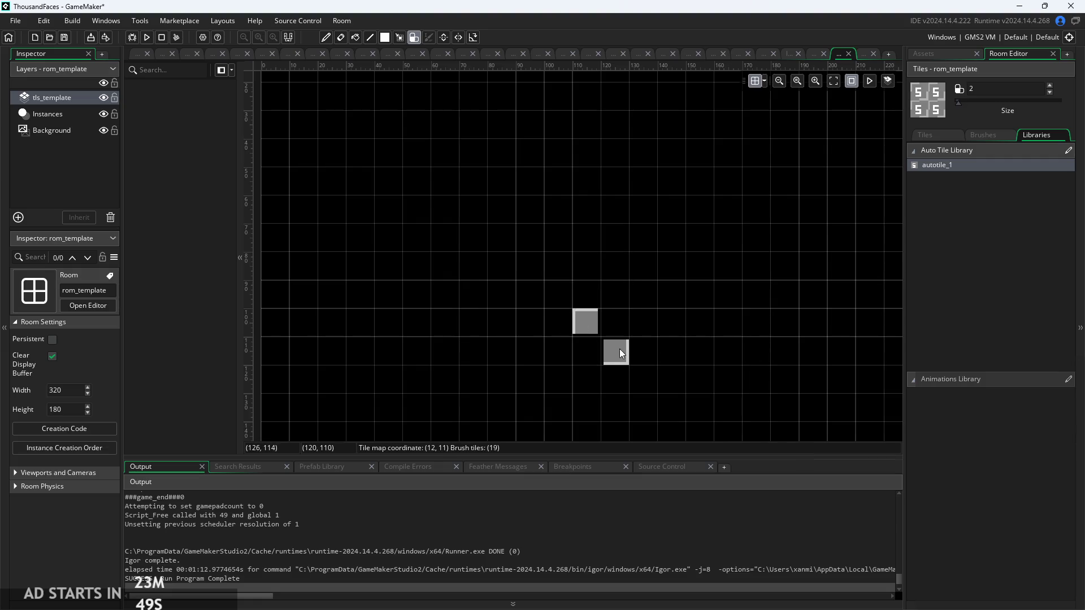
# Paint more blocks into a ring shape, then fill two tiles inside the ring
pyautogui.click(608, 317)
pyautogui.click(578, 353)
pyautogui.click(664, 390)
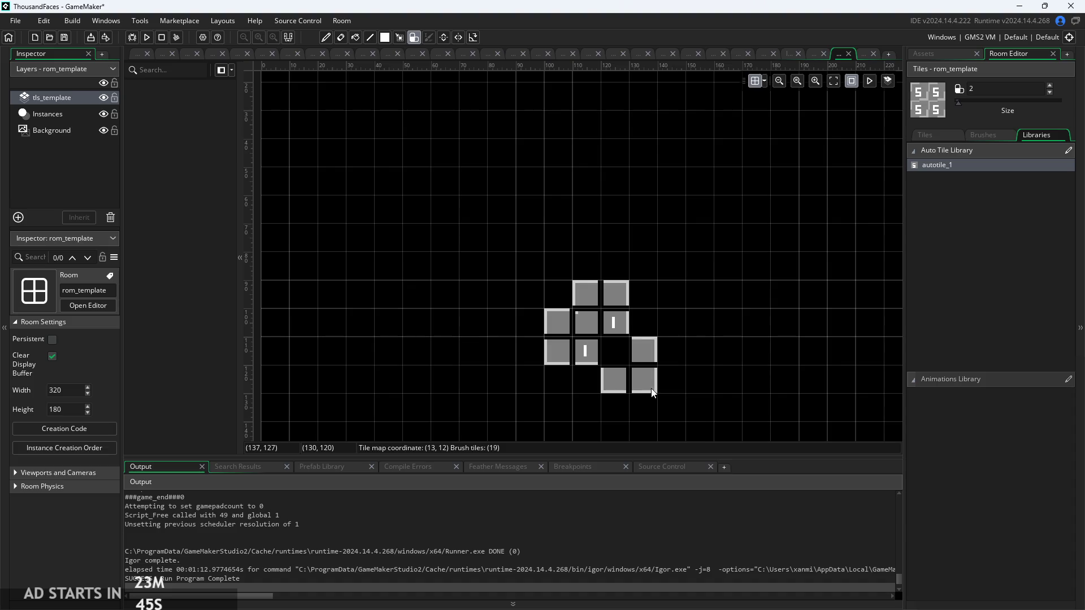
pyautogui.hotkey('ctrl', 'z')
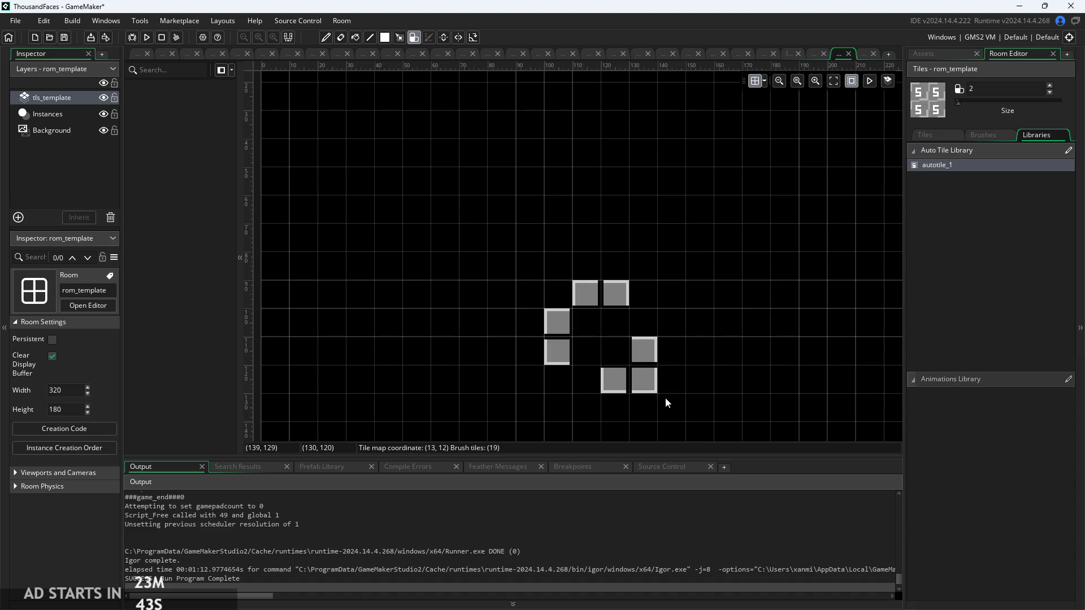
pyautogui.click(605, 340)
pyautogui.scroll(5, 675, 376)
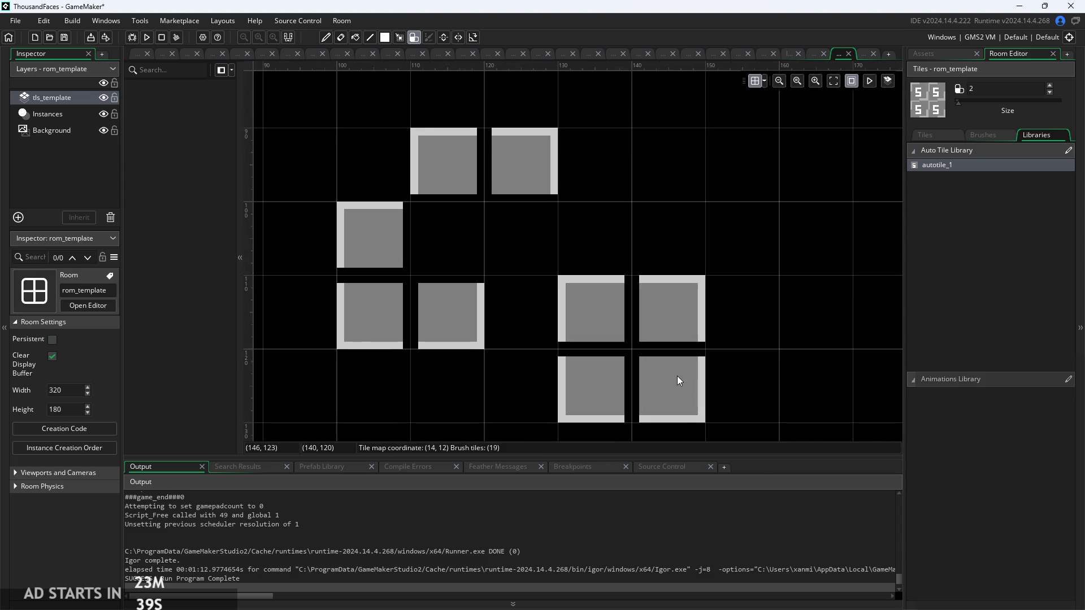
pyautogui.scroll(-5, 615, 362)
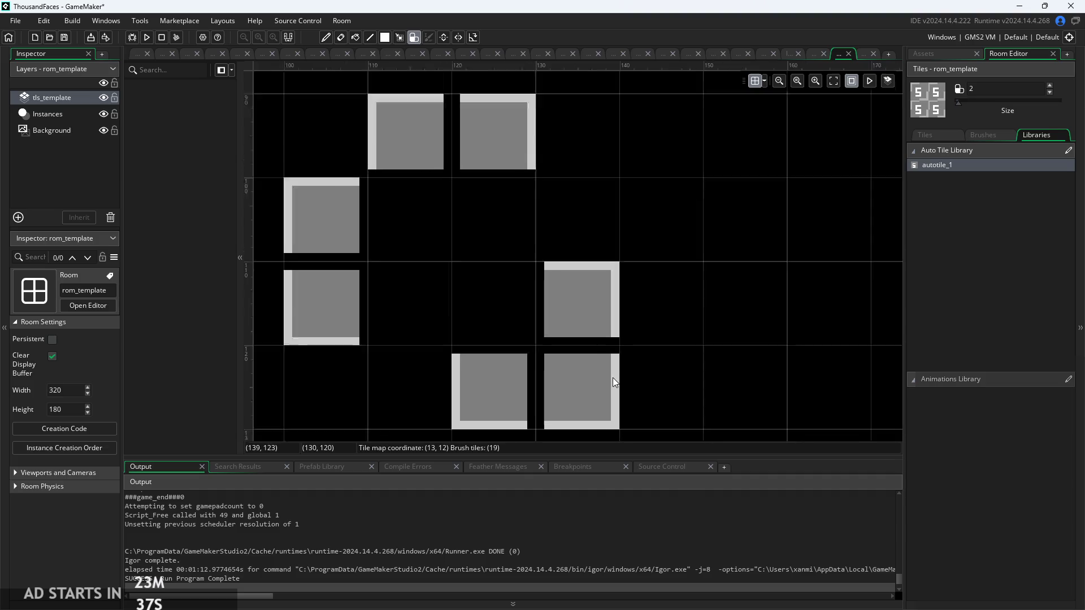
# Paint and extend a tile strip, erase most of it, then place autotiles at the top-left corner
pyautogui.moveTo(385, 225)
pyautogui.mouseDown()
pyautogui.moveTo(396, 241)
pyautogui.moveTo(399, 178)
pyautogui.moveTo(397, 229)
pyautogui.moveTo(445, 283)
pyautogui.moveTo(483, 292)
pyautogui.mouseUp()
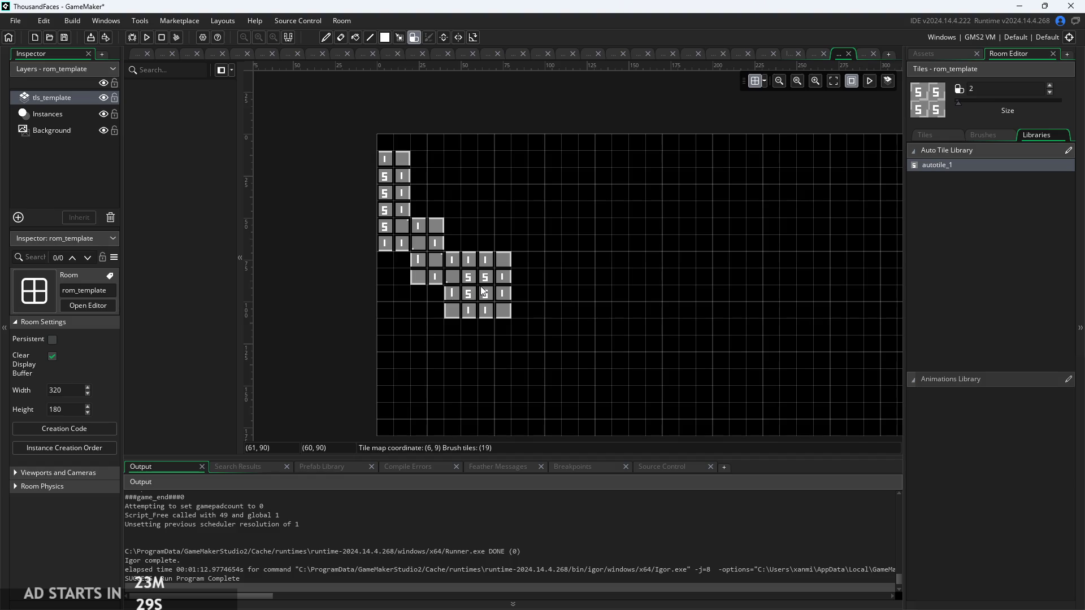
pyautogui.moveTo(549, 314)
pyautogui.mouseDown()
pyautogui.moveTo(534, 311)
pyautogui.moveTo(555, 324)
pyautogui.moveTo(534, 327)
pyautogui.mouseUp()
pyautogui.moveTo(452, 324)
pyautogui.mouseDown()
pyautogui.moveTo(419, 325)
pyautogui.moveTo(436, 304)
pyautogui.moveTo(396, 255)
pyautogui.moveTo(533, 309)
pyautogui.mouseUp()
pyautogui.scroll(1, 533, 310)
pyautogui.hscroll(-1, 533, 309)
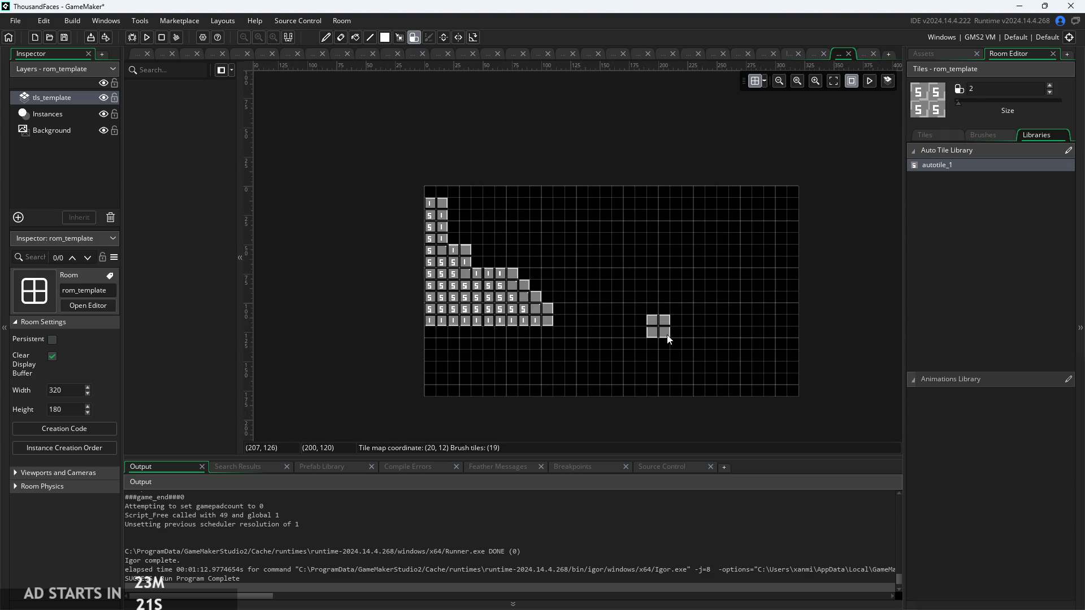
pyautogui.moveTo(484, 262)
pyautogui.mouseDown()
pyautogui.moveTo(494, 375)
pyautogui.moveTo(460, 332)
pyautogui.moveTo(516, 366)
pyautogui.mouseUp()
pyautogui.scroll(-2, 497, 260)
pyautogui.click(464, 113)
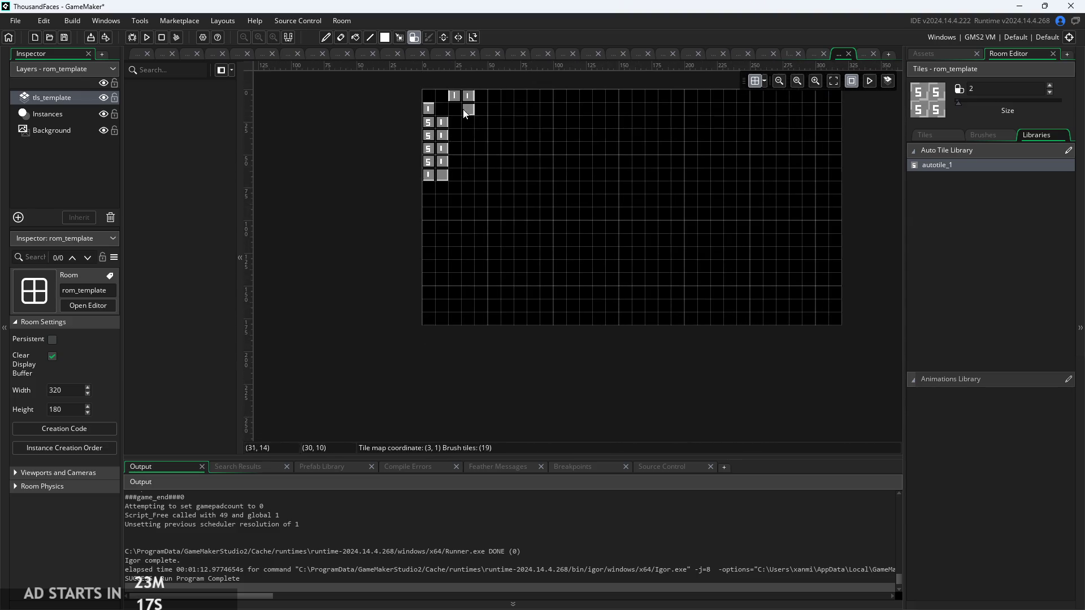
# Paint a two-wide autotile_1 border along the room's top, right and bottom edges, plus a mid-room tile pair
pyautogui.moveTo(428, 111); pyautogui.dragTo(570, 108)
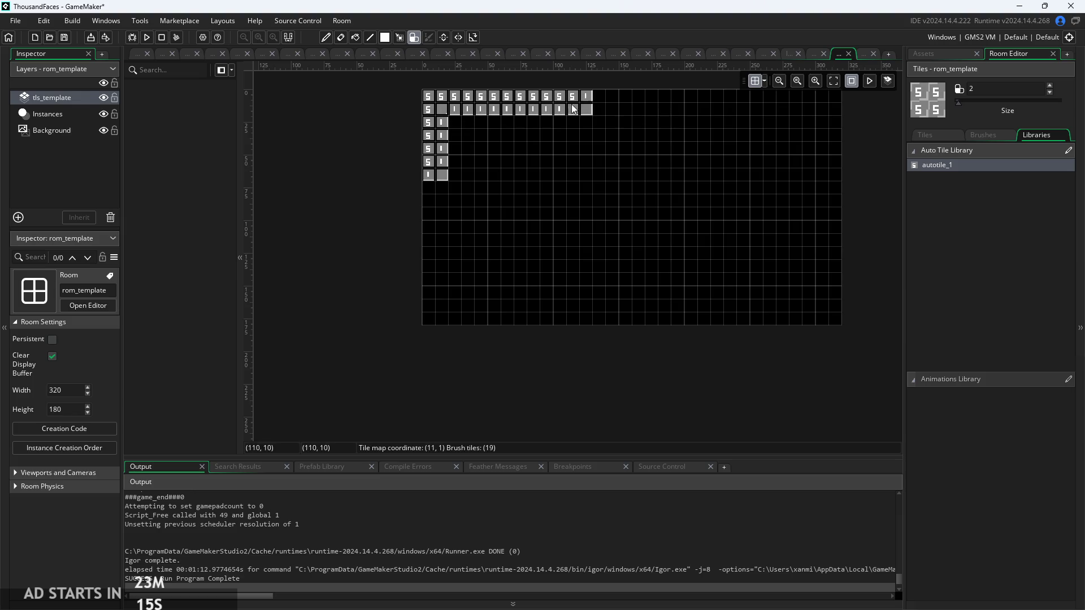
pyautogui.moveTo(680, 109); pyautogui.dragTo(802, 106)
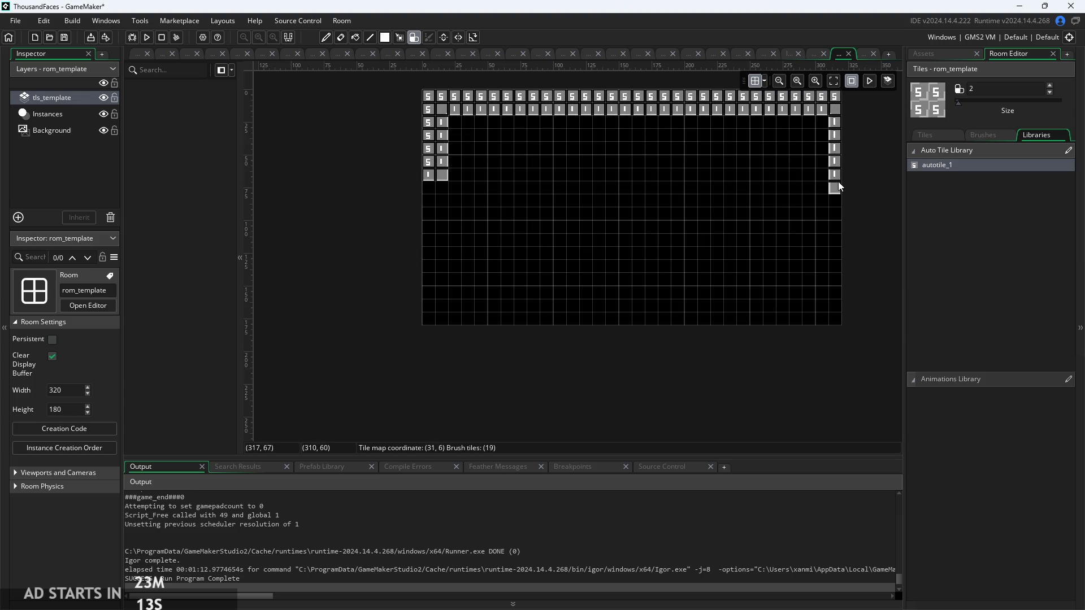
pyautogui.moveTo(839, 181); pyautogui.dragTo(837, 254)
pyautogui.moveTo(836, 318)
pyautogui.mouseDown()
pyautogui.moveTo(814, 312)
pyautogui.moveTo(833, 310)
pyautogui.moveTo(823, 119)
pyautogui.moveTo(799, 326)
pyautogui.moveTo(442, 319)
pyautogui.moveTo(443, 195)
pyautogui.mouseUp()
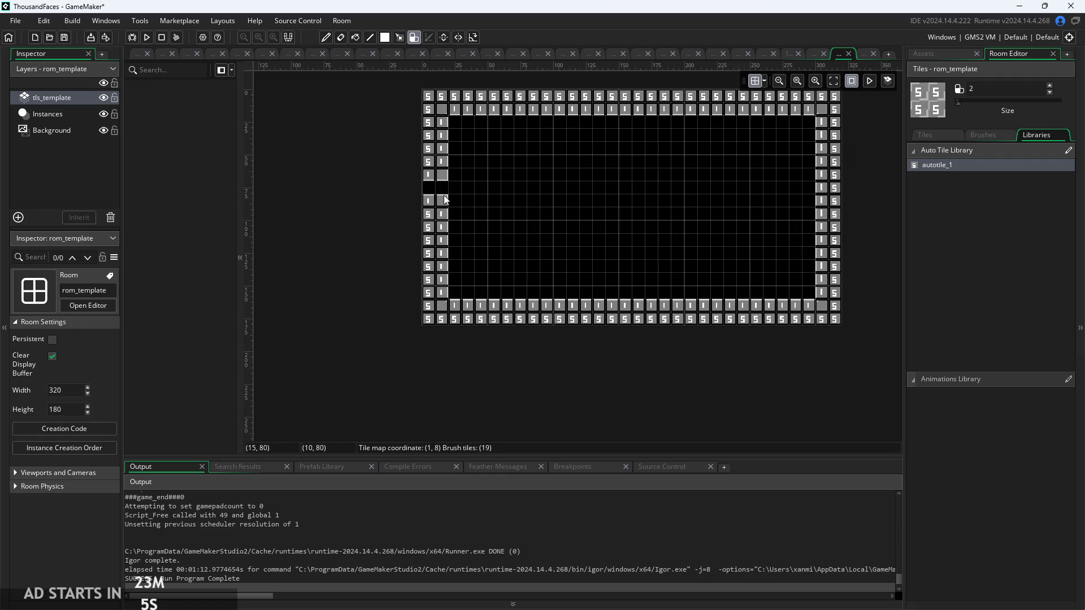
pyautogui.scroll(3, 563, 168)
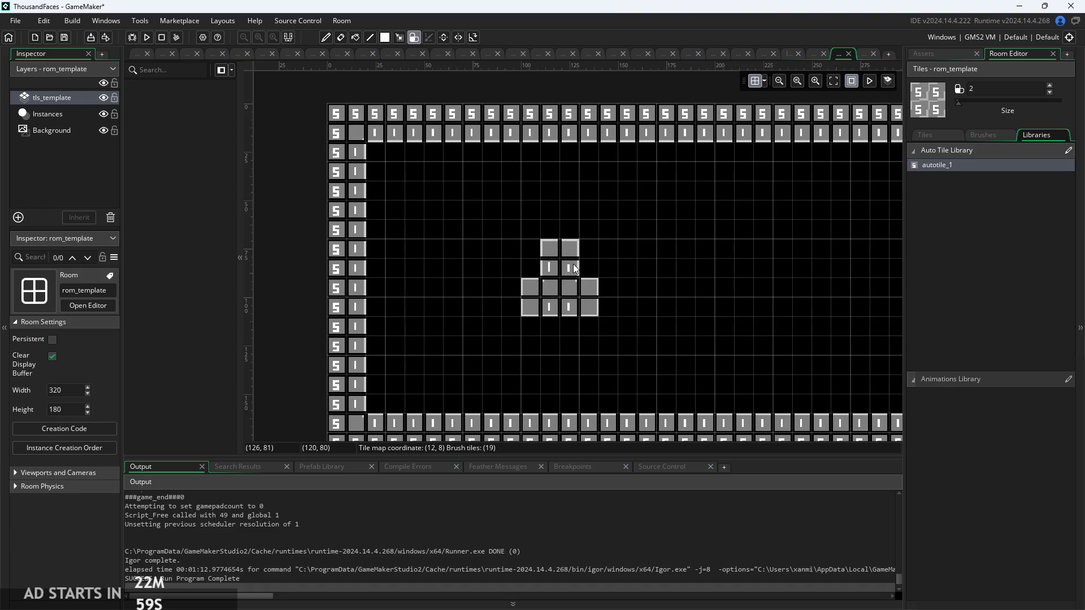
pyautogui.click(572, 286)
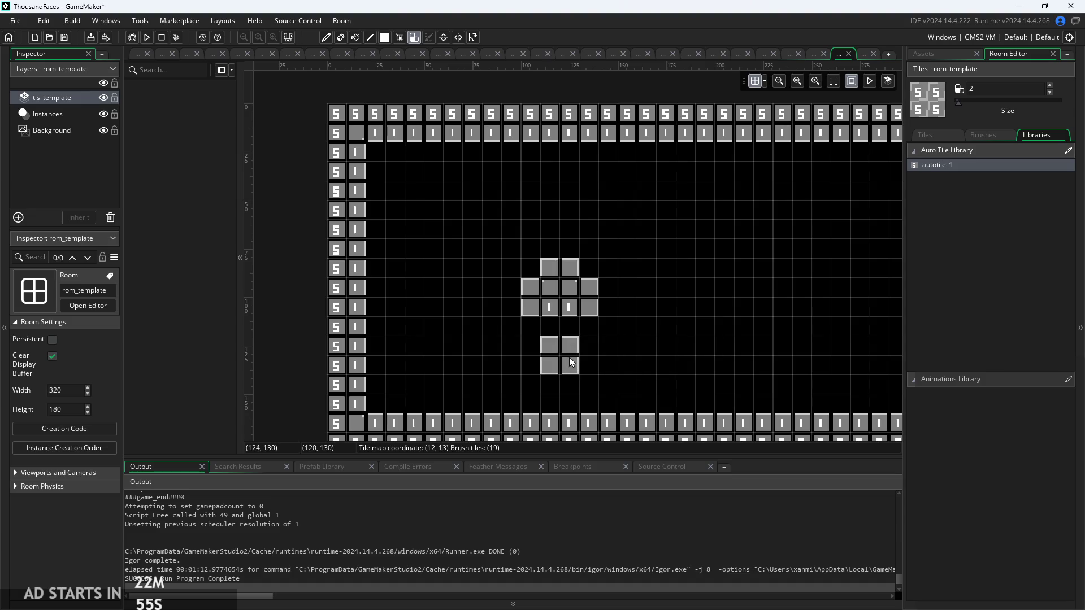
# Extend the middle autotile shape with a row of tiles
pyautogui.moveTo(591, 344); pyautogui.dragTo(549, 344)
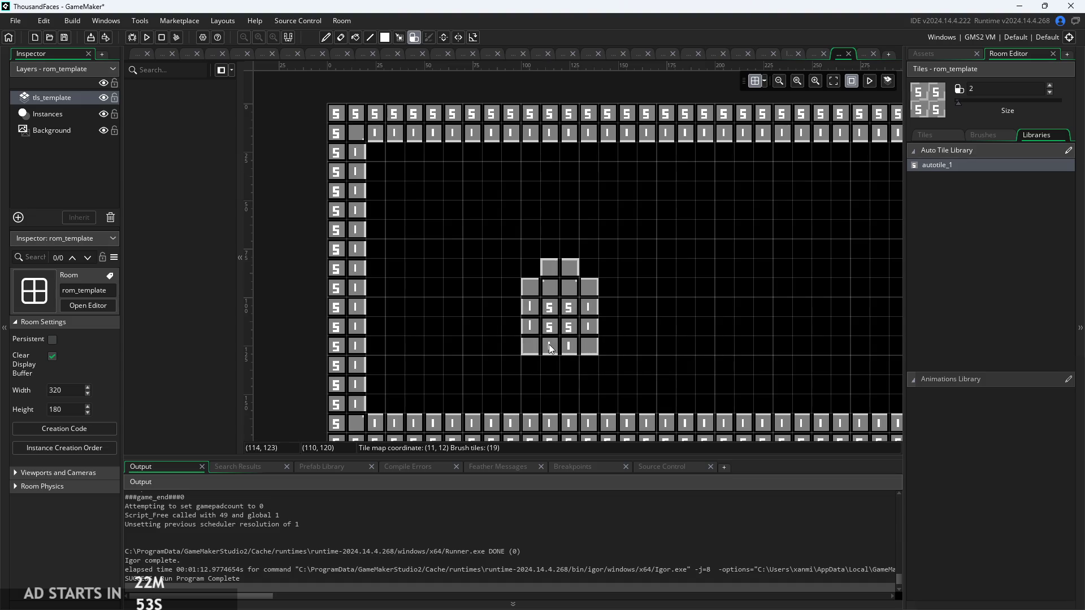
pyautogui.scroll(2, 569, 340)
pyautogui.scroll(-5, 448, 339)
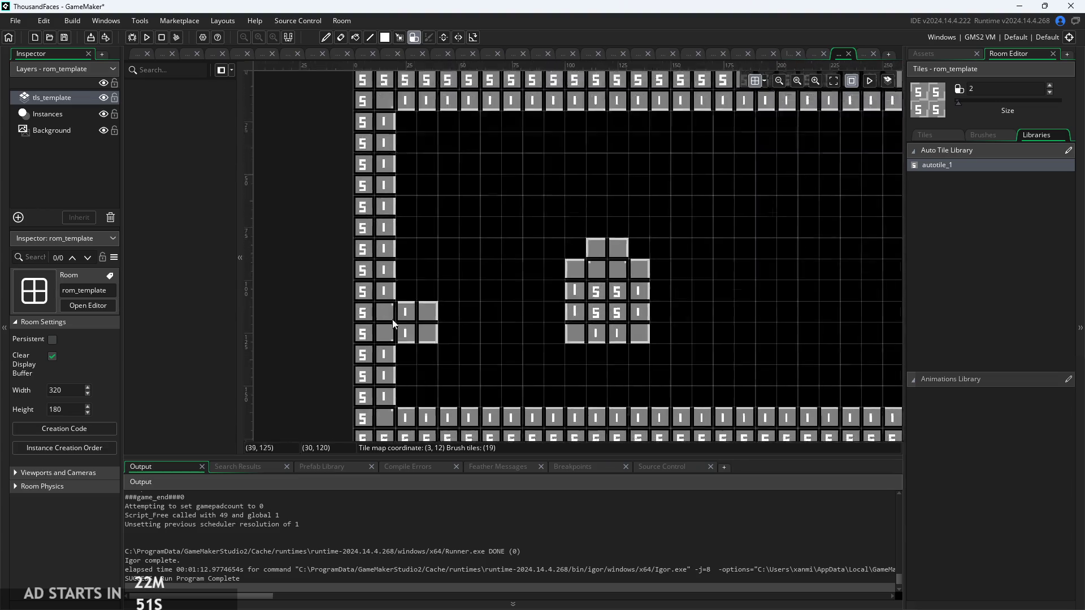
pyautogui.scroll(5, 350, 223)
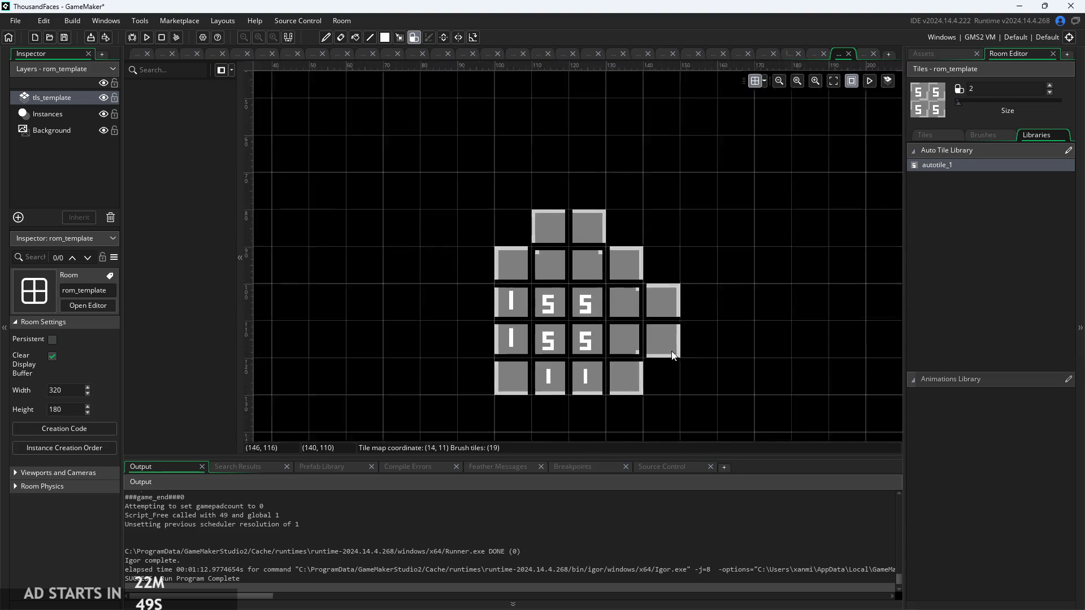
pyautogui.scroll(-3, 820, 318)
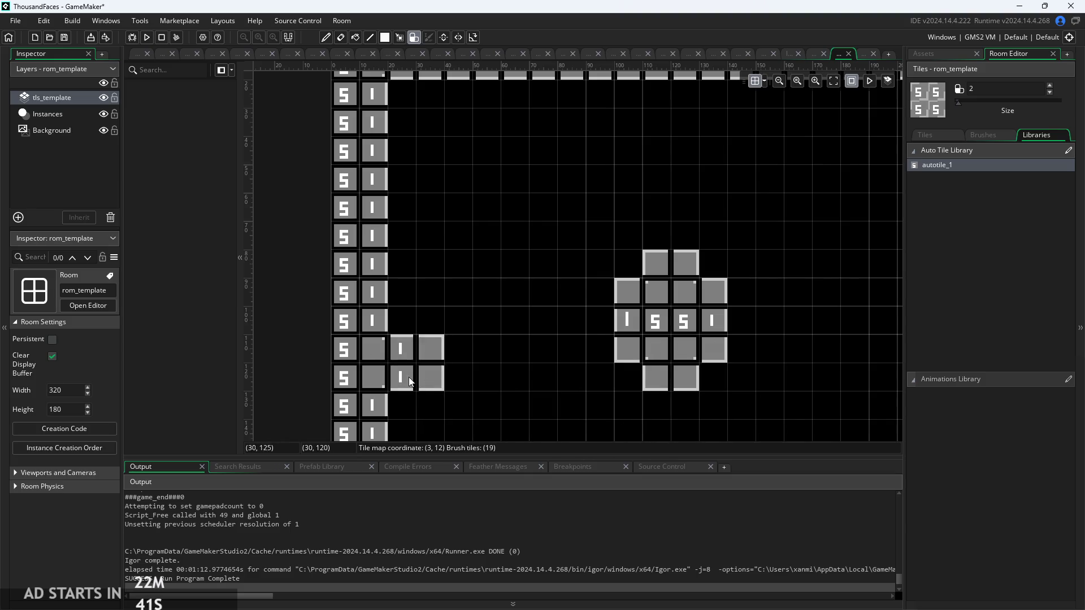
pyautogui.scroll(-2, 571, 345)
pyautogui.scroll(-3, 409, 351)
pyautogui.scroll(3, 594, 277)
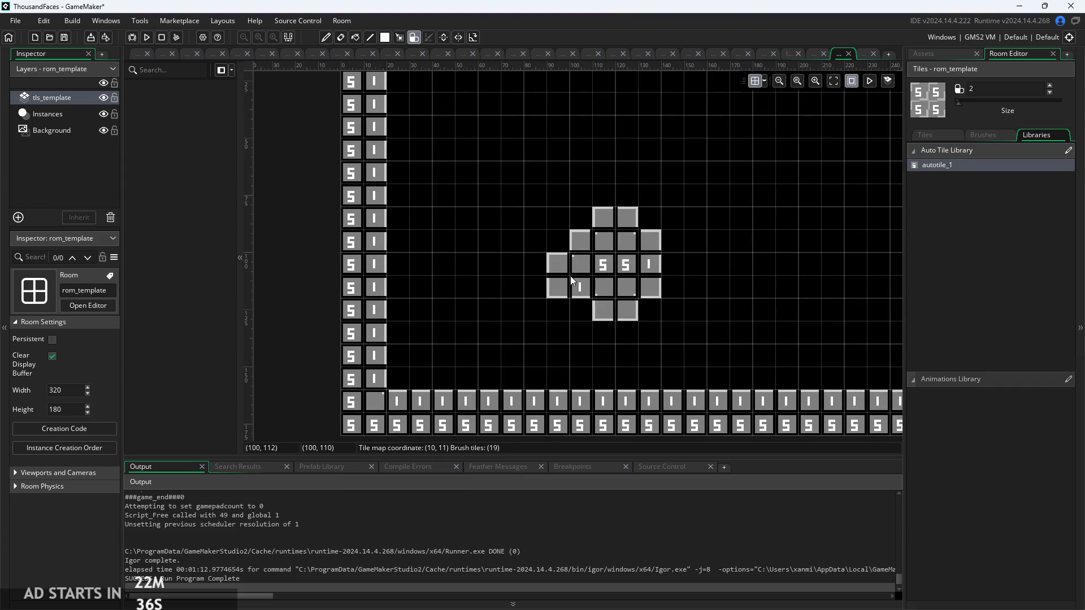
# Paint more autotiles onto the shape, then undo the stray top-right tile
pyautogui.moveTo(592, 265)
pyautogui.mouseDown()
pyautogui.moveTo(585, 249)
pyautogui.moveTo(589, 288)
pyautogui.mouseUp()
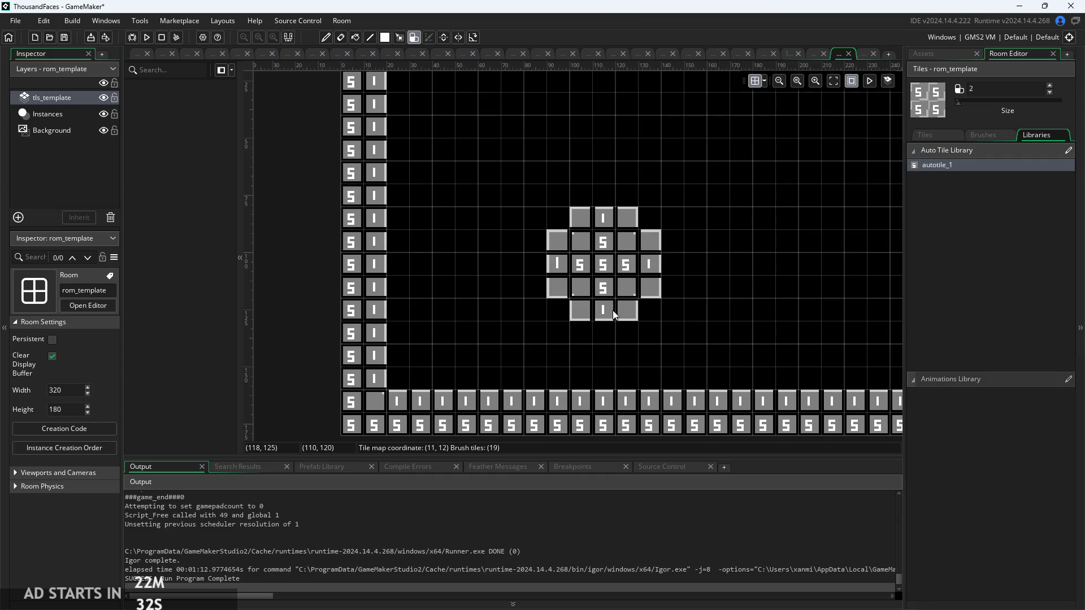
pyautogui.moveTo(674, 310)
pyautogui.mouseDown()
pyautogui.moveTo(674, 334)
pyautogui.moveTo(737, 365)
pyautogui.mouseUp()
pyautogui.scroll(3, 682, 323)
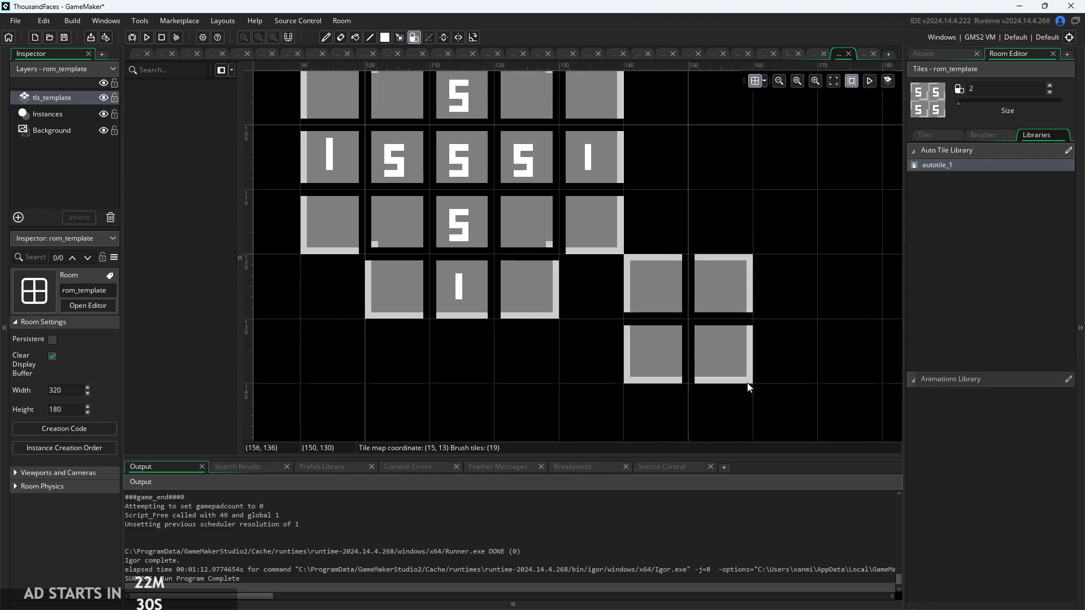
pyautogui.scroll(-5, 782, 289)
pyautogui.scroll(-1, 698, 342)
pyautogui.scroll(5, 681, 271)
pyautogui.hotkey('ctrl', 'z')
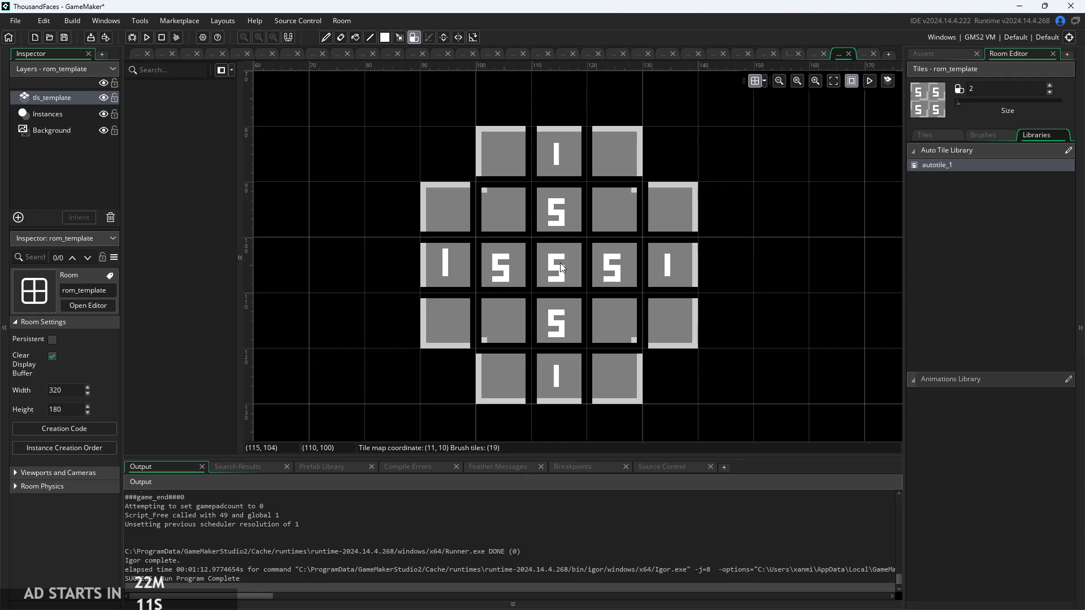
# Show the project's asset list and open Script1's code
pyautogui.scroll(-1, 565, 266)
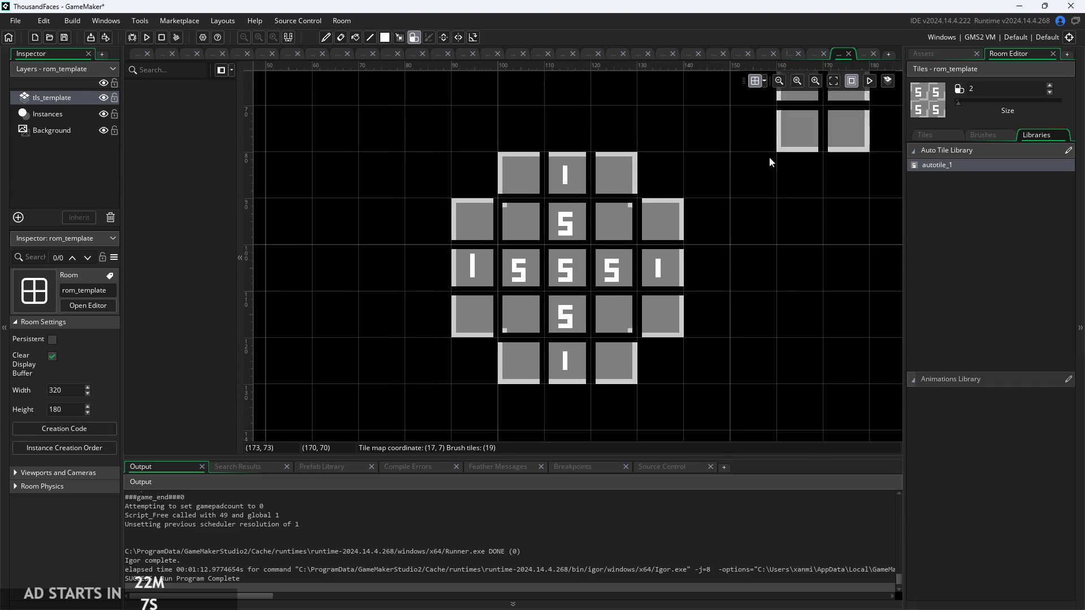
pyautogui.scroll(-1, 786, 160)
pyautogui.click(937, 56)
pyautogui.scroll(-5, 1000, 384)
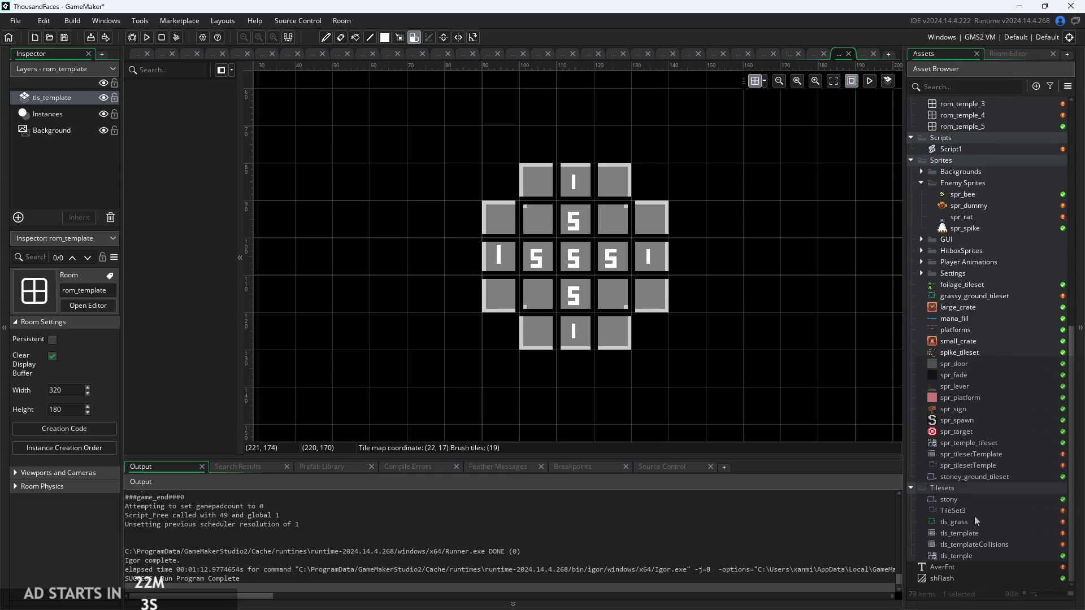
pyautogui.scroll(3, 967, 274)
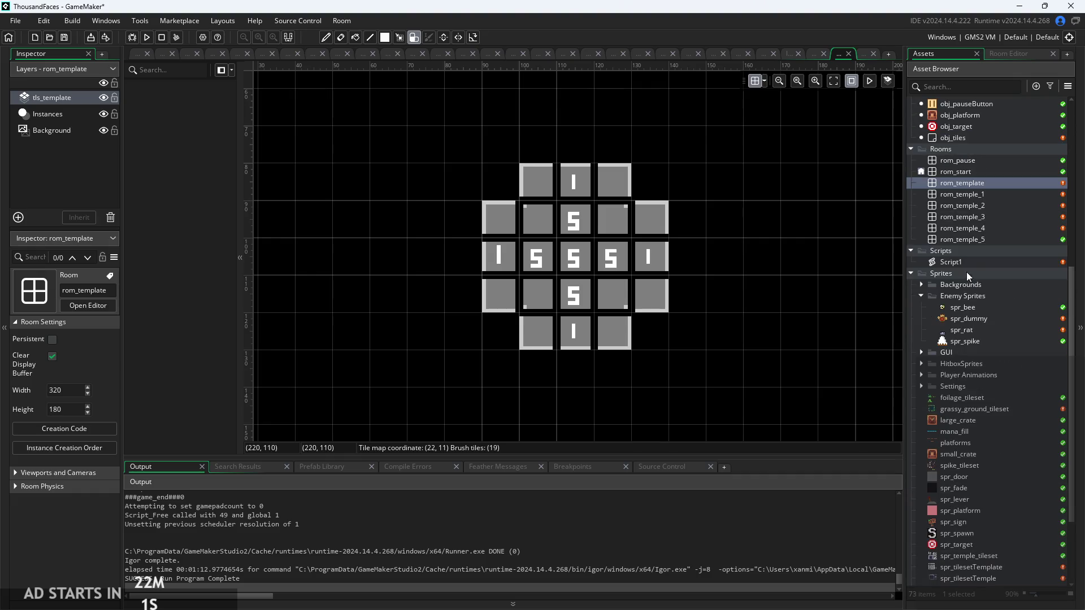
pyautogui.doubleClick(962, 265)
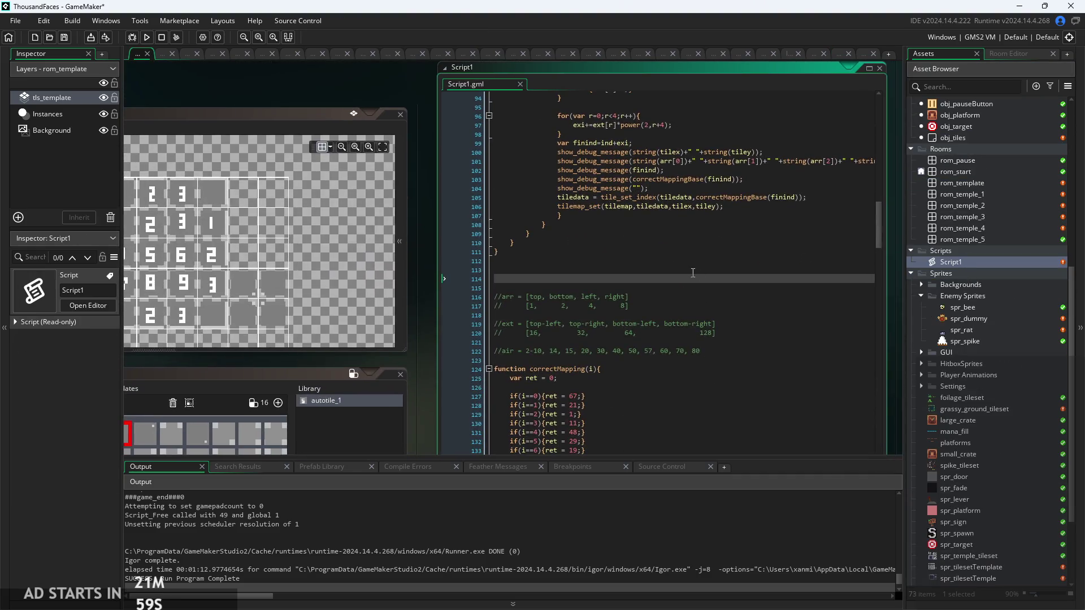
# Scroll to the correctMappingBase function and inspect the if condition and ret value on line 217
pyautogui.scroll(-3, 536, 297)
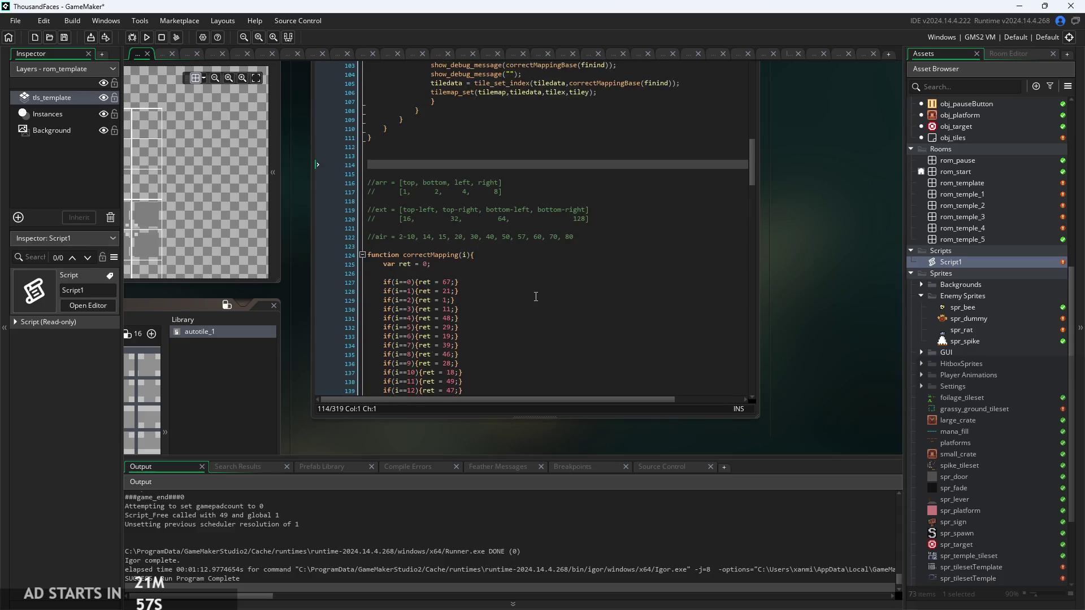
pyautogui.scroll(-20, 536, 297)
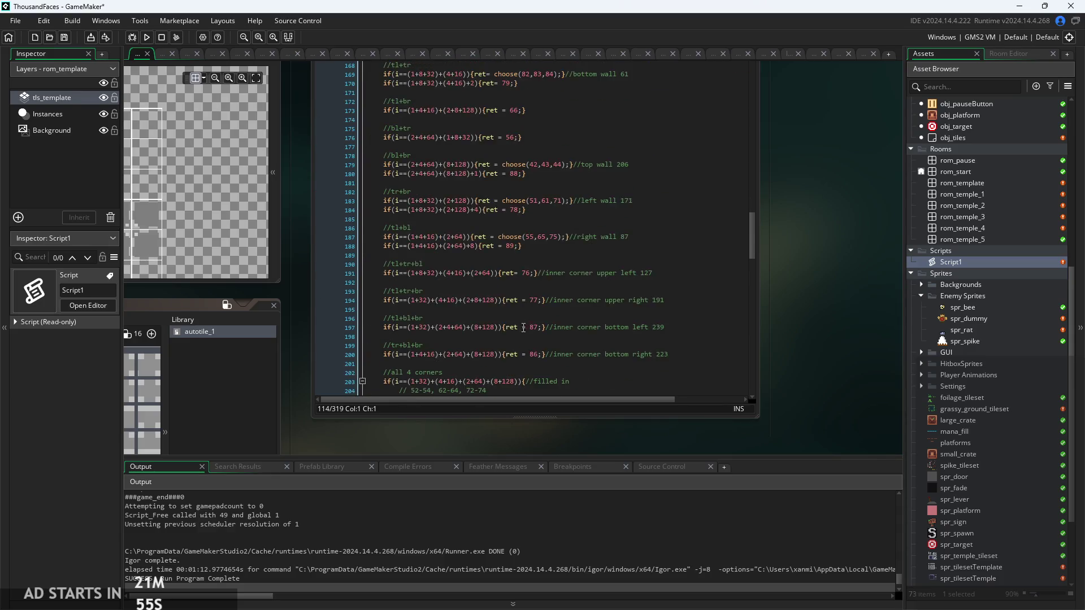
pyautogui.scroll(-10, 456, 160)
pyautogui.moveTo(373, 282)
pyautogui.mouseDown()
pyautogui.moveTo(507, 239)
pyautogui.moveTo(361, 250)
pyautogui.moveTo(371, 253)
pyautogui.mouseUp()
pyautogui.scroll(15, 507, 240)
pyautogui.click(552, 251)
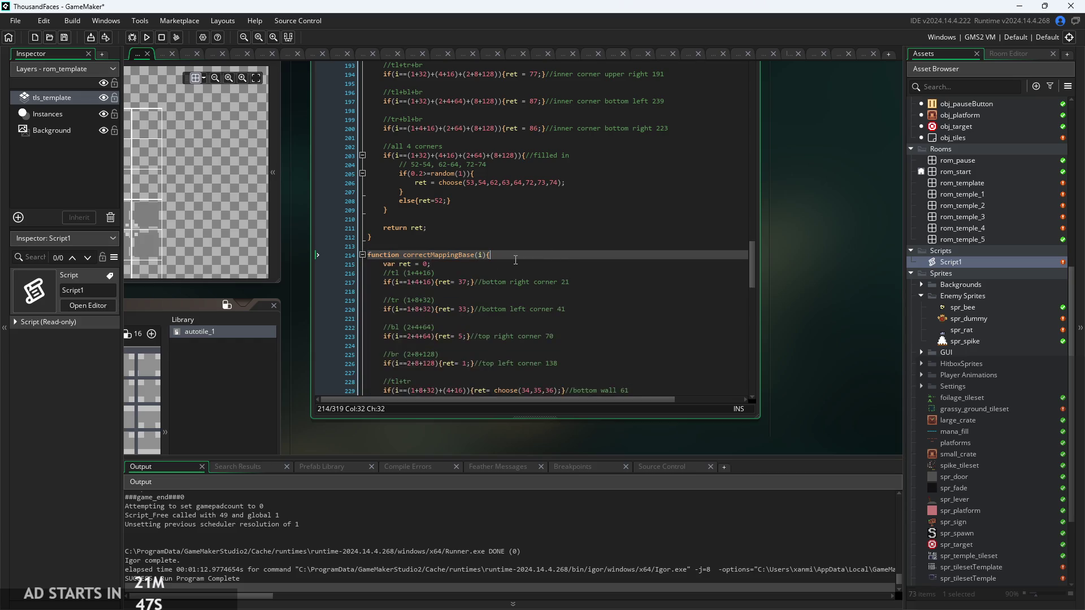
pyautogui.scroll(-6, 526, 226)
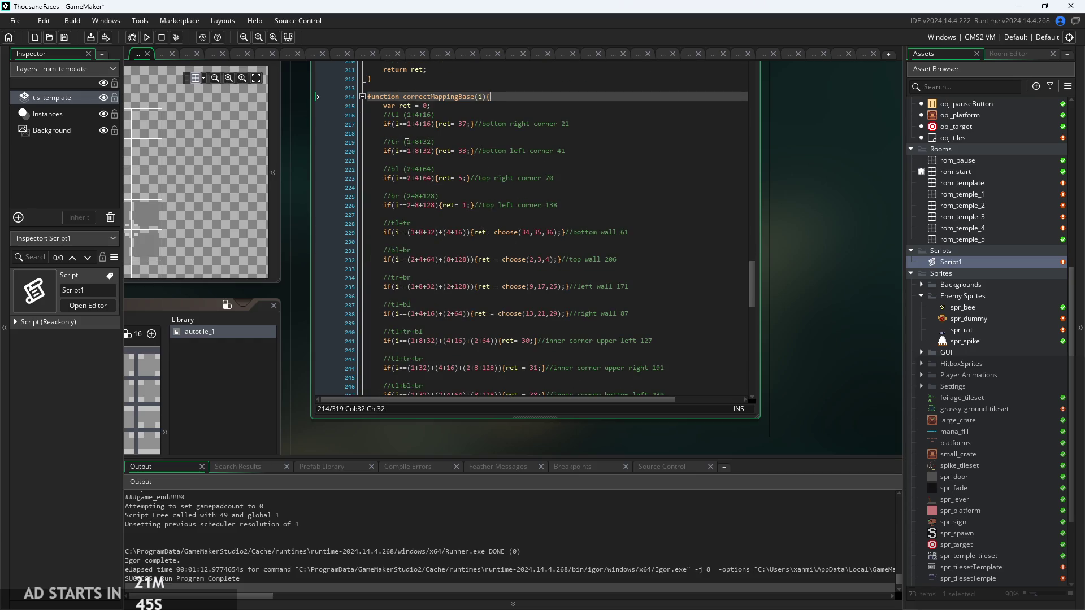
pyautogui.scroll(4, 290, 213)
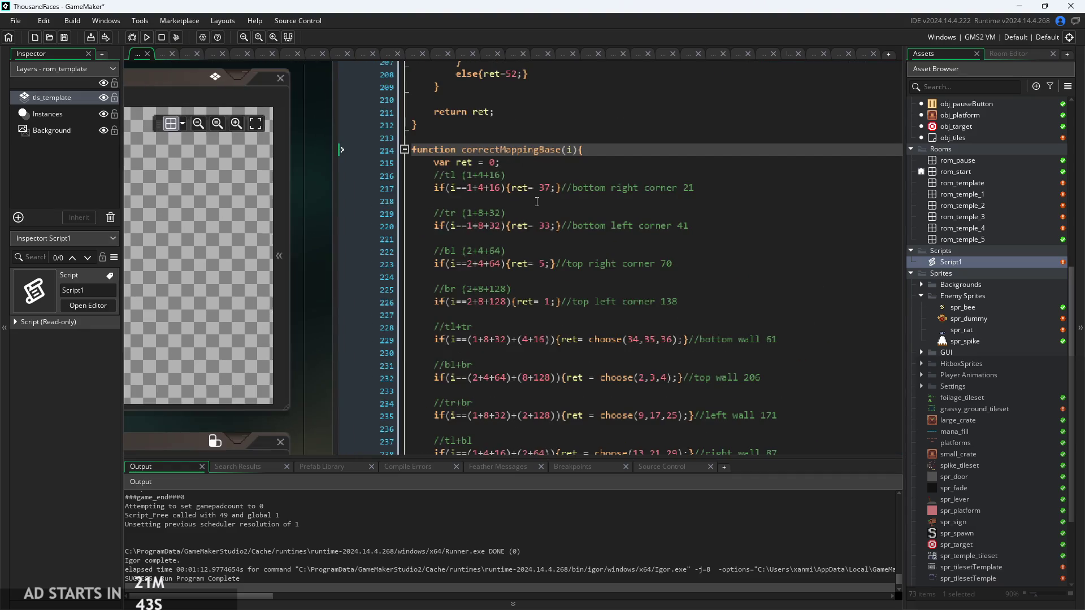
pyautogui.click(529, 188)
pyautogui.click(502, 184)
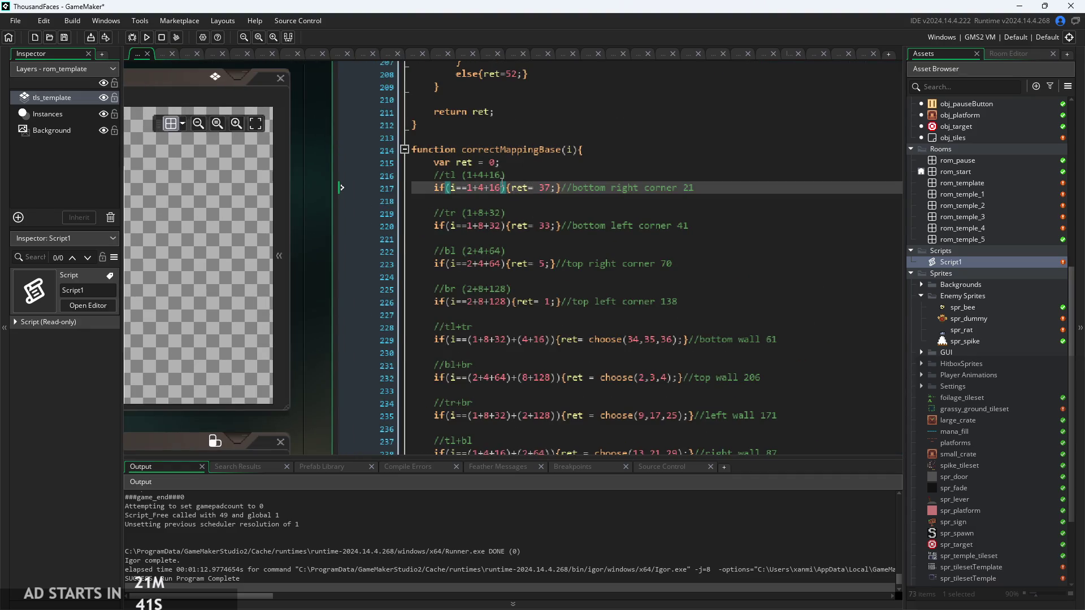
pyautogui.click(556, 192)
pyautogui.scroll(-2, 556, 193)
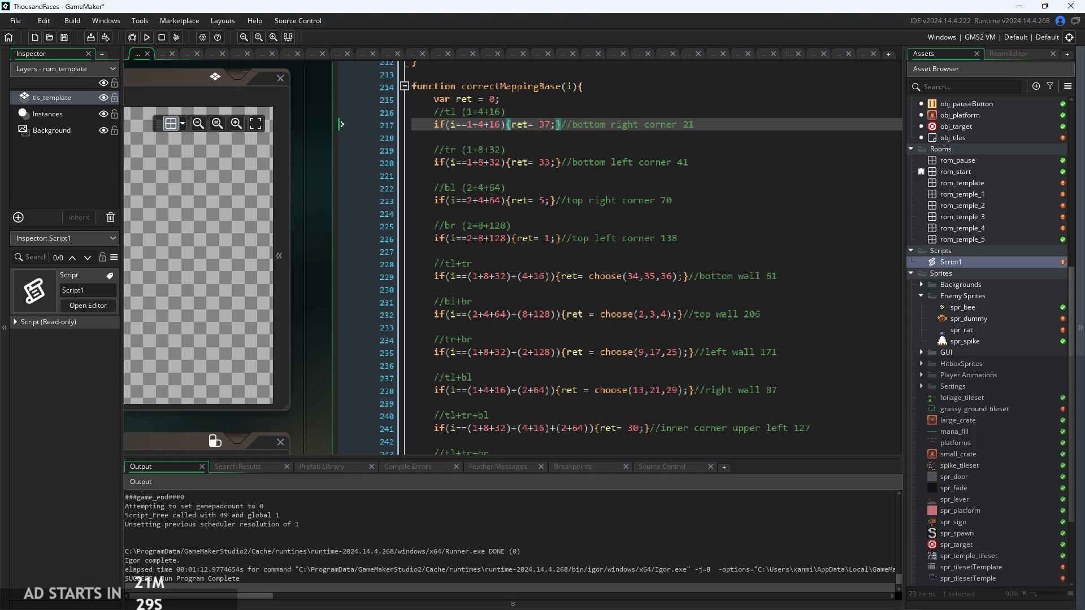
# Switch over to the ThousandFacesNotes drawing in Paint
pyautogui.hotkey('alt', 'Tab')
pyautogui.scroll(-2, 330, 459)
pyautogui.moveTo(330, 586)
pyautogui.mouseDown()
pyautogui.moveTo(275, 590)
pyautogui.moveTo(366, 598)
pyautogui.mouseUp()
# Move the 8x8 autotile diagram down and to the right
pyautogui.scroll(-4, 497, 429)
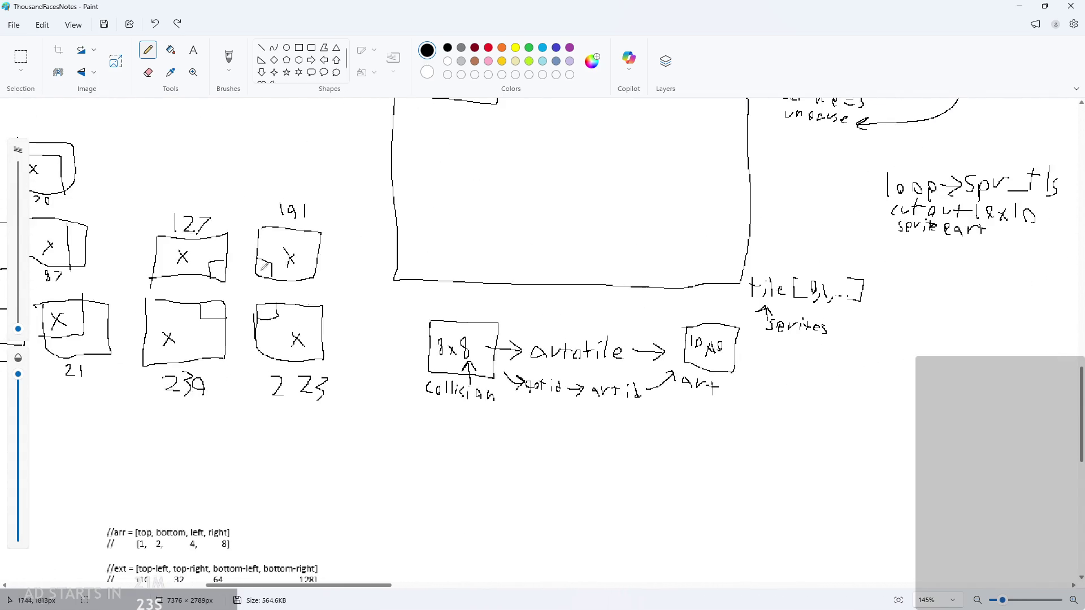
pyautogui.click(30, 62)
pyautogui.moveTo(407, 300)
pyautogui.mouseDown()
pyautogui.moveTo(695, 443)
pyautogui.moveTo(744, 444)
pyautogui.mouseUp()
pyautogui.moveTo(580, 347)
pyautogui.mouseDown()
pyautogui.moveTo(607, 374)
pyautogui.moveTo(831, 388)
pyautogui.mouseUp()
pyautogui.click(148, 49)
# Handwrite a label beneath Collision with the pencil and redraw the crossbar of the 'e'
pyautogui.scroll(4, 807, 478)
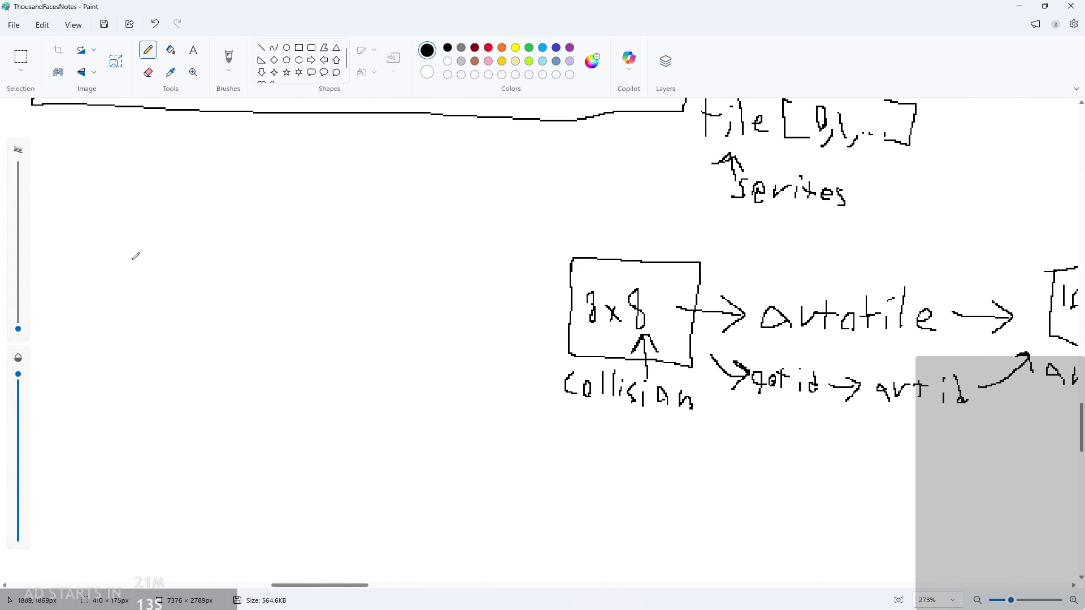
pyautogui.moveTo(567, 416)
pyautogui.mouseDown()
pyautogui.moveTo(581, 418)
pyautogui.moveTo(568, 432)
pyautogui.moveTo(586, 422)
pyautogui.moveTo(649, 433)
pyautogui.moveTo(666, 421)
pyautogui.moveTo(681, 435)
pyautogui.moveTo(692, 421)
pyautogui.moveTo(709, 452)
pyautogui.moveTo(750, 439)
pyautogui.mouseUp()
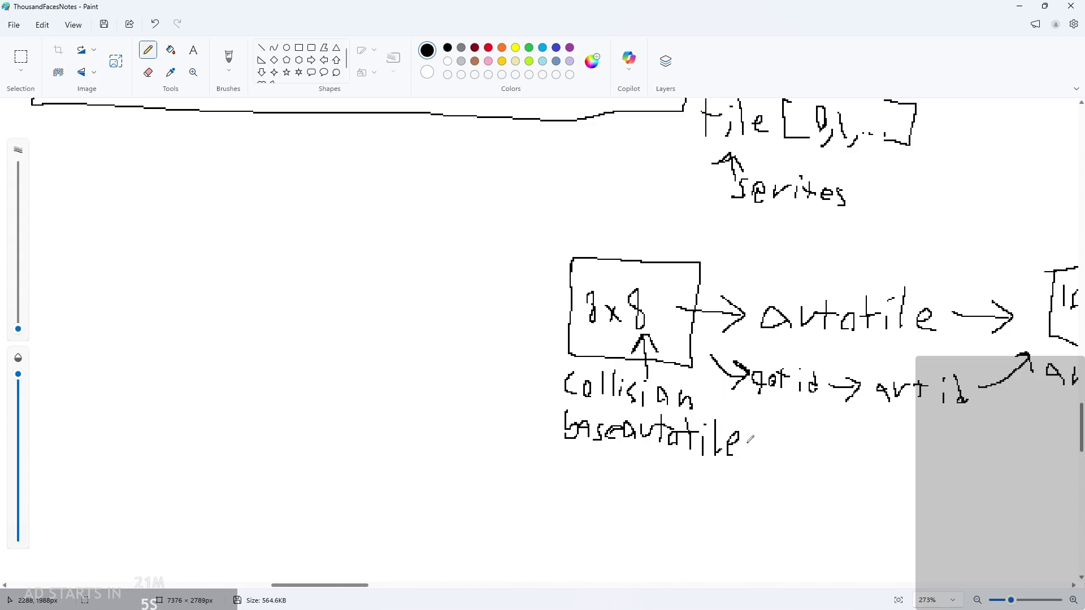
pyautogui.scroll(-5, 751, 439)
pyautogui.moveTo(345, 587); pyautogui.dragTo(360, 588)
pyautogui.scroll(3, 396, 567)
pyautogui.scroll(3, 375, 475)
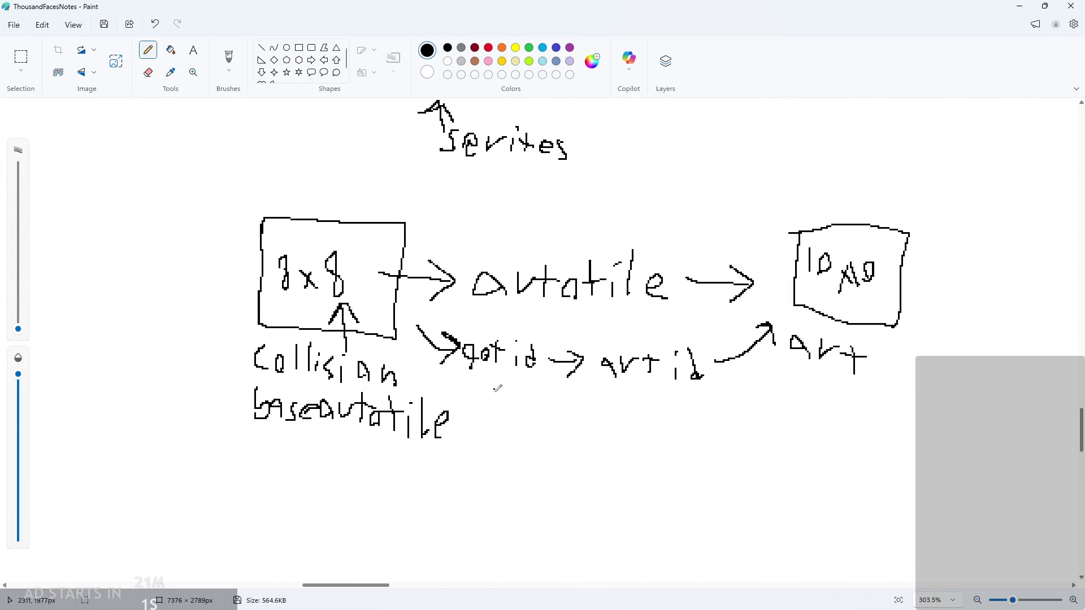
pyautogui.scroll(3, 487, 357)
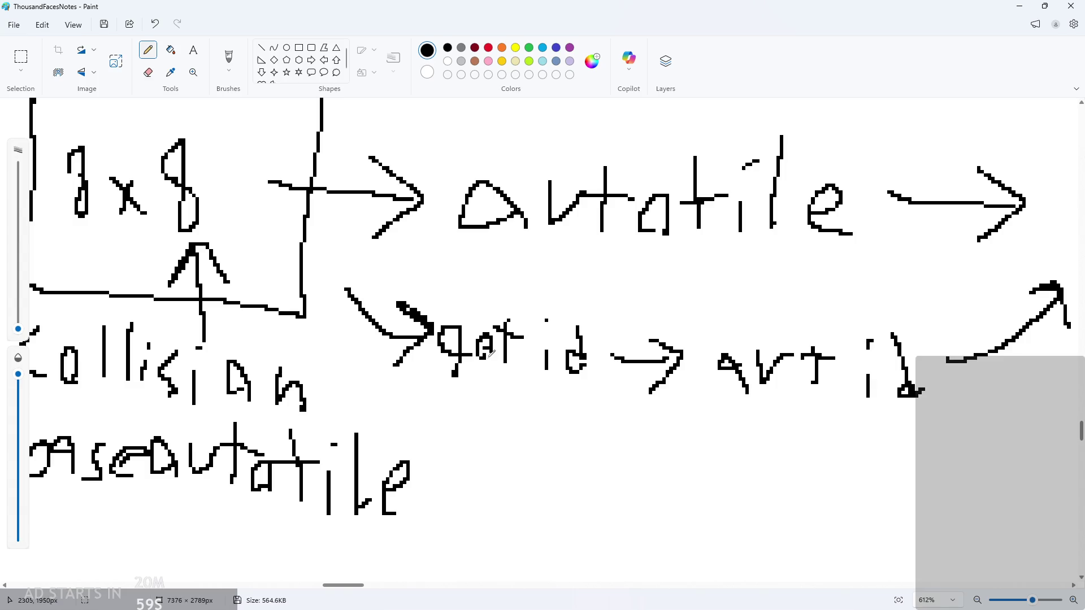
pyautogui.hotkey('ctrl', 'z')
pyautogui.moveTo(479, 342); pyautogui.dragTo(491, 344)
pyautogui.scroll(-3, 525, 412)
pyautogui.moveTo(364, 588); pyautogui.dragTo(382, 588)
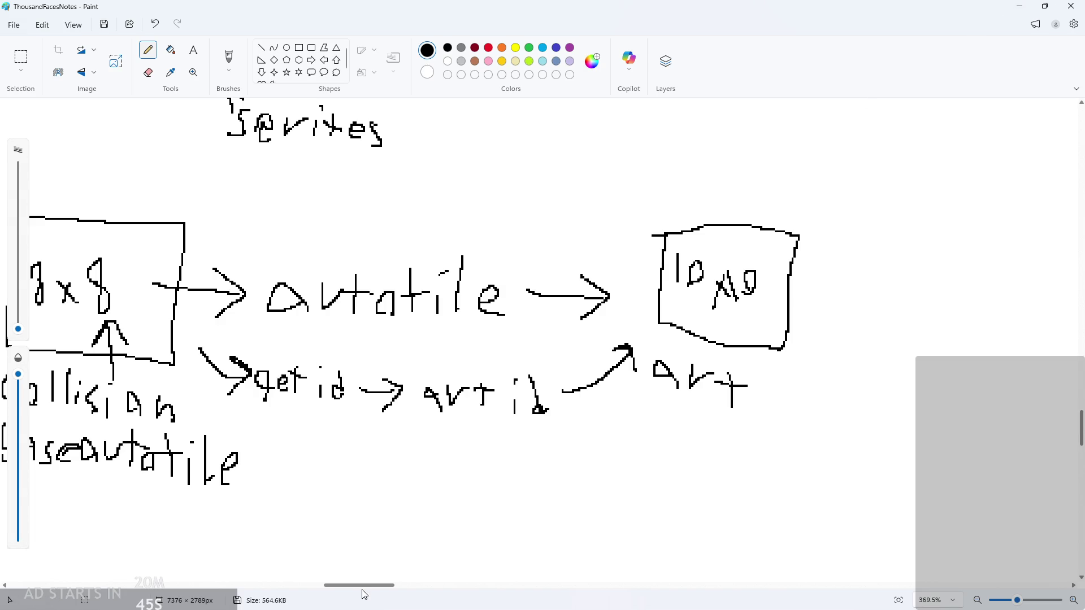
# Scribble over the 'get id' note
pyautogui.hscroll(-5, 281, 378)
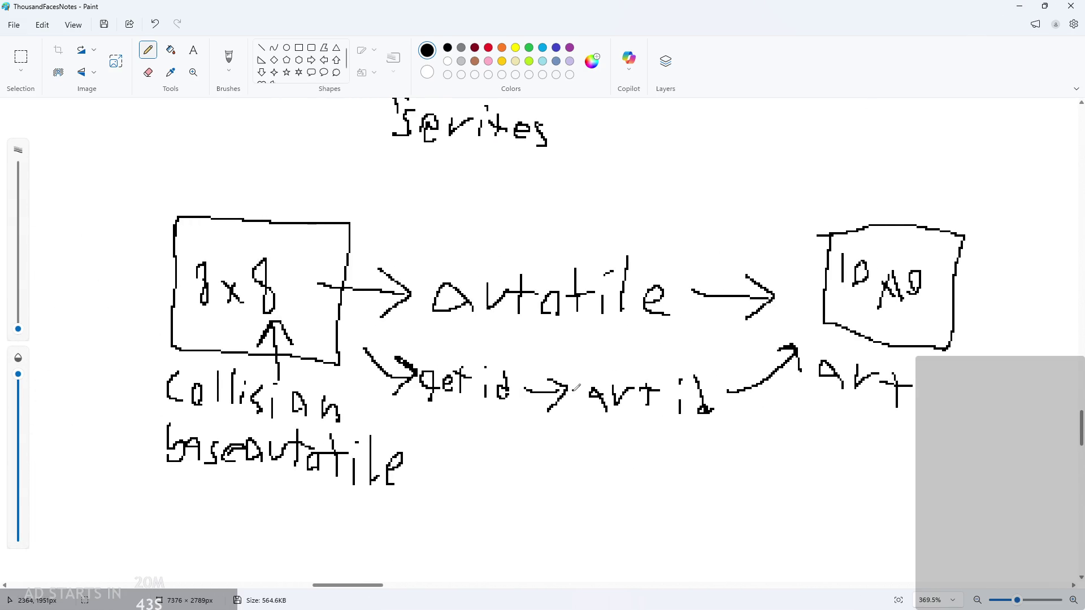
pyautogui.scroll(1, 280, 351)
pyautogui.scroll(-1, 280, 350)
pyautogui.scroll(-1, 464, 397)
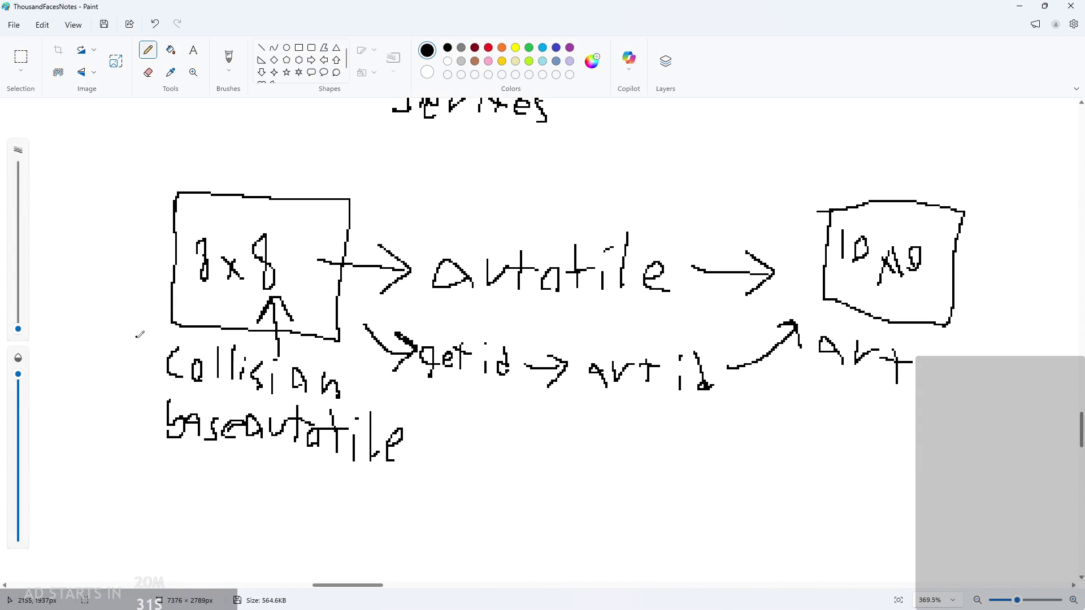
pyautogui.scroll(1, 138, 344)
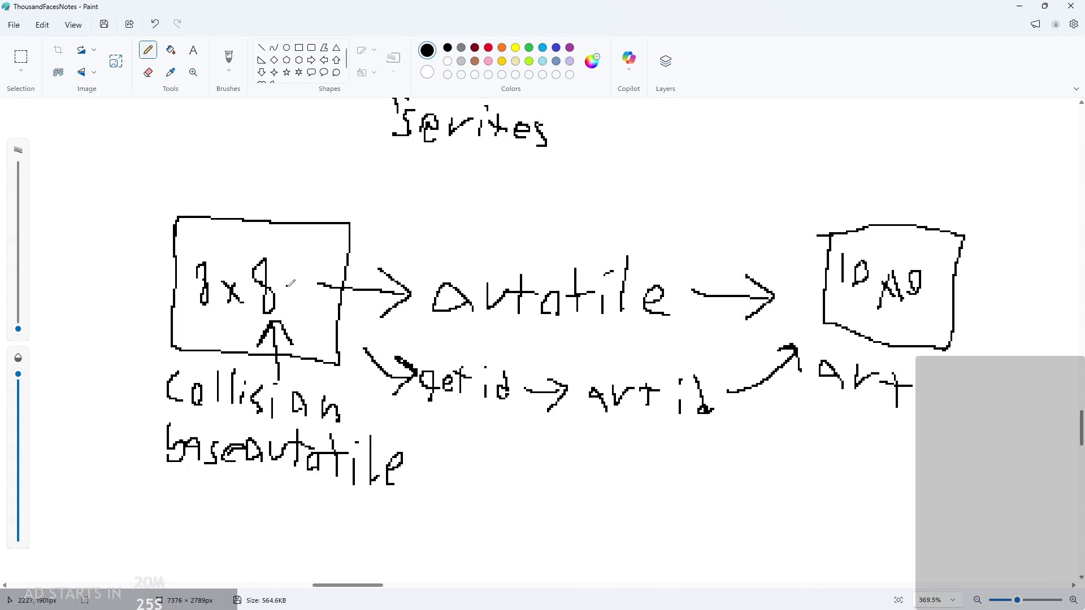
pyautogui.scroll(-2, 399, 249)
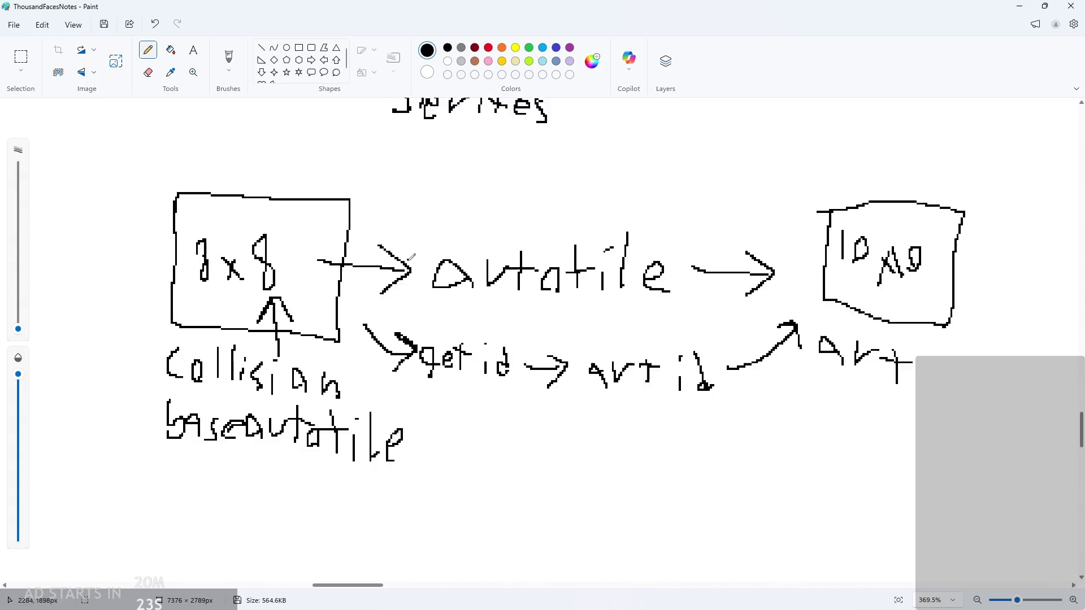
pyautogui.moveTo(371, 290)
pyautogui.mouseDown()
pyautogui.moveTo(503, 340)
pyautogui.moveTo(523, 373)
pyautogui.mouseUp()
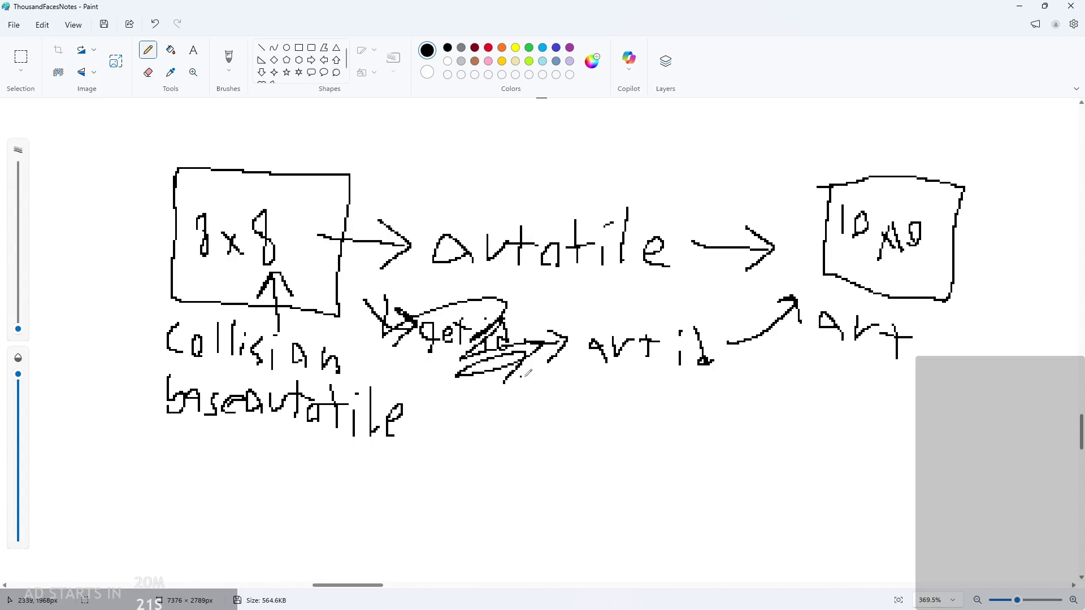
# Undo the scribble, then delete the whole 'get id' to 'art id' chain
pyautogui.hotkey('ctrl', 'z')
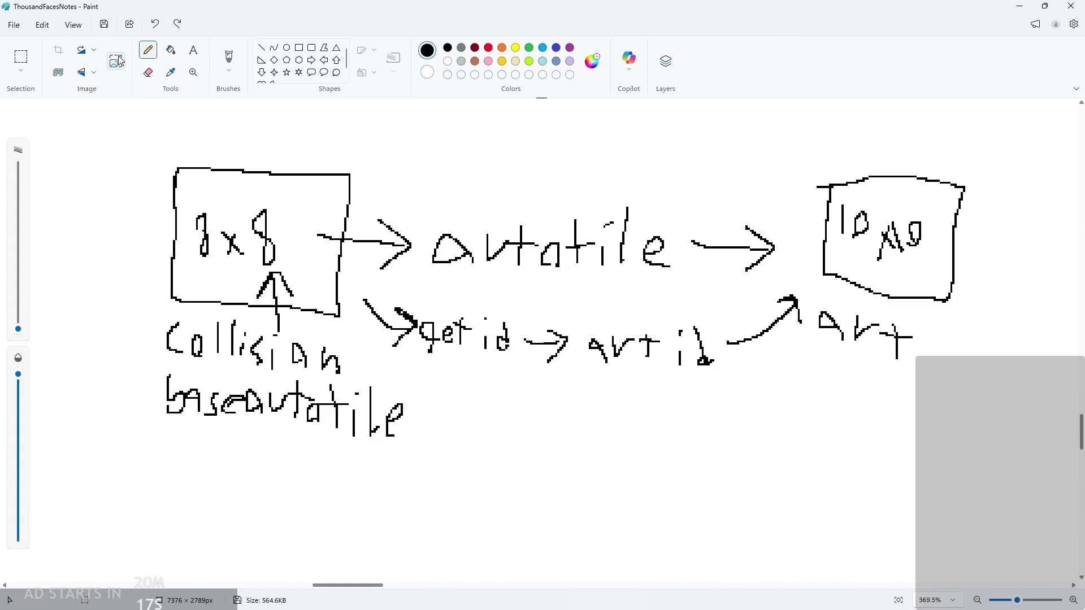
pyautogui.click(20, 59)
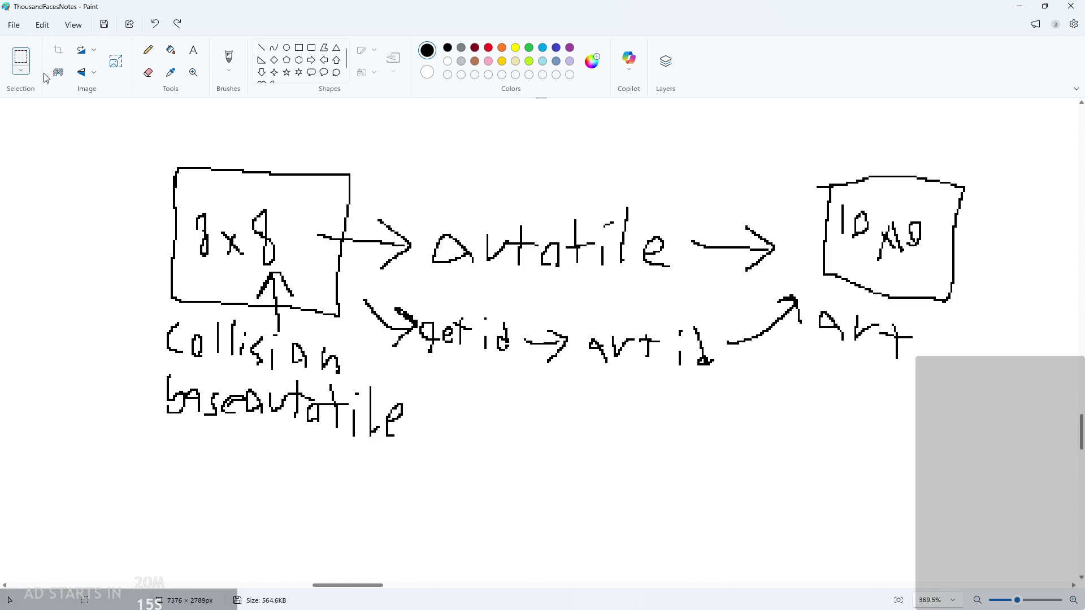
pyautogui.moveTo(356, 281)
pyautogui.mouseDown()
pyautogui.moveTo(733, 391)
pyautogui.moveTo(815, 378)
pyautogui.mouseUp()
pyautogui.press('Delete')
pyautogui.click(148, 50)
# Draw a new arrow out of the 8x8 box and handwrite 'binary' beside it
pyautogui.moveTo(358, 309); pyautogui.dragTo(421, 349)
pyautogui.moveTo(408, 327)
pyautogui.mouseDown()
pyautogui.moveTo(422, 351)
pyautogui.moveTo(412, 357)
pyautogui.mouseUp()
pyautogui.keyDown('ctrl'); pyautogui.scroll(3, 482, 346); pyautogui.keyUp('ctrl')
pyautogui.click(437, 353)
pyautogui.moveTo(434, 371)
pyautogui.mouseDown()
pyautogui.moveTo(435, 392)
pyautogui.moveTo(502, 398)
pyautogui.mouseUp()
pyautogui.moveTo(505, 378); pyautogui.dragTo(553, 420)
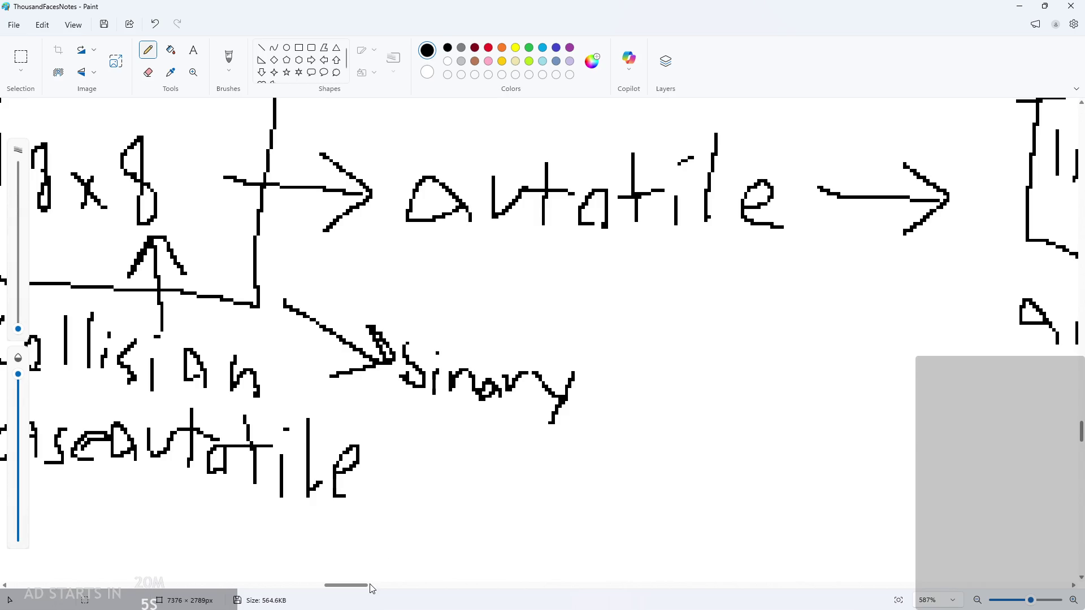
pyautogui.moveTo(366, 585); pyautogui.dragTo(372, 585)
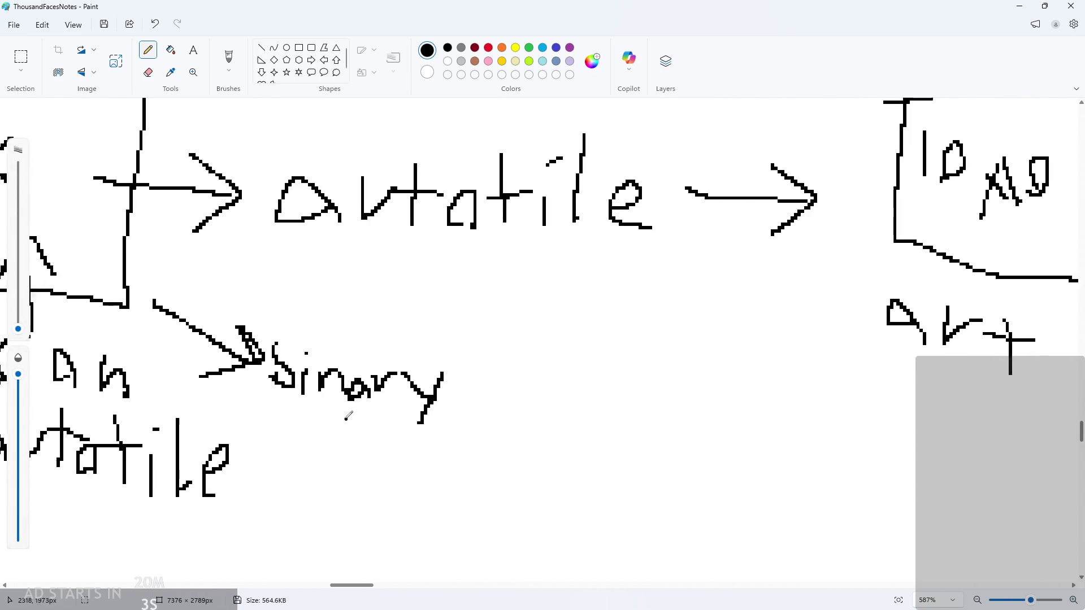
pyautogui.scroll(-2, 345, 412)
# Draw an arrow after 'binary', write 'id' and 'art', and arrow up to the 10x10 box
pyautogui.moveTo(432, 403); pyautogui.dragTo(506, 403)
pyautogui.moveTo(471, 383)
pyautogui.mouseDown()
pyautogui.moveTo(508, 397)
pyautogui.moveTo(484, 428)
pyautogui.moveTo(529, 393)
pyautogui.moveTo(563, 427)
pyautogui.moveTo(572, 401)
pyautogui.moveTo(604, 382)
pyautogui.moveTo(608, 403)
pyautogui.moveTo(637, 371)
pyautogui.mouseUp()
pyautogui.click(527, 387)
pyautogui.moveTo(657, 356)
pyautogui.mouseDown()
pyautogui.moveTo(656, 383)
pyautogui.moveTo(670, 371)
pyautogui.moveTo(698, 395)
pyautogui.mouseUp()
pyautogui.click(671, 379)
pyautogui.moveTo(676, 351)
pyautogui.mouseDown()
pyautogui.moveTo(720, 311)
pyautogui.moveTo(721, 337)
pyautogui.mouseUp()
pyautogui.scroll(-3, 722, 362)
pyautogui.scroll(2, 882, 284)
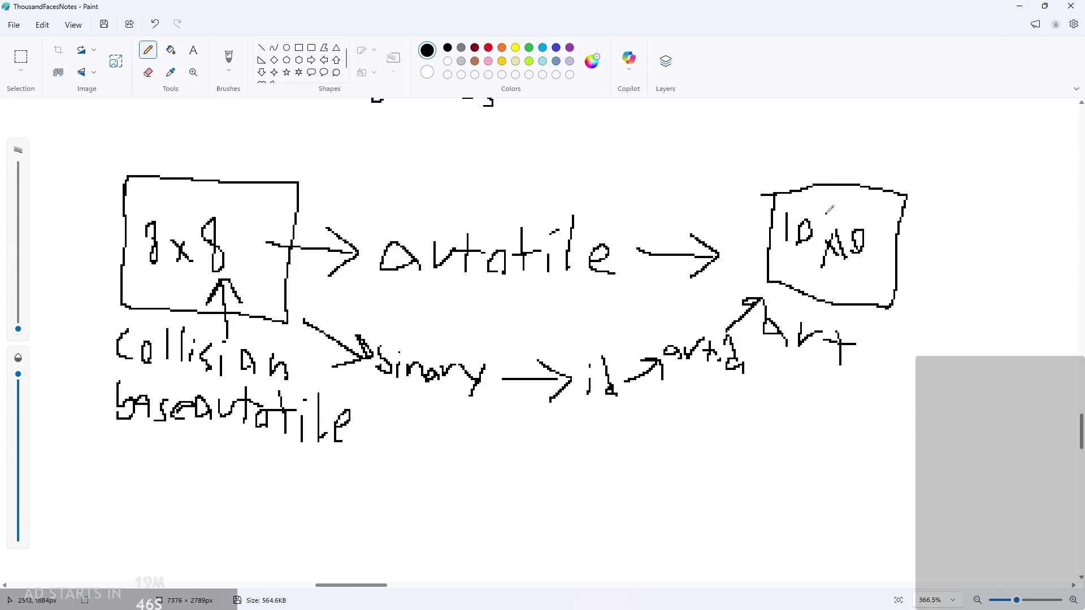
# Undo the stray strokes, then handwrite 'collisionid' after binary followed by another arrow
pyautogui.hotkey('ctrl', 'z')
pyautogui.hotkey('ctrl', 'z')
pyautogui.hotkey('ctrl', 'z')
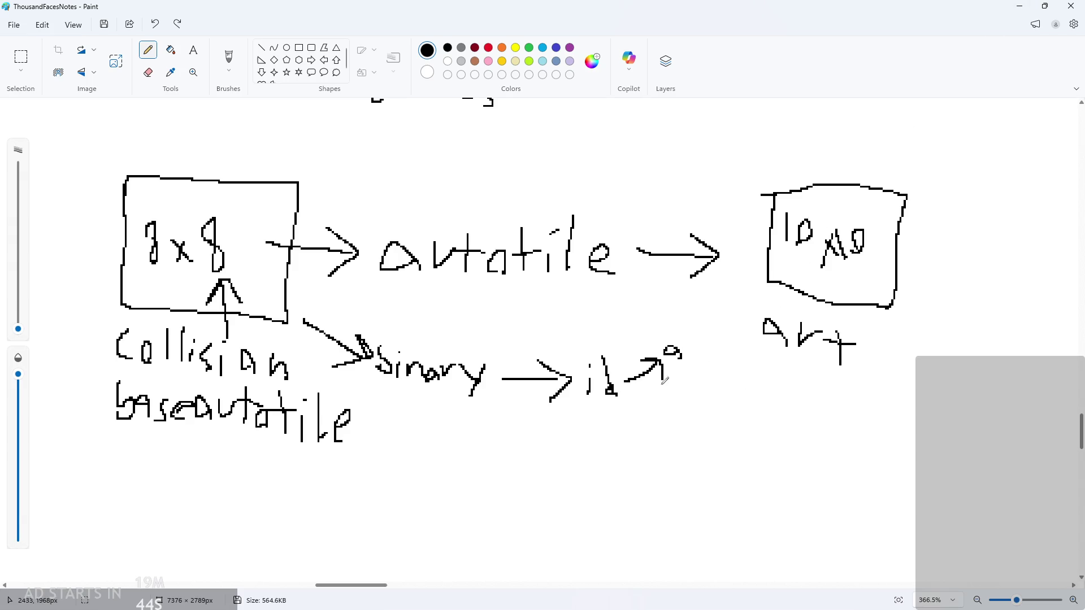
pyautogui.hotkey('ctrl', 'z')
pyautogui.hotkey('ctrl', 'z')
pyautogui.moveTo(591, 371); pyautogui.dragTo(587, 390)
pyautogui.moveTo(605, 382)
pyautogui.mouseDown()
pyautogui.moveTo(609, 397)
pyautogui.moveTo(630, 390)
pyautogui.mouseUp()
pyautogui.moveTo(643, 382)
pyautogui.mouseDown()
pyautogui.moveTo(643, 392)
pyautogui.moveTo(686, 378)
pyautogui.moveTo(735, 400)
pyautogui.mouseUp()
pyautogui.moveTo(748, 366)
pyautogui.mouseDown()
pyautogui.moveTo(763, 404)
pyautogui.moveTo(865, 389)
pyautogui.mouseUp()
pyautogui.moveTo(851, 377)
pyautogui.mouseDown()
pyautogui.moveTo(866, 387)
pyautogui.moveTo(813, 432)
pyautogui.mouseUp()
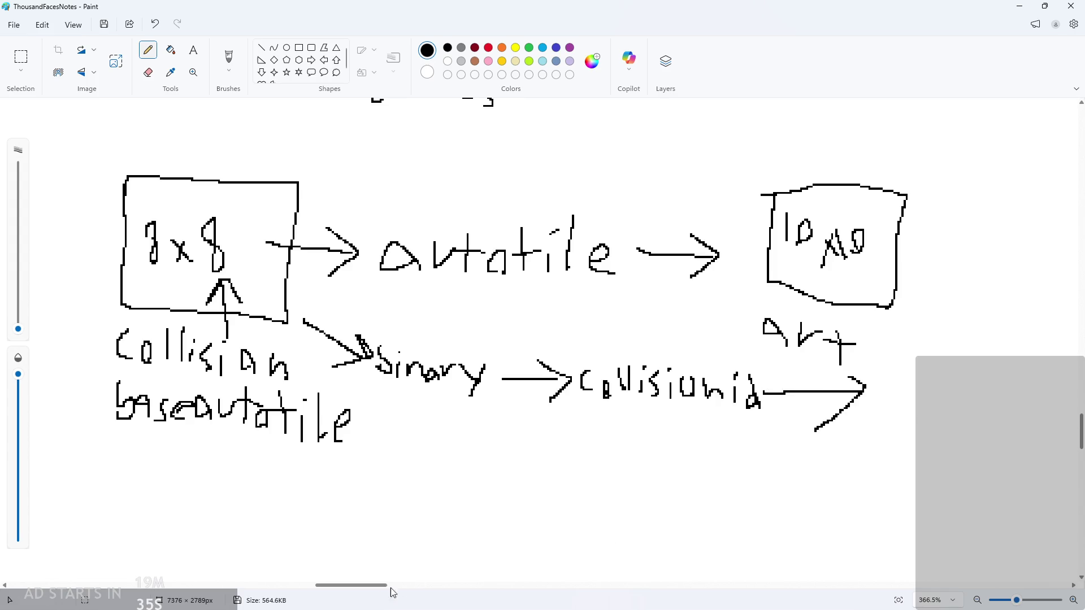
pyautogui.hscroll(3, 400, 590)
pyautogui.hscroll(-1, 401, 592)
pyautogui.keyDown('ctrl'); pyautogui.scroll(2, 489, 413); pyautogui.keyUp('ctrl')
# Handwrite 'artid' after the new arrow in the Paint notes chain
pyautogui.moveTo(472, 377)
pyautogui.mouseDown()
pyautogui.moveTo(452, 390)
pyautogui.moveTo(471, 413)
pyautogui.mouseUp()
pyautogui.moveTo(500, 367); pyautogui.dragTo(542, 362)
pyautogui.moveTo(556, 370)
pyautogui.mouseDown()
pyautogui.moveTo(553, 417)
pyautogui.moveTo(583, 387)
pyautogui.mouseUp()
pyautogui.moveTo(621, 385); pyautogui.dragTo(618, 427)
pyautogui.click(621, 369)
pyautogui.moveTo(664, 350)
pyautogui.mouseDown()
pyautogui.moveTo(662, 407)
pyautogui.moveTo(644, 421)
pyautogui.moveTo(751, 413)
pyautogui.mouseUp()
# Handwrite 'tile' after the last arrow, undoing the mistaken extra strokes
pyautogui.keyDown('ctrl'); pyautogui.scroll(-2, 748, 446); pyautogui.keyUp('ctrl')
pyautogui.moveTo(717, 394)
pyautogui.mouseDown()
pyautogui.moveTo(751, 414)
pyautogui.moveTo(712, 449)
pyautogui.mouseUp()
pyautogui.hscroll(3, 401, 590)
pyautogui.hscroll(2, 401, 590)
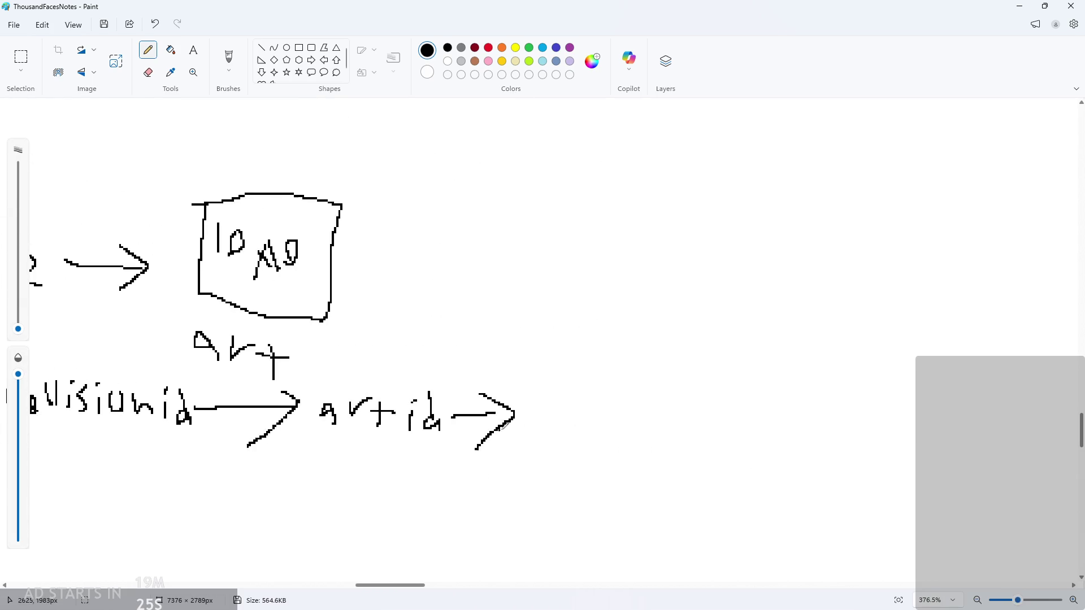
pyautogui.moveTo(540, 433)
pyautogui.mouseDown()
pyautogui.moveTo(541, 390)
pyautogui.moveTo(557, 408)
pyautogui.mouseUp()
pyautogui.moveTo(579, 385); pyautogui.dragTo(580, 423)
pyautogui.moveTo(588, 419); pyautogui.dragTo(626, 441)
pyautogui.click(646, 387)
pyautogui.moveTo(636, 408)
pyautogui.mouseDown()
pyautogui.moveTo(636, 433)
pyautogui.moveTo(681, 405)
pyautogui.moveTo(684, 443)
pyautogui.mouseUp()
pyautogui.moveTo(713, 384)
pyautogui.mouseDown()
pyautogui.moveTo(713, 427)
pyautogui.moveTo(671, 415)
pyautogui.moveTo(674, 434)
pyautogui.mouseUp()
pyautogui.click(710, 436)
pyautogui.hotkey('ctrl', 'z')
pyautogui.hotkey('ctrl', 'z')
pyautogui.hotkey('ctrl', 'z')
pyautogui.hotkey('ctrl', 'z')
pyautogui.hotkey('ctrl', 'z')
# Finish writing 'index' after 'tile', undoing a stray stroke over the e
pyautogui.click(643, 388)
pyautogui.moveTo(706, 391)
pyautogui.mouseDown()
pyautogui.moveTo(712, 440)
pyautogui.moveTo(791, 452)
pyautogui.mouseUp()
pyautogui.moveTo(789, 421); pyautogui.dragTo(763, 452)
pyautogui.moveTo(621, 391); pyautogui.dragTo(633, 415)
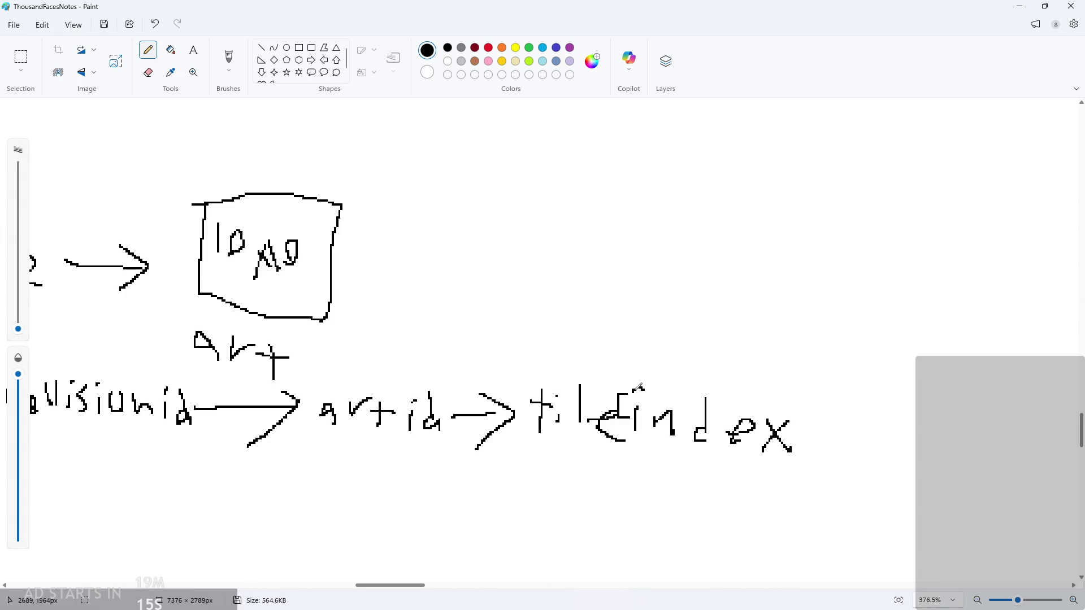
pyautogui.hotkey('ctrl', 'z')
pyautogui.hotkey('ctrl', 'z')
pyautogui.hotkey('ctrl', 'z')
# Move 'index' about 120 px right and draw square brackets to make 'tile[] index'
pyautogui.press('s')
pyautogui.moveTo(631, 381)
pyautogui.mouseDown()
pyautogui.moveTo(736, 458)
pyautogui.moveTo(801, 457)
pyautogui.moveTo(774, 441)
pyautogui.mouseUp()
pyautogui.click(768, 447)
pyautogui.click(629, 375)
pyautogui.moveTo(630, 375); pyautogui.dragTo(798, 467)
pyautogui.moveTo(727, 448); pyautogui.dragTo(796, 447)
pyautogui.press('p')
pyautogui.moveTo(647, 396)
pyautogui.mouseDown()
pyautogui.moveTo(656, 429)
pyautogui.moveTo(682, 417)
pyautogui.moveTo(662, 417)
pyautogui.mouseUp()
# Draw a curve linking the tile[0,1..] note to 'tile[] index'
pyautogui.scroll(-2, 662, 418)
pyautogui.scroll(-3, 639, 450)
pyautogui.moveTo(243, 173)
pyautogui.mouseDown()
pyautogui.moveTo(428, 220)
pyautogui.moveTo(545, 354)
pyautogui.moveTo(566, 340)
pyautogui.mouseUp()
pyautogui.moveTo(428, 589)
pyautogui.mouseDown()
pyautogui.moveTo(380, 593)
pyautogui.moveTo(415, 590)
pyautogui.mouseUp()
pyautogui.moveTo(742, 400)
pyautogui.mouseDown()
pyautogui.moveTo(766, 376)
pyautogui.moveTo(649, 361)
pyautogui.moveTo(509, 305)
pyautogui.moveTo(481, 323)
pyautogui.moveTo(509, 310)
pyautogui.mouseUp()
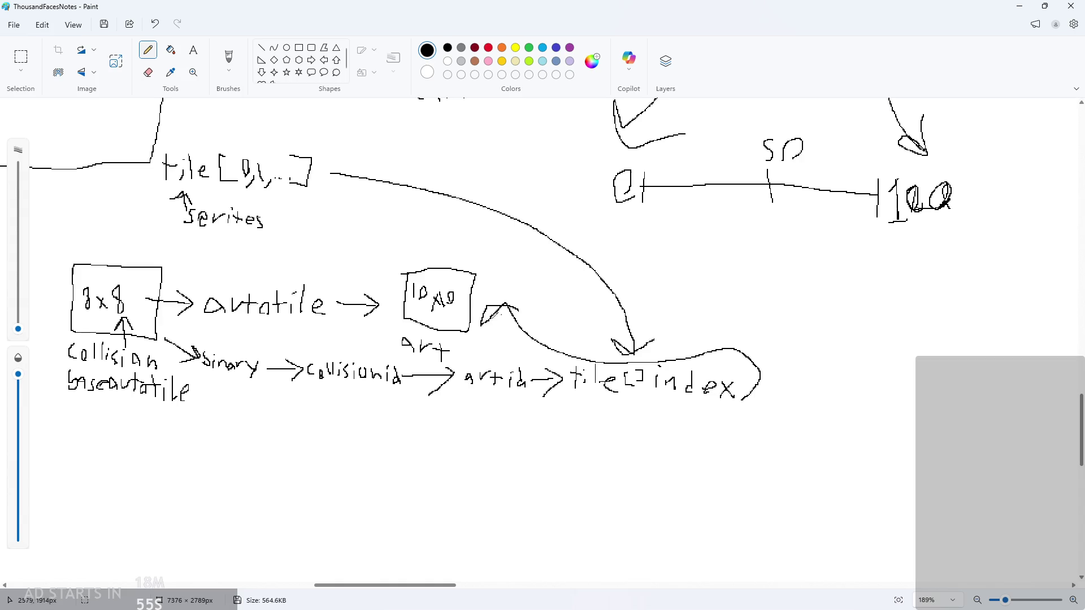
# Cross out 'autatile' with an X and minimize Paint
pyautogui.keyDown('ctrl'); pyautogui.scroll(3, 355, 367); pyautogui.keyUp('ctrl')
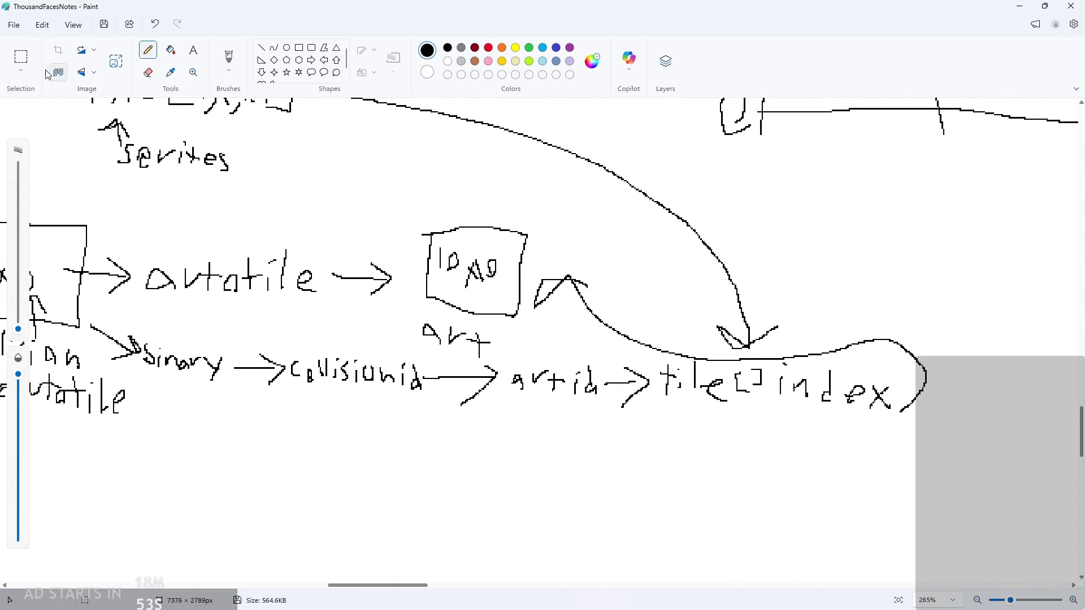
pyautogui.moveTo(151, 233); pyautogui.dragTo(287, 323)
pyautogui.moveTo(264, 239); pyautogui.dragTo(173, 299)
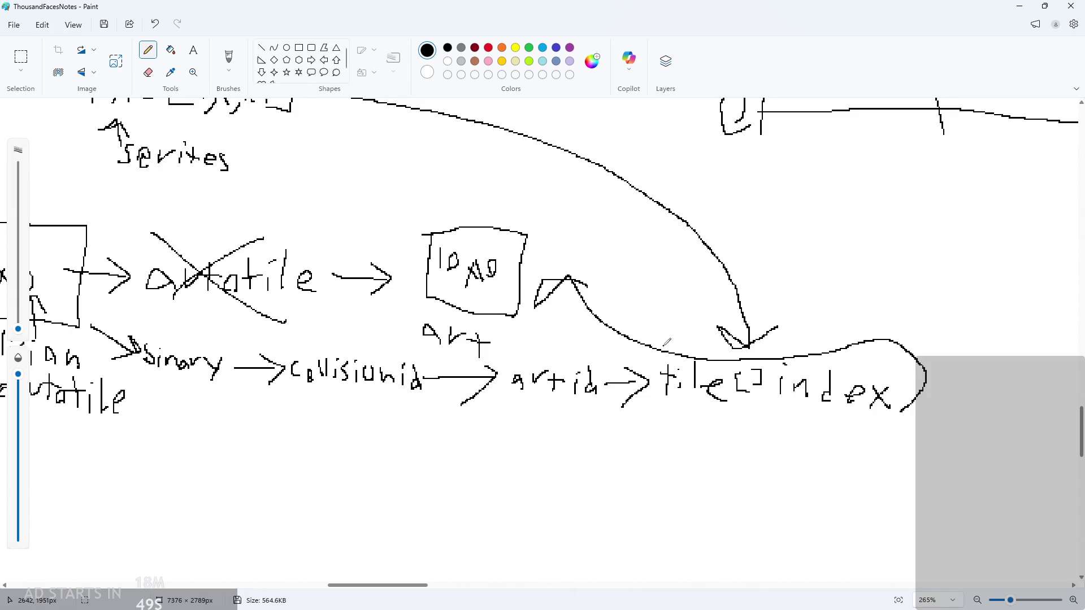
pyautogui.click(1017, 7)
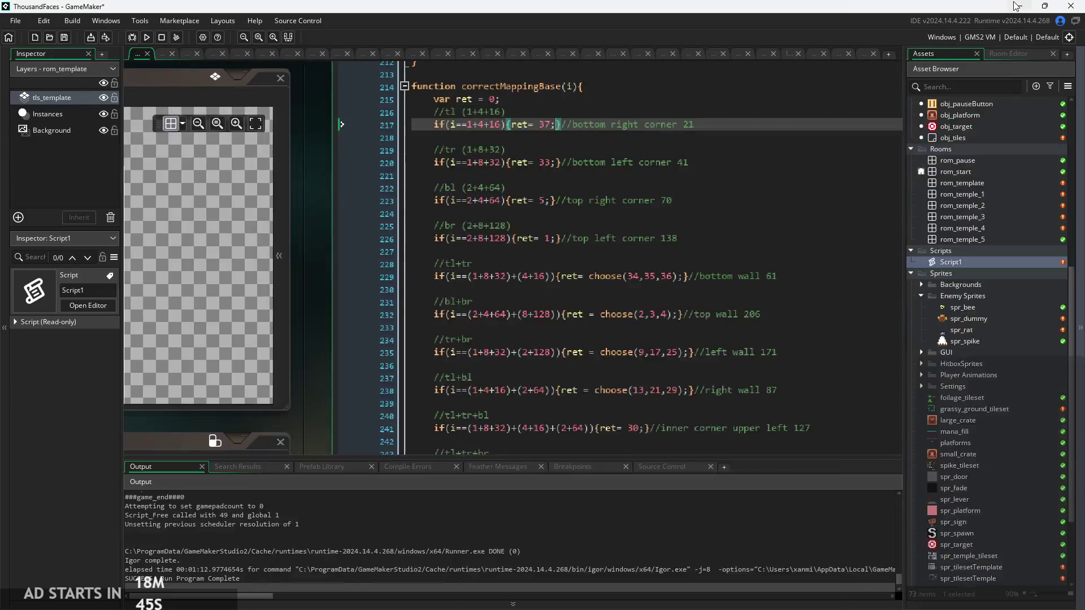
# Pan and zoom the workspace over the Tile Set and Auto Tiling windows
pyautogui.click(606, 213)
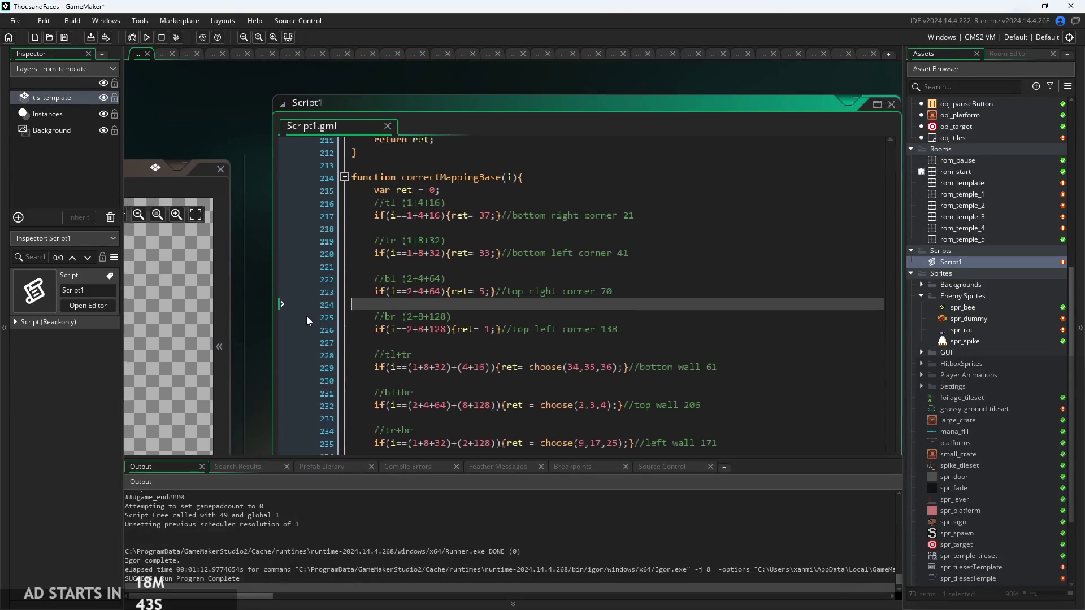
pyautogui.hscroll(-3, 575, 269)
pyautogui.scroll(-2, 575, 269)
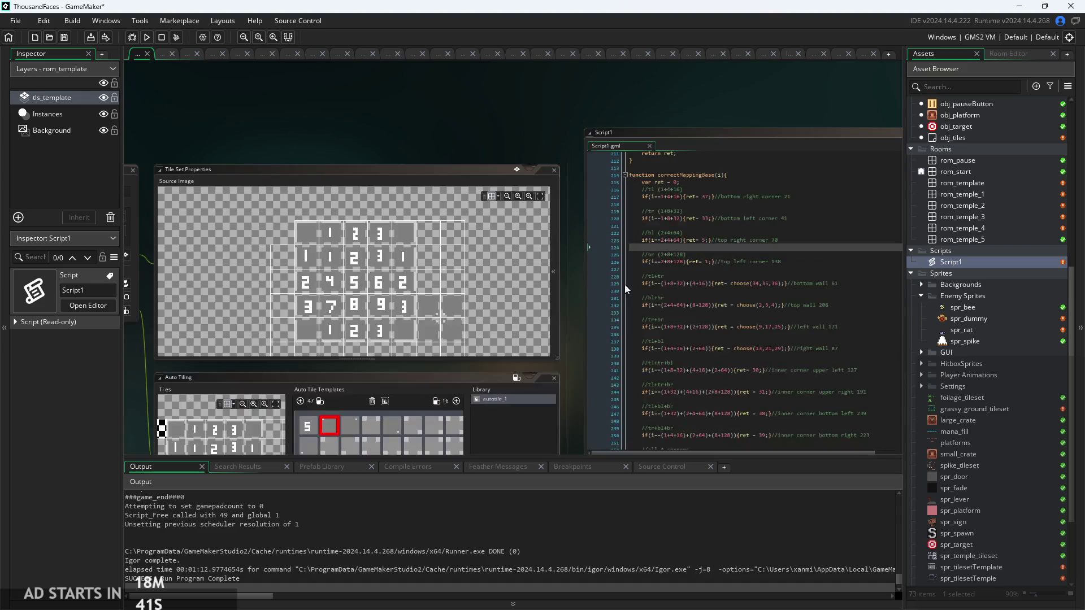
pyautogui.scroll(3, 1003, 320)
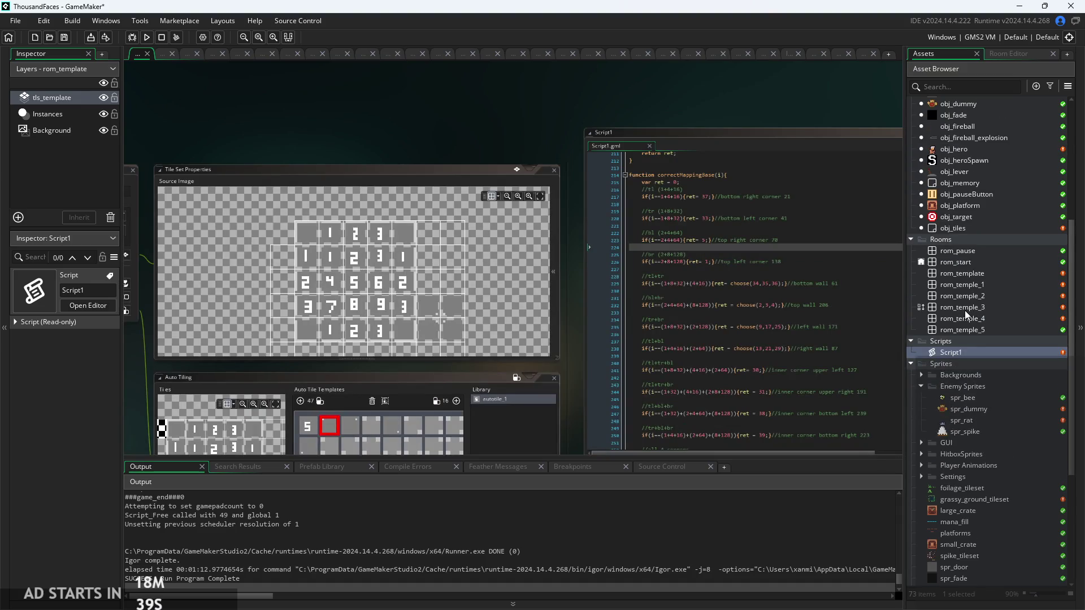
pyautogui.moveTo(576, 300); pyautogui.dragTo(496, 218)
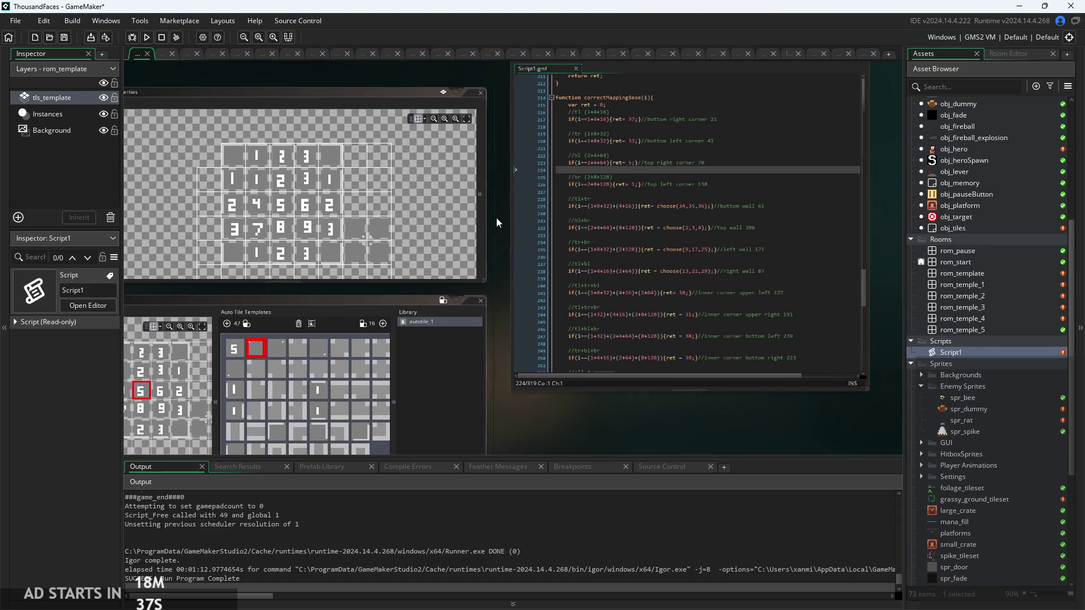
pyautogui.moveTo(682, 409); pyautogui.dragTo(642, 425)
pyautogui.scroll(3, 642, 425)
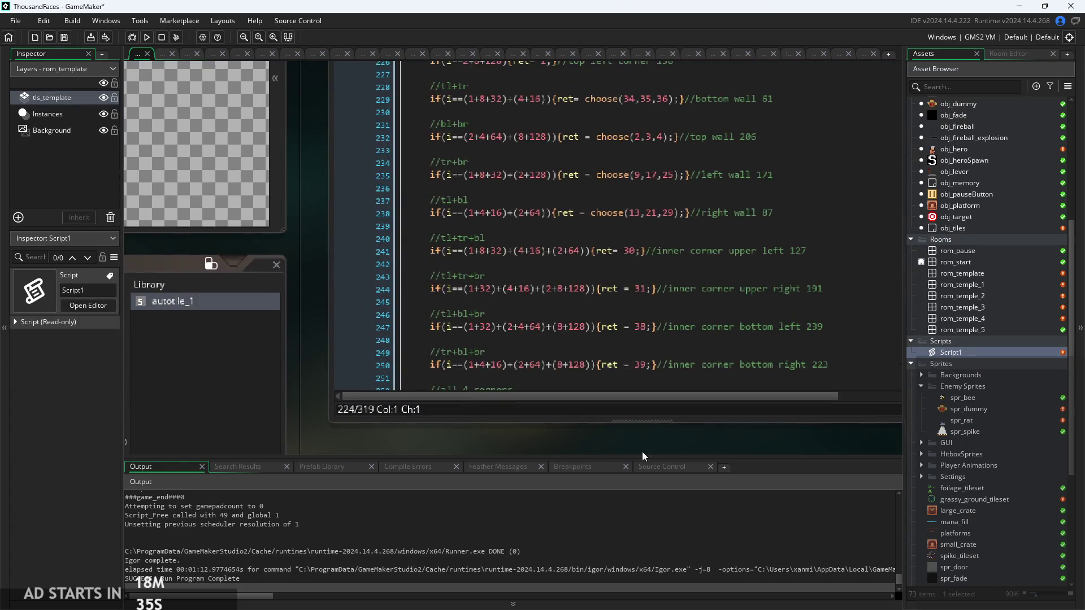
pyautogui.scroll(-2, 642, 449)
pyautogui.scroll(-3, 633, 332)
pyautogui.scroll(5, 633, 331)
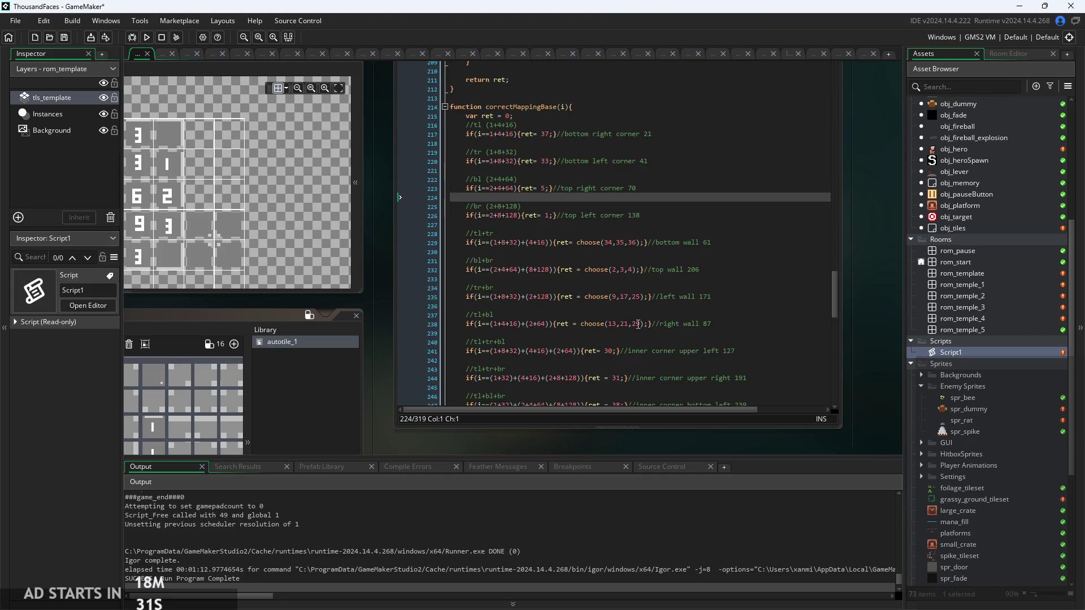
# Inspect the choose values and //tl+tr comment on lines 228–229, then switch to Paint
pyautogui.click(656, 233)
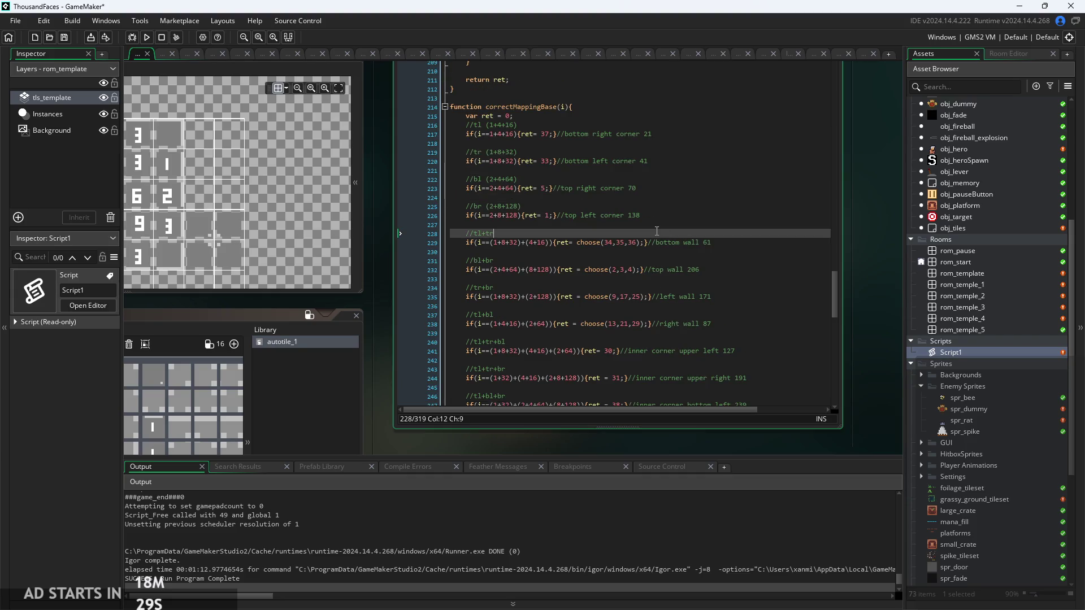
pyautogui.scroll(1, 659, 215)
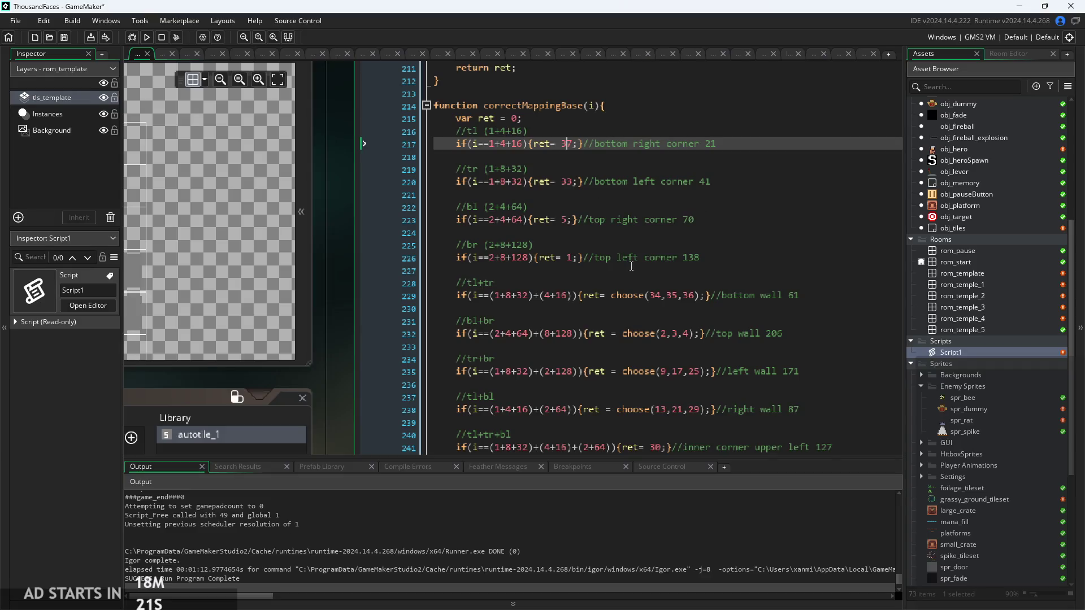
pyautogui.click(658, 302)
pyautogui.click(694, 296)
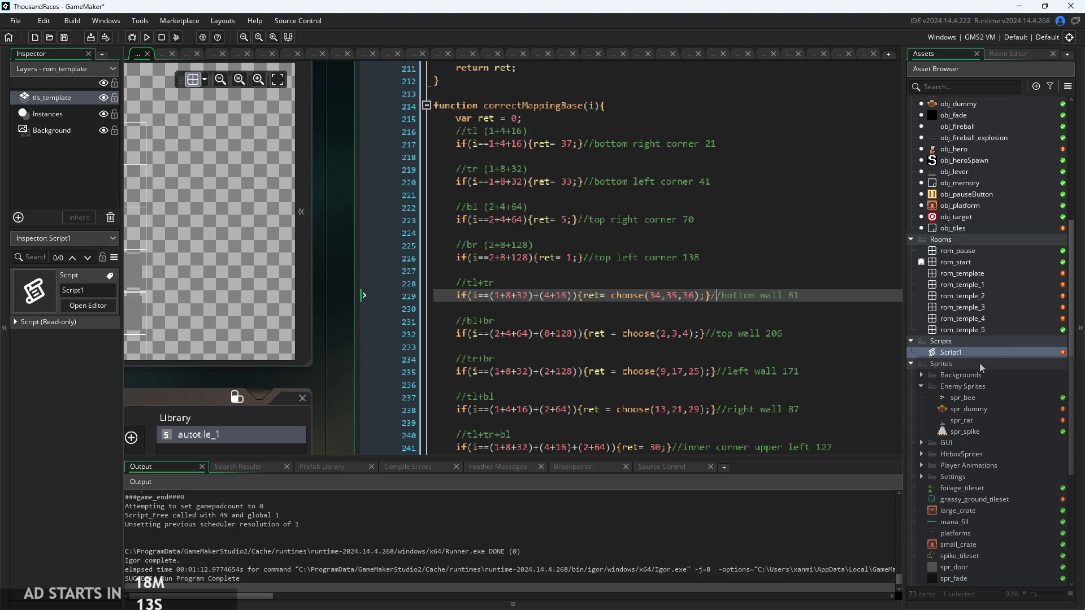
pyautogui.click(713, 288)
pyautogui.scroll(-1, 713, 289)
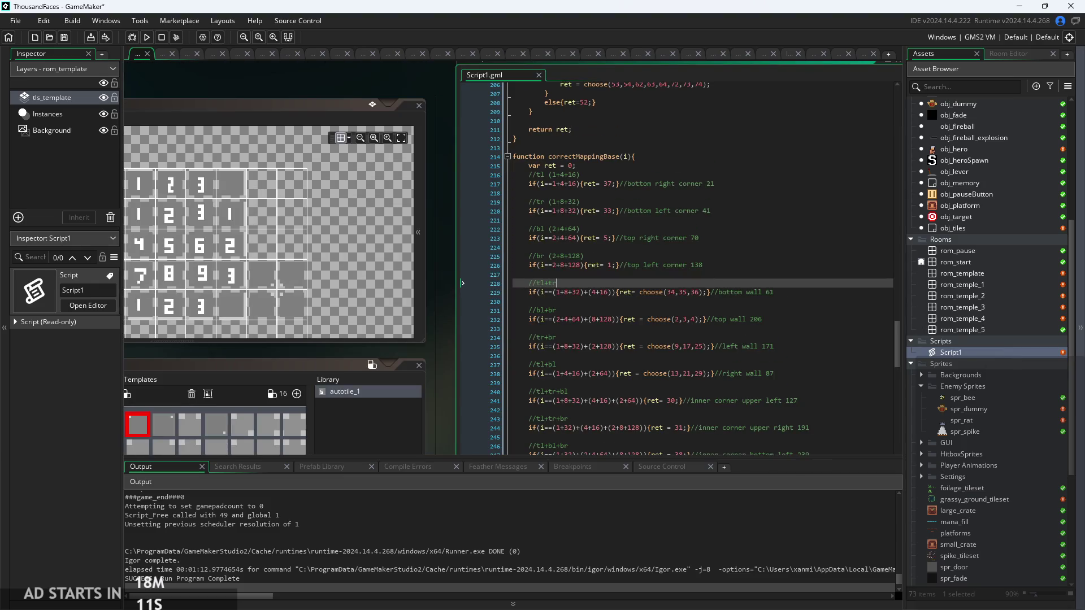
pyautogui.hotkey('alt', 'Tab')
pyautogui.scroll(-1, 680, 415)
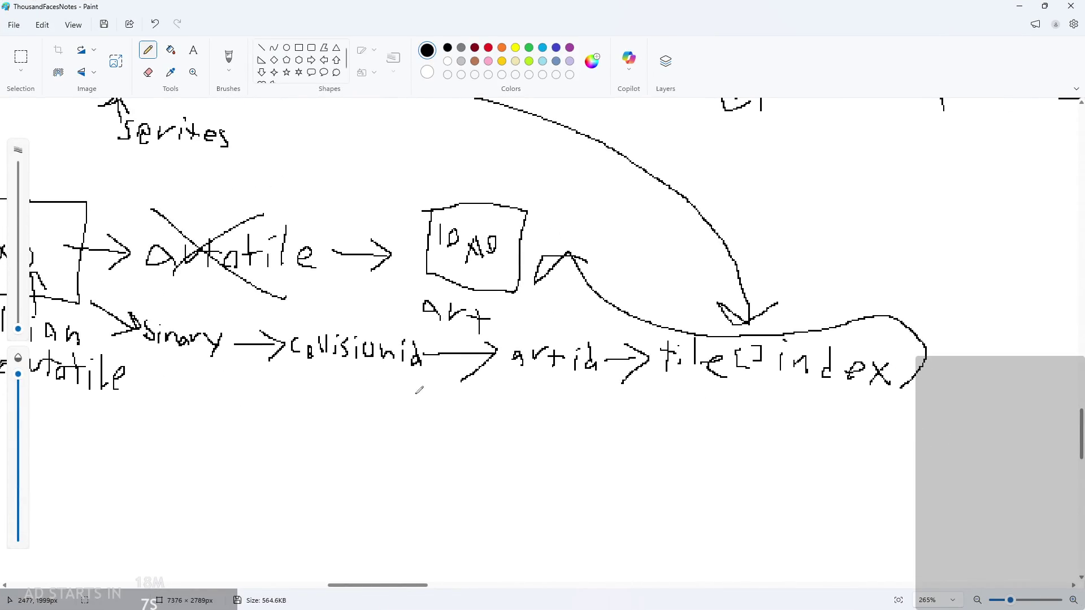
# Draw an X through 'artid' in the notes' bottom row and minimize Paint
pyautogui.moveTo(446, 380); pyautogui.dragTo(622, 335)
pyautogui.moveTo(508, 328); pyautogui.dragTo(667, 385)
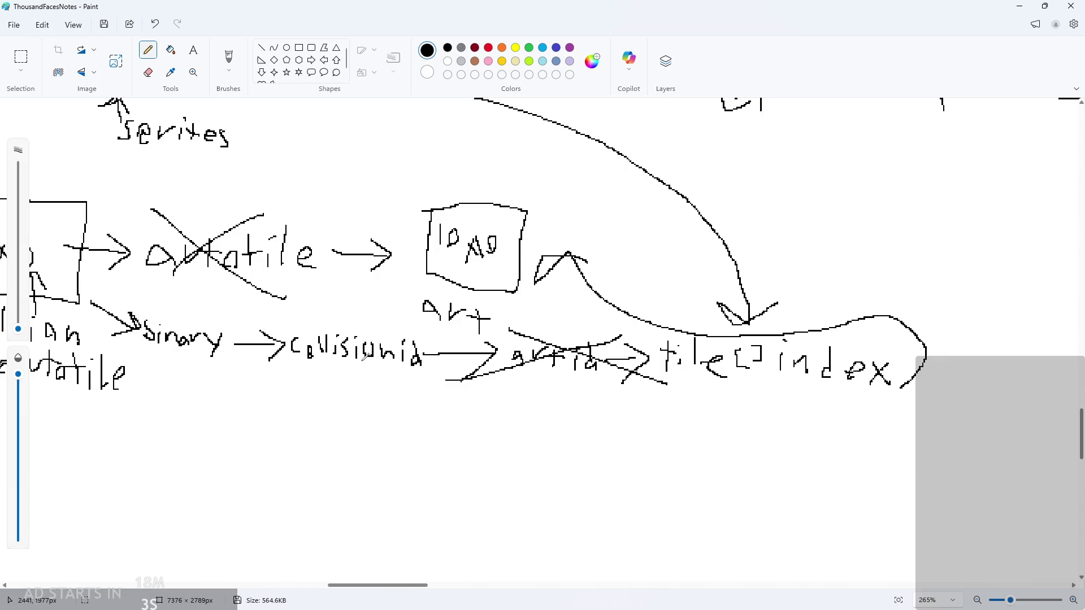
pyautogui.click(1022, 6)
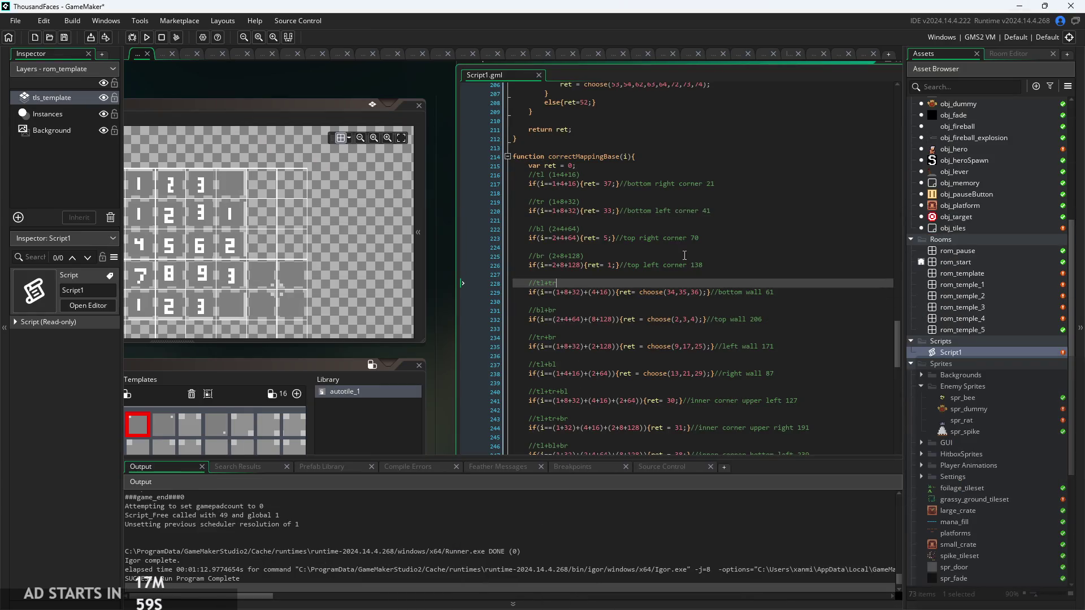
# Review Script1's mapping code from line 215, panning the workspace around it
pyautogui.click(630, 165)
pyautogui.keyDown('ctrl'); pyautogui.scroll(2, 630, 199); pyautogui.keyUp('ctrl')
pyautogui.keyDown('ctrl'); pyautogui.scroll(-3, 494, 235); pyautogui.keyUp('ctrl')
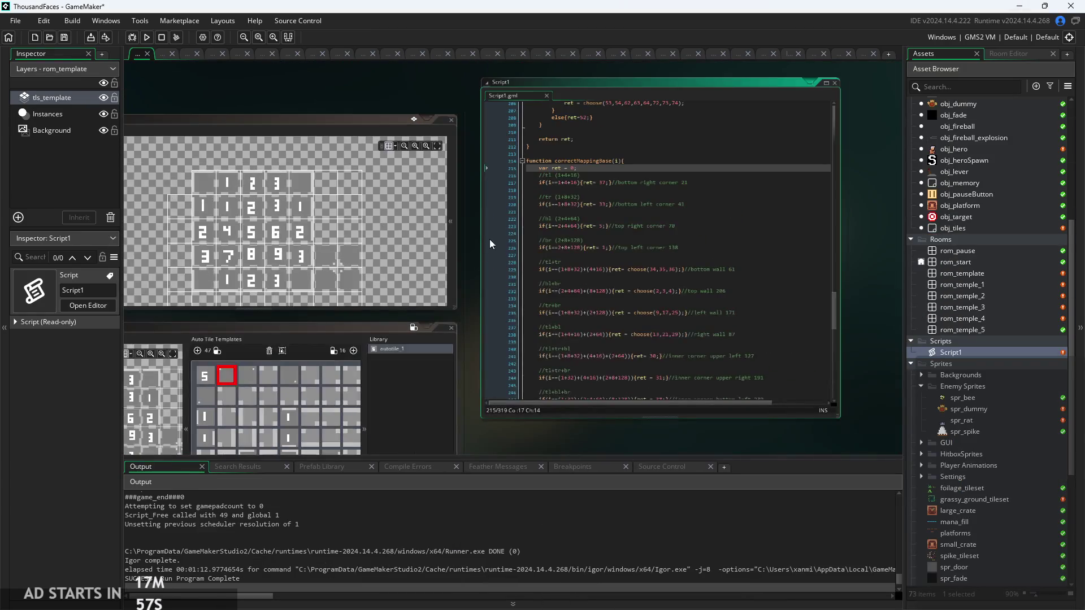
pyautogui.moveTo(541, 249)
pyautogui.mouseDown()
pyautogui.moveTo(592, 242)
pyautogui.moveTo(585, 250)
pyautogui.mouseUp()
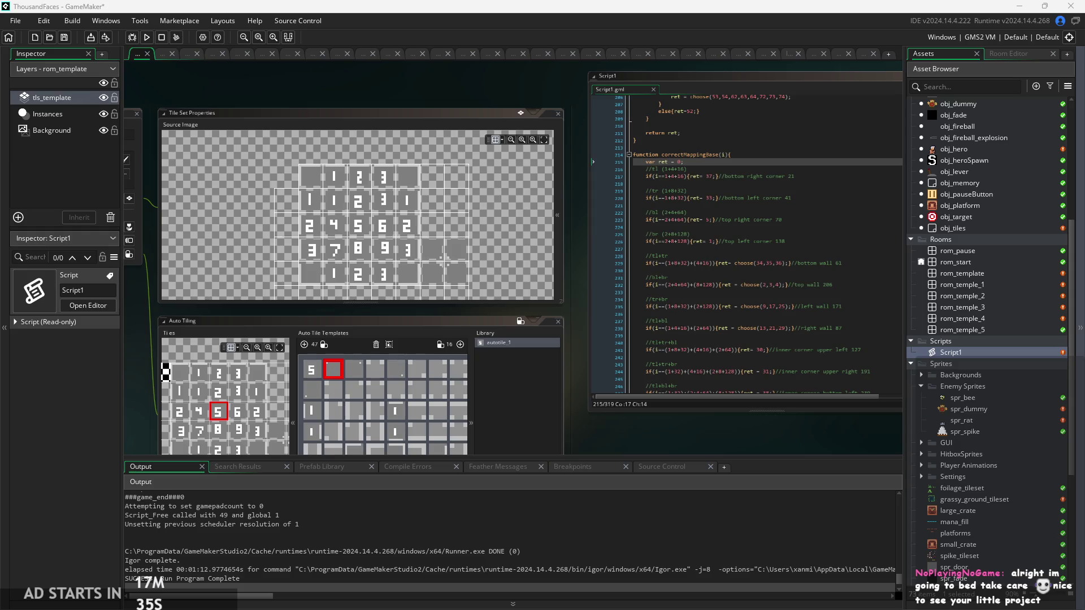
pyautogui.scroll(1, 561, 348)
pyautogui.moveTo(562, 348)
pyautogui.mouseDown()
pyautogui.moveTo(432, 382)
pyautogui.moveTo(403, 292)
pyautogui.moveTo(243, 316)
pyautogui.mouseUp()
pyautogui.scroll(1, 433, 367)
pyautogui.scroll(3, 474, 291)
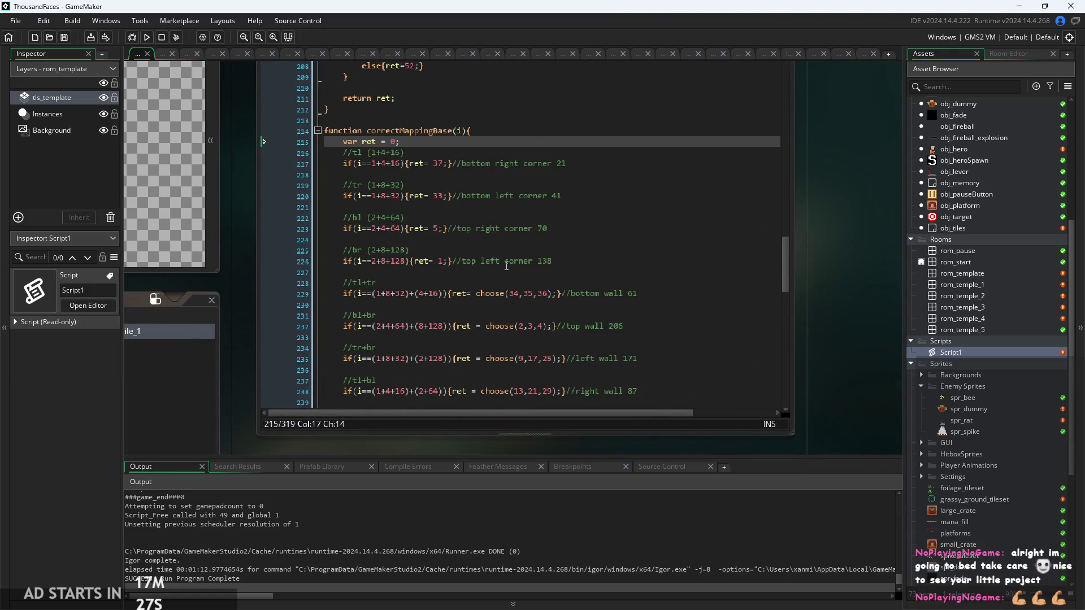
# Check the bitmask cases on lines 215–225, then select obj_tiles to show its properties
pyautogui.click(552, 277)
pyautogui.scroll(1, 426, 282)
pyautogui.click(431, 246)
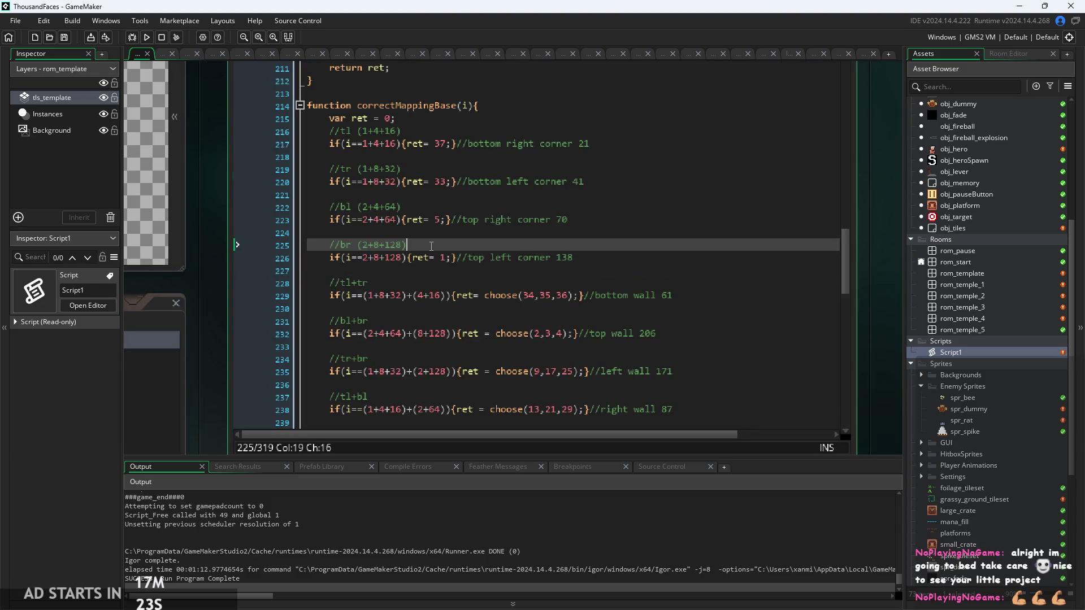
pyautogui.scroll(1, 431, 246)
pyautogui.click(460, 163)
pyautogui.press('Up')
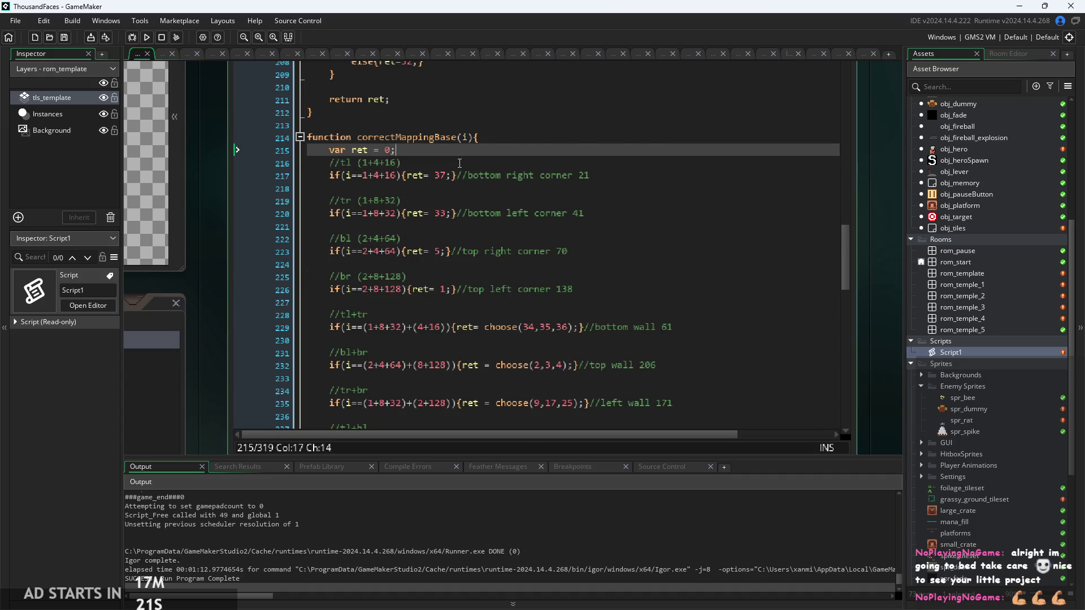
pyautogui.scroll(-1, 460, 164)
pyautogui.moveTo(209, 246); pyautogui.dragTo(332, 305)
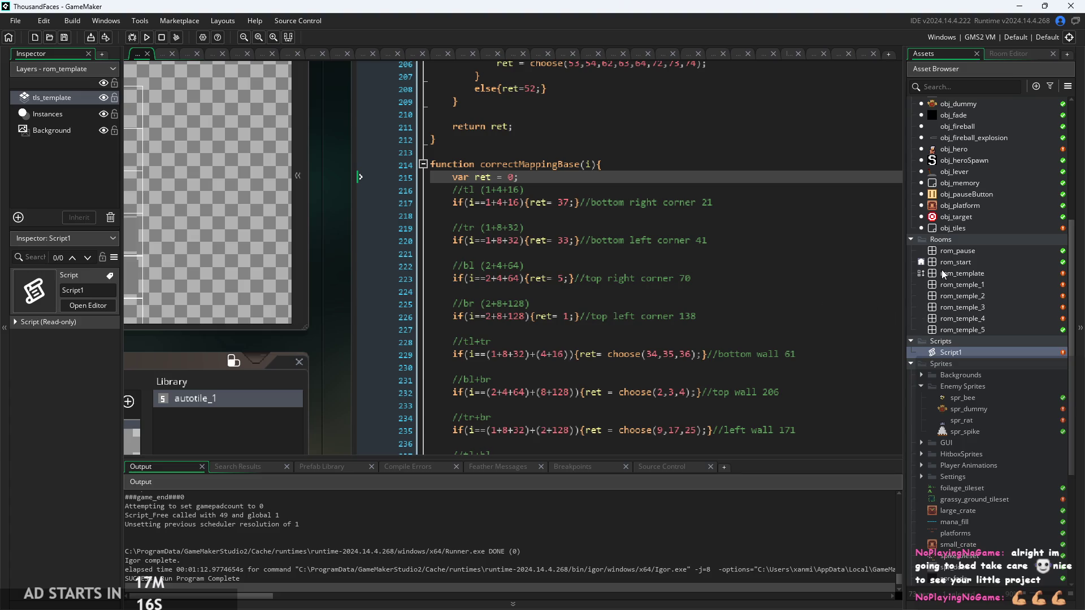
pyautogui.scroll(-2, 746, 216)
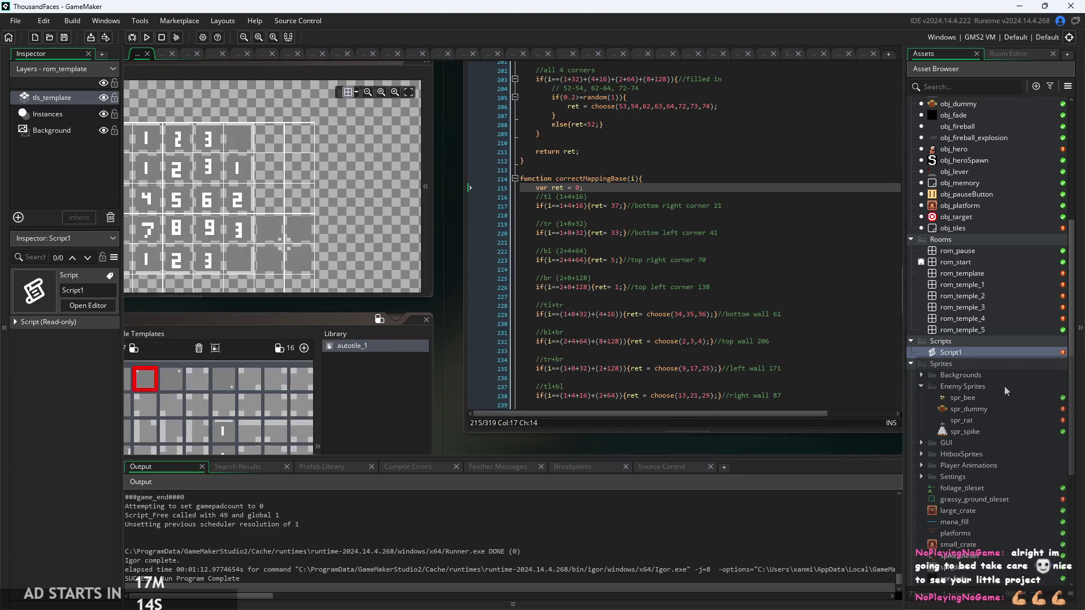
pyautogui.scroll(1, 1005, 385)
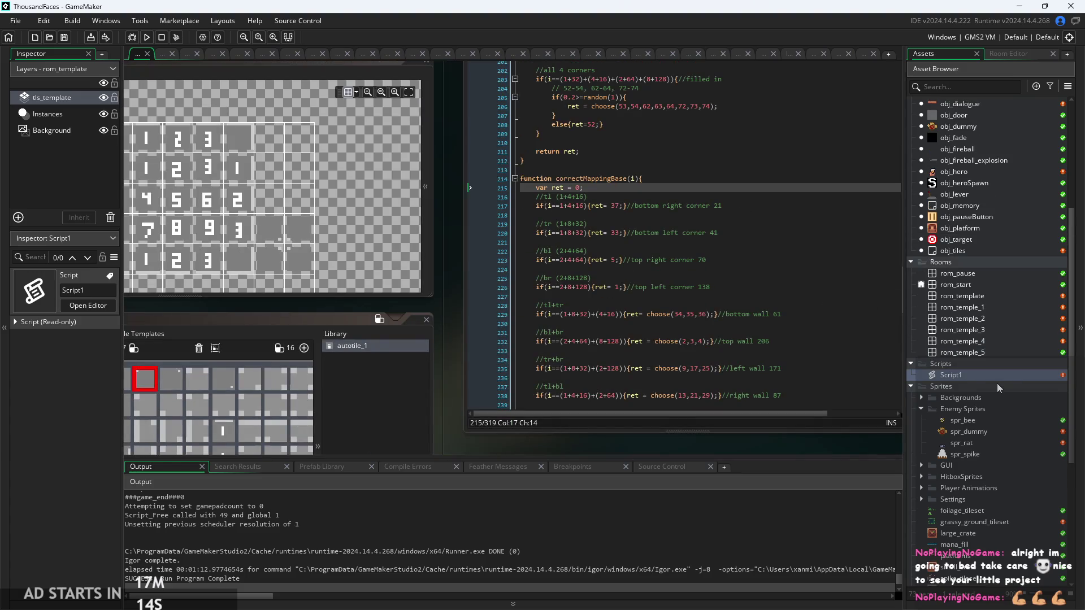
pyautogui.click(972, 248)
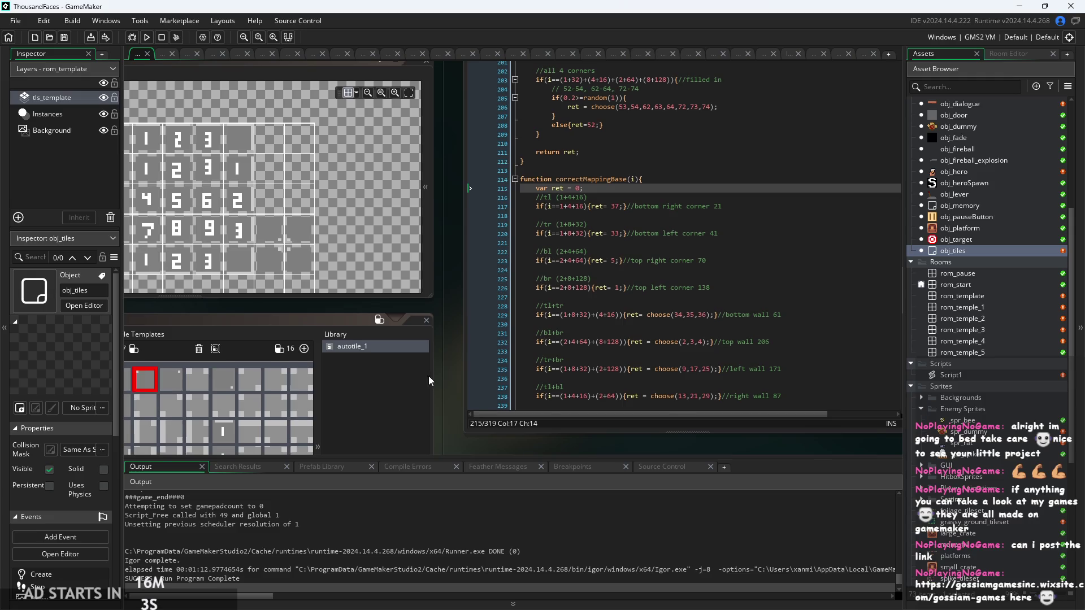
pyautogui.keyDown('ctrl'); pyautogui.scroll(4, 428, 375); pyautogui.keyUp('ctrl')
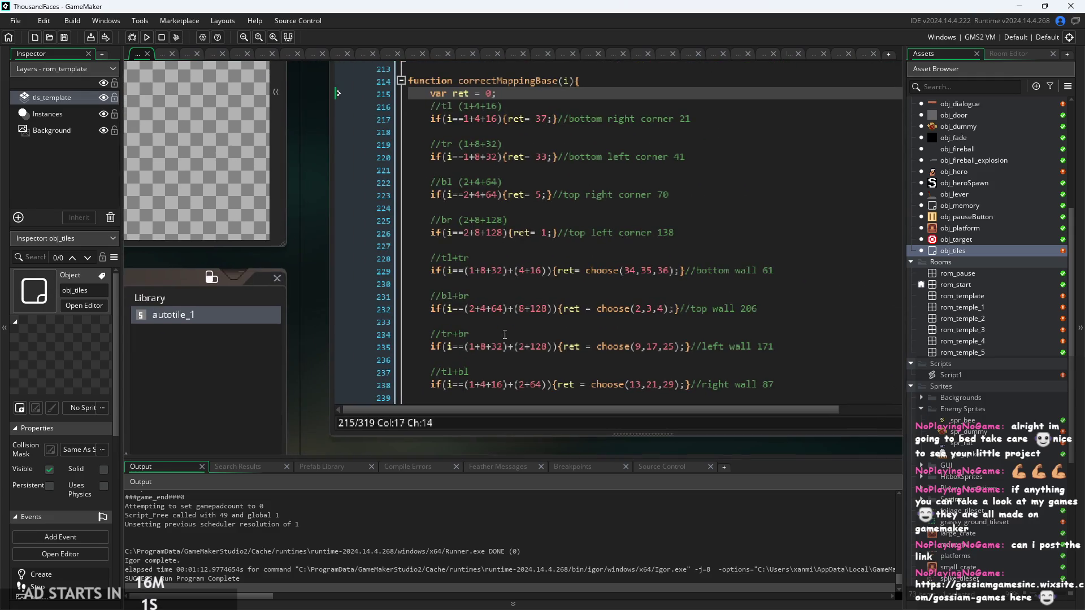
pyautogui.scroll(-2, 504, 334)
pyautogui.keyDown('ctrl'); pyautogui.scroll(-2, 633, 335); pyautogui.keyUp('ctrl')
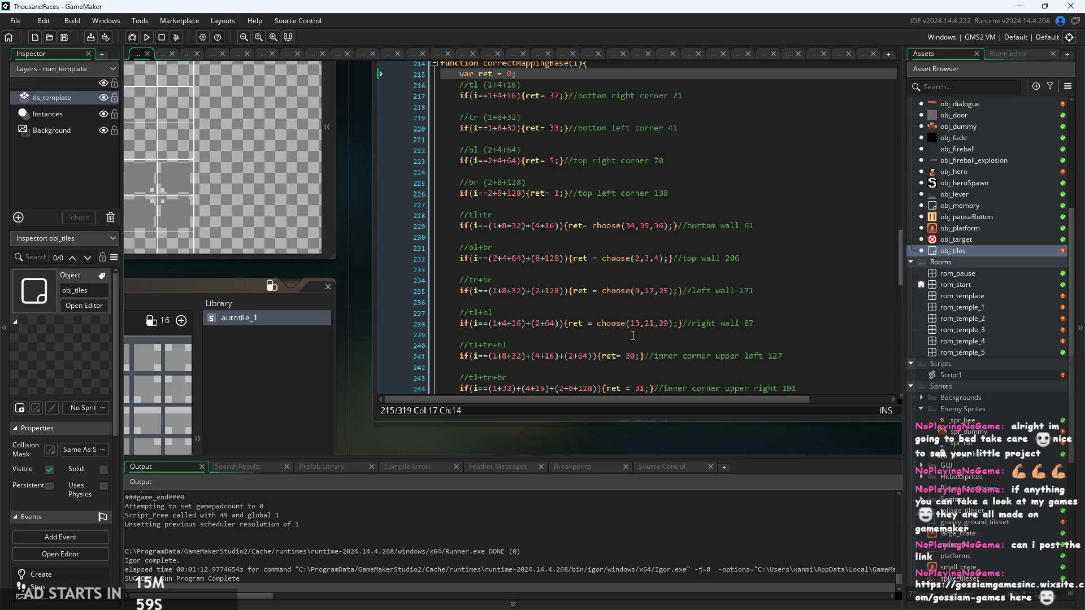
pyautogui.scroll(3, 633, 335)
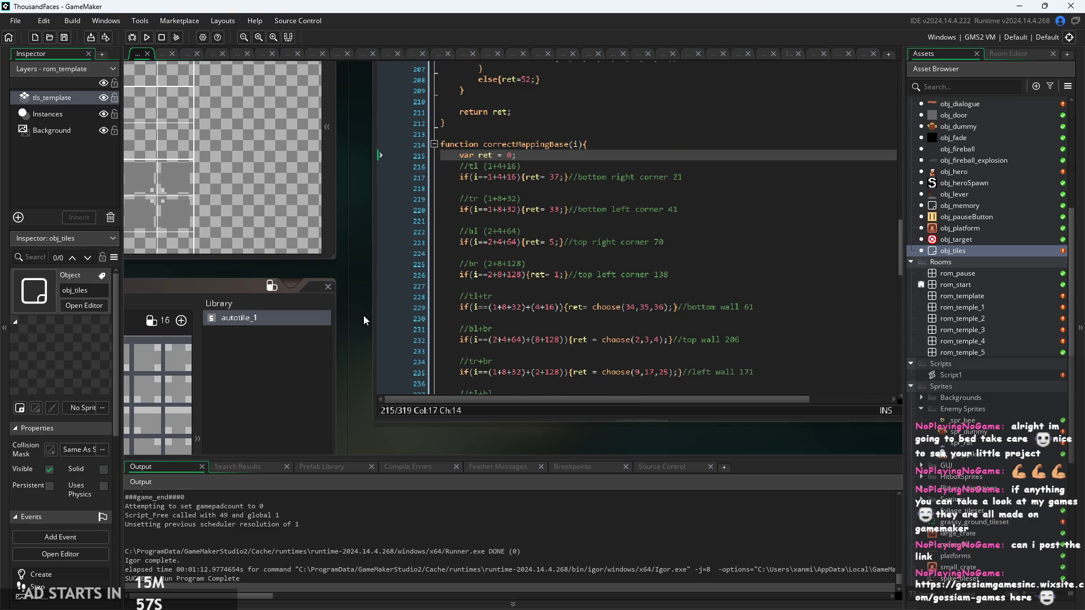
pyautogui.moveTo(364, 315); pyautogui.dragTo(252, 411)
pyautogui.keyDown('ctrl'); pyautogui.scroll(3, 539, 315); pyautogui.keyUp('ctrl')
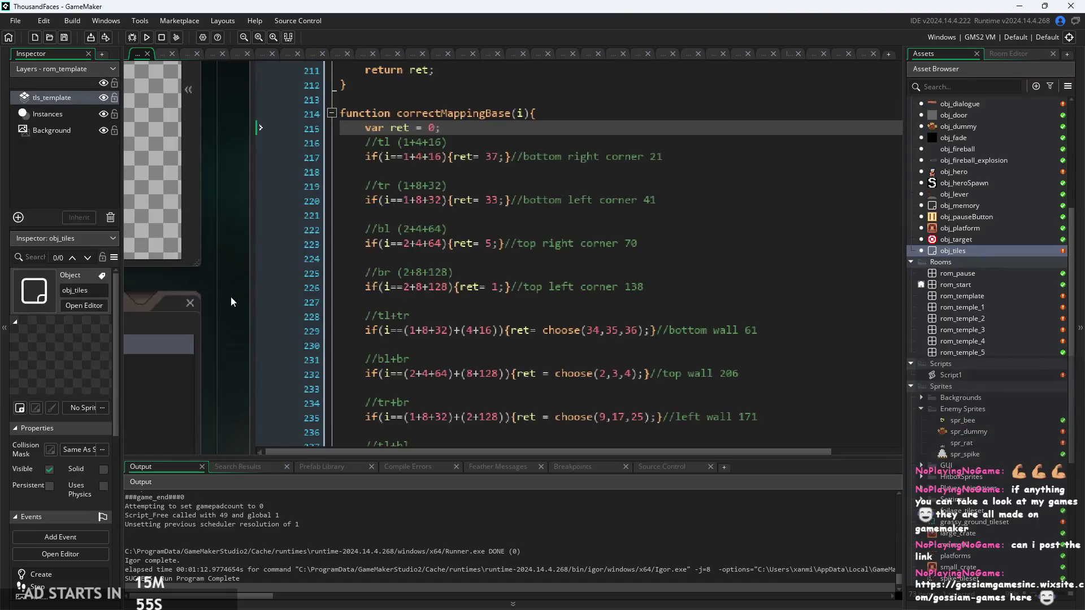
pyautogui.scroll(-5, 540, 315)
pyautogui.scroll(7, 539, 315)
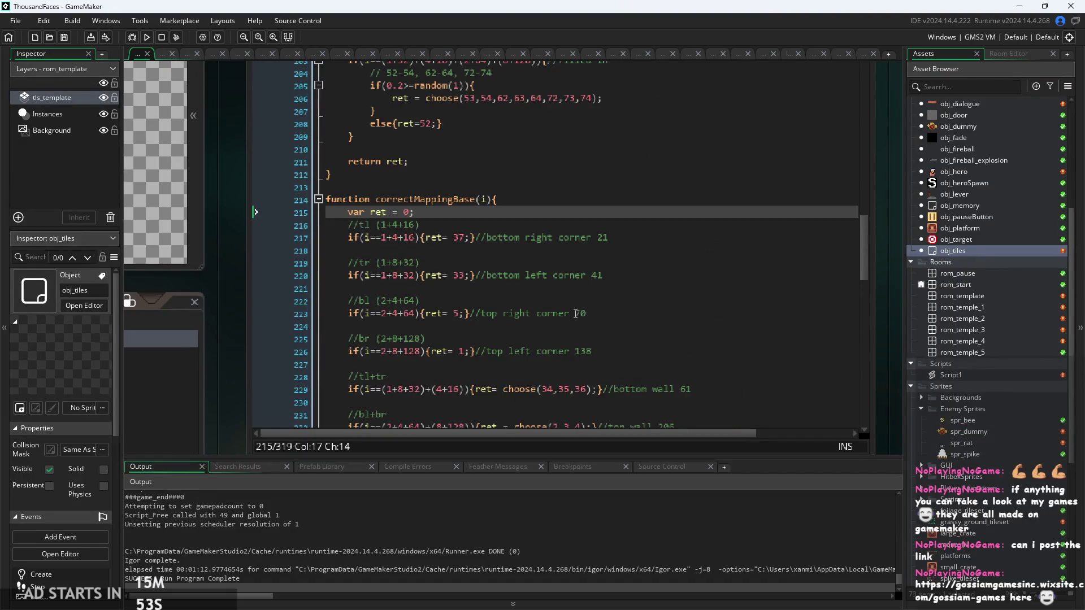
pyautogui.keyDown('ctrl'); pyautogui.scroll(-2, 412, 326); pyautogui.keyUp('ctrl')
pyautogui.click(479, 294)
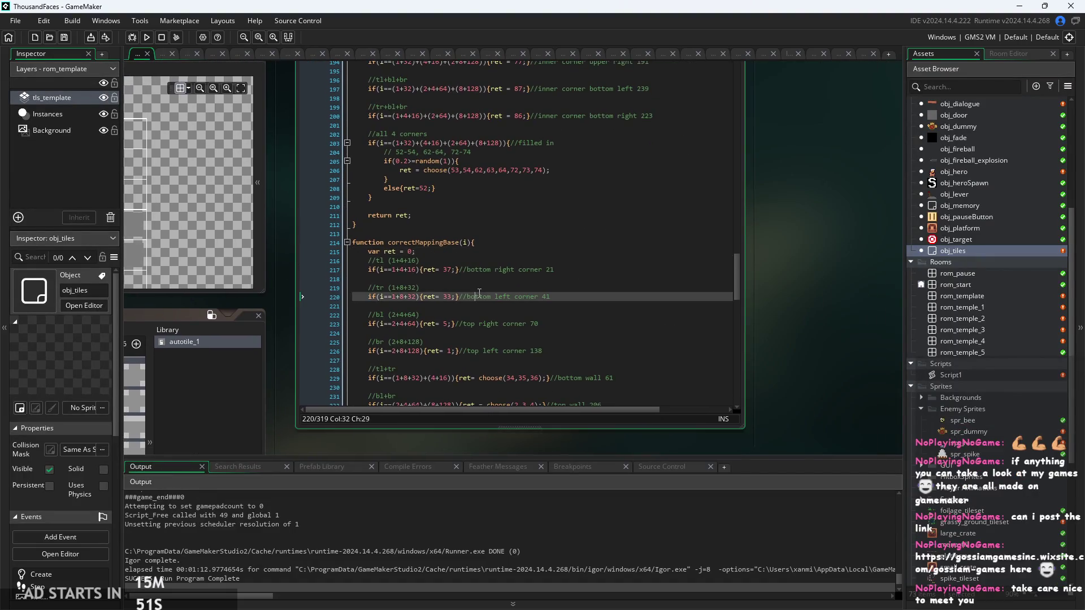
pyautogui.scroll(-6, 479, 293)
pyautogui.scroll(-2, 479, 293)
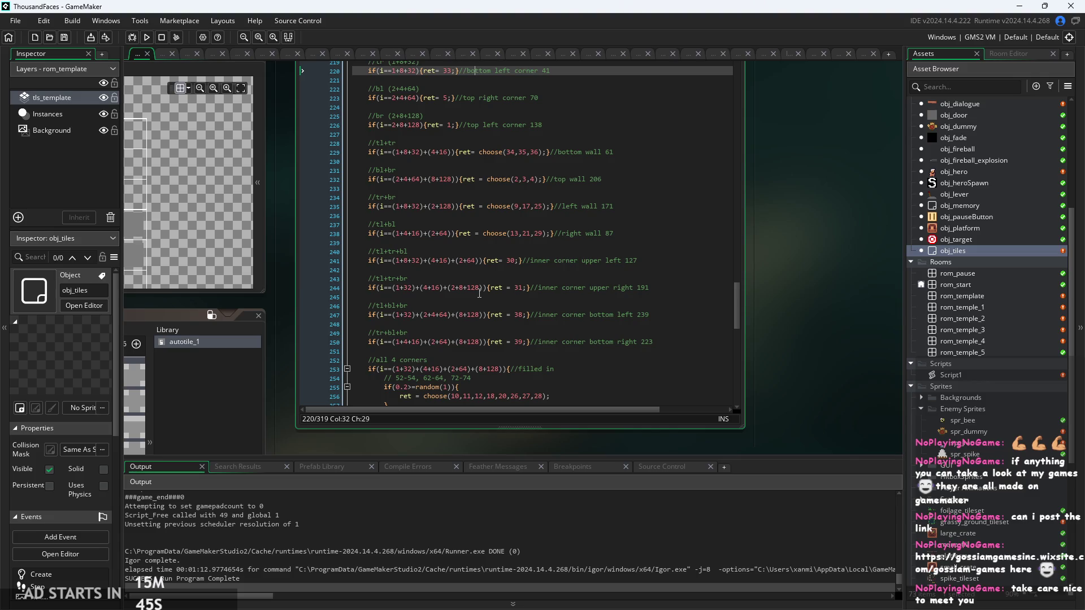
pyautogui.click(438, 298)
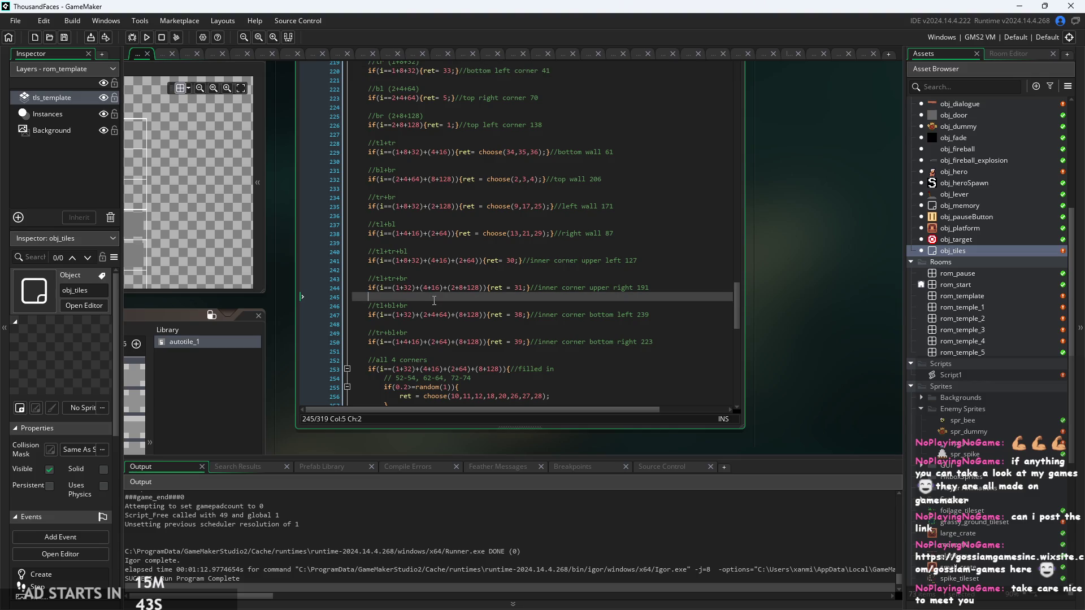
pyautogui.scroll(2, 439, 298)
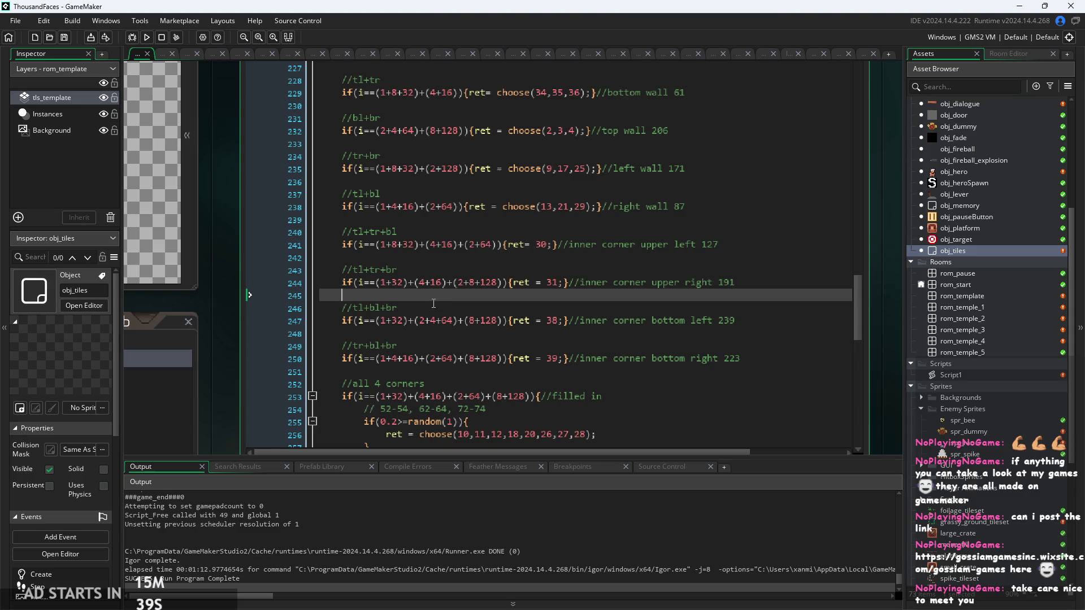
pyautogui.click(583, 340)
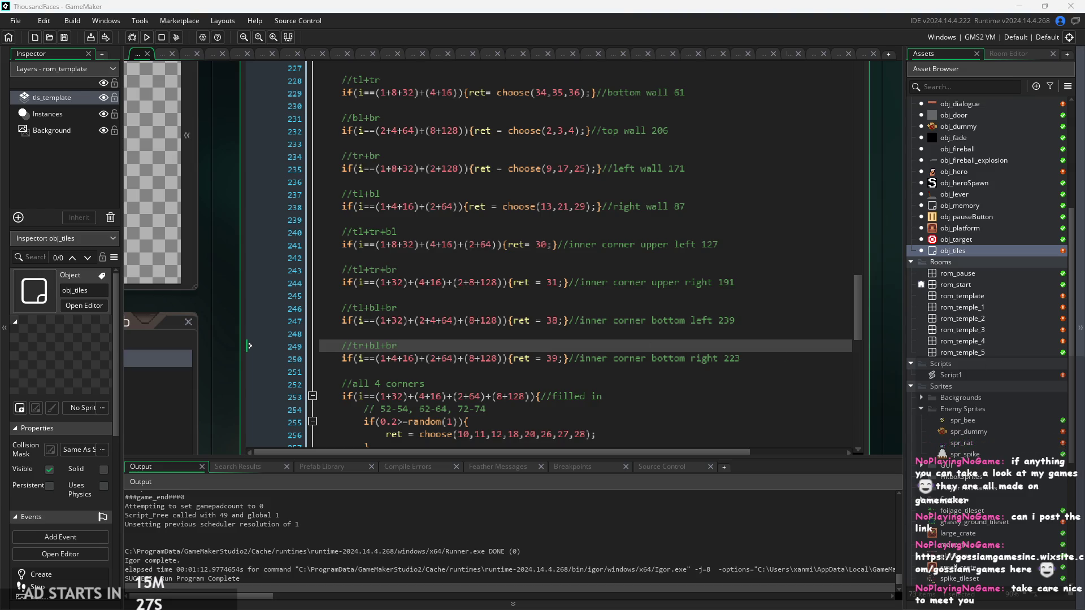
pyautogui.click(492, 282)
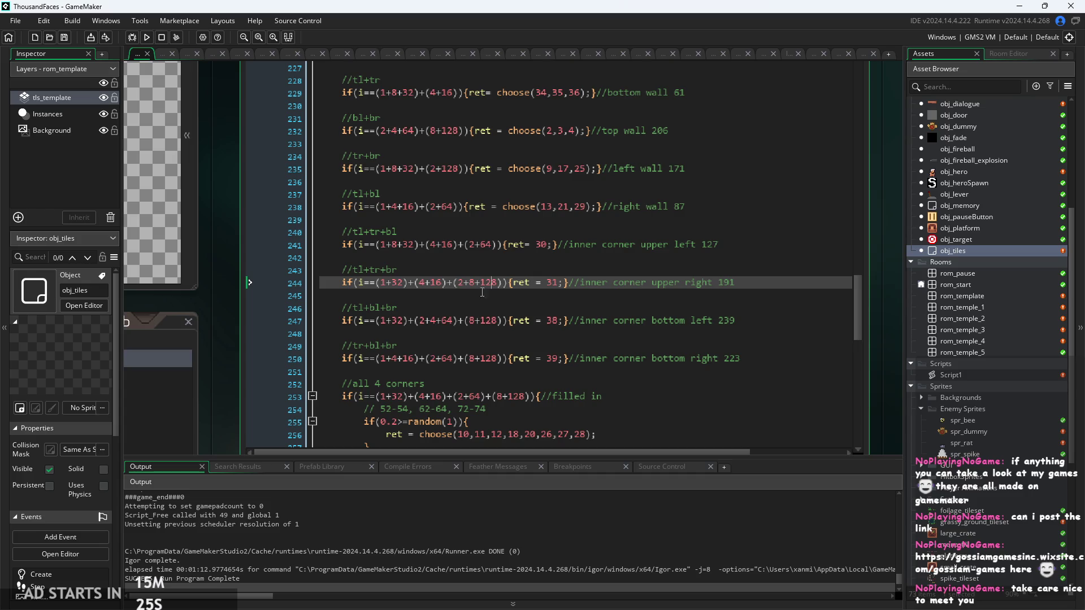
pyautogui.scroll(-3, 465, 313)
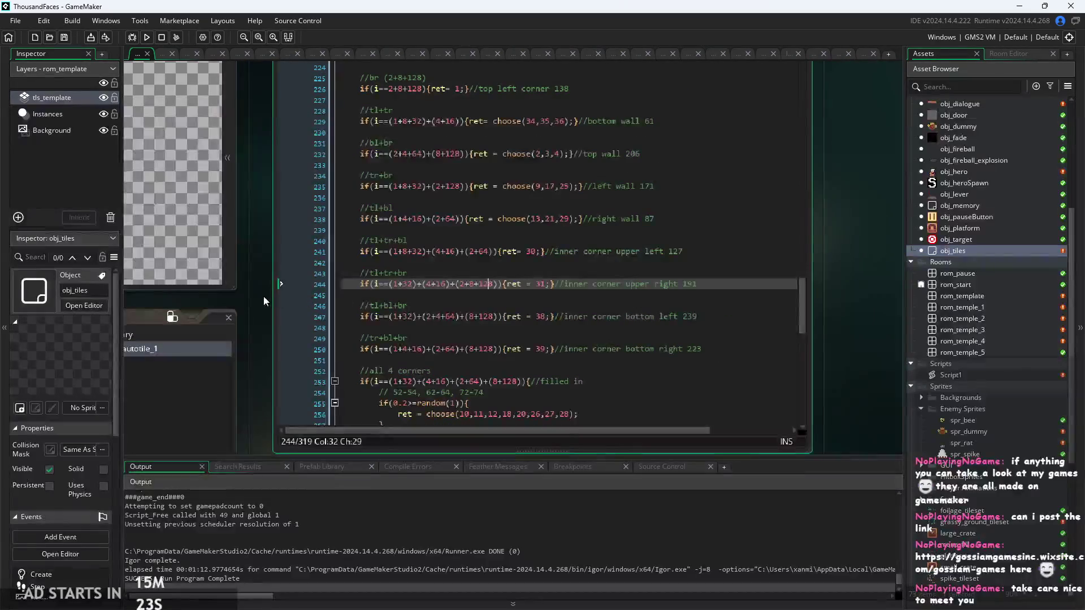
pyautogui.scroll(8, 414, 286)
pyautogui.scroll(-2, 705, 327)
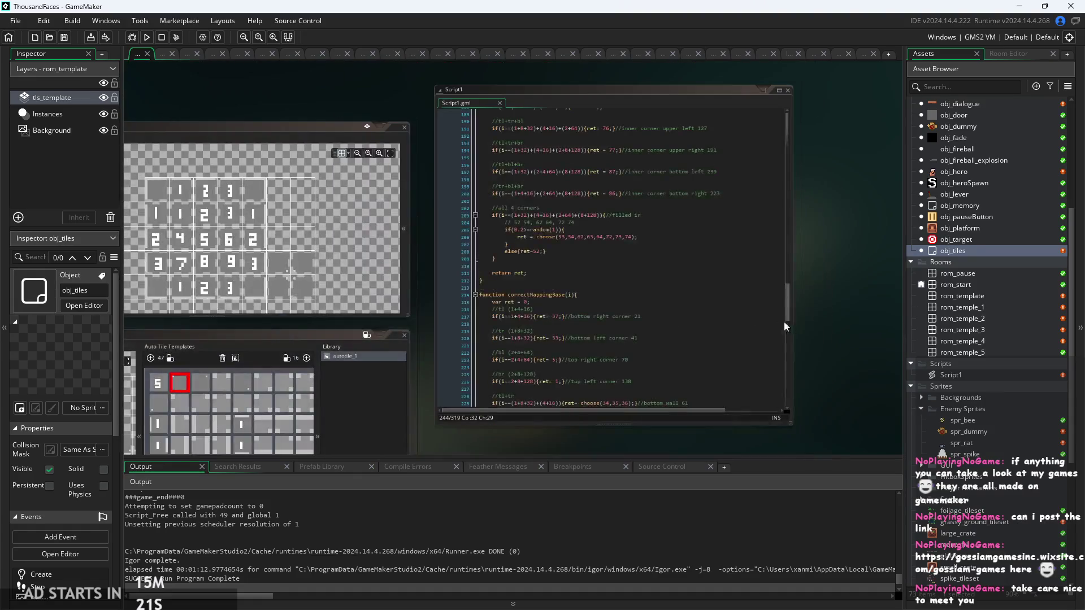
pyautogui.scroll(-10, 705, 328)
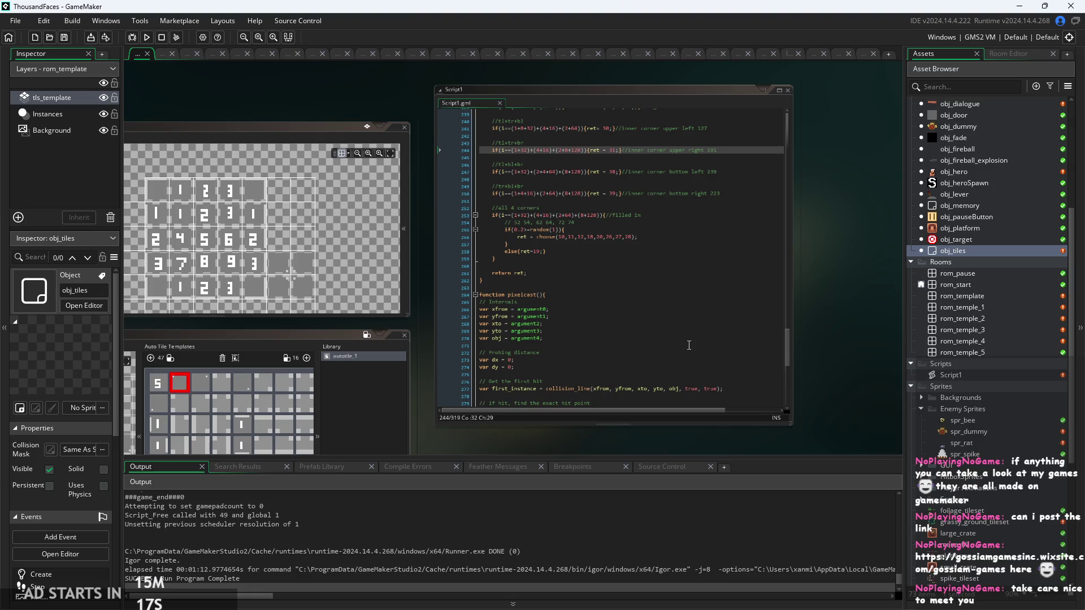
pyautogui.click(699, 338)
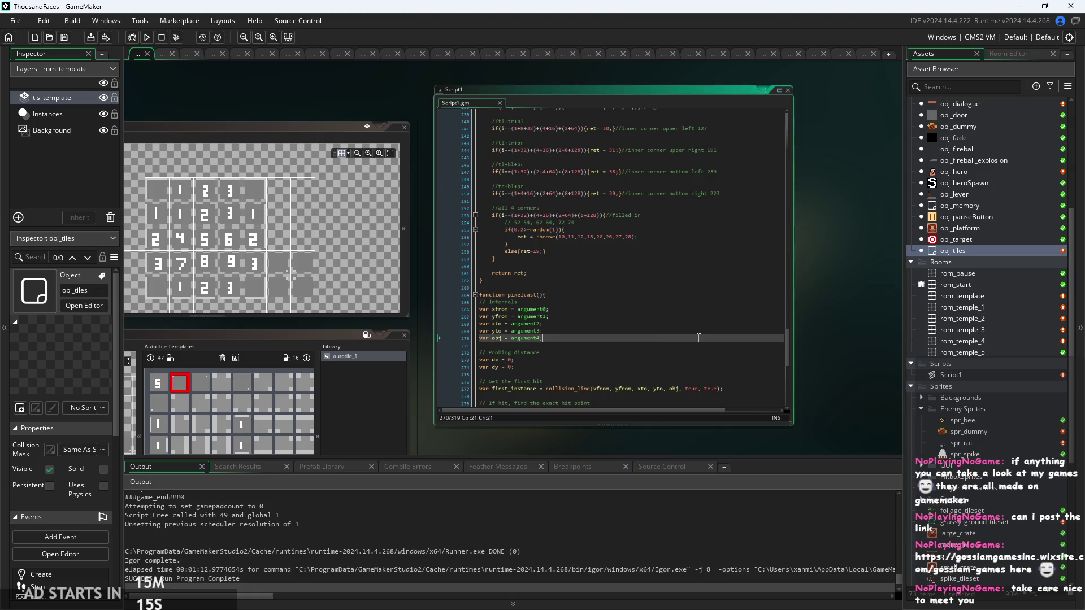
pyautogui.scroll(3, 607, 332)
pyautogui.click(607, 331)
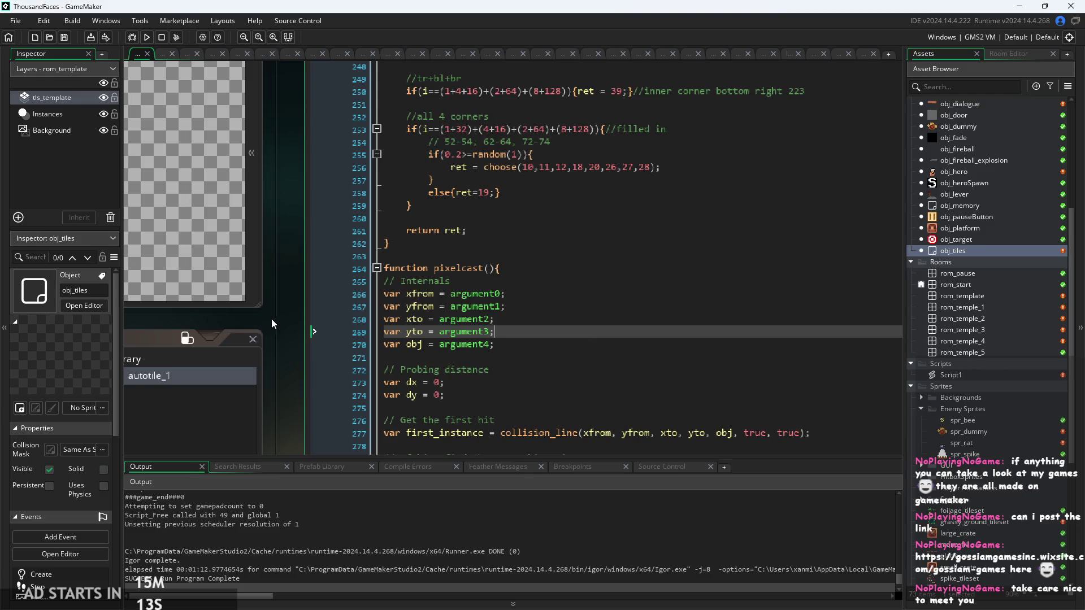
pyautogui.scroll(-1, 412, 304)
pyautogui.scroll(3, 412, 304)
pyautogui.scroll(-1, 412, 304)
pyautogui.moveTo(415, 435); pyautogui.dragTo(296, 333)
pyautogui.click(452, 384)
pyautogui.scroll(3, 621, 362)
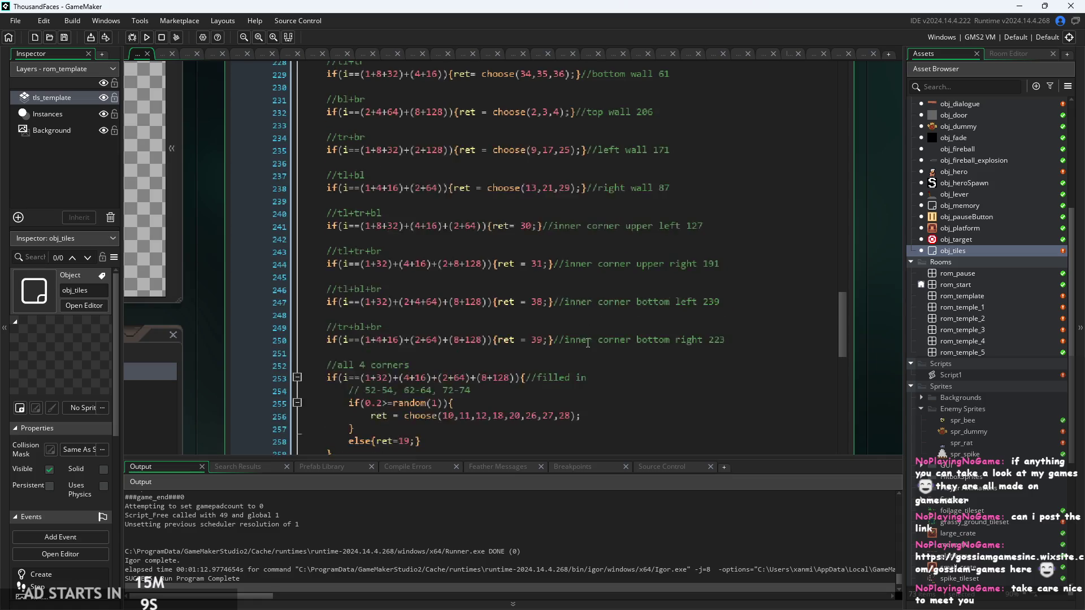
pyautogui.click(628, 373)
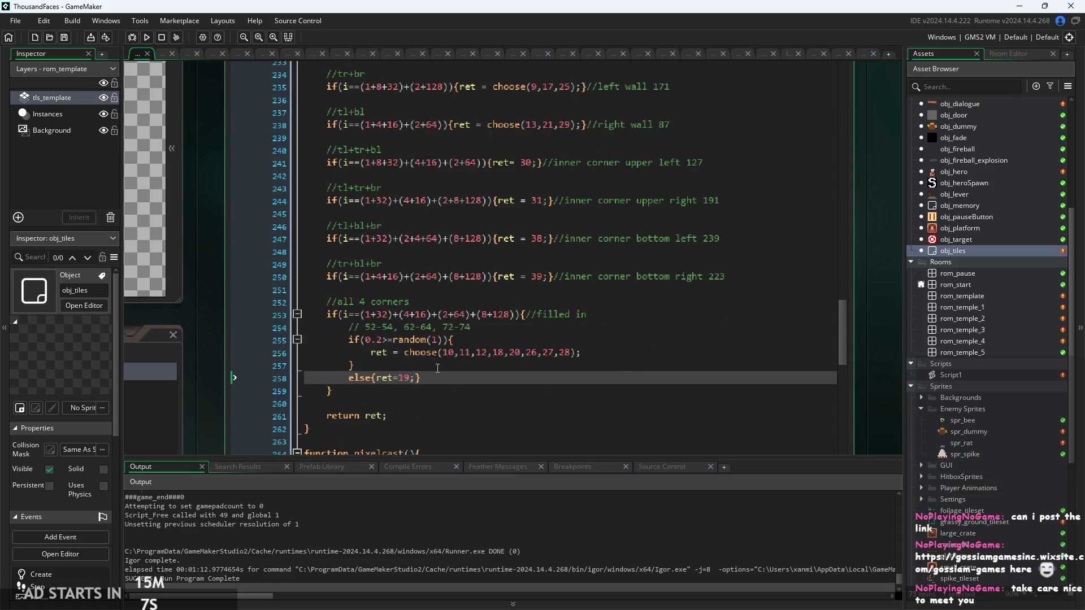
pyautogui.scroll(2, 446, 390)
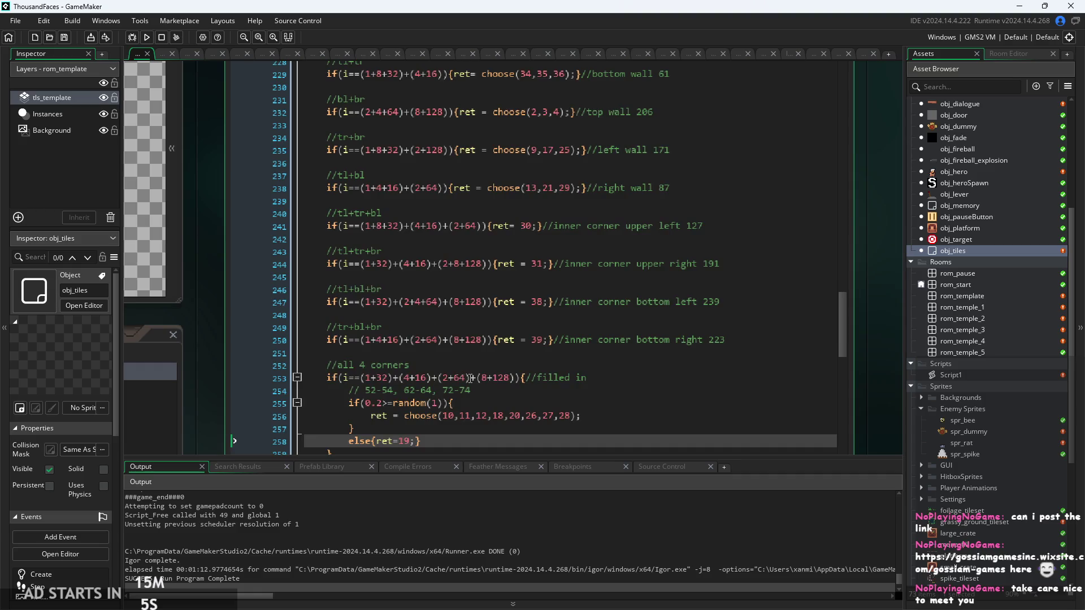
pyautogui.scroll(-1, 462, 410)
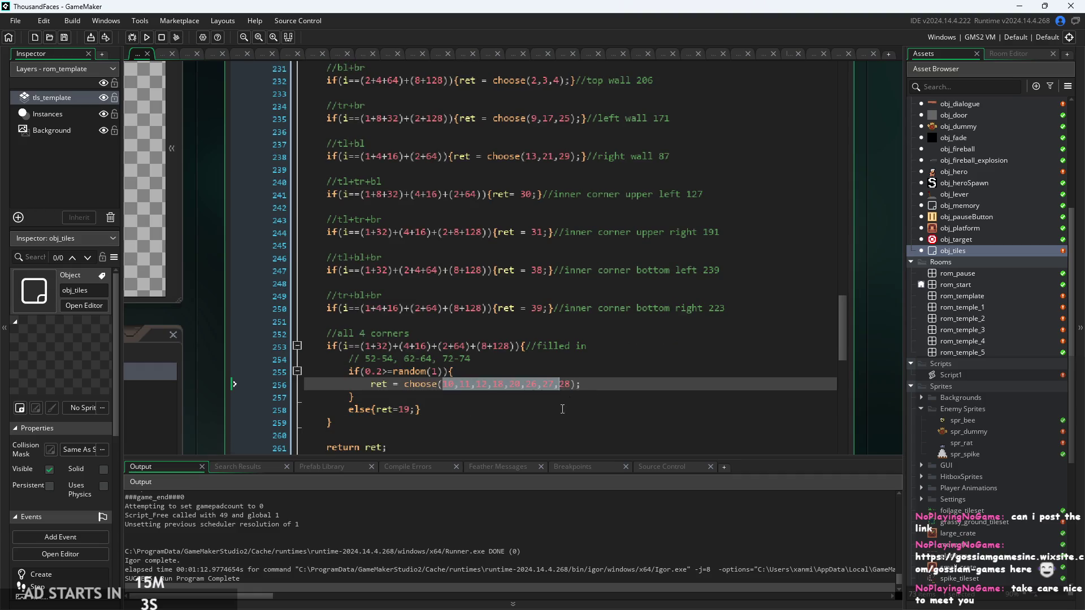
pyautogui.scroll(1, 569, 376)
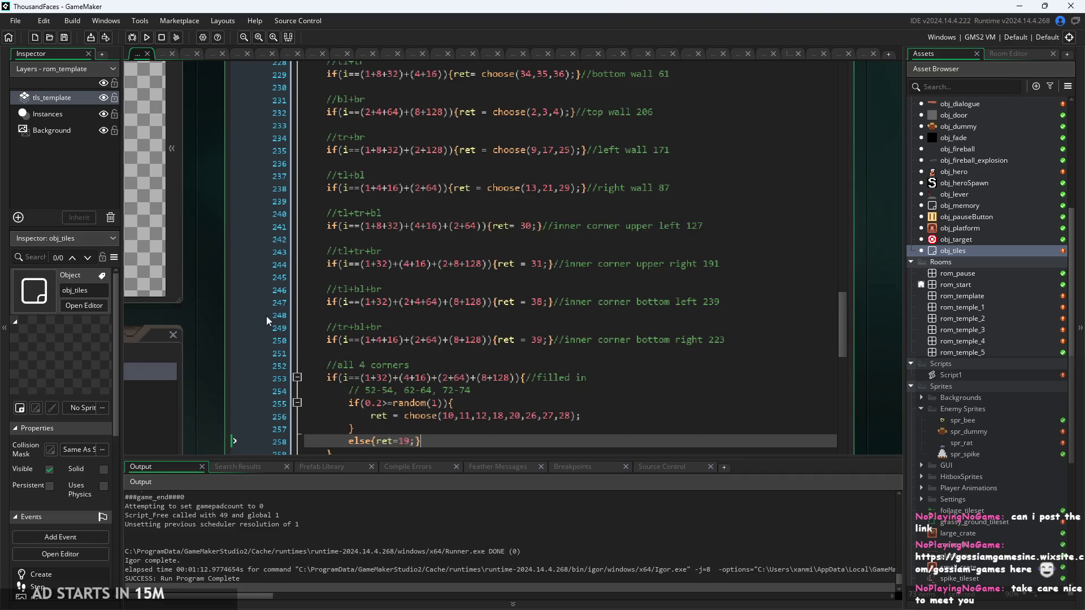
pyautogui.moveTo(224, 291)
pyautogui.mouseDown()
pyautogui.moveTo(690, 341)
pyautogui.moveTo(822, 405)
pyautogui.moveTo(863, 403)
pyautogui.moveTo(463, 325)
pyautogui.moveTo(208, 251)
pyautogui.mouseUp()
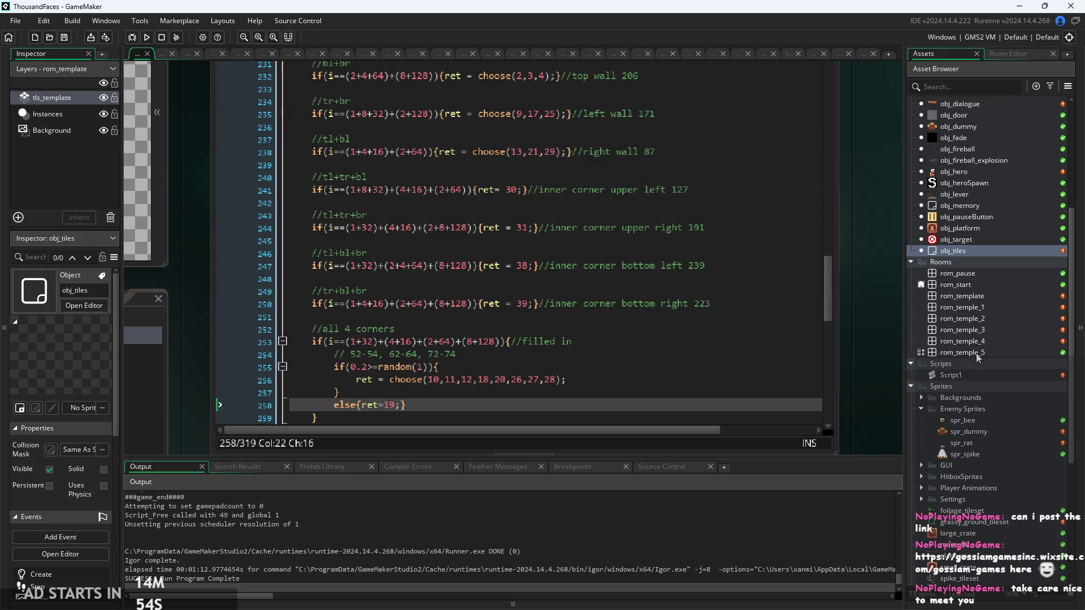
# Open rom_template and erase its central block of test tiles, keeping the border
pyautogui.doubleClick(980, 292)
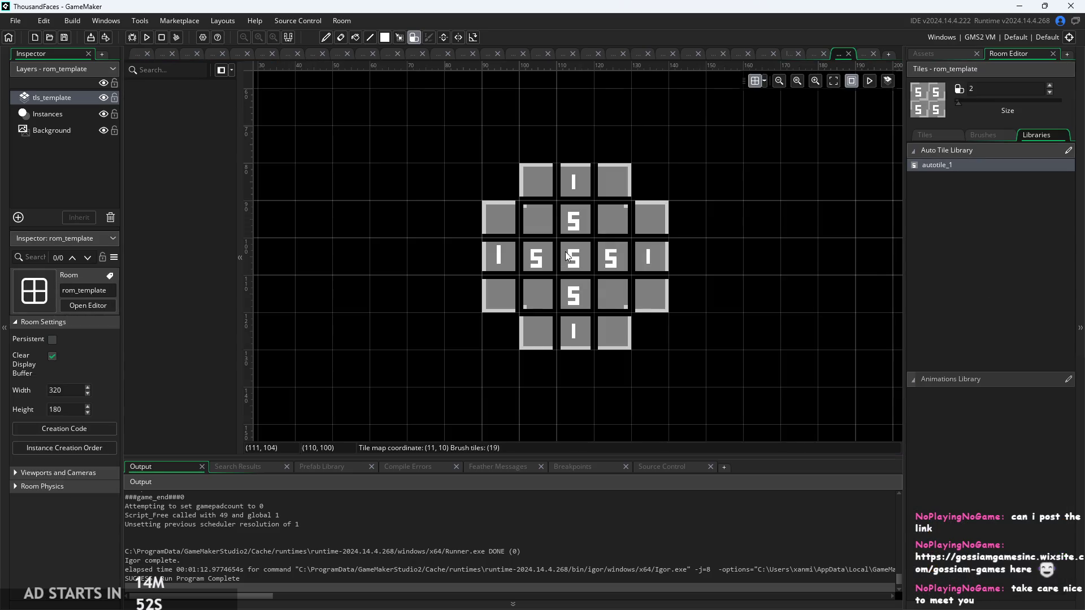
pyautogui.scroll(-2, 638, 253)
pyautogui.moveTo(637, 223)
pyautogui.mouseDown()
pyautogui.moveTo(572, 237)
pyautogui.moveTo(588, 276)
pyautogui.mouseUp()
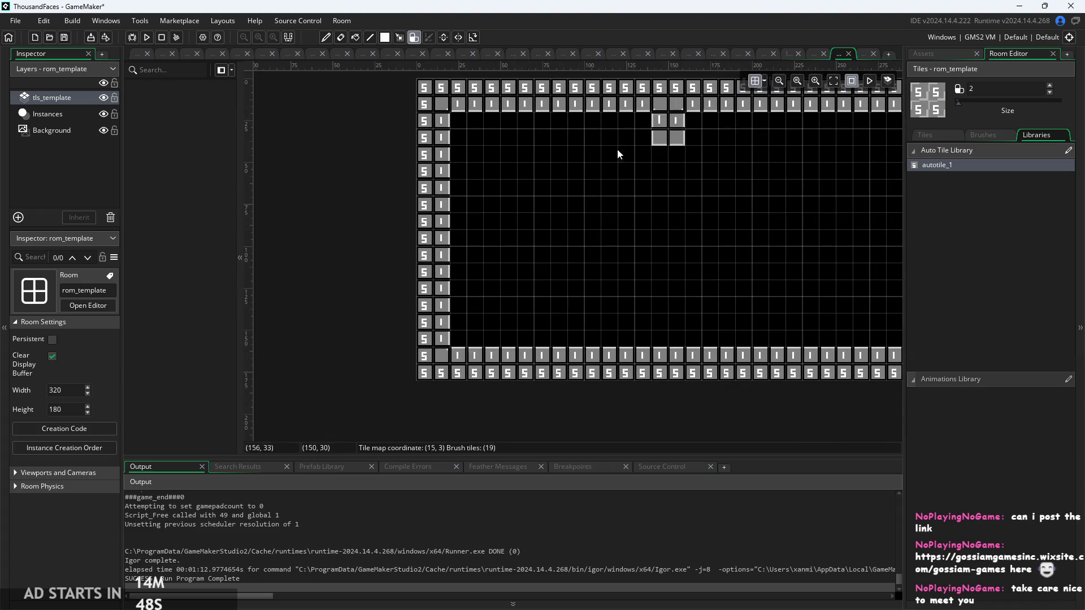
pyautogui.scroll(2, 432, 150)
pyautogui.scroll(2, 440, 159)
pyautogui.scroll(-5, 544, 207)
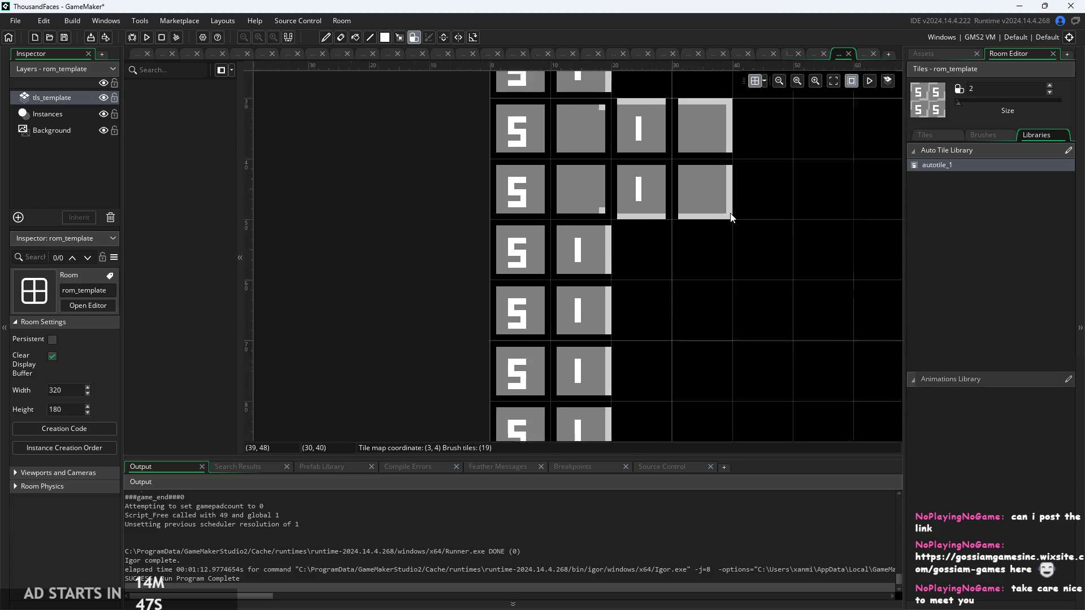
pyautogui.moveTo(732, 219)
pyautogui.mouseDown()
pyautogui.moveTo(344, 218)
pyautogui.moveTo(246, 199)
pyautogui.mouseUp()
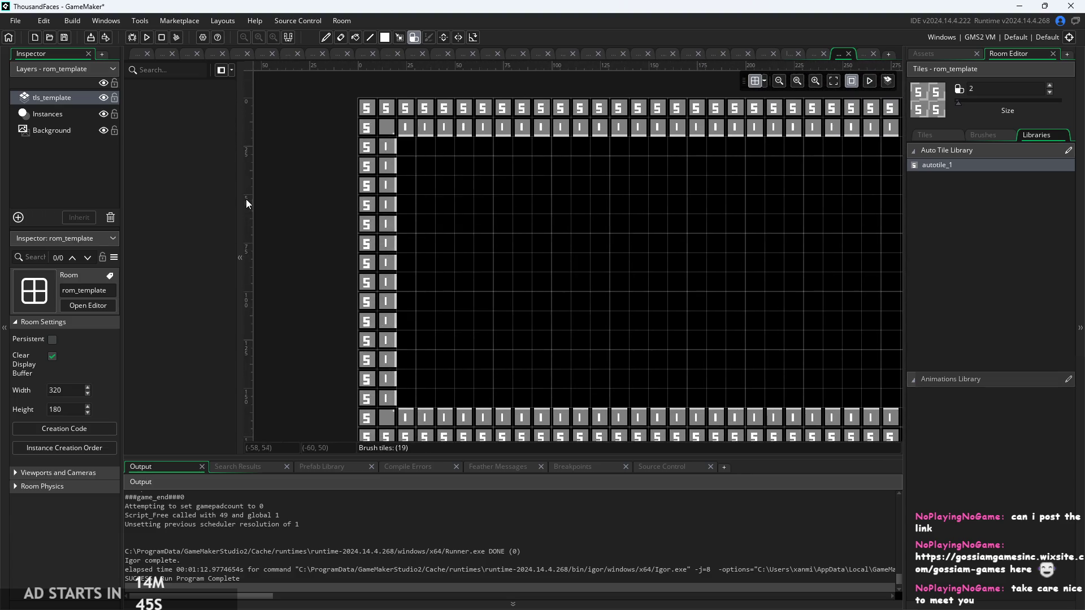
# Turn on grid snap and bring up the tls_template layer's tileset choices
pyautogui.click(765, 80)
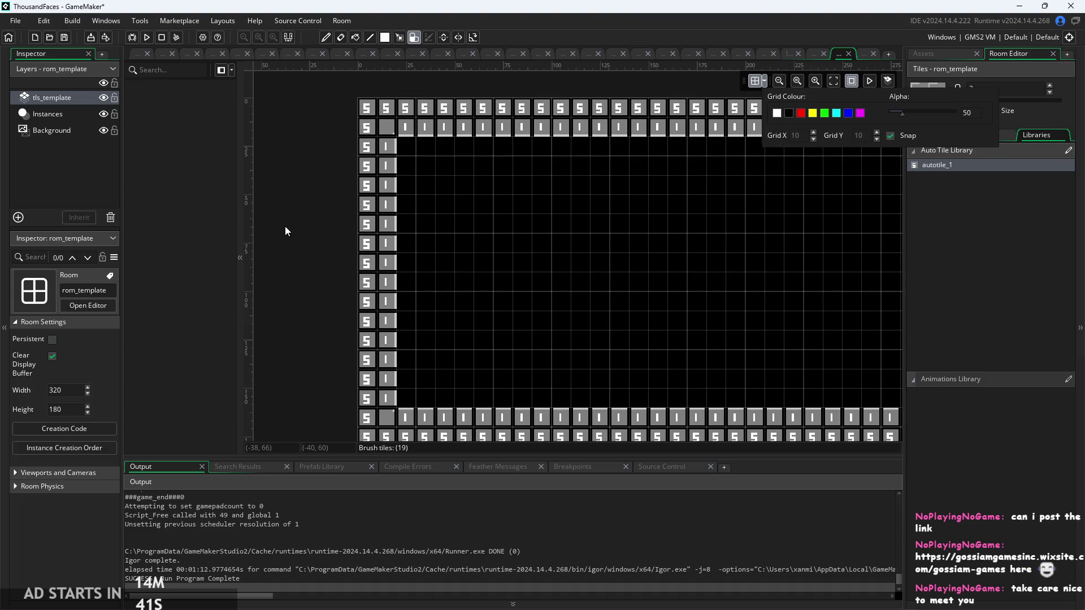
pyautogui.click(58, 102)
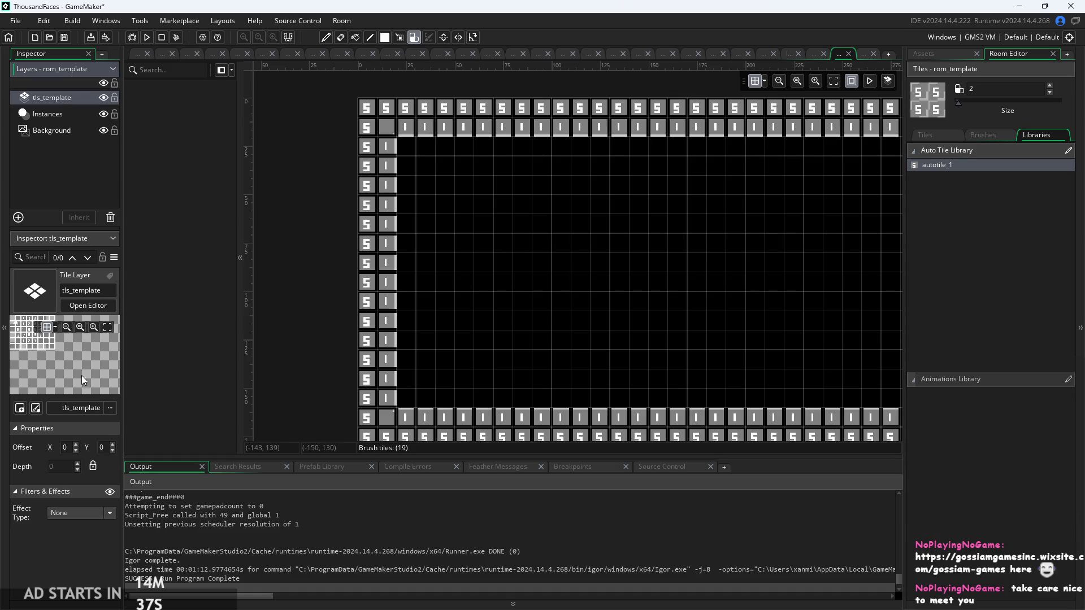
pyautogui.click(80, 407)
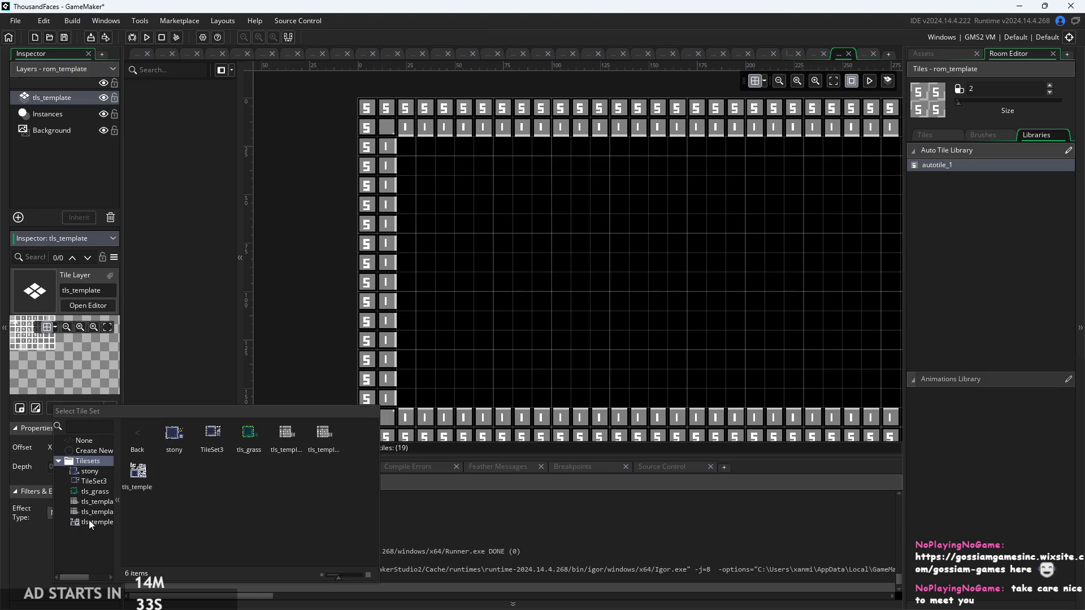
# Switch the tile layer's tileset to tls_templateCollisions
pyautogui.click(113, 521)
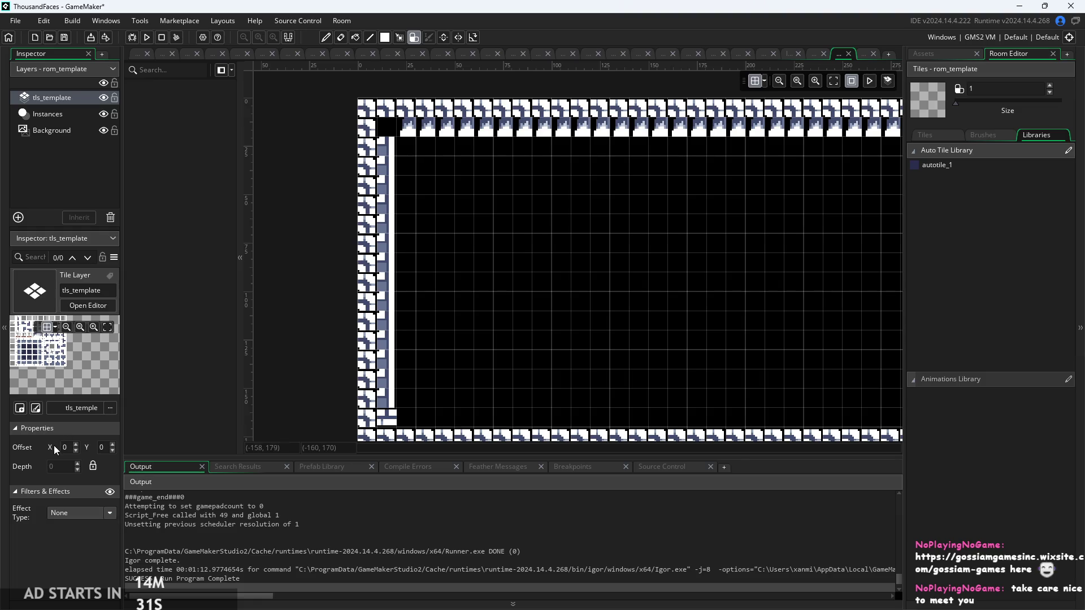
pyautogui.click(71, 410)
pyautogui.click(71, 463)
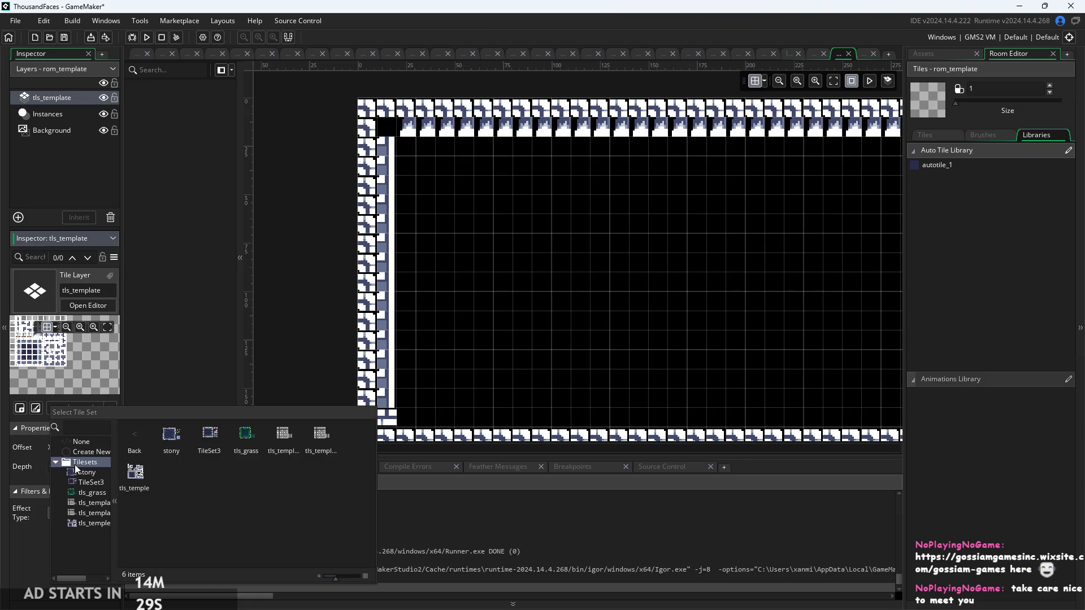
pyautogui.moveTo(115, 489)
pyautogui.mouseDown()
pyautogui.moveTo(155, 507)
pyautogui.moveTo(149, 514)
pyautogui.mouseUp()
pyautogui.click(142, 514)
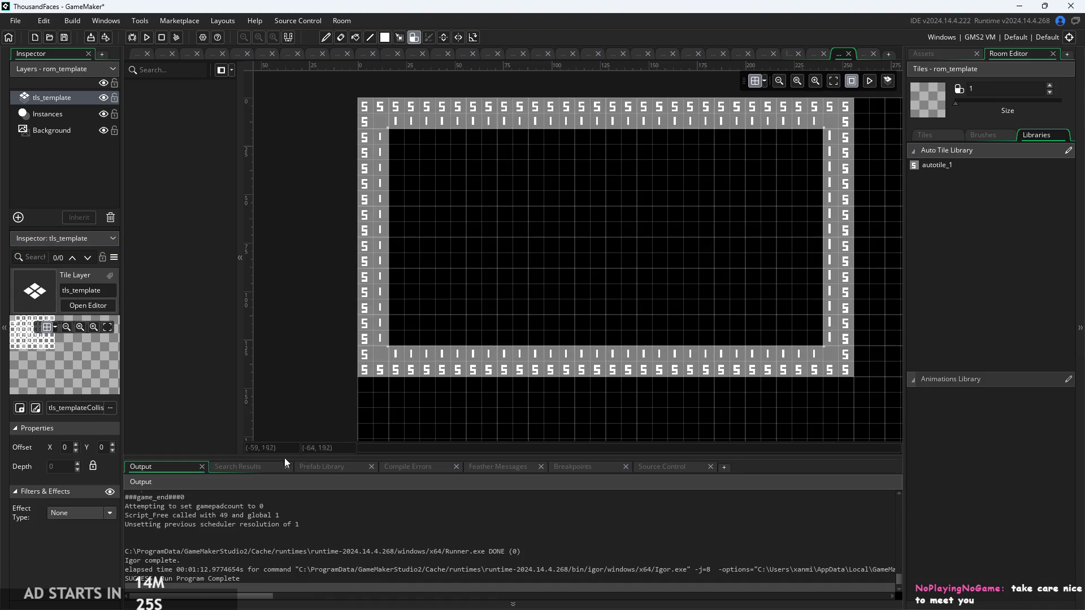
# Erase the old tiles along the bottom-right border and a stray right-wall tile
pyautogui.scroll(-2, 717, 371)
pyautogui.moveTo(823, 368)
pyautogui.mouseDown()
pyautogui.moveTo(739, 327)
pyautogui.moveTo(779, 284)
pyautogui.mouseUp()
pyautogui.moveTo(954, 101); pyautogui.dragTo(966, 101)
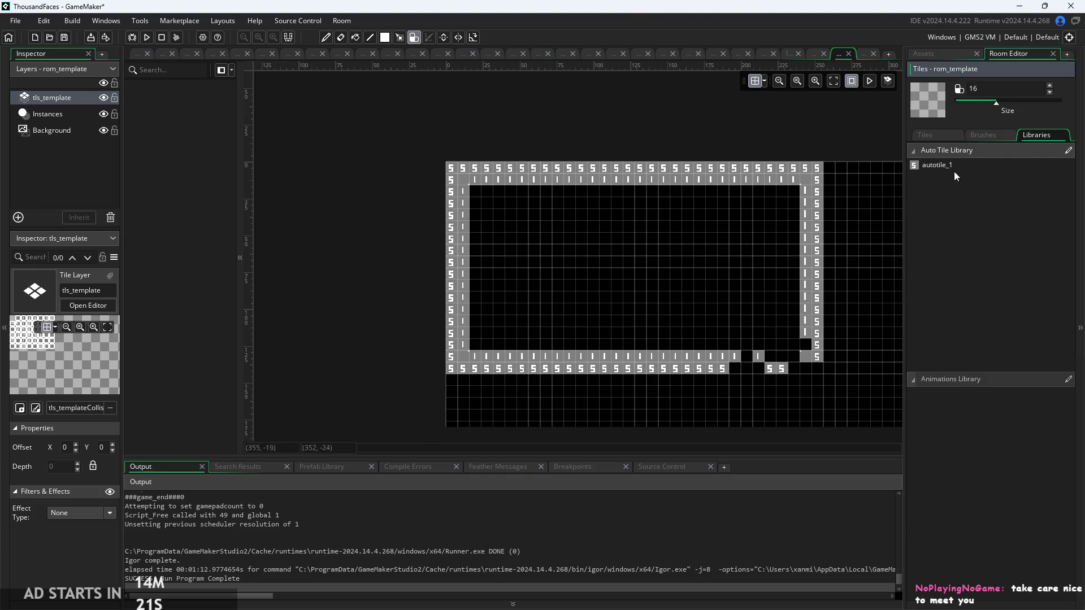
pyautogui.click(816, 309)
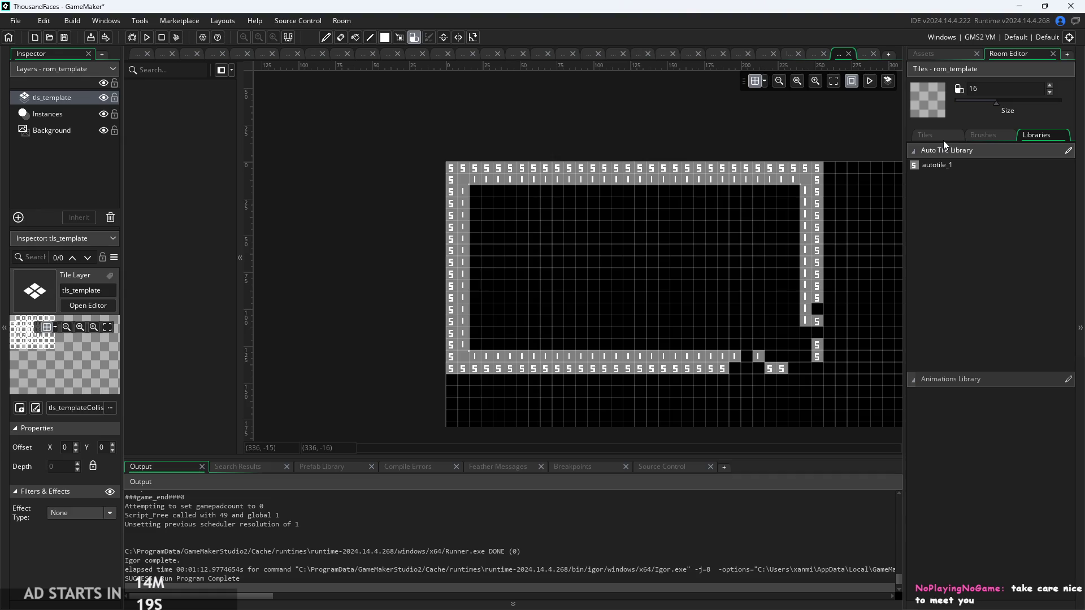
# Pick autotile_1 from the auto tile library and shrink the brush preview
pyautogui.click(943, 138)
pyautogui.click(1037, 137)
pyautogui.click(993, 165)
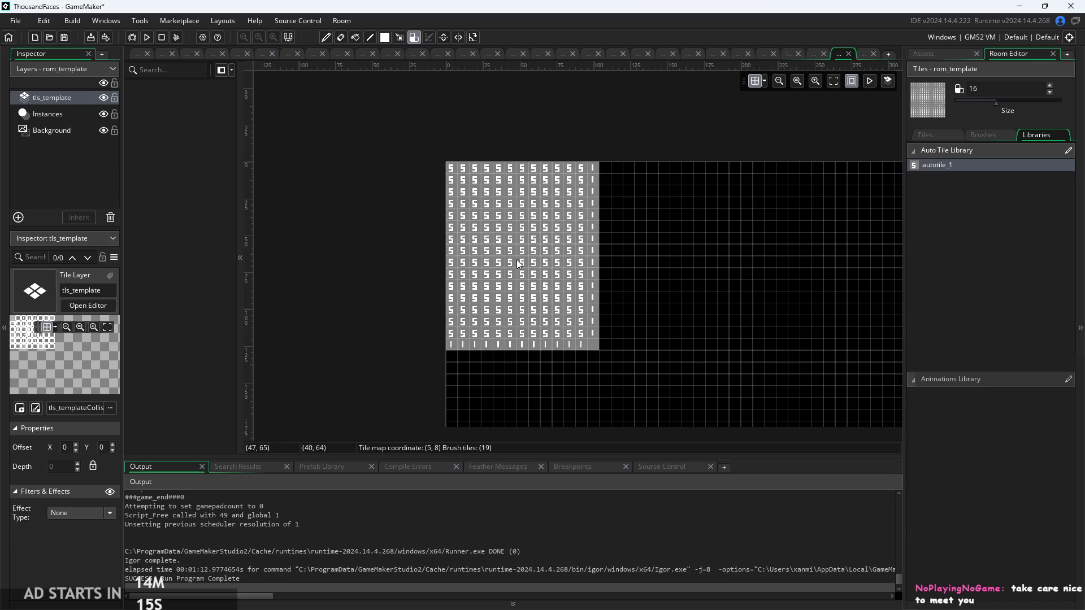
pyautogui.scroll(-3, 405, 356)
pyautogui.hscroll(3, 404, 356)
pyautogui.scroll(-1, 558, 379)
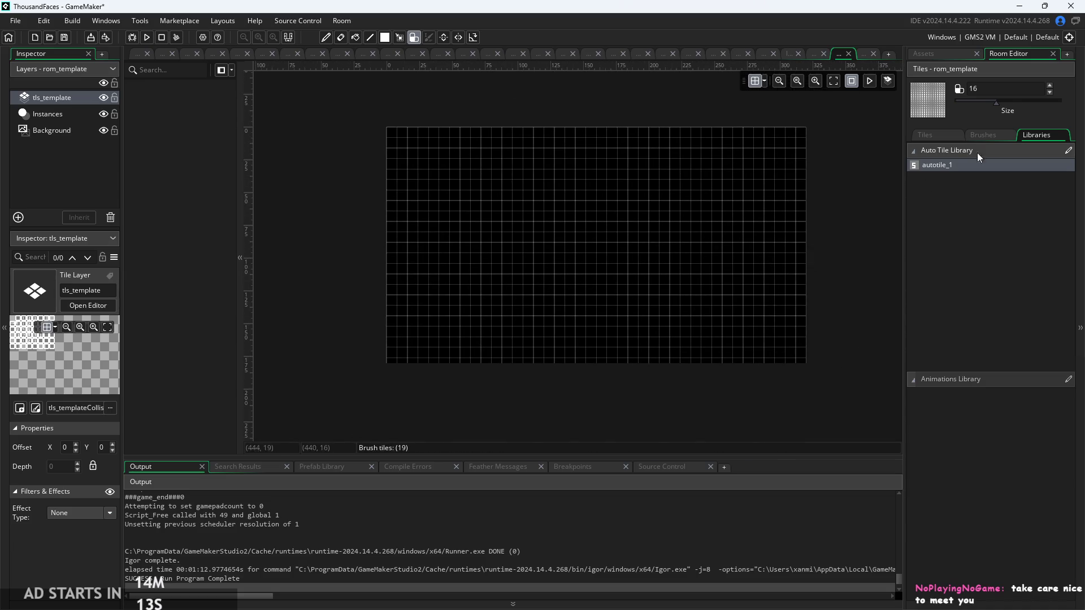
pyautogui.moveTo(998, 102)
pyautogui.mouseDown()
pyautogui.moveTo(947, 122)
pyautogui.moveTo(961, 123)
pyautogui.mouseUp()
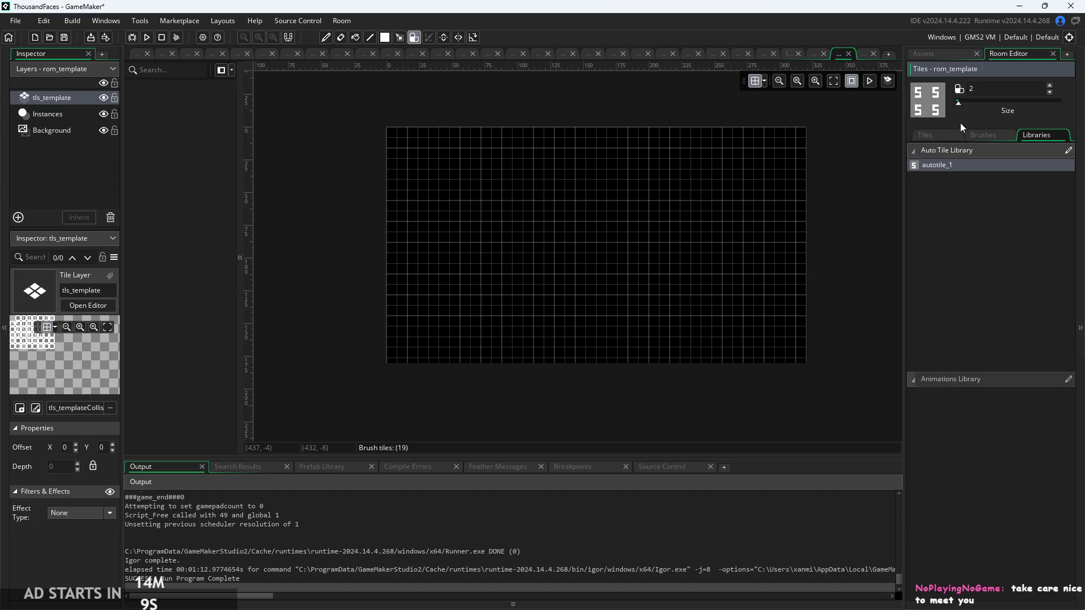
pyautogui.scroll(2, 792, 315)
# Paint the autotile_1 border along the right, top and bottom edges, undoing a misplaced corner
pyautogui.moveTo(804, 367)
pyautogui.mouseDown()
pyautogui.moveTo(806, 148)
pyautogui.moveTo(799, 216)
pyautogui.moveTo(793, 193)
pyautogui.moveTo(782, 209)
pyautogui.moveTo(665, 209)
pyautogui.mouseUp()
pyautogui.scroll(2, 806, 148)
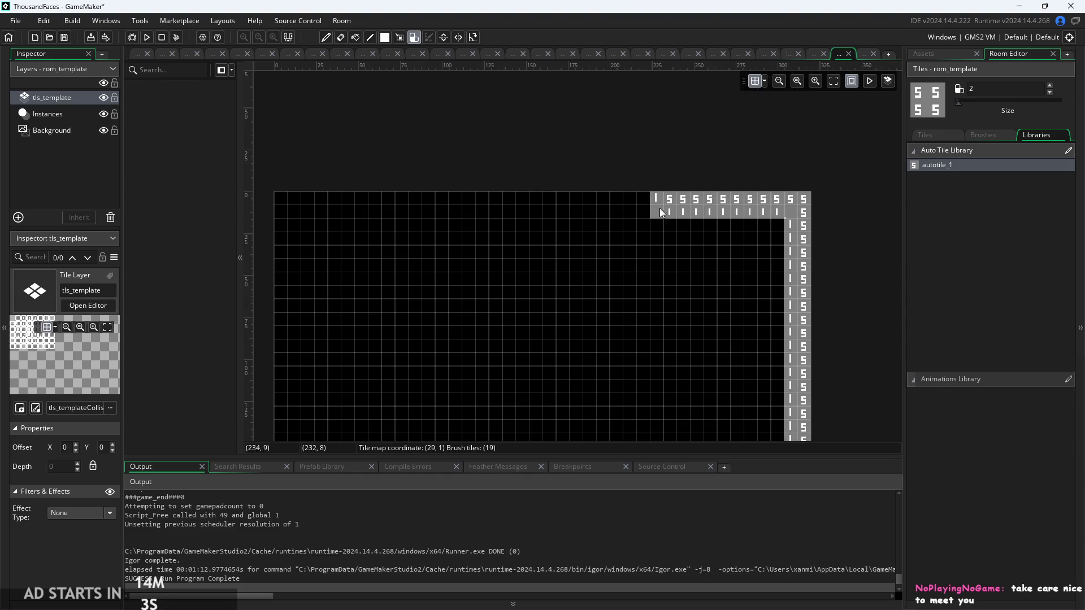
pyautogui.moveTo(546, 218)
pyautogui.mouseDown()
pyautogui.moveTo(297, 214)
pyautogui.moveTo(292, 245)
pyautogui.mouseUp()
pyautogui.scroll(-3, 293, 245)
pyautogui.scroll(5, 292, 246)
pyautogui.scroll(-5, 293, 245)
pyautogui.scroll(3, 293, 245)
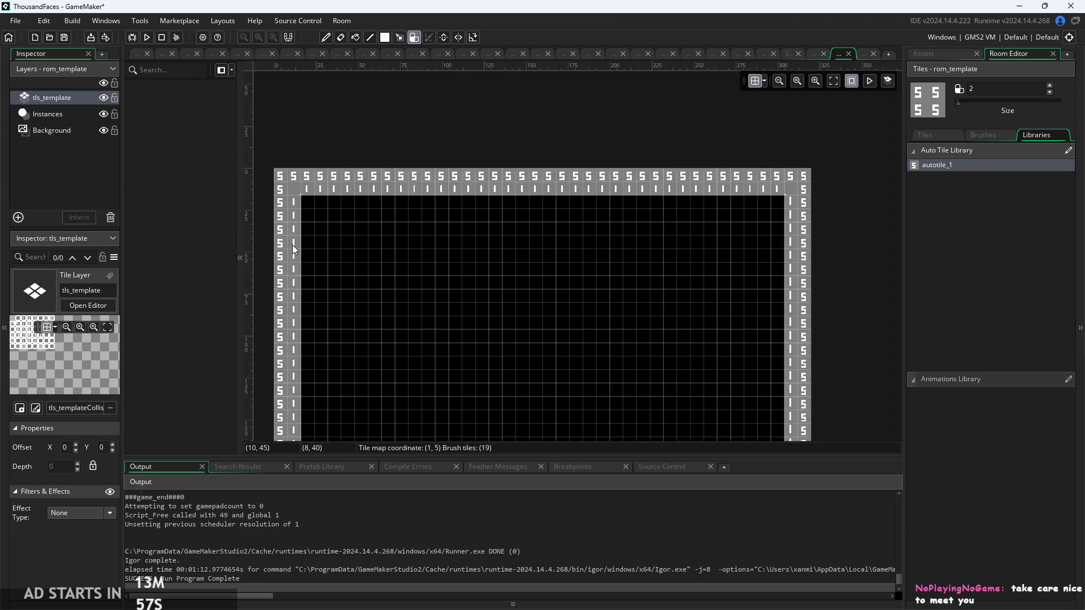
pyautogui.scroll(-4, 293, 245)
pyautogui.moveTo(294, 304); pyautogui.dragTo(317, 304)
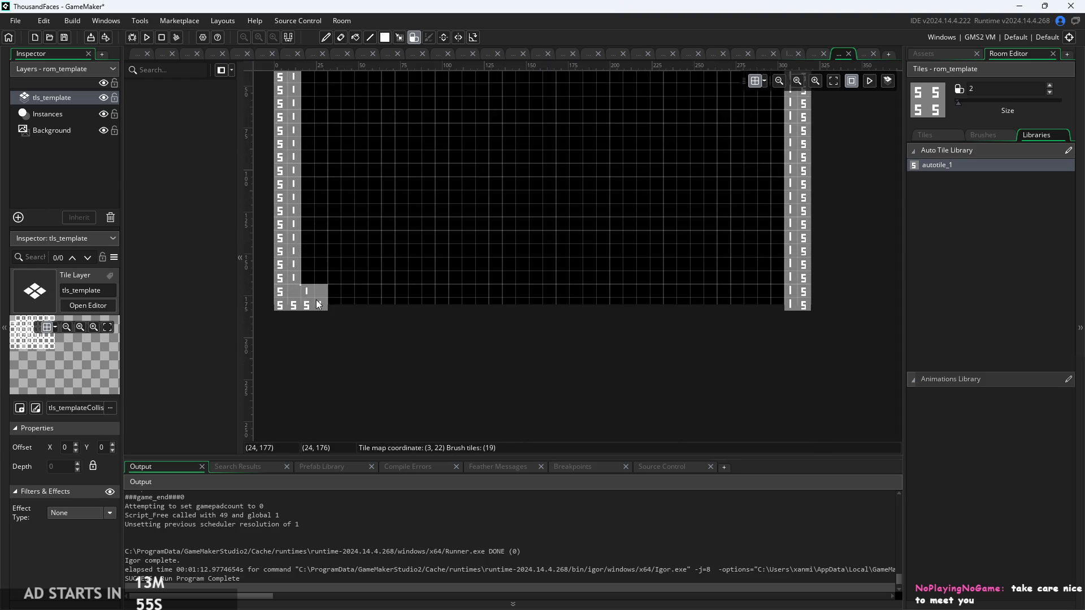
pyautogui.scroll(2, 295, 324)
pyautogui.hotkey('ctrl', 'z')
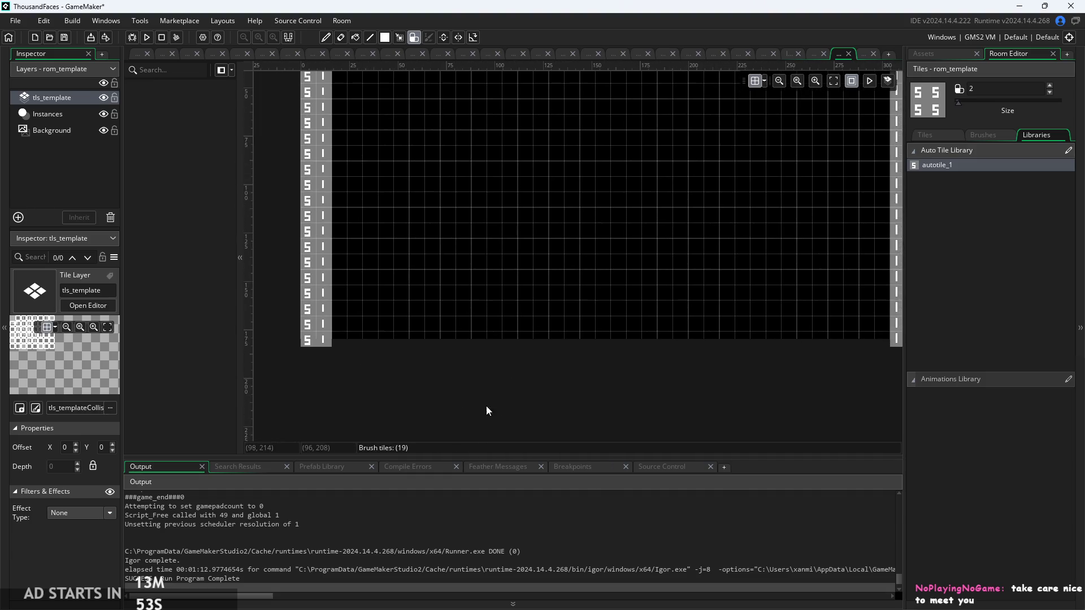
pyautogui.moveTo(346, 341)
pyautogui.mouseDown()
pyautogui.moveTo(695, 354)
pyautogui.moveTo(879, 344)
pyautogui.moveTo(643, 342)
pyautogui.mouseUp()
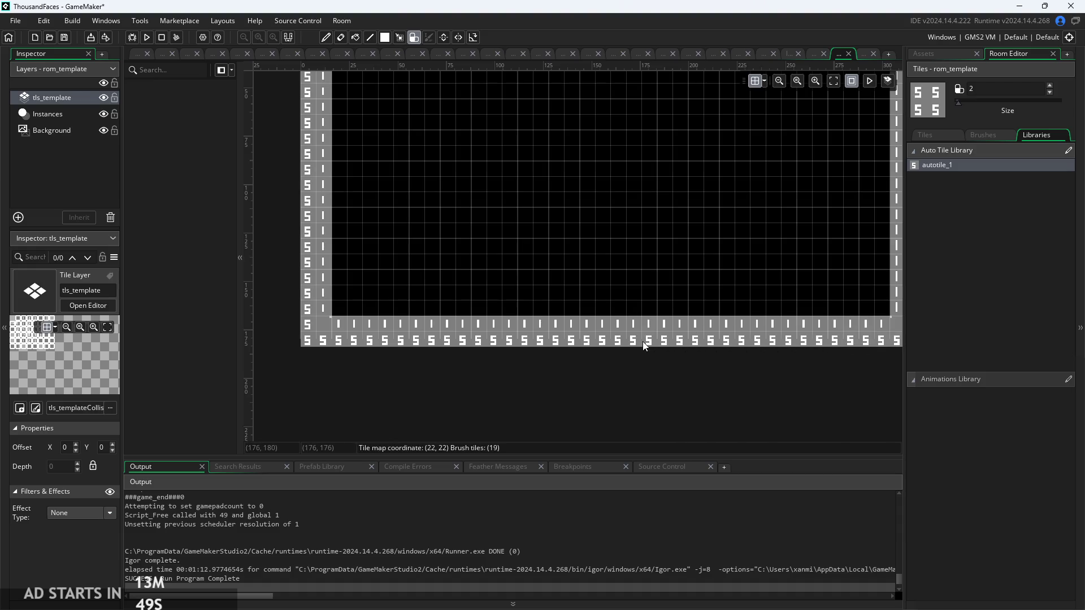
pyautogui.scroll(-3, 517, 436)
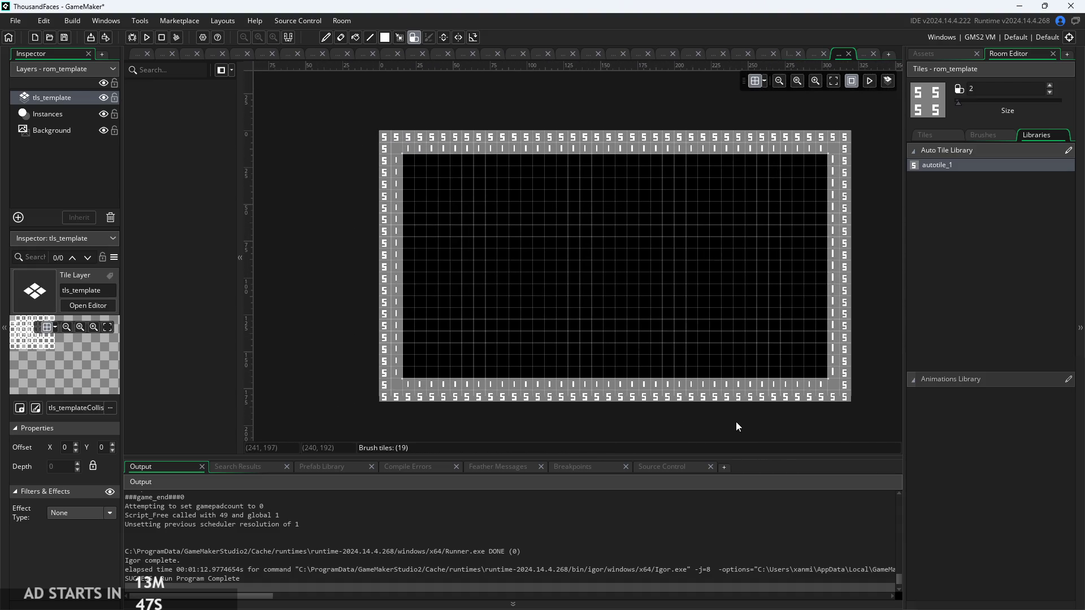
pyautogui.click(137, 54)
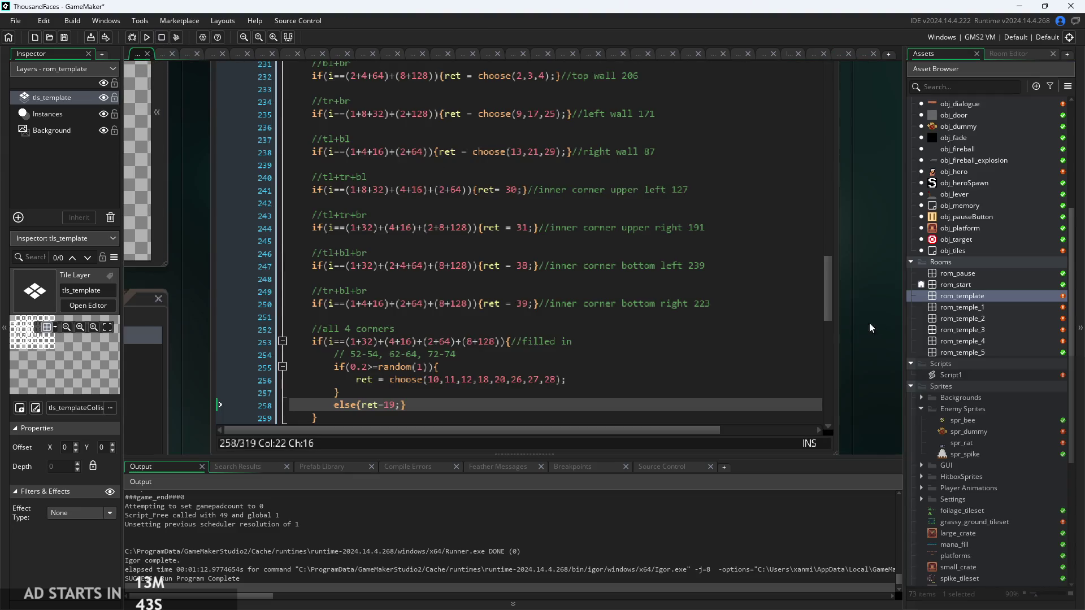
# Duplicate obj_start from the Settings group and name the copy obj_startTemplate
pyautogui.doubleClick(958, 286)
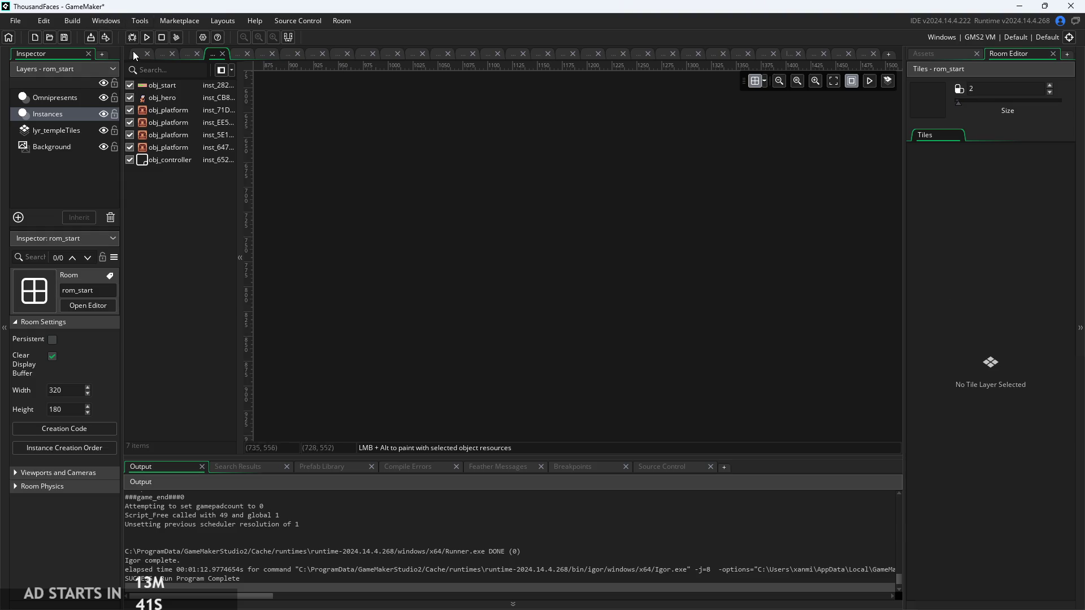
pyautogui.scroll(5, 949, 283)
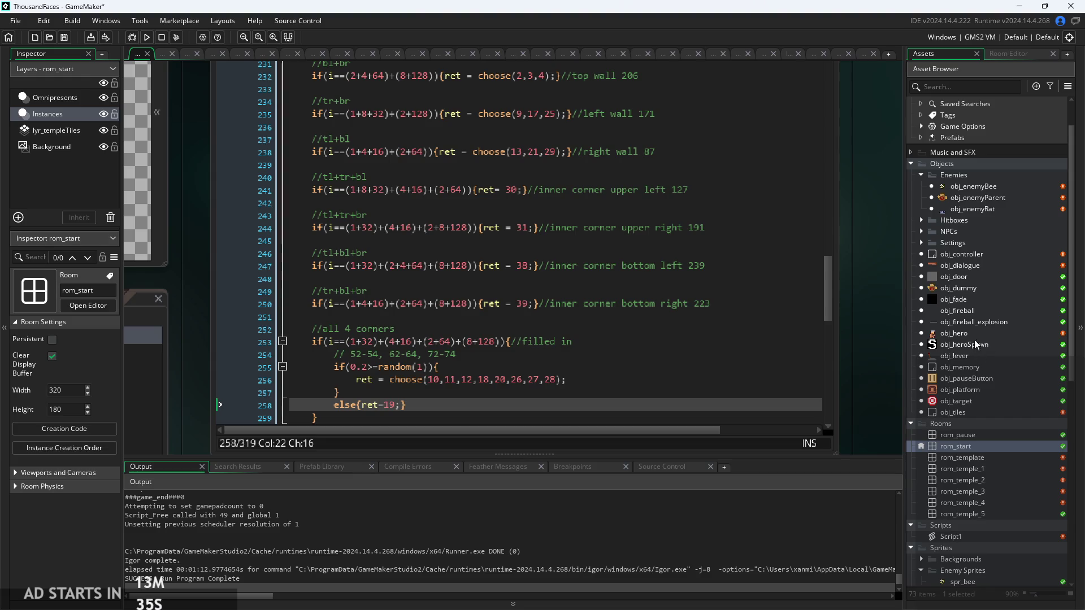
pyautogui.click(921, 242)
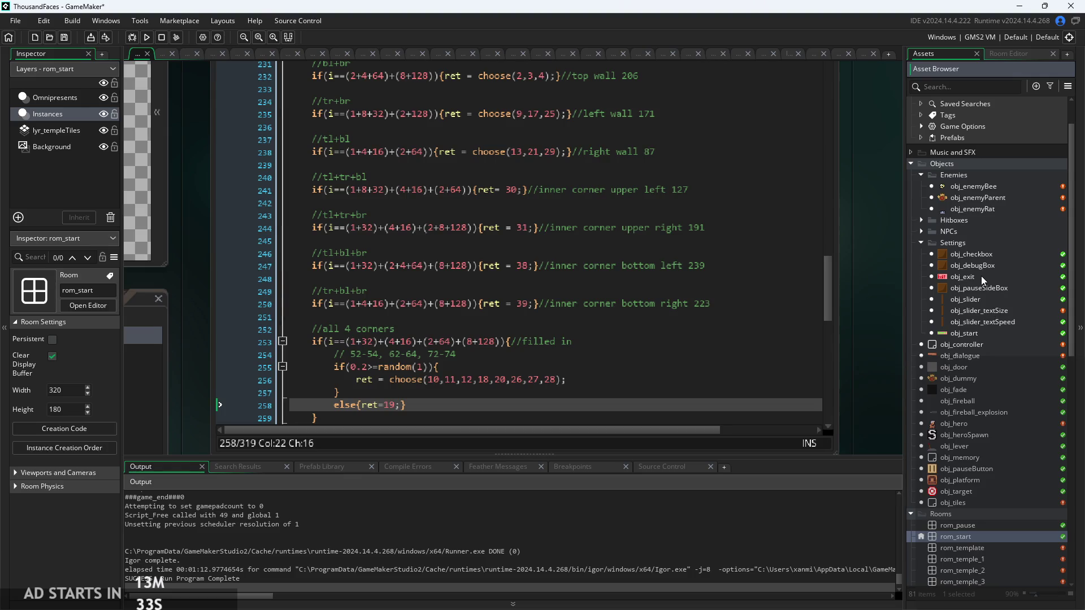
pyautogui.click(990, 330)
pyautogui.rightClick(990, 333)
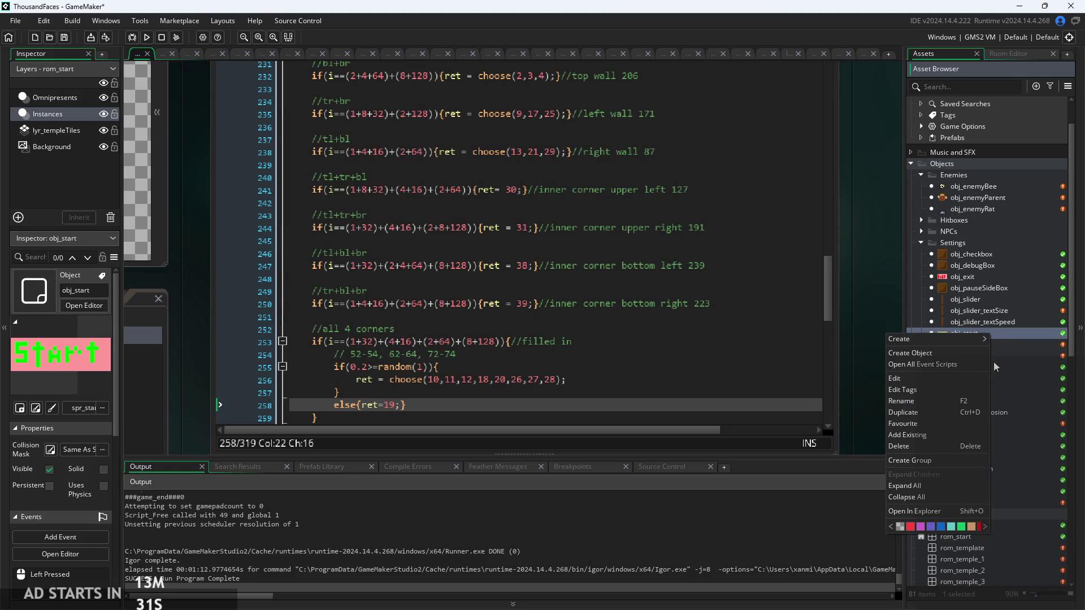
pyautogui.click(939, 416)
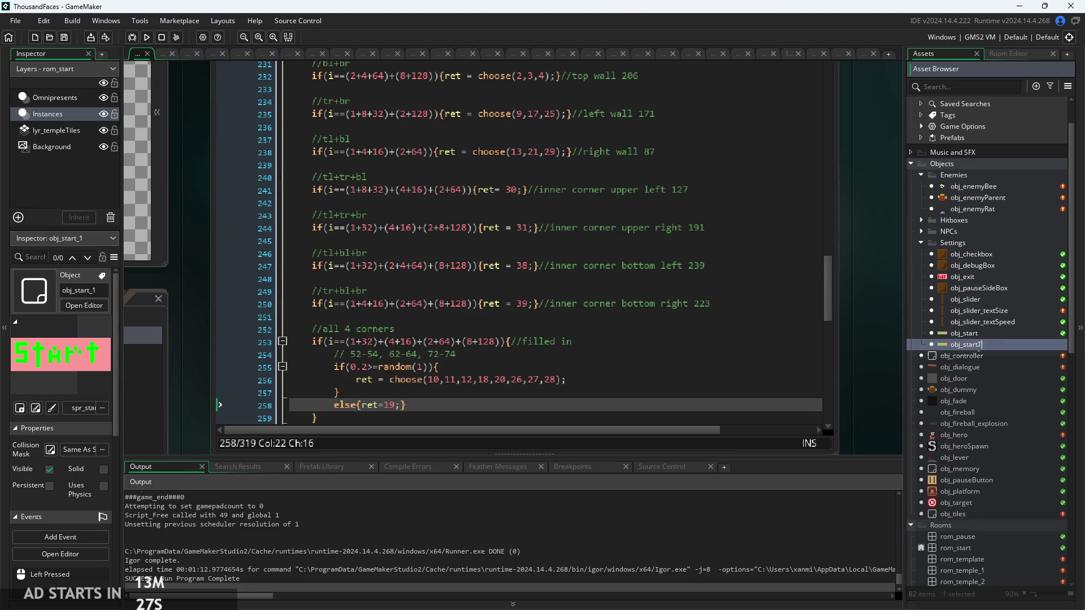
pyautogui.write('late')
pyautogui.press('Return')
# Change obj_startTemplate's Left Pressed target room from rom_temple_1 to rom_template
pyautogui.doubleClick(1029, 344)
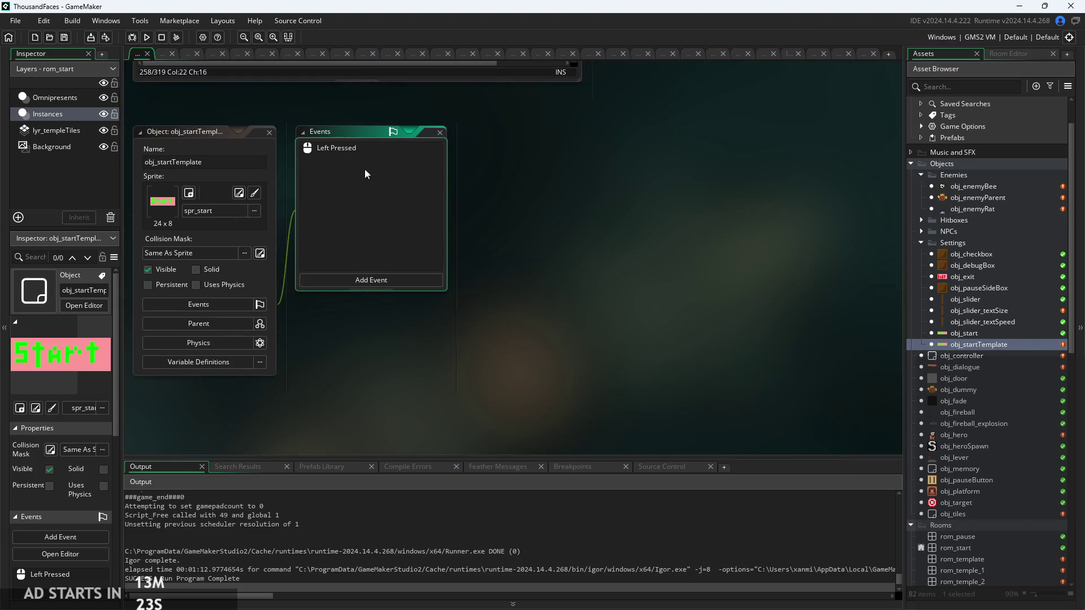
pyautogui.doubleClick(356, 150)
pyautogui.scroll(3, 619, 210)
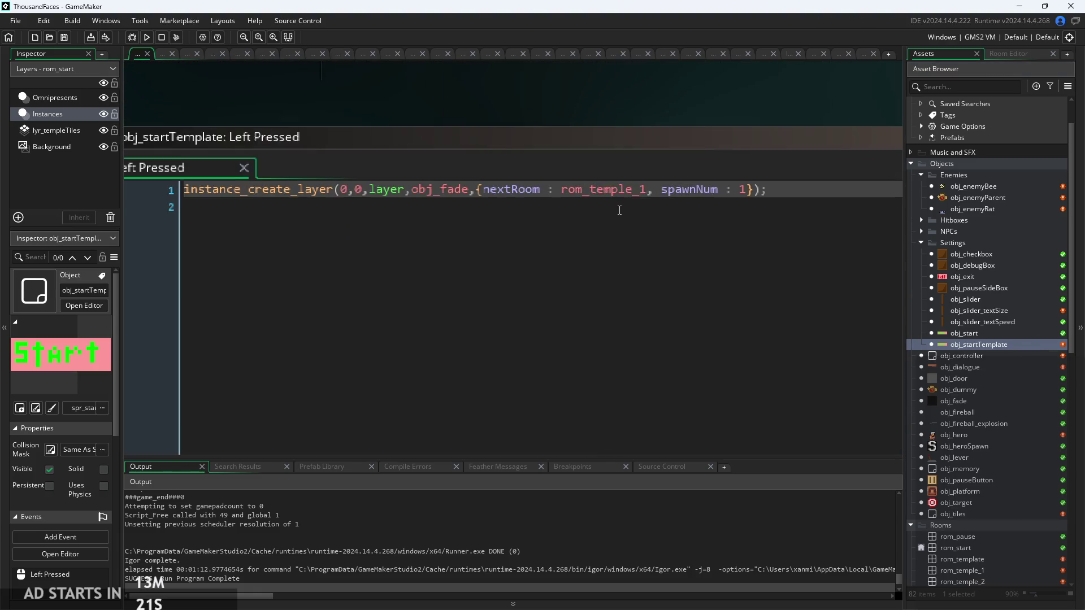
pyautogui.moveTo(651, 190); pyautogui.dragTo(599, 188)
pyautogui.press('BackSpace')
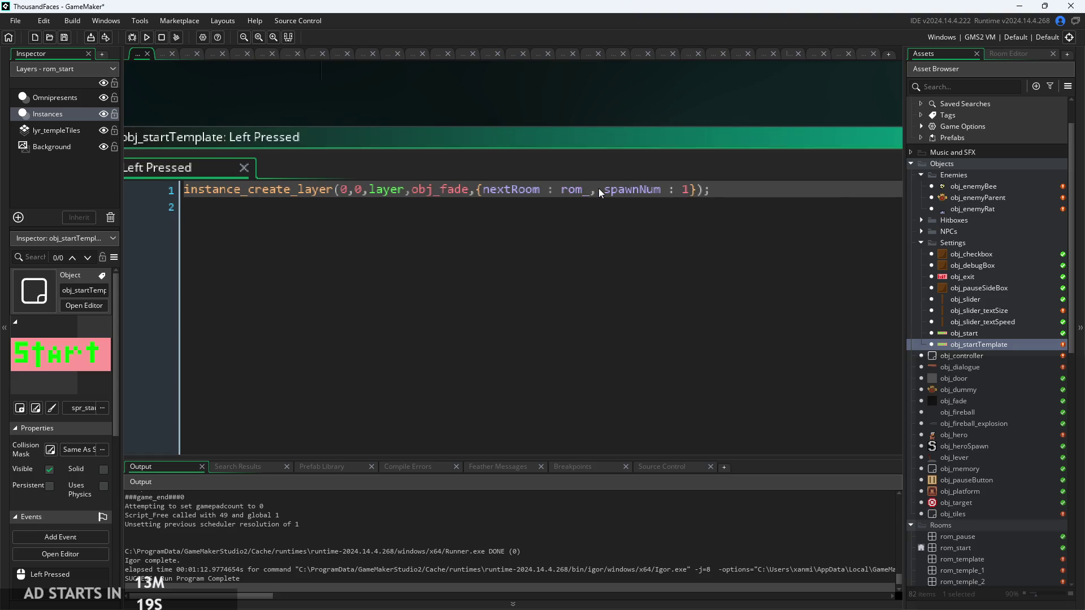
pyautogui.write('t')
pyautogui.press('Return')
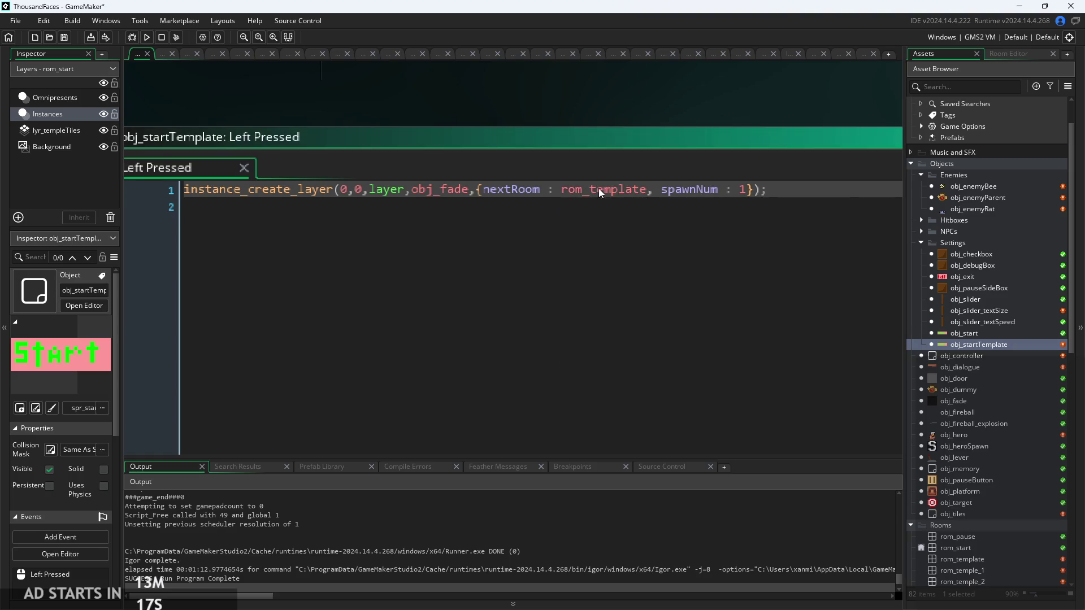
pyautogui.scroll(-4, 1016, 517)
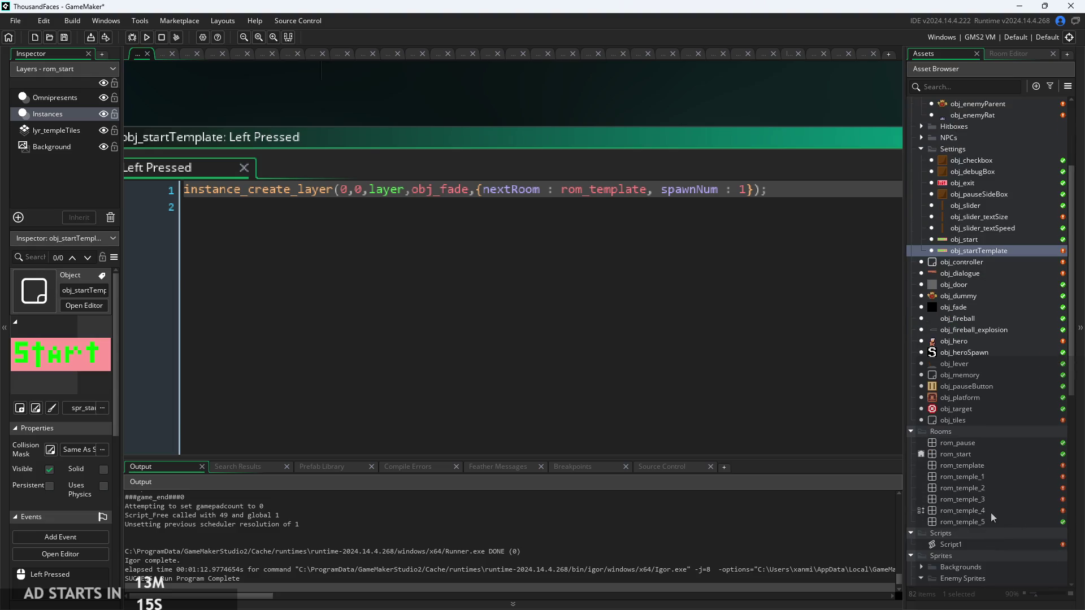
pyautogui.doubleClick(991, 466)
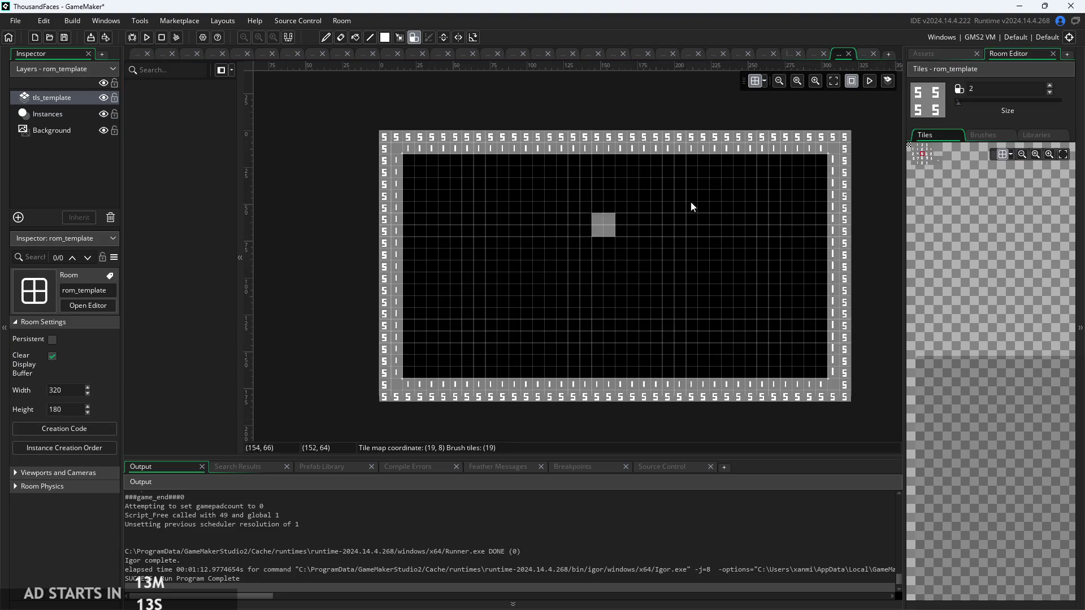
# Place an obj_heroSpawn instance on the Instances layer near the room's bottom-left floor
pyautogui.click(927, 54)
pyautogui.scroll(-2, 992, 410)
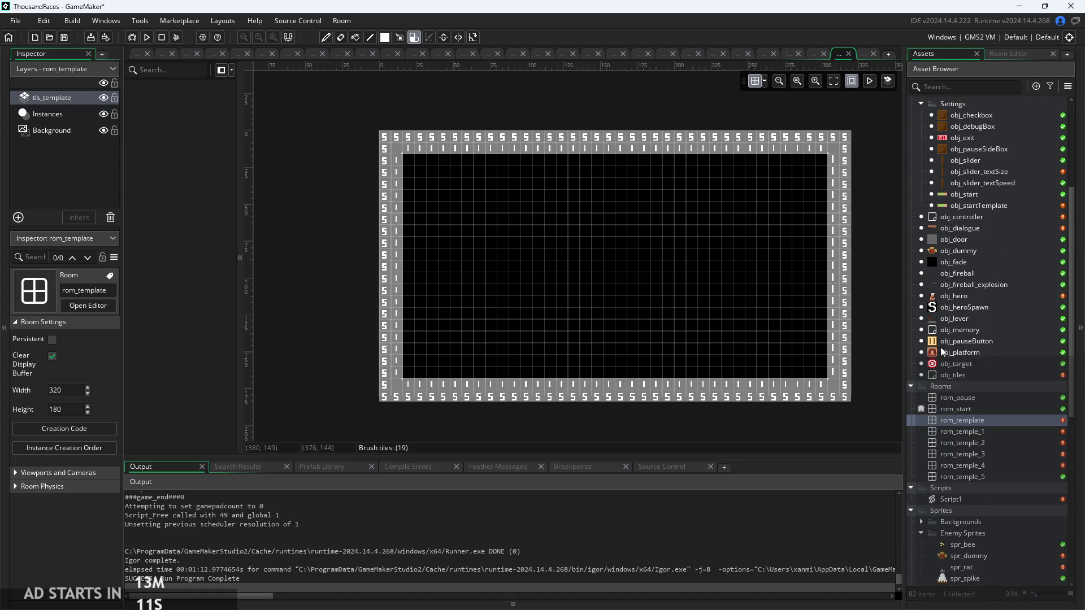
pyautogui.moveTo(943, 309)
pyautogui.mouseDown()
pyautogui.moveTo(486, 377)
pyautogui.moveTo(465, 369)
pyautogui.moveTo(474, 367)
pyautogui.mouseUp()
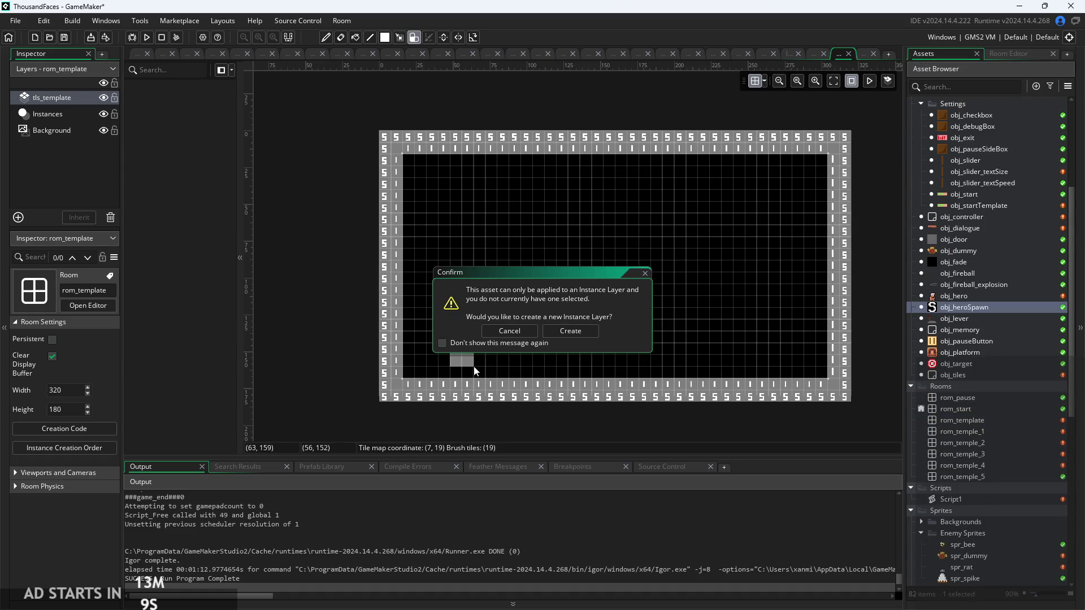
pyautogui.click(503, 331)
pyautogui.click(48, 113)
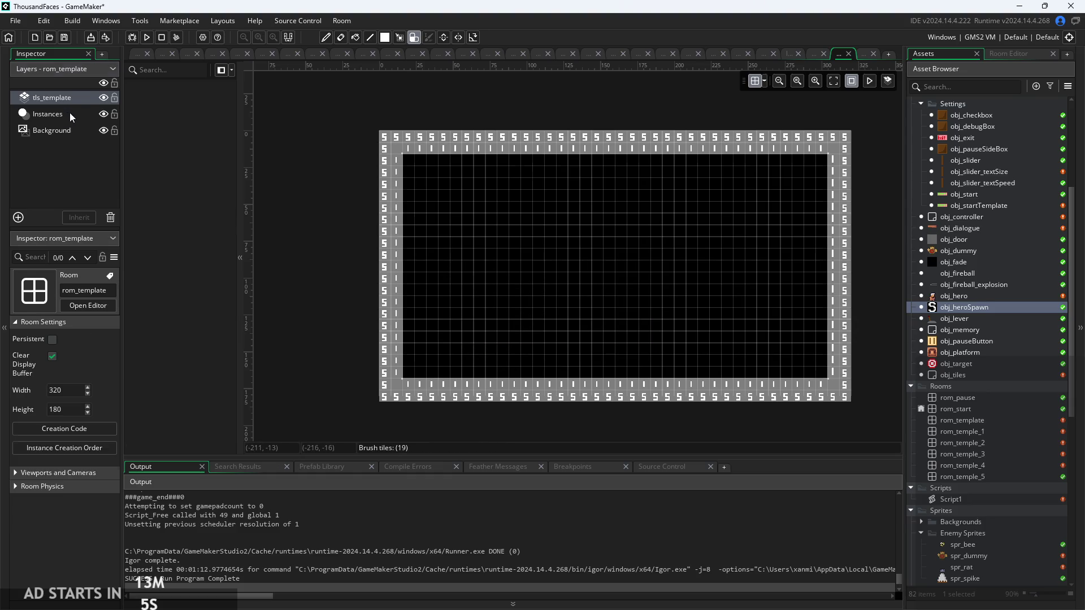
pyautogui.moveTo(960, 308)
pyautogui.mouseDown()
pyautogui.moveTo(855, 331)
pyautogui.moveTo(444, 352)
pyautogui.moveTo(456, 346)
pyautogui.mouseUp()
# Set the room grid to 8 by 8
pyautogui.click(764, 81)
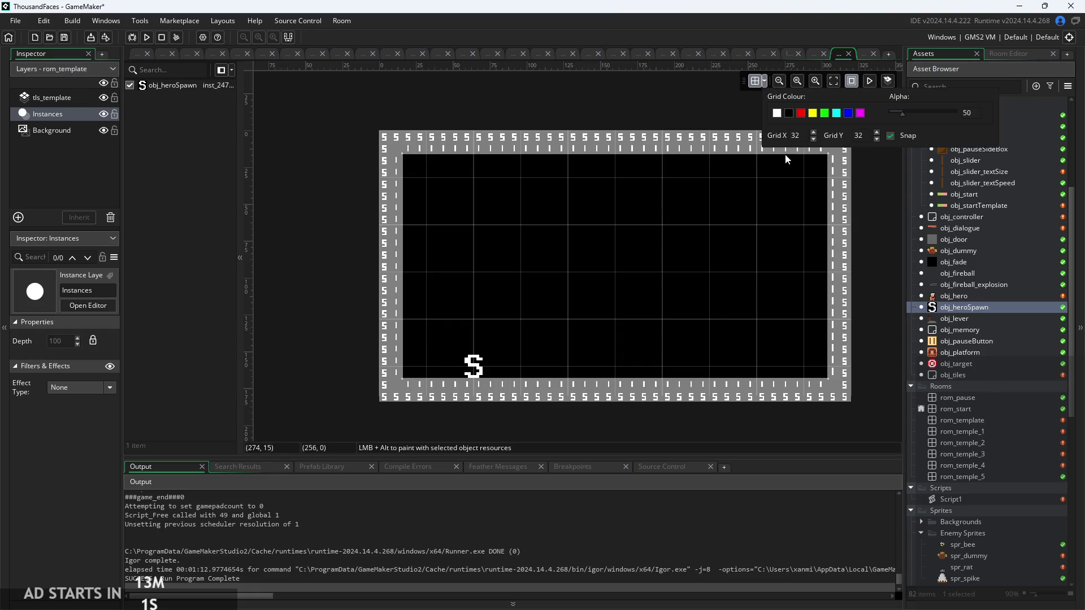
pyautogui.doubleClick(797, 136)
pyautogui.write('8')
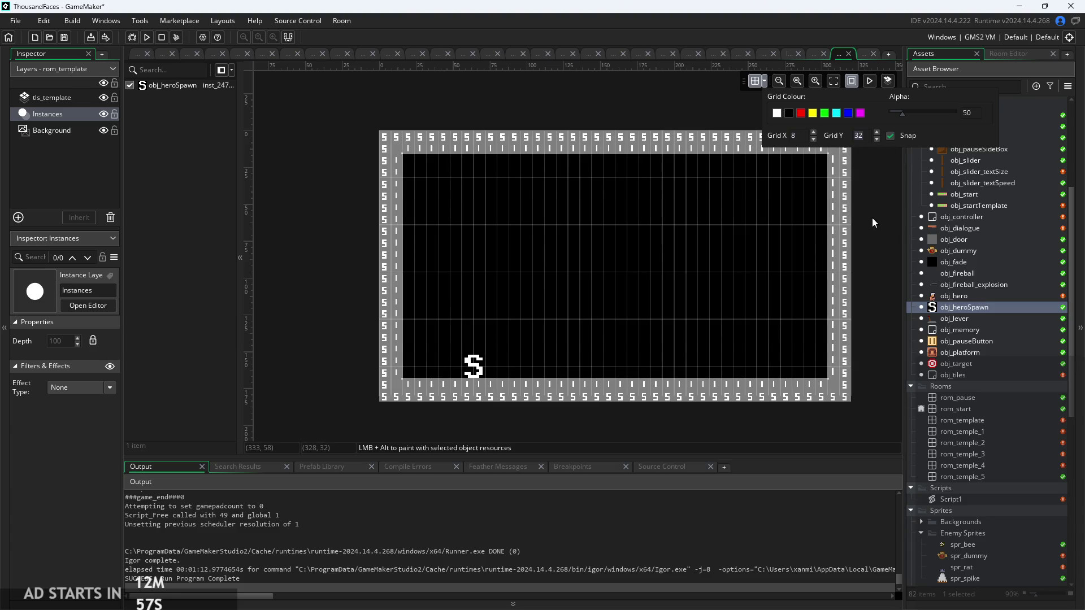
pyautogui.press('Tab')
pyautogui.write('8')
# Move the hero spawn against the left wall, just above the bottom border
pyautogui.scroll(2, 509, 362)
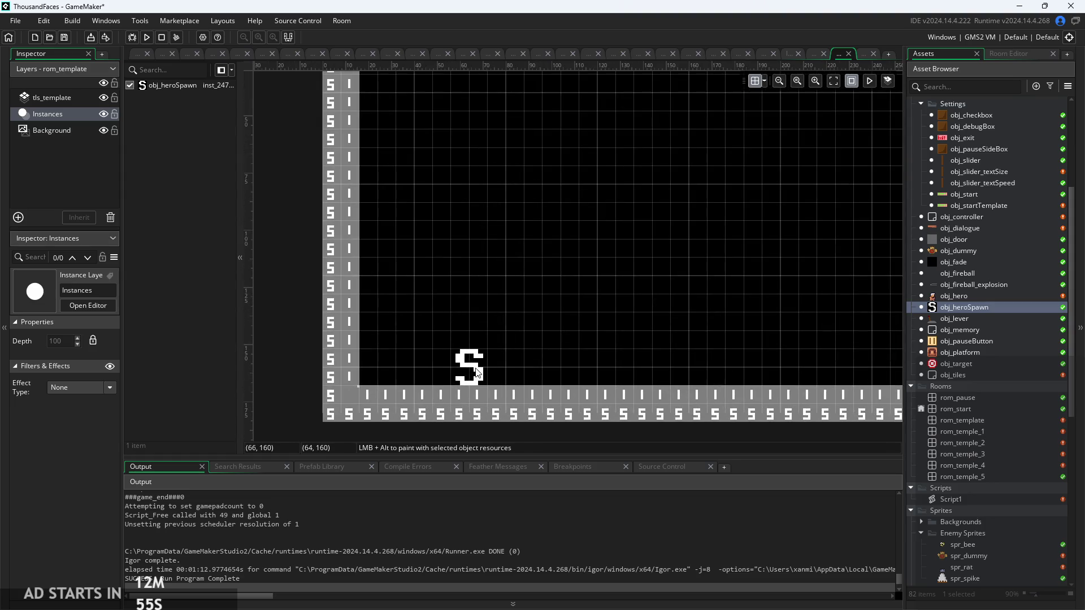
pyautogui.click(455, 360)
pyautogui.moveTo(455, 360); pyautogui.dragTo(437, 360)
pyautogui.scroll(3, 491, 340)
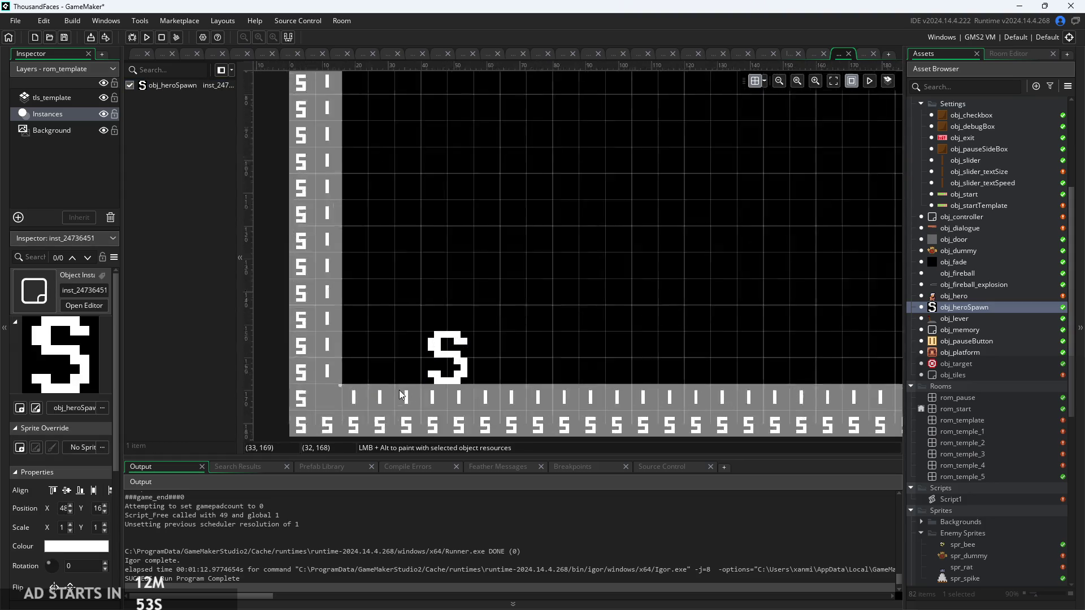
pyautogui.moveTo(491, 339); pyautogui.dragTo(441, 342)
pyautogui.click(599, 311)
pyautogui.scroll(-2, 678, 314)
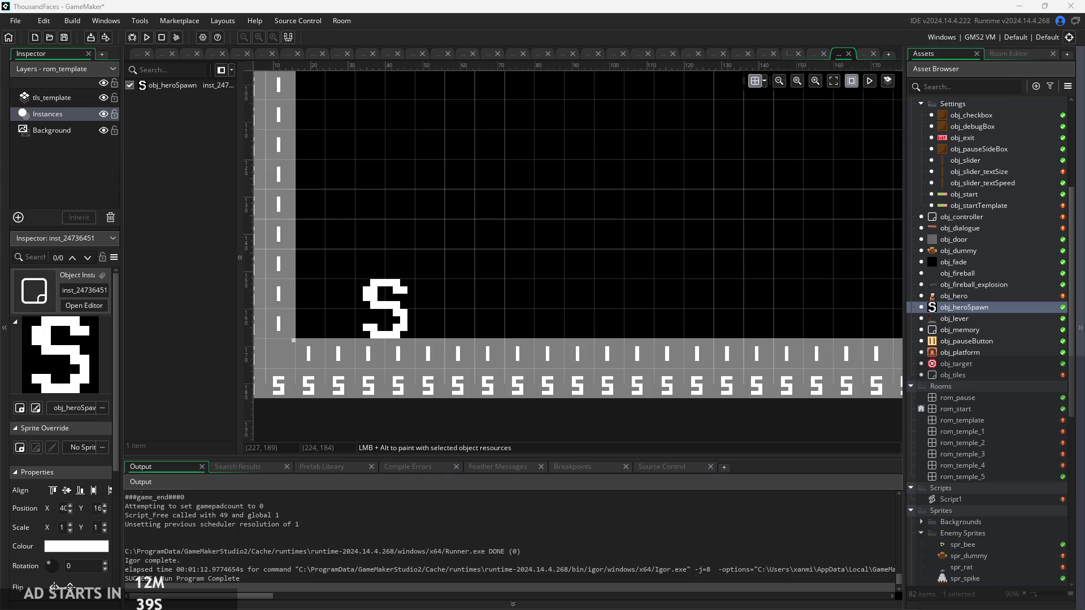
# Select the tls_template tile layer in rom_template's Layers panel
pyautogui.hscroll(-2, 500, 310)
pyautogui.hscroll(-2, 501, 311)
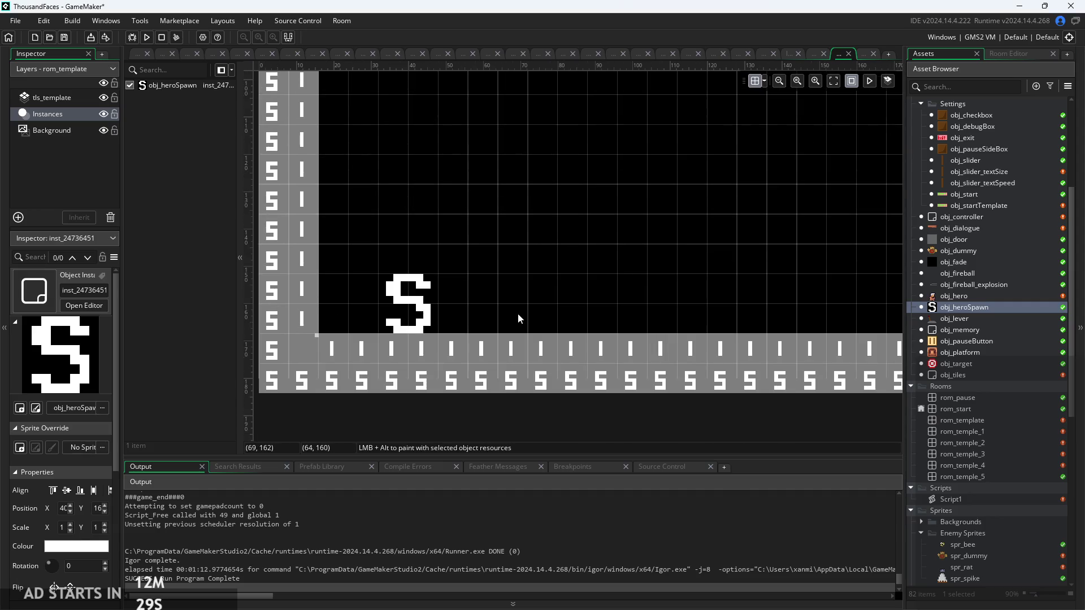
pyautogui.scroll(-5, 518, 313)
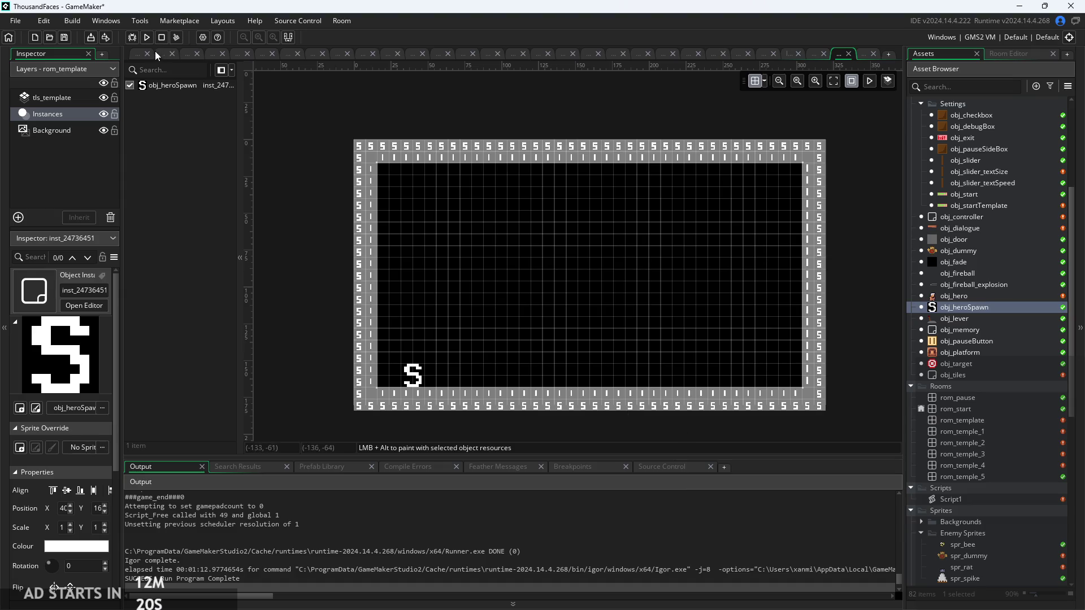
pyautogui.scroll(2, 583, 329)
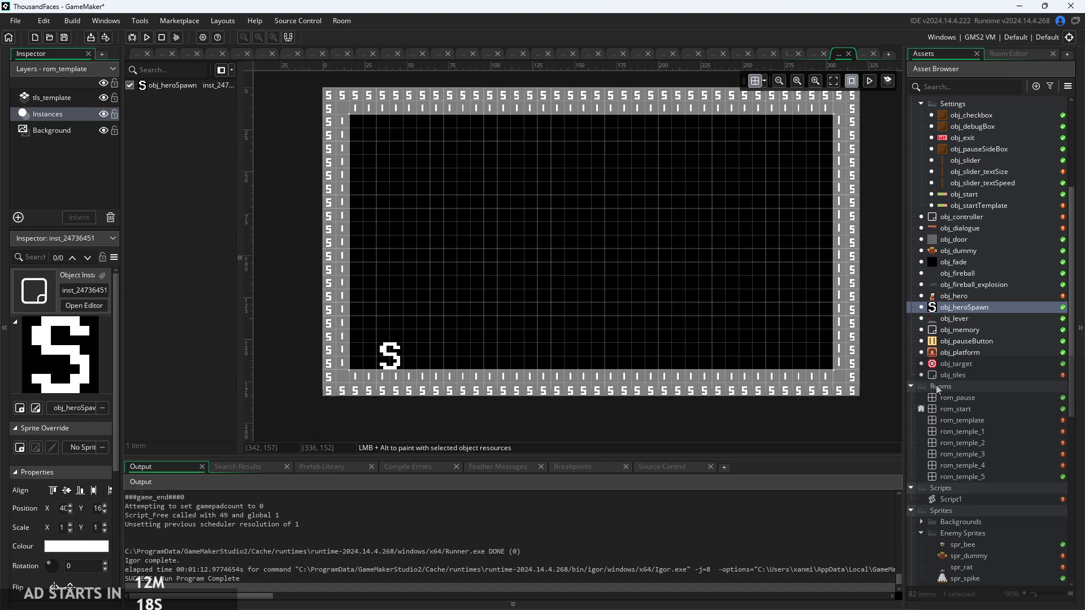
pyautogui.click(51, 97)
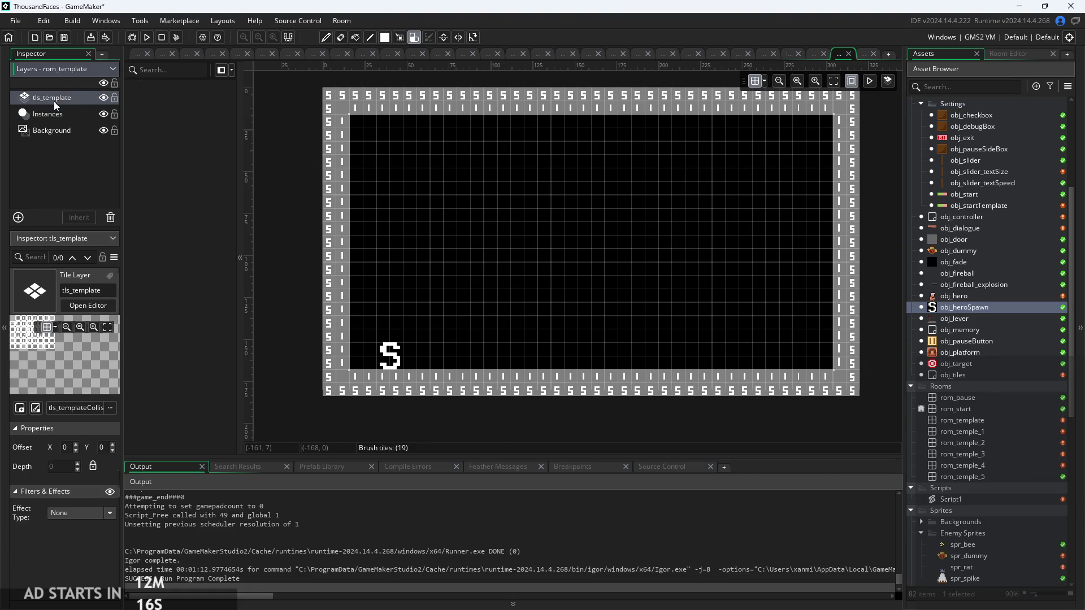
# Pick autotile_1 from the Libraries and paint floating blocks, a pillar and 2x2 blocks
pyautogui.click(999, 54)
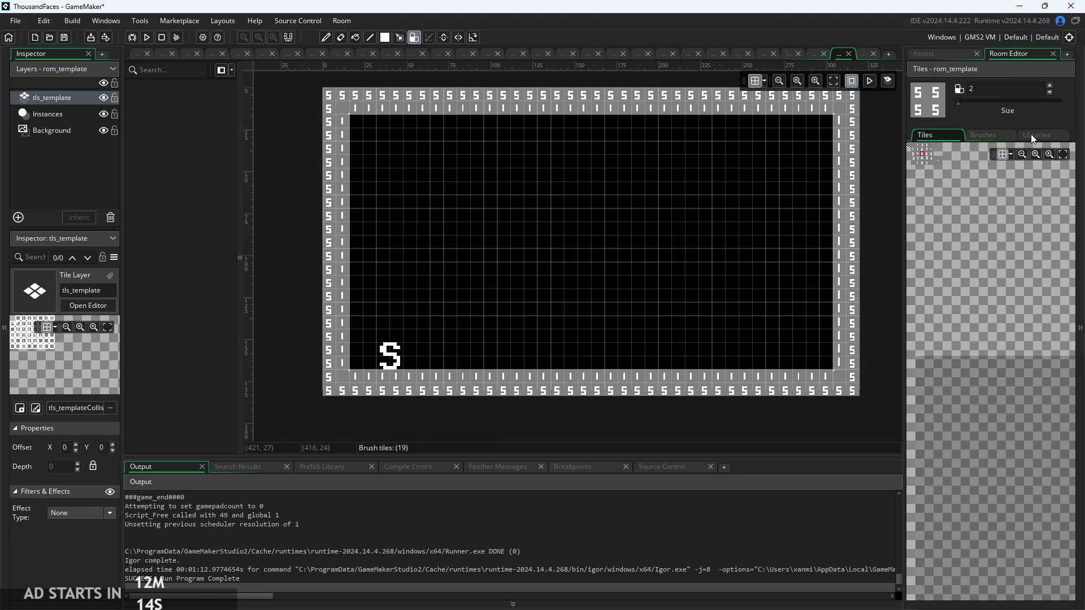
pyautogui.click(1035, 134)
pyautogui.scroll(3, 552, 337)
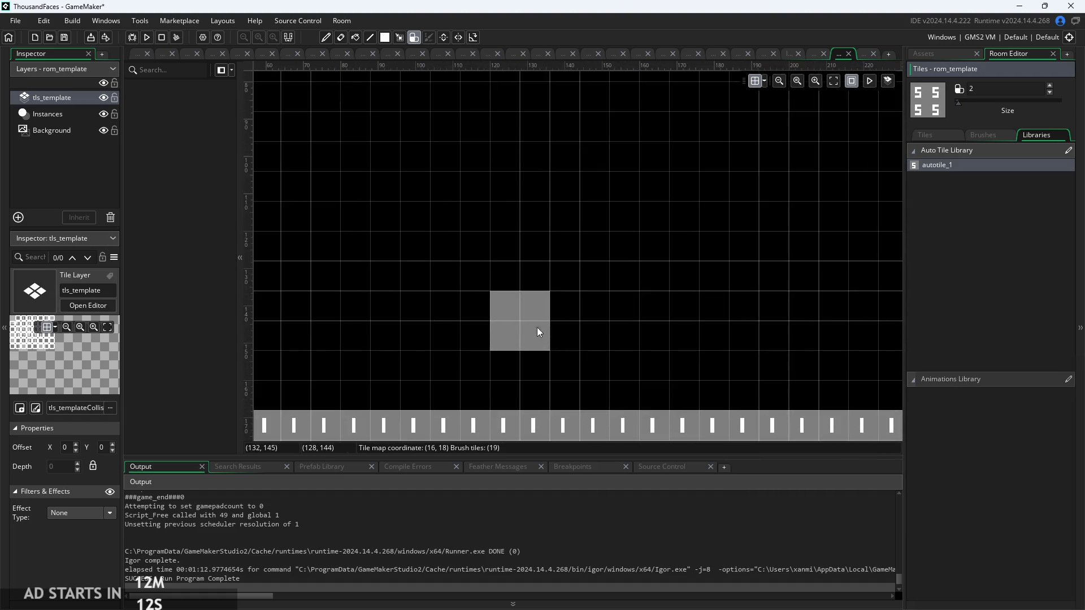
pyautogui.click(667, 236)
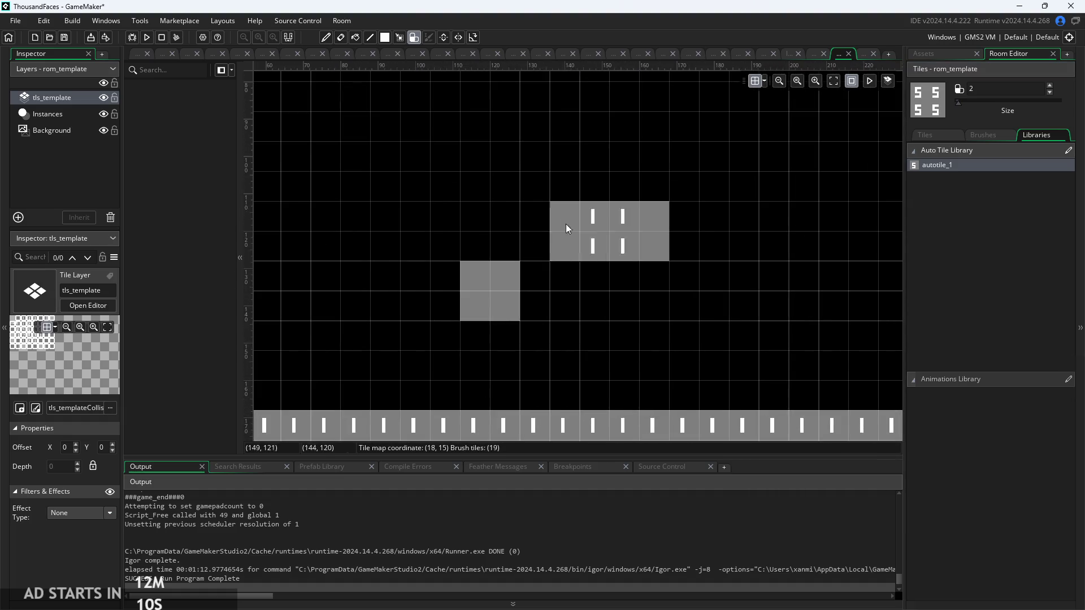
pyautogui.scroll(-1, 530, 203)
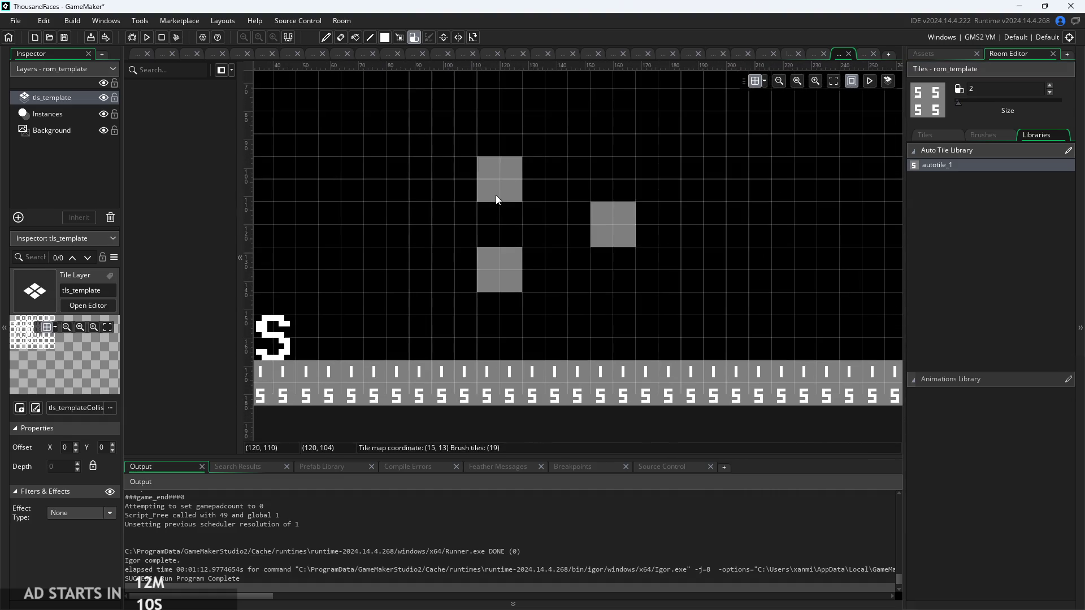
pyautogui.click(746, 167)
pyautogui.moveTo(849, 340); pyautogui.dragTo(843, 158)
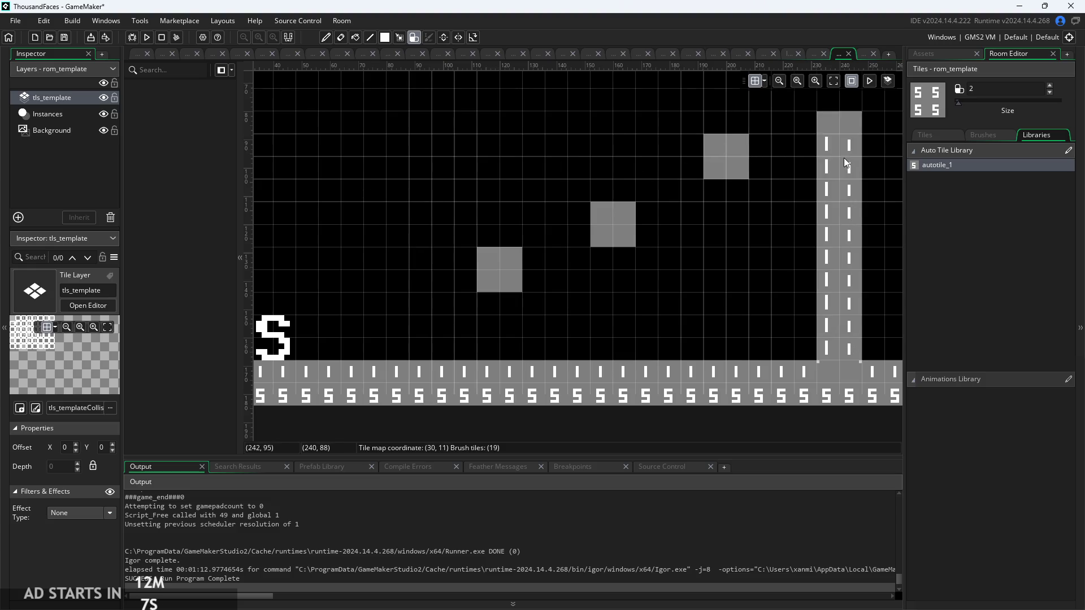
pyautogui.hscroll(5, 387, 325)
pyautogui.click(673, 349)
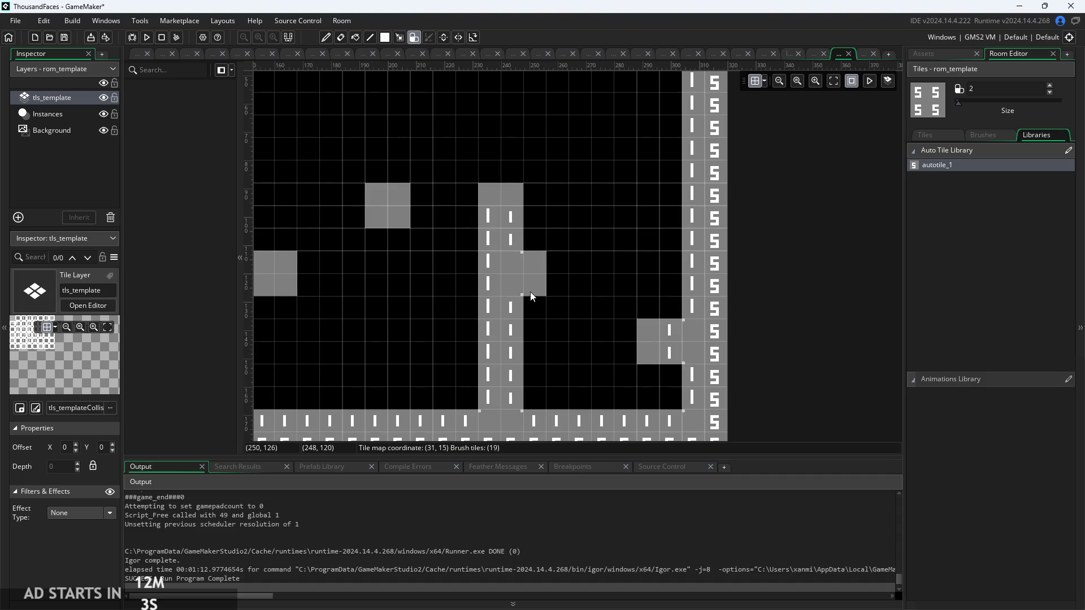
pyautogui.click(533, 314)
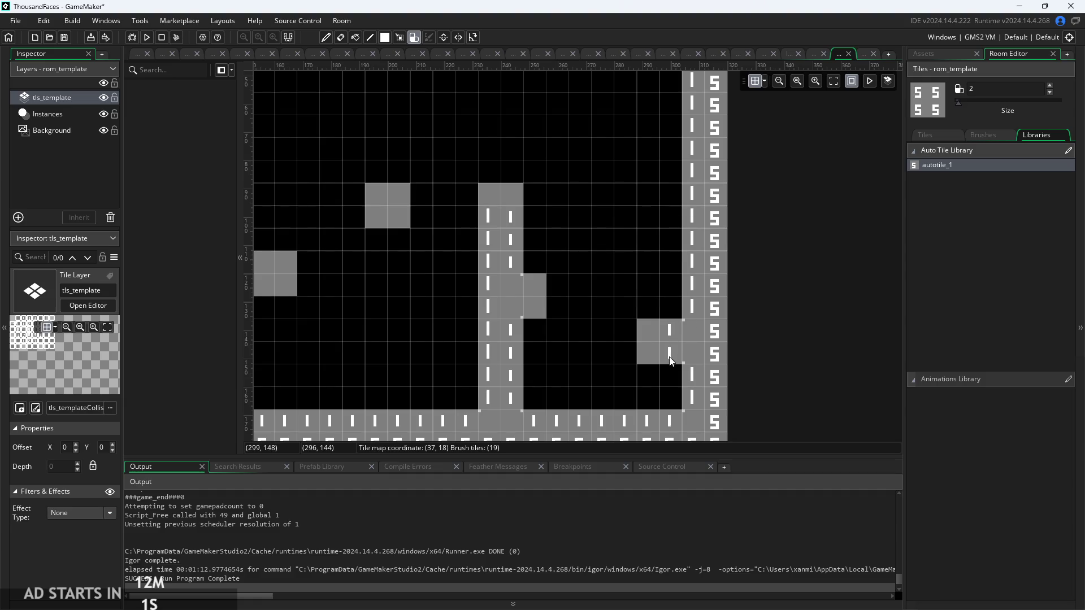
# Erase the right-wall and side blocks, then repaint stepped 2x2 platforms and a floor-reaching pillar
pyautogui.rightClick(660, 341)
pyautogui.moveTo(536, 283)
pyautogui.mouseDown()
pyautogui.moveTo(510, 268)
pyautogui.moveTo(500, 360)
pyautogui.mouseUp()
pyautogui.click(510, 250)
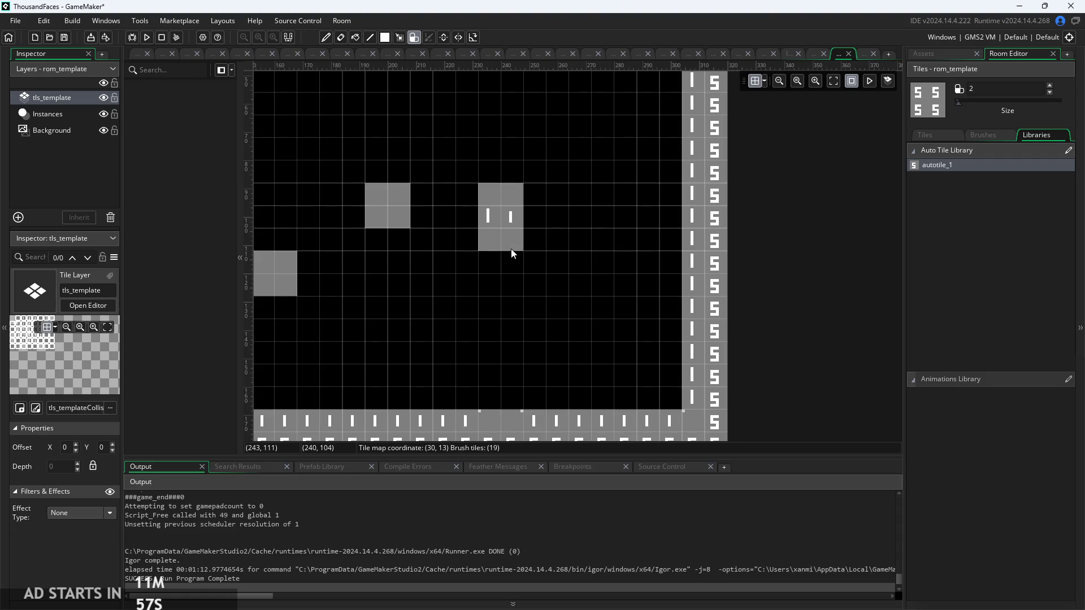
pyautogui.click(408, 242)
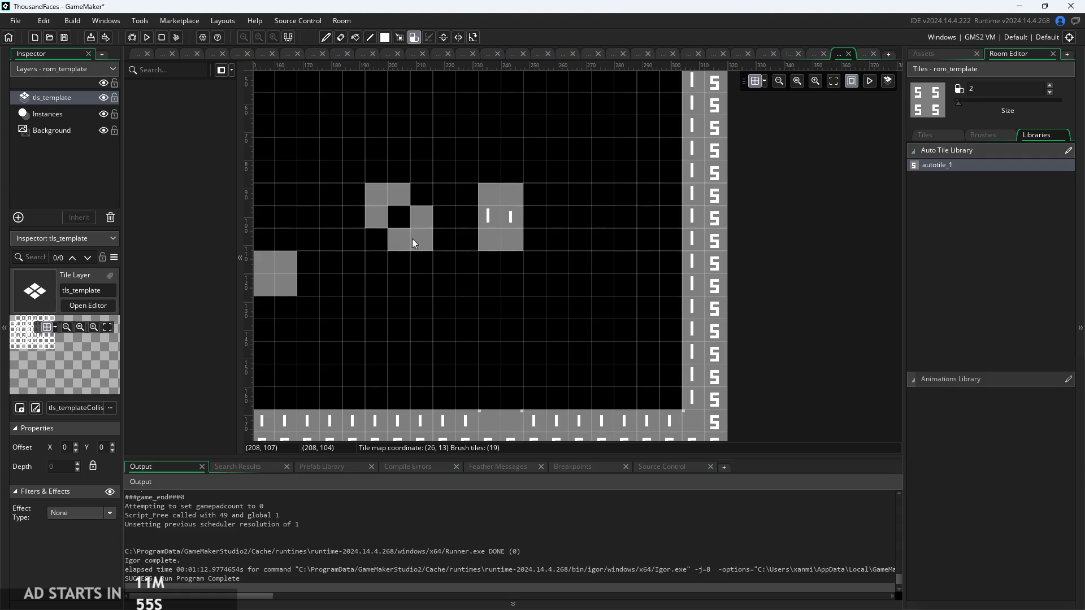
pyautogui.hotkey('ctrl', 'z')
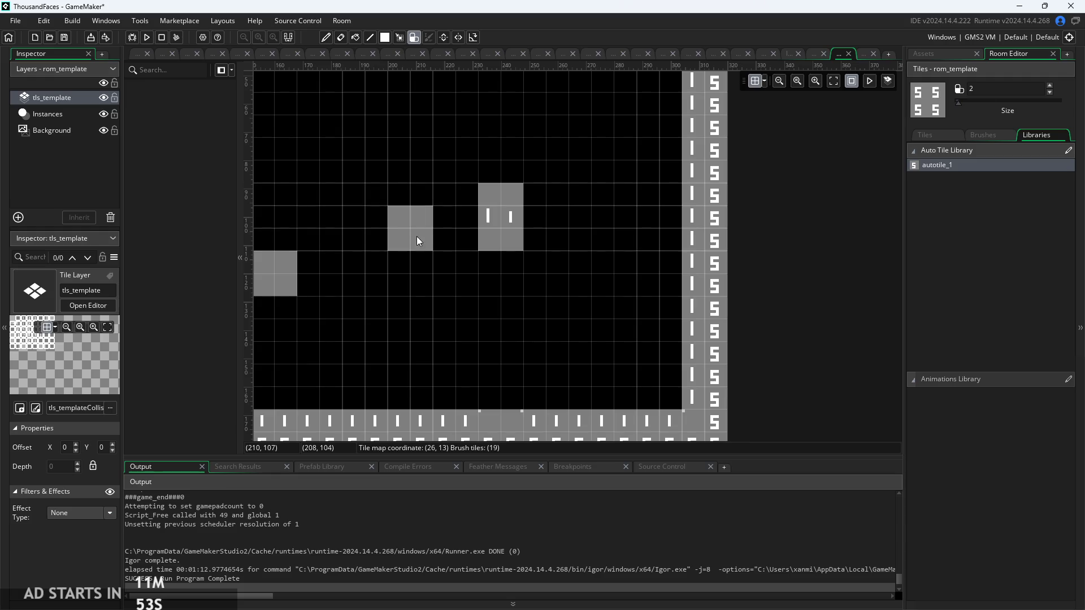
pyautogui.click(388, 223)
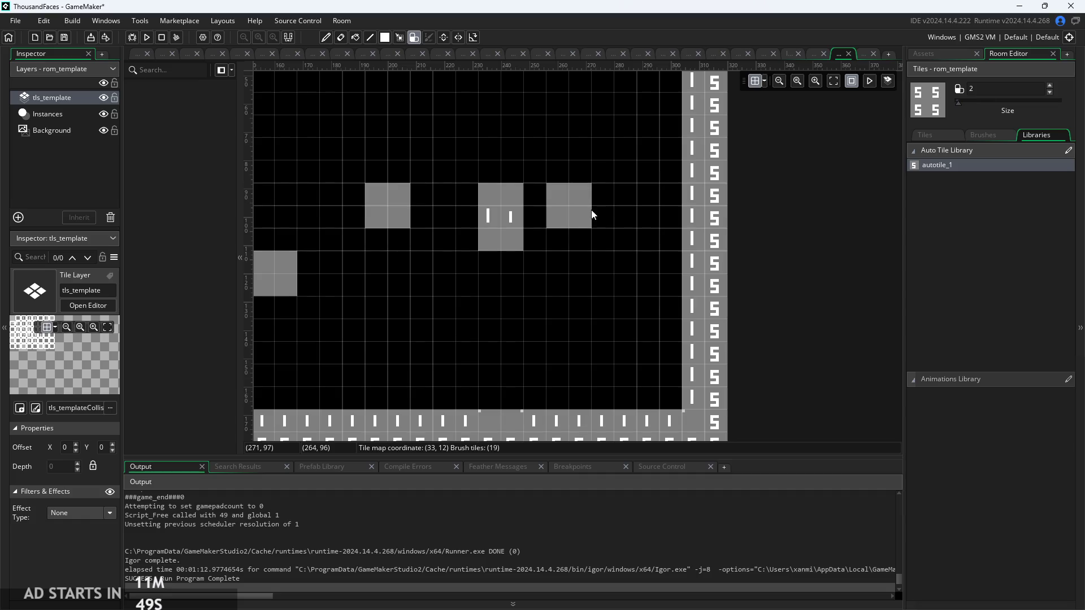
pyautogui.moveTo(593, 212); pyautogui.dragTo(598, 395)
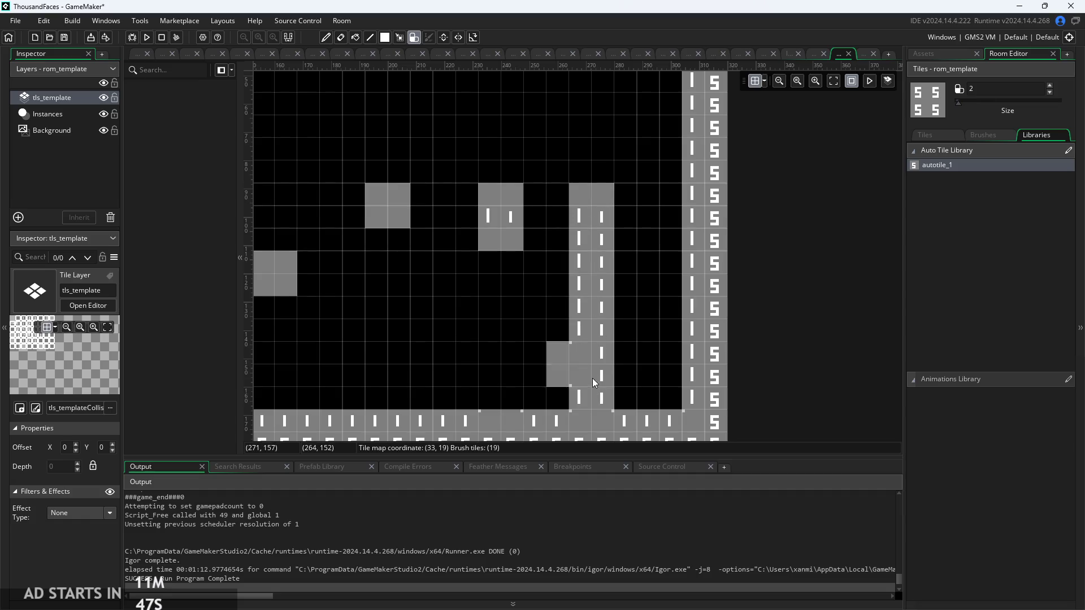
# Return to obj_startTemplate's Left Pressed code
pyautogui.scroll(-5, 772, 333)
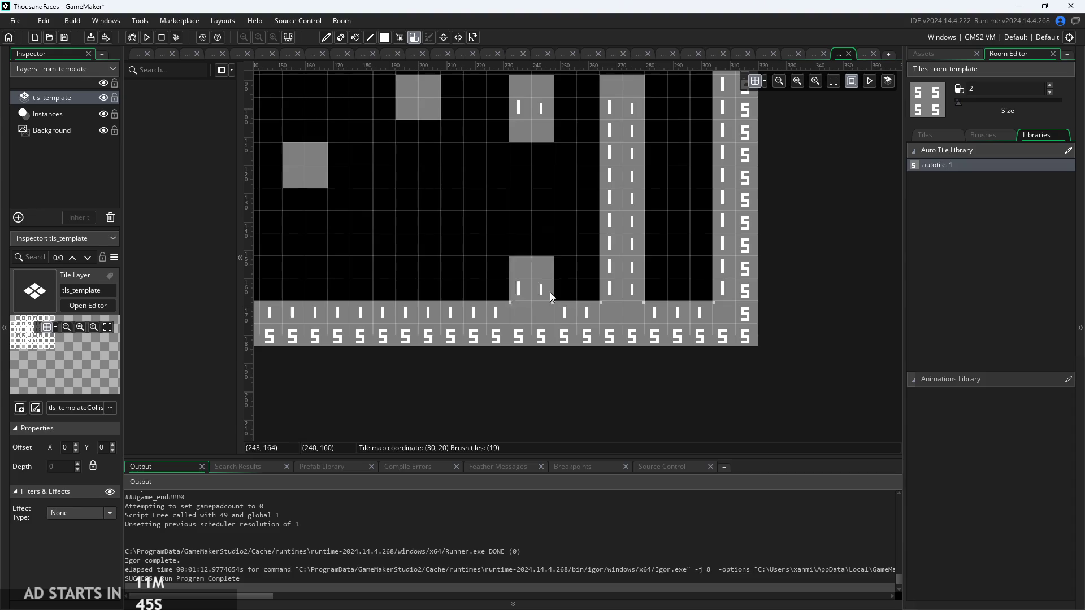
pyautogui.scroll(-5, 818, 375)
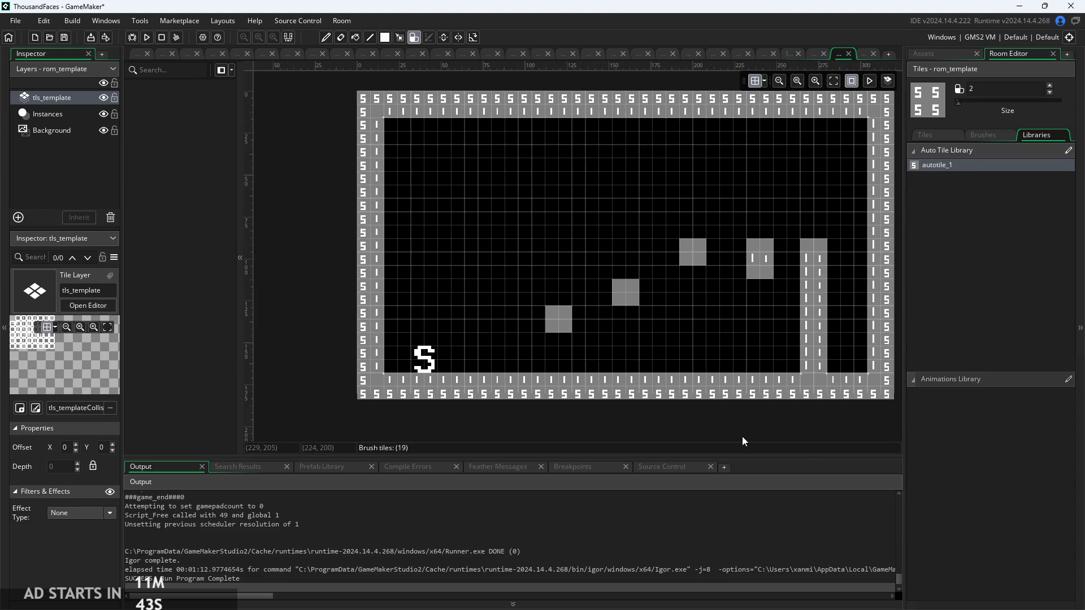
pyautogui.scroll(-2, 737, 438)
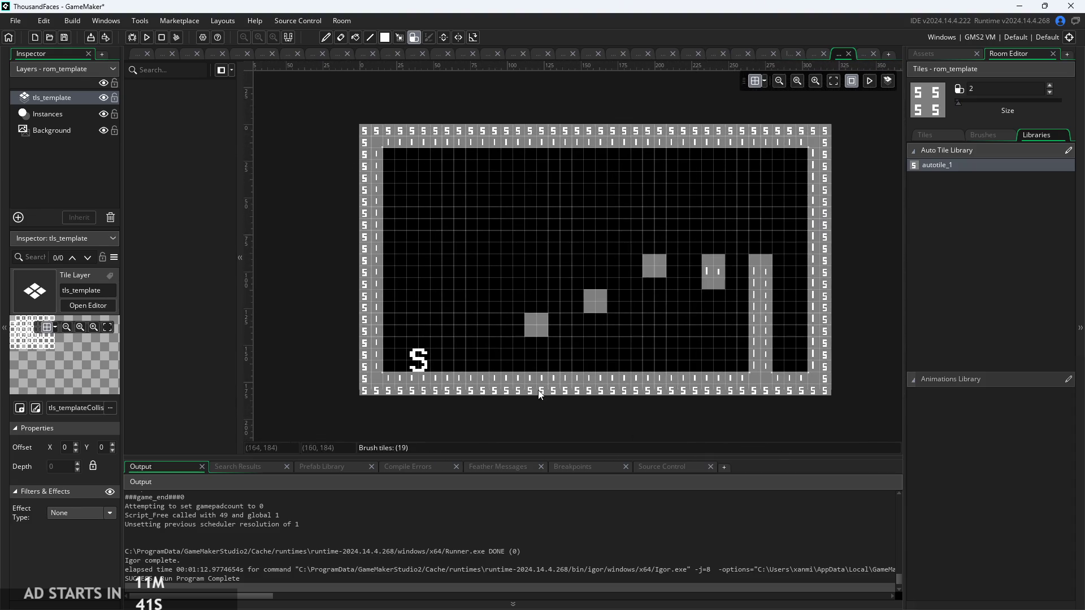
pyautogui.click(139, 53)
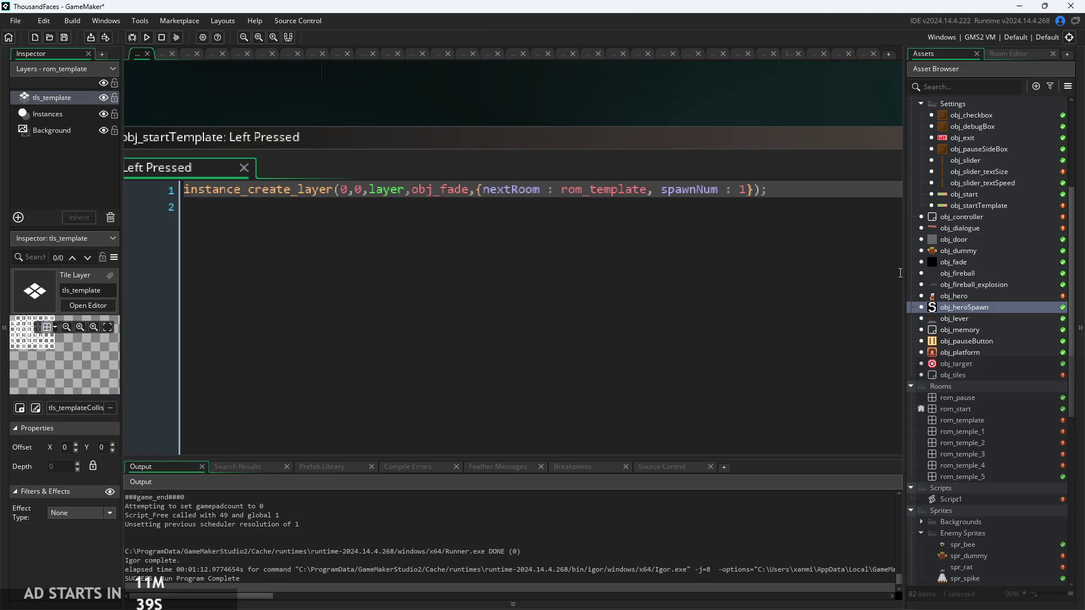
# Open Script1 and inspect its correctMappingBase and debug lines around 102–105
pyautogui.click(989, 477)
pyautogui.doubleClick(980, 498)
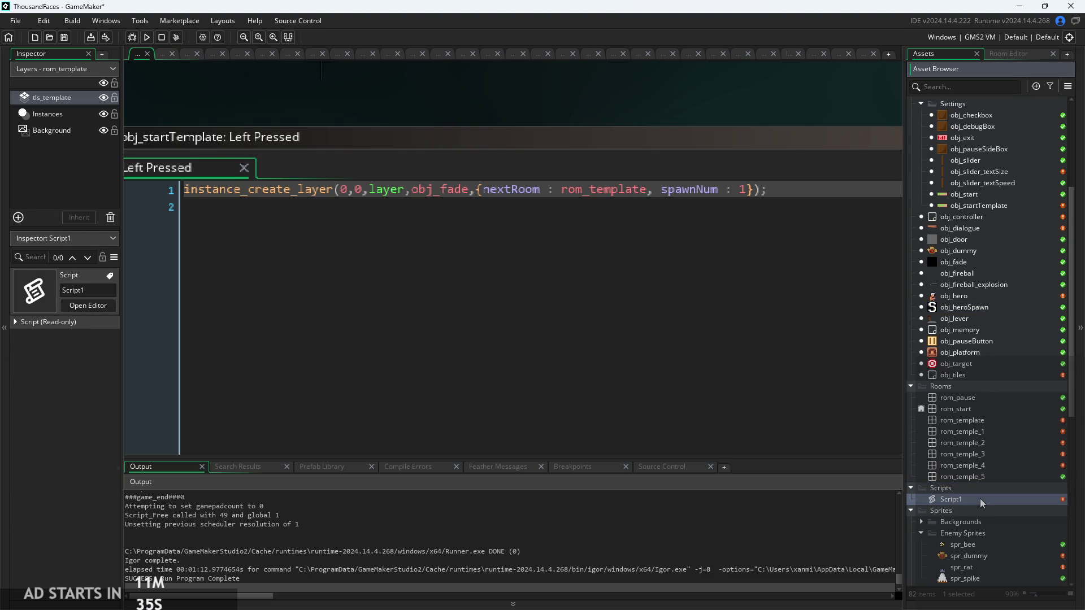
pyautogui.scroll(10, 467, 348)
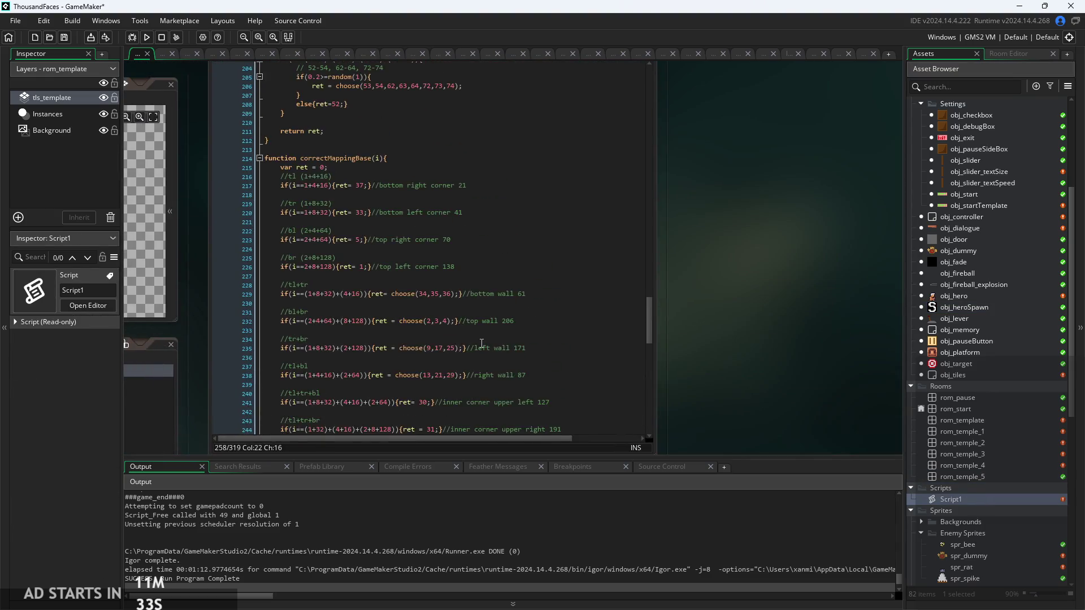
pyautogui.scroll(10, 441, 338)
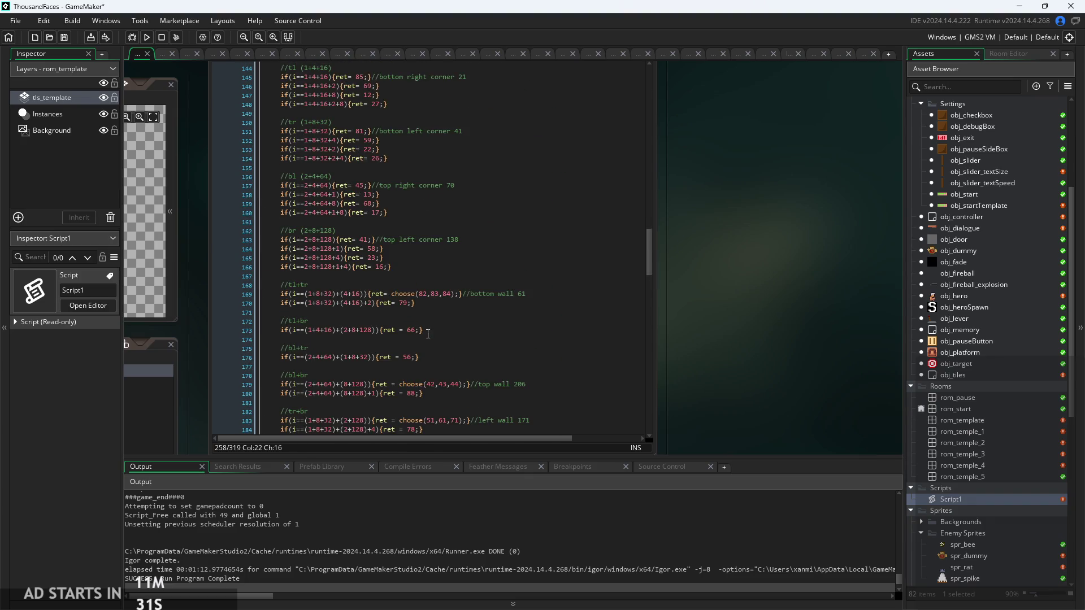
pyautogui.scroll(5, 428, 337)
pyautogui.scroll(2, 409, 337)
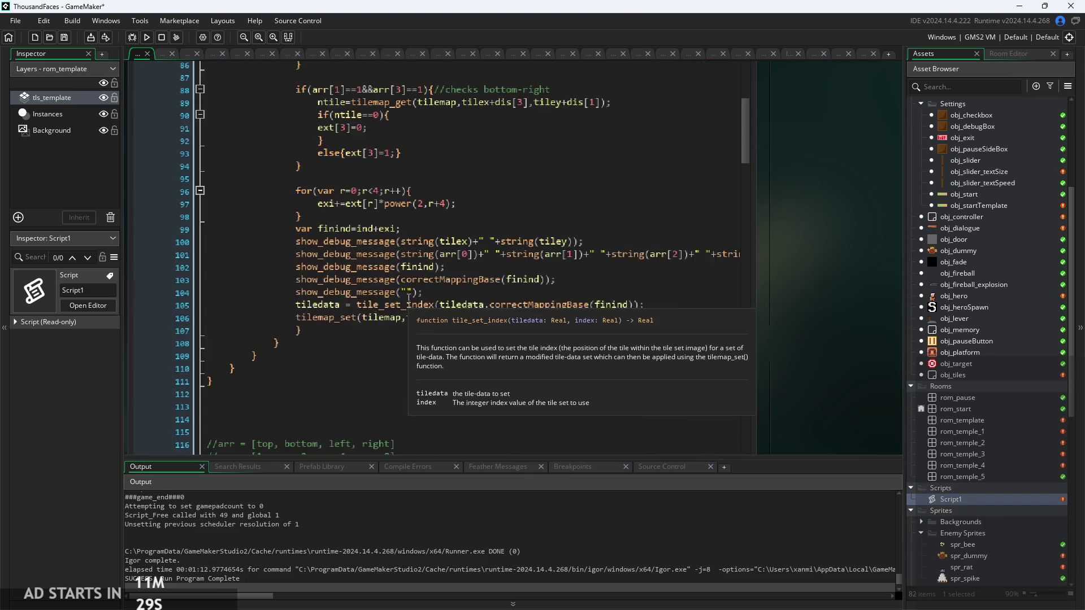
pyautogui.click(546, 305)
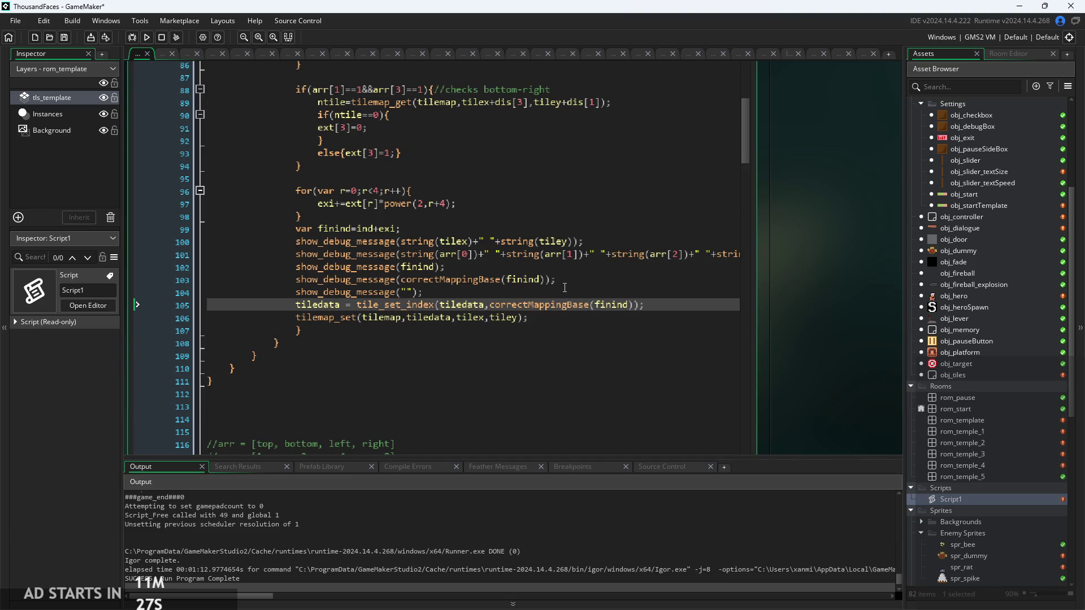
pyautogui.click(564, 288)
pyautogui.scroll(-2, 571, 288)
pyautogui.click(601, 275)
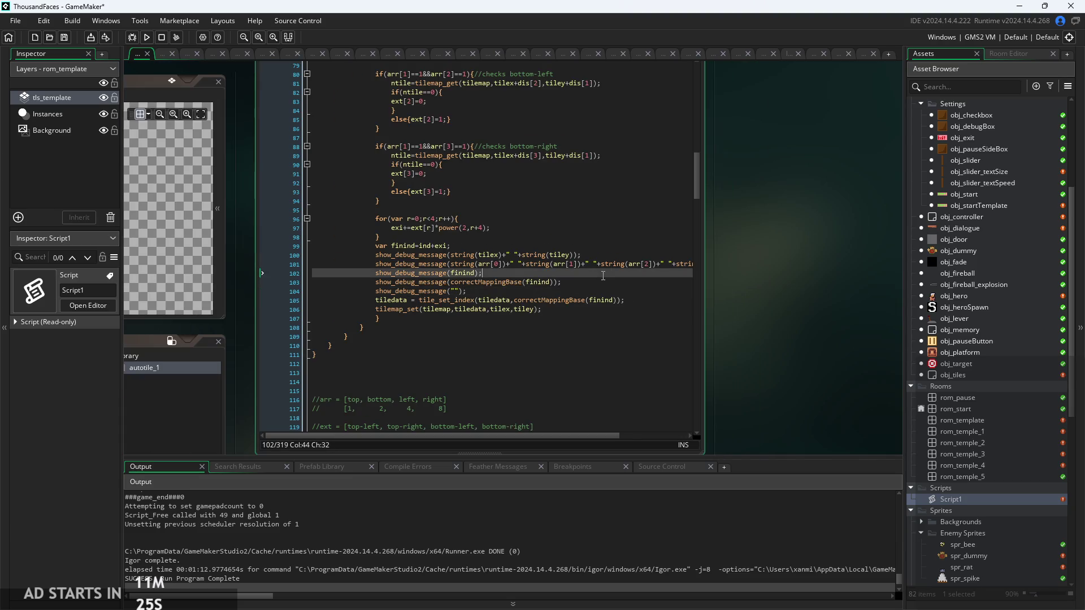
pyautogui.scroll(-3, 706, 324)
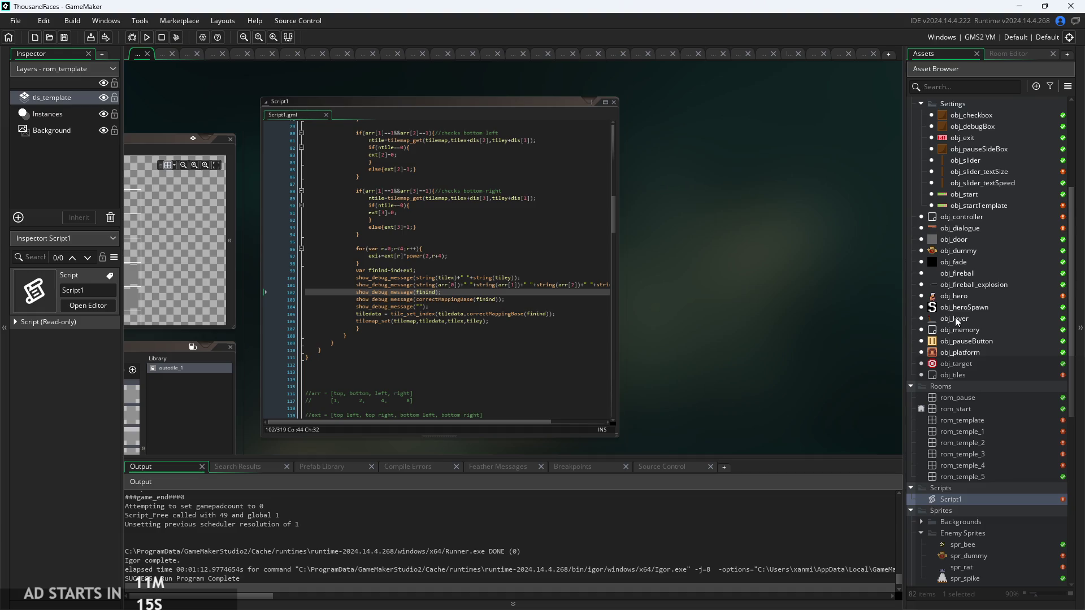
# Check rom_temple_5, rom_temple_4 and rom_start, then open the obj_tiles object
pyautogui.click(996, 475)
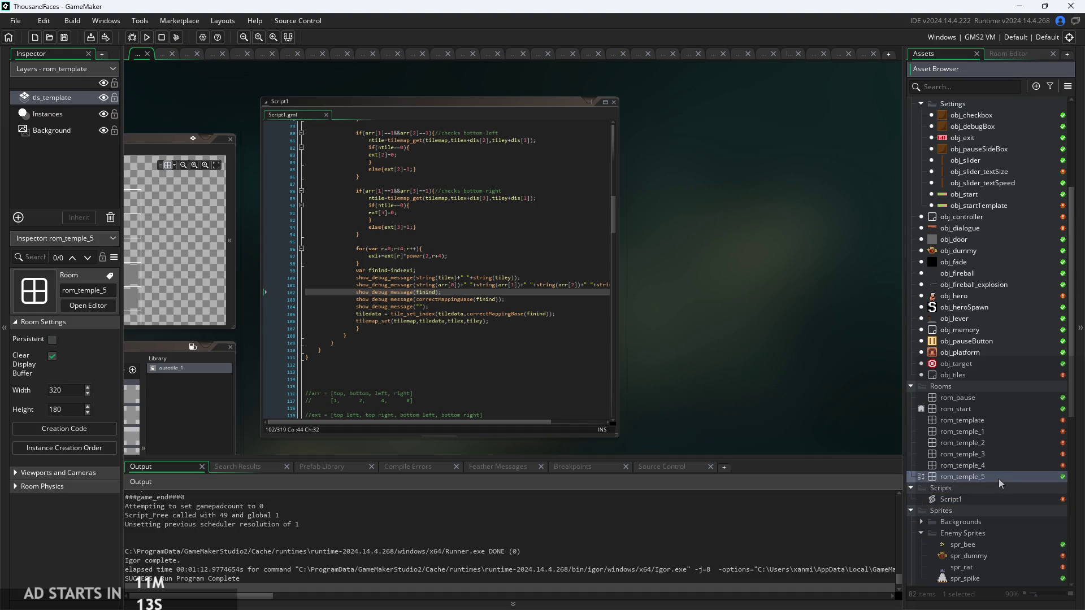
pyautogui.click(998, 468)
pyautogui.click(978, 410)
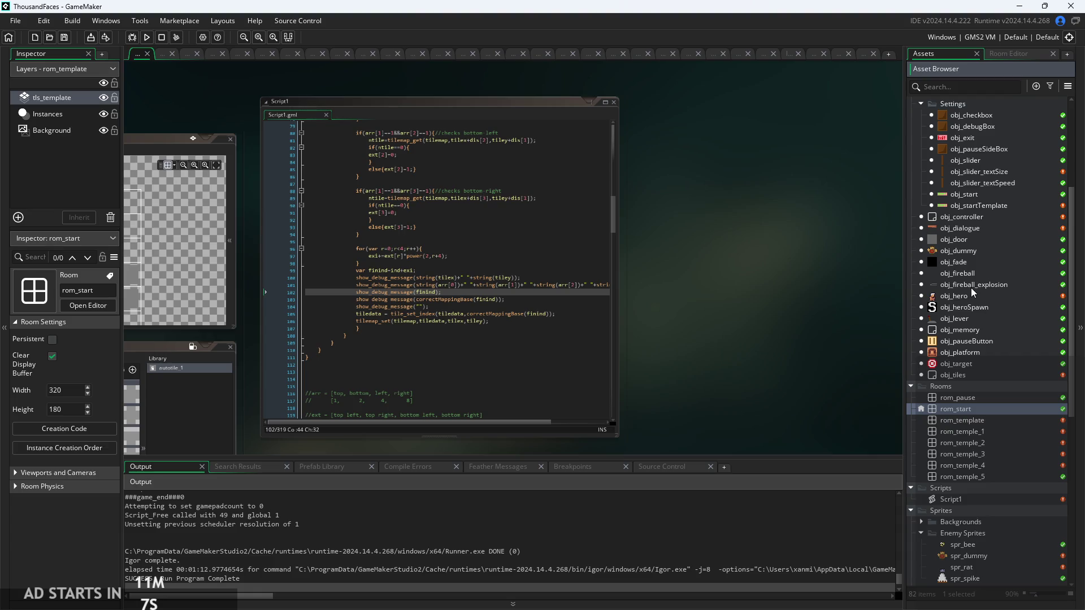
pyautogui.scroll(3, 978, 370)
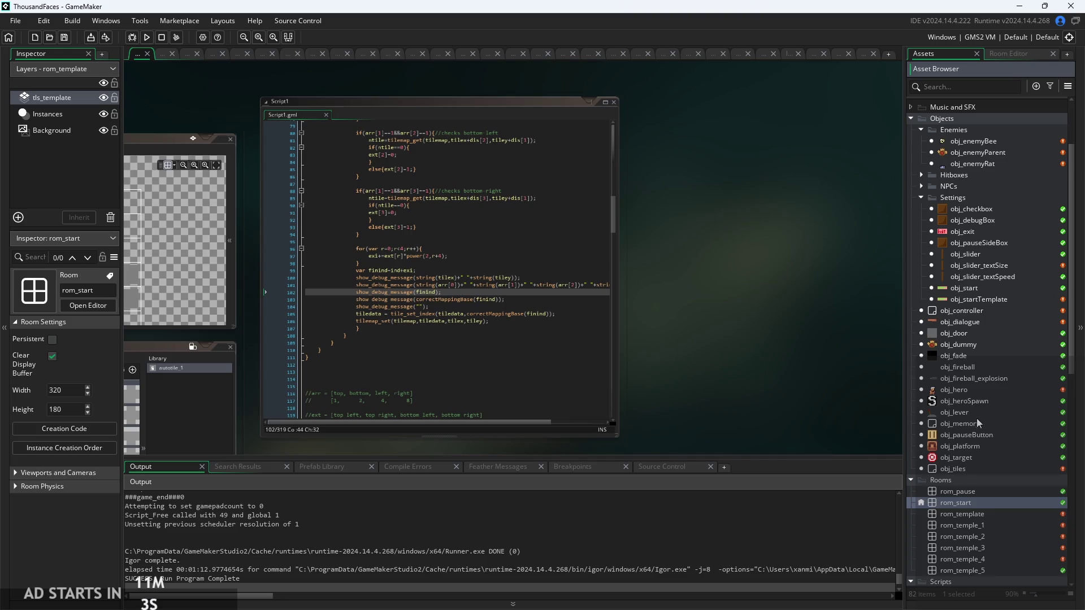
pyautogui.doubleClick(961, 469)
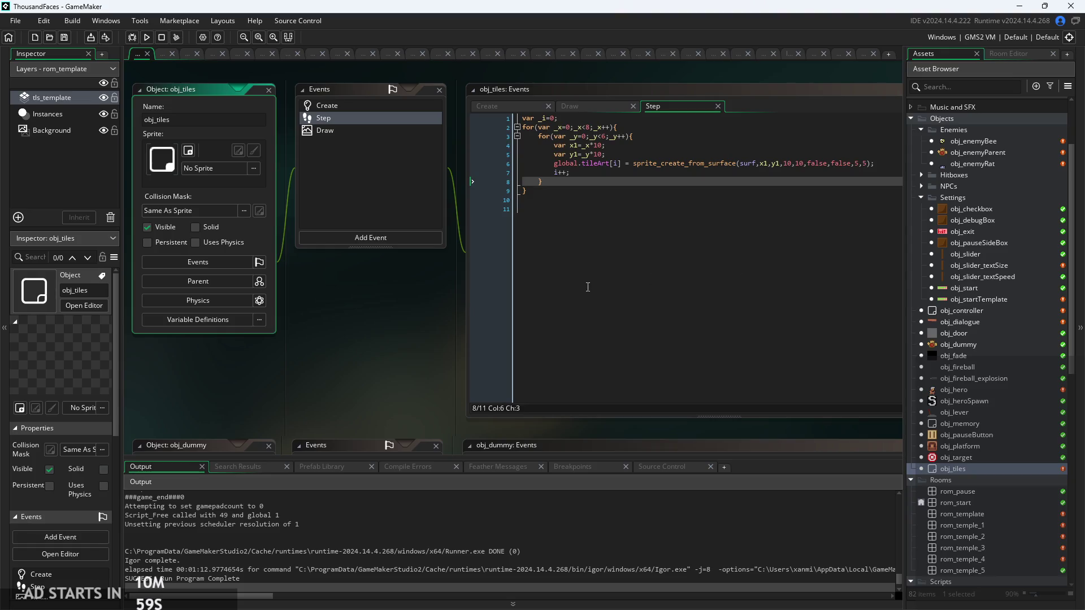
# Flip through obj_tiles' Create, Draw and Step events, reading the Step code
pyautogui.click(491, 107)
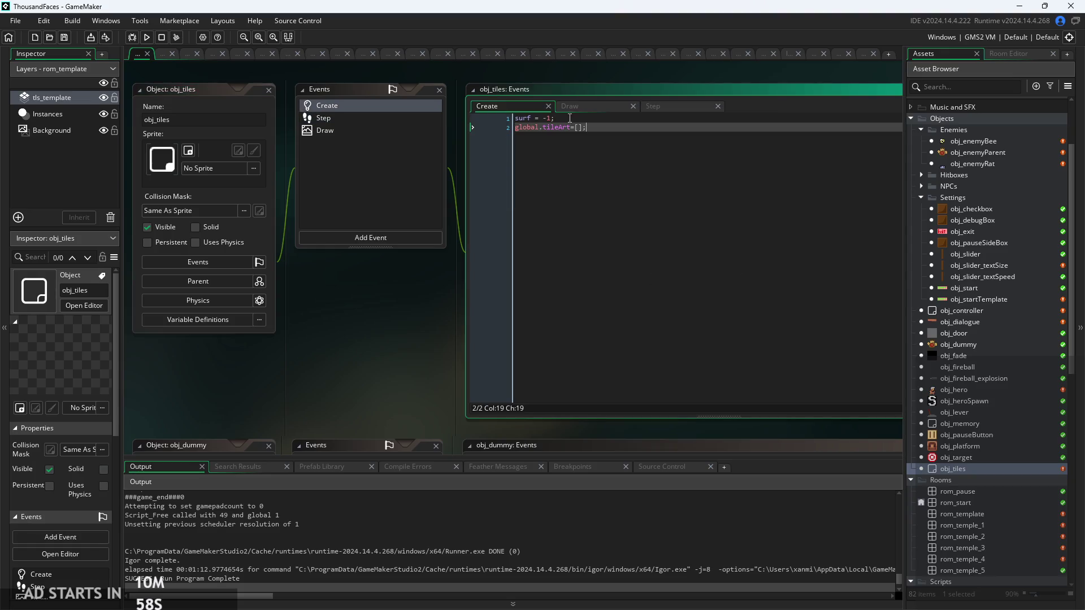
pyautogui.click(605, 109)
pyautogui.click(666, 127)
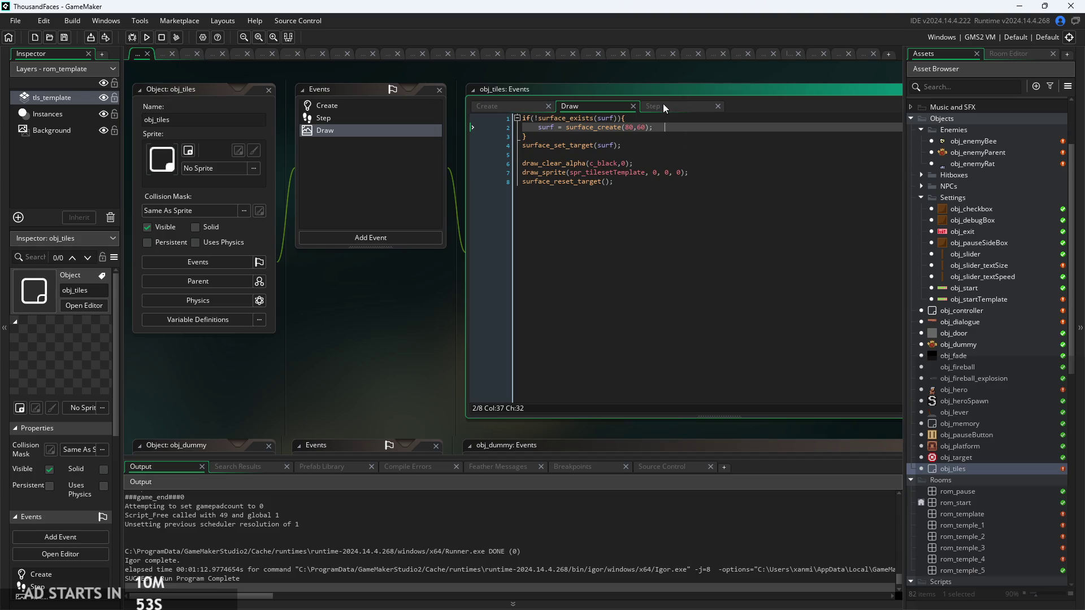
pyautogui.click(663, 104)
pyautogui.scroll(2, 392, 337)
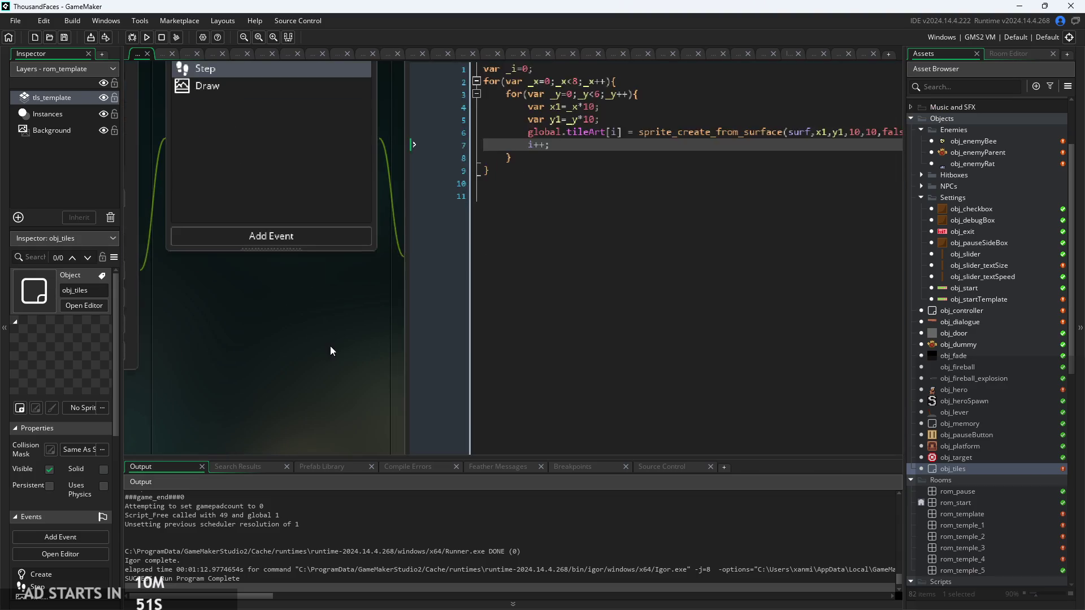
pyautogui.scroll(-2, 330, 351)
pyautogui.scroll(2, 464, 290)
pyautogui.scroll(-2, 463, 289)
pyautogui.scroll(1, 626, 292)
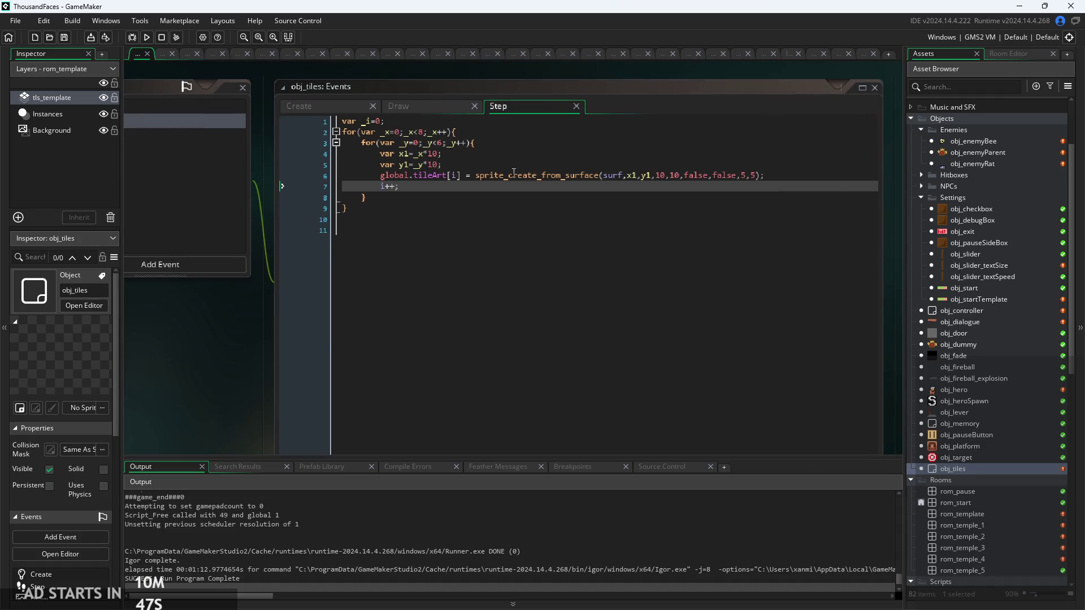
# Check rom_start and obj_tiles, then open the rom_template room
pyautogui.click(1002, 499)
pyautogui.click(992, 471)
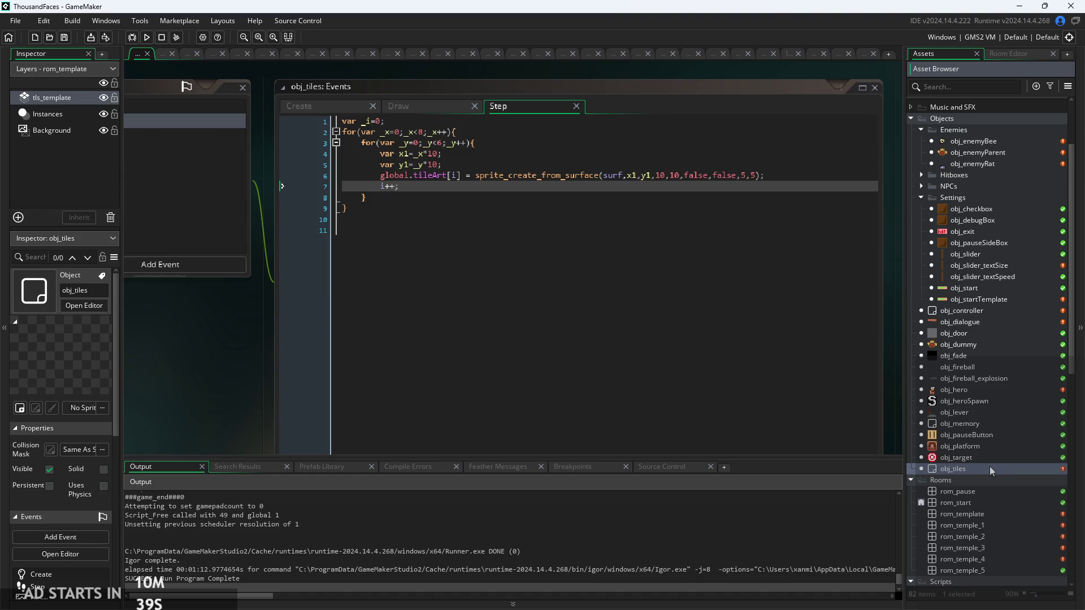
pyautogui.doubleClick(979, 514)
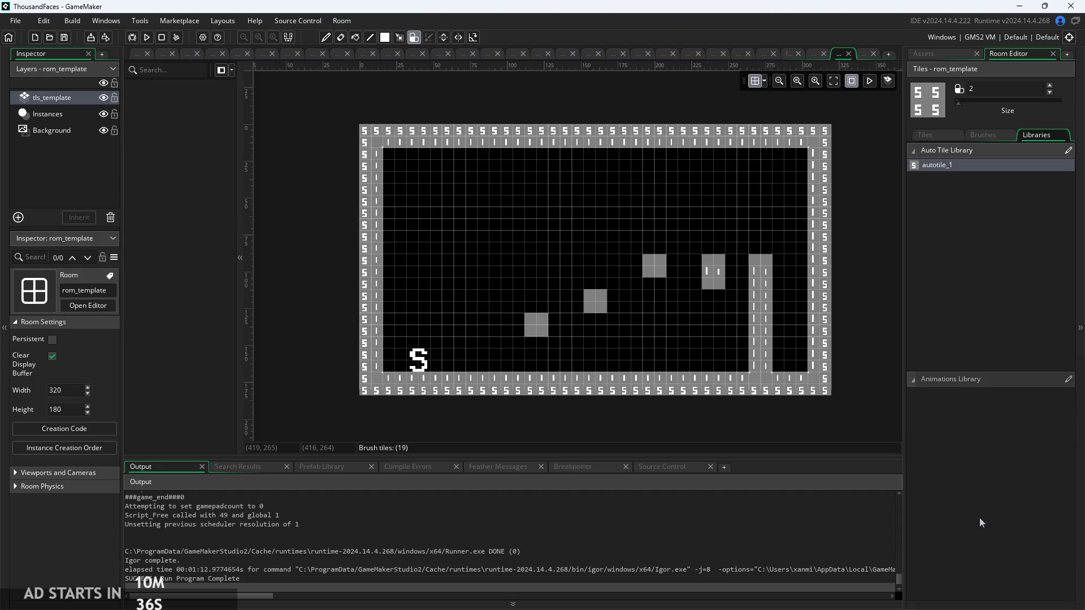
# Rename the tls_template tile layer to tls_collisions in the Inspector
pyautogui.click(56, 99)
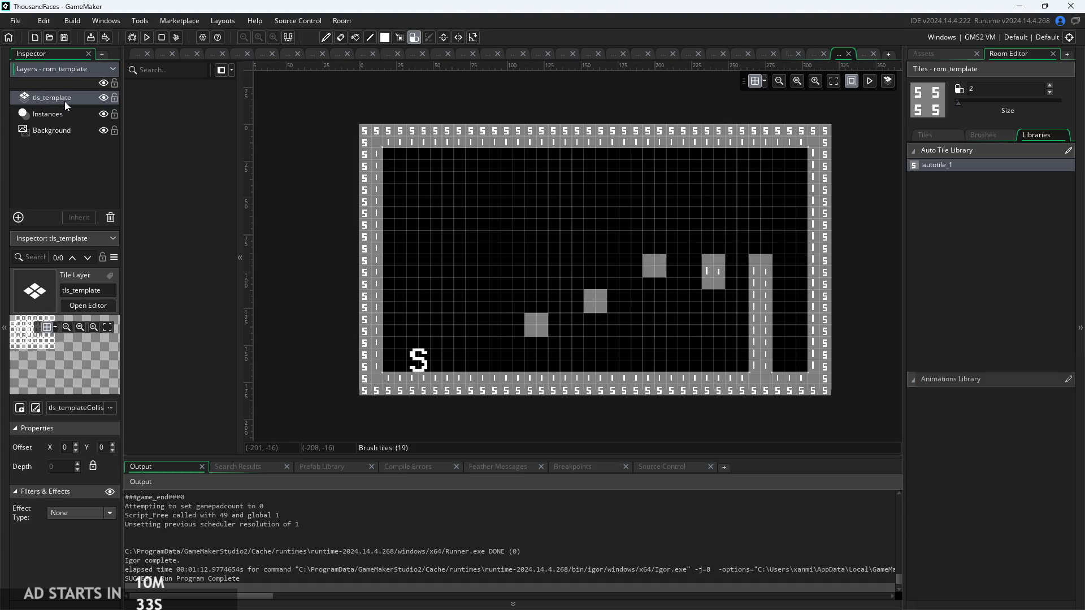
pyautogui.click(72, 290)
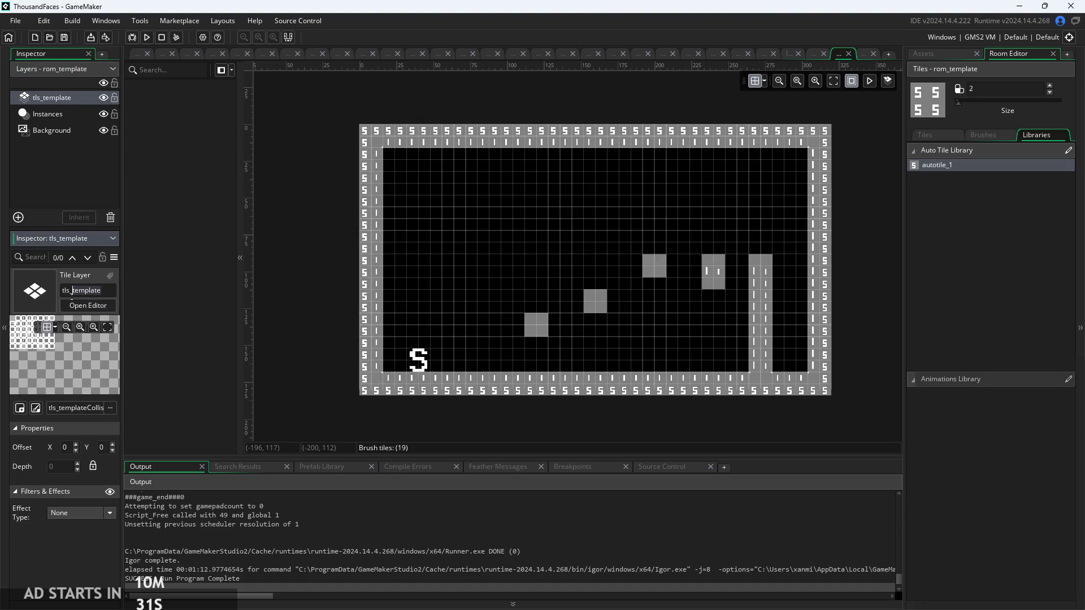
pyautogui.write('collisi')
pyautogui.write('ons')
pyautogui.click(226, 212)
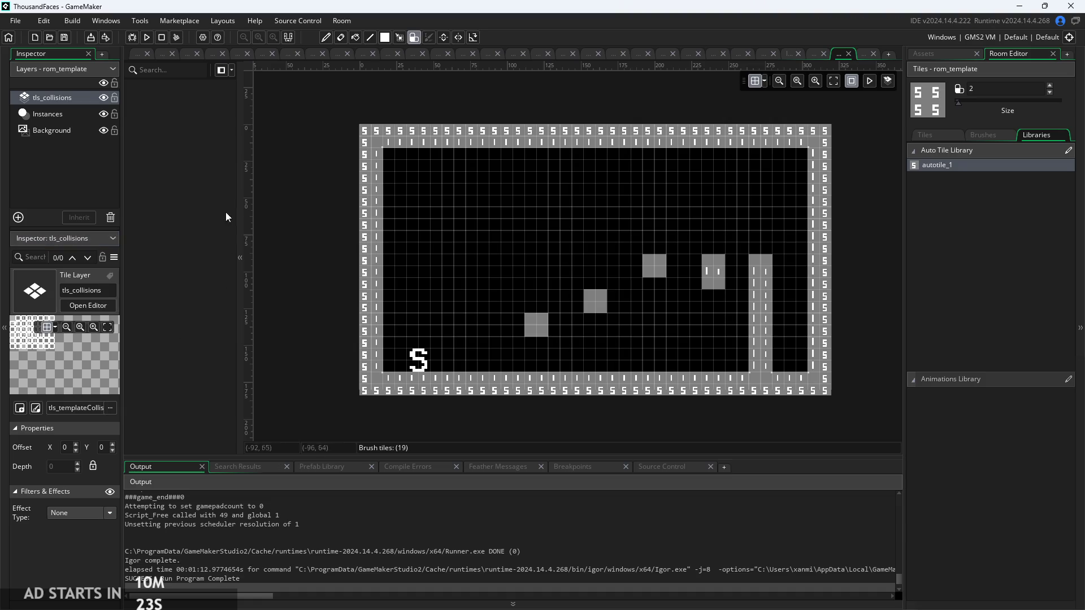
pyautogui.click(137, 57)
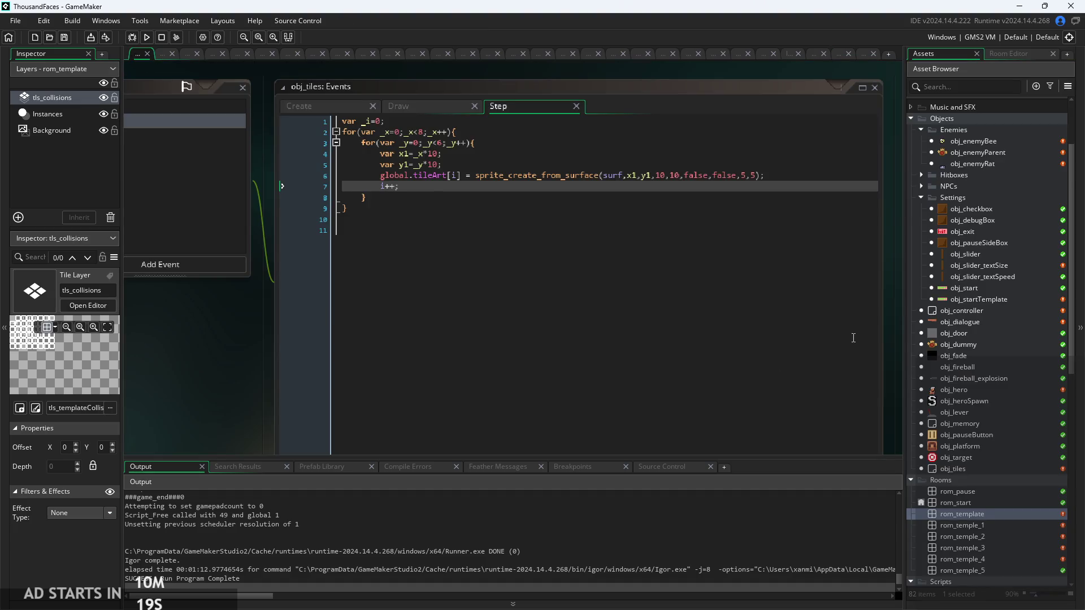
pyautogui.click(656, 206)
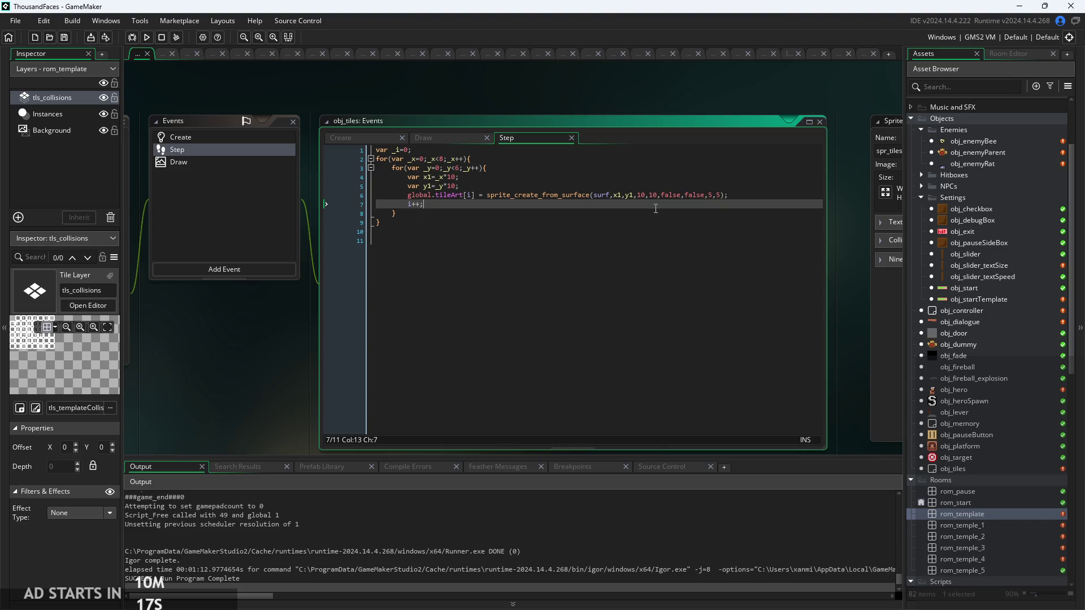
pyautogui.scroll(3, 538, 363)
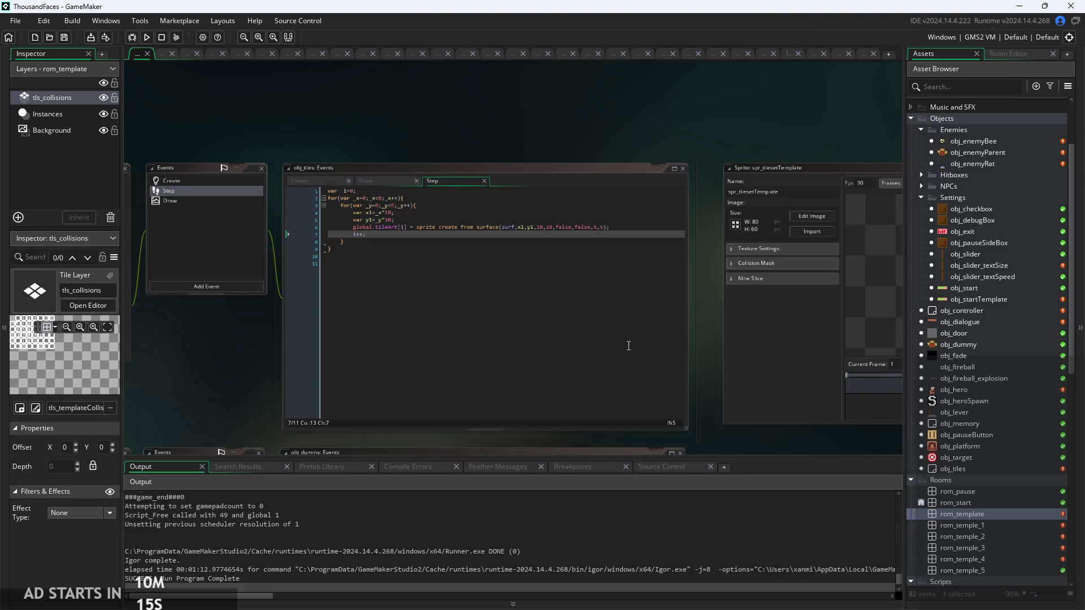
pyautogui.scroll(2, 560, 234)
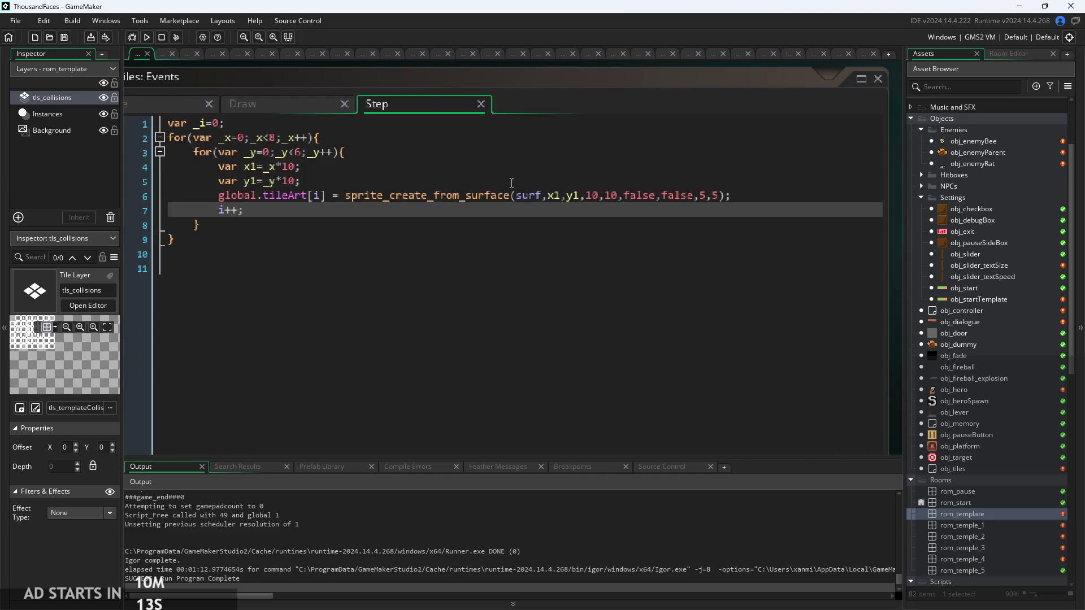
pyautogui.click(485, 195)
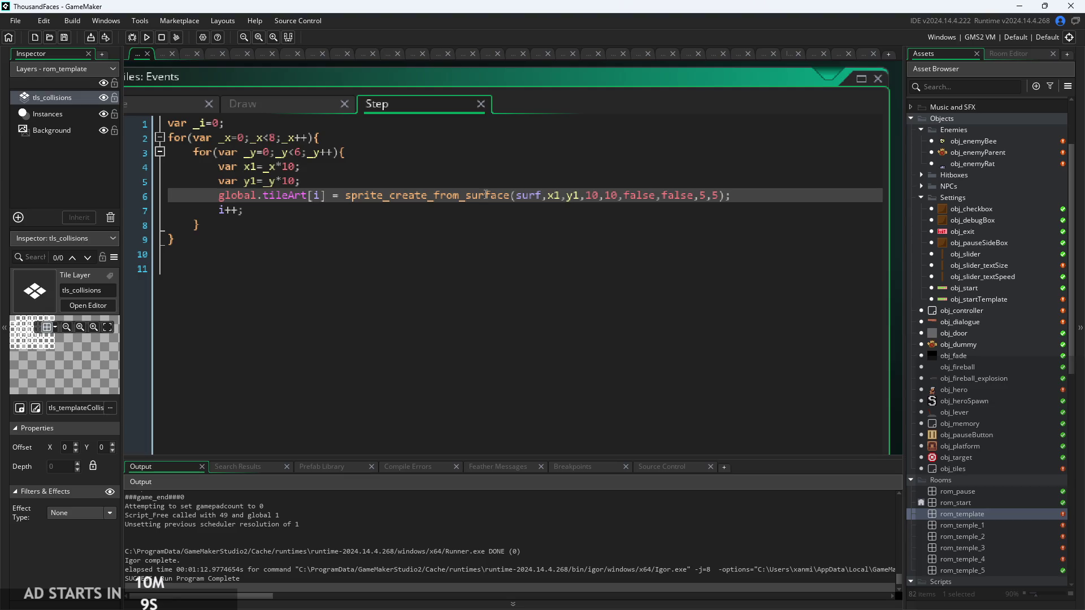
pyautogui.scroll(-1, 495, 195)
pyautogui.scroll(-1, 635, 193)
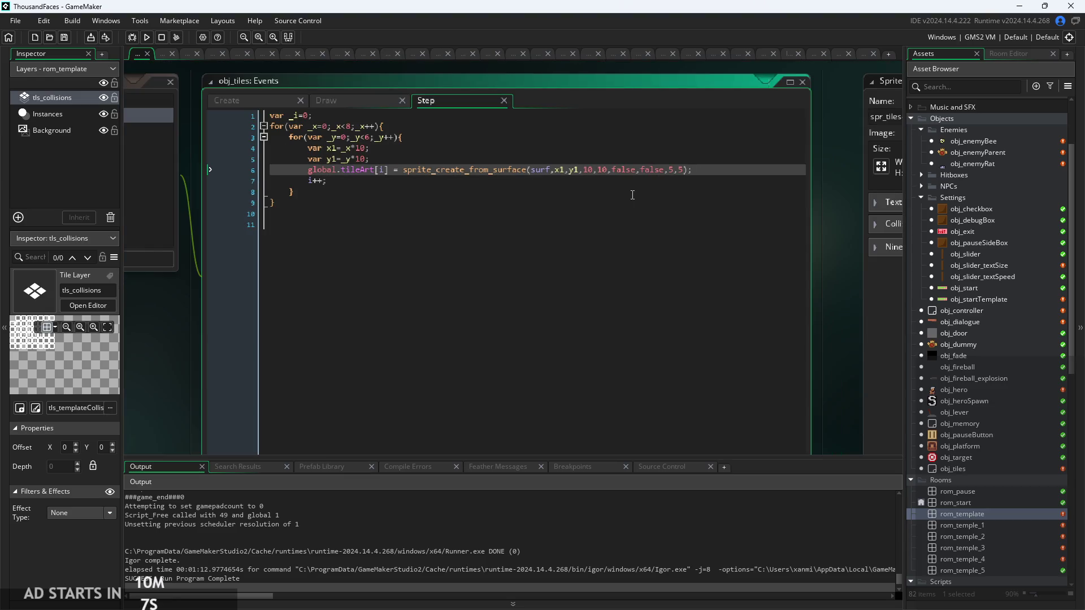
pyautogui.click(476, 169)
pyautogui.click(479, 181)
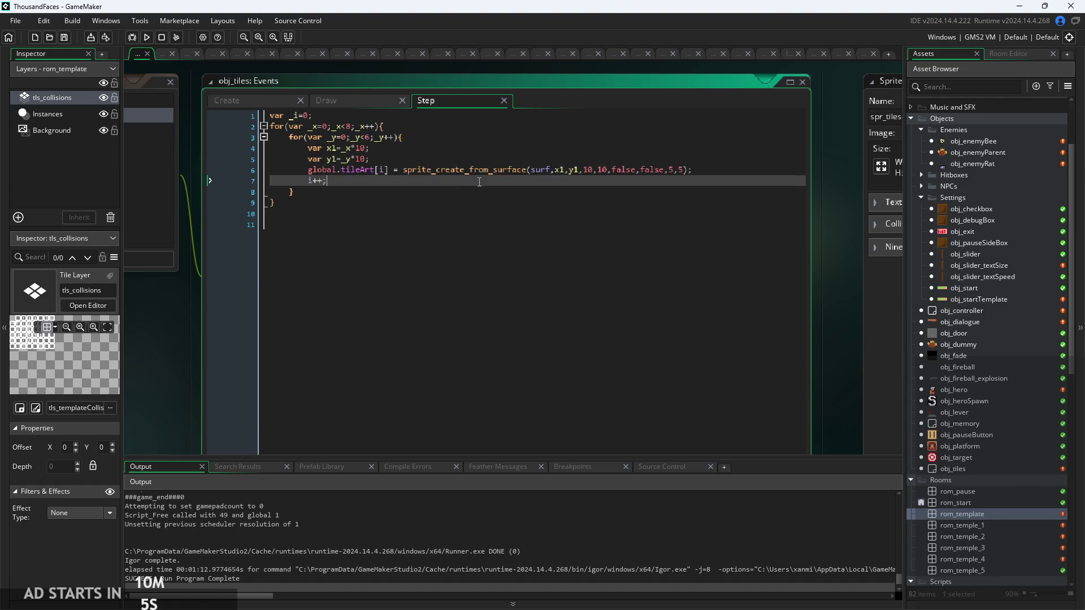
pyautogui.click(985, 515)
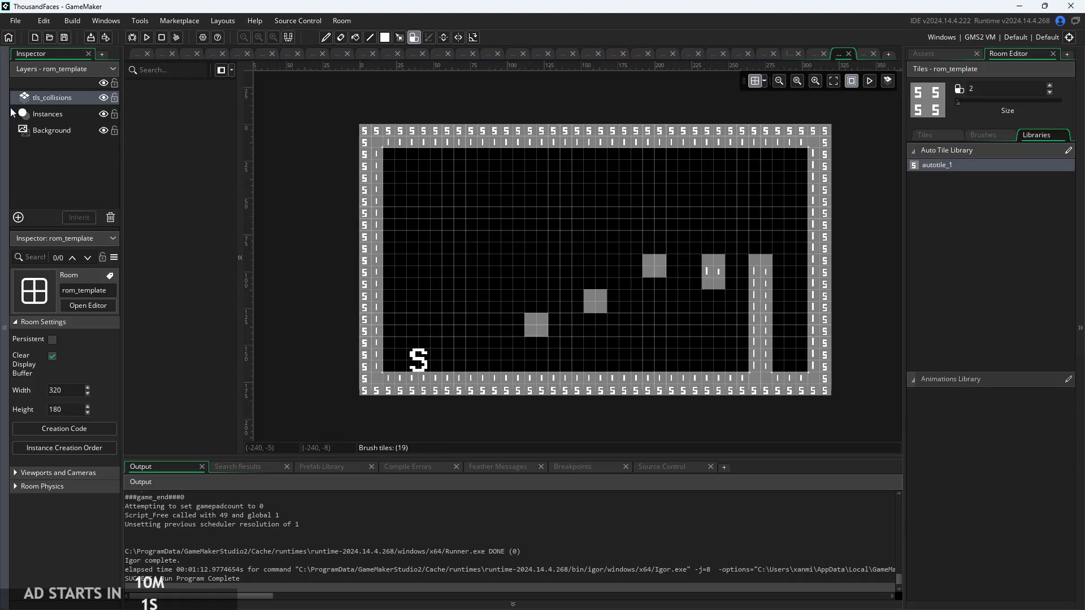
pyautogui.click(65, 98)
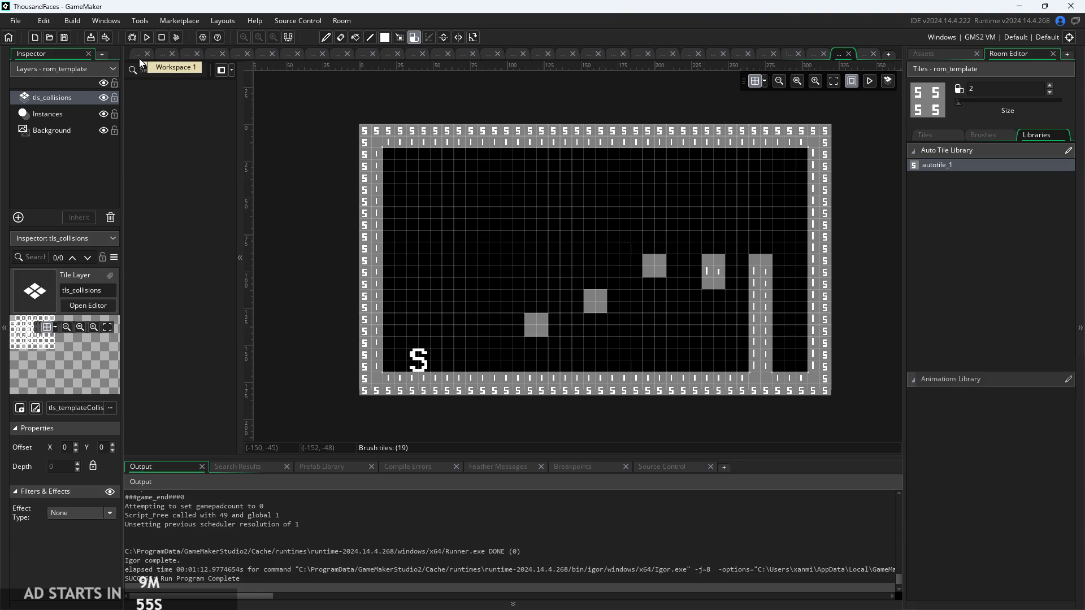
pyautogui.click(56, 194)
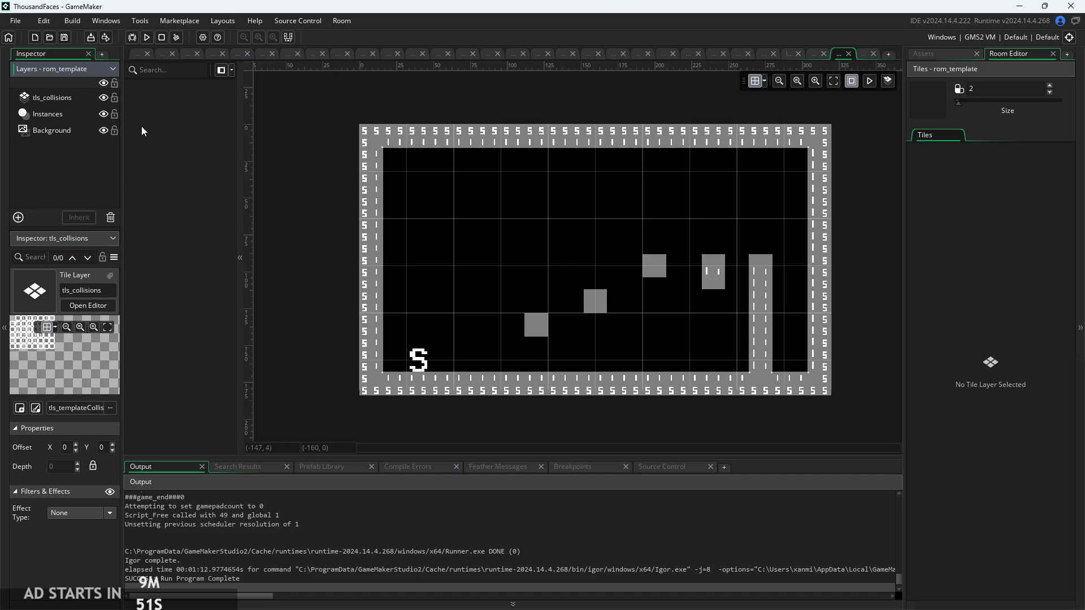
pyautogui.click(138, 58)
# Review obj_tiles' Step, Create and Draw code, ending on the Create event
pyautogui.click(326, 220)
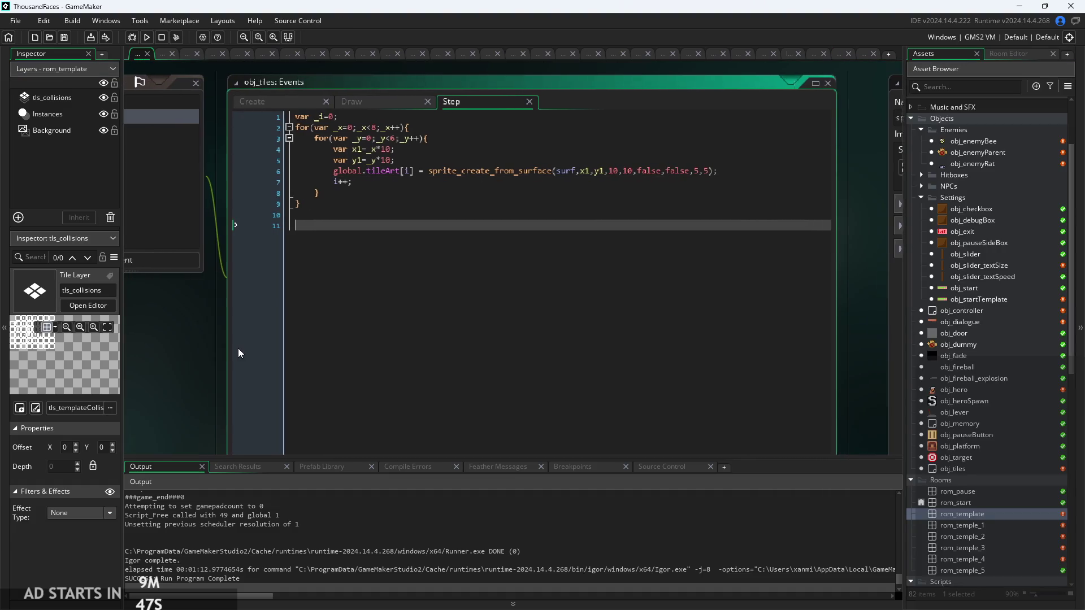
pyautogui.click(339, 204)
pyautogui.keyDown('ctrl'); pyautogui.scroll(2, 341, 202); pyautogui.keyUp('ctrl')
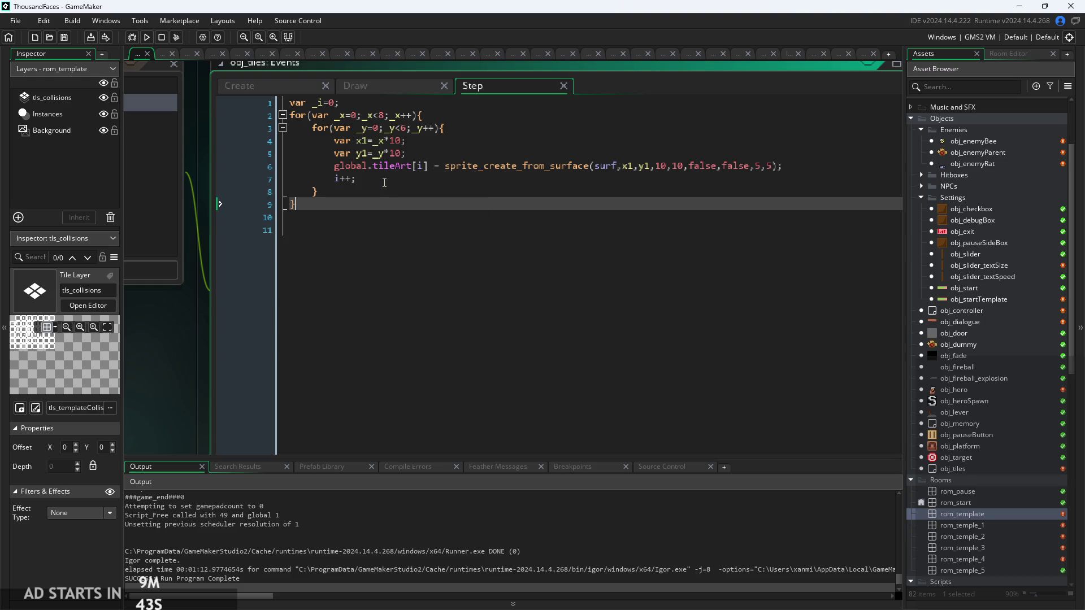
pyautogui.click(234, 91)
pyautogui.moveTo(196, 339)
pyautogui.mouseDown()
pyautogui.moveTo(502, 356)
pyautogui.moveTo(436, 335)
pyautogui.moveTo(347, 366)
pyautogui.mouseUp()
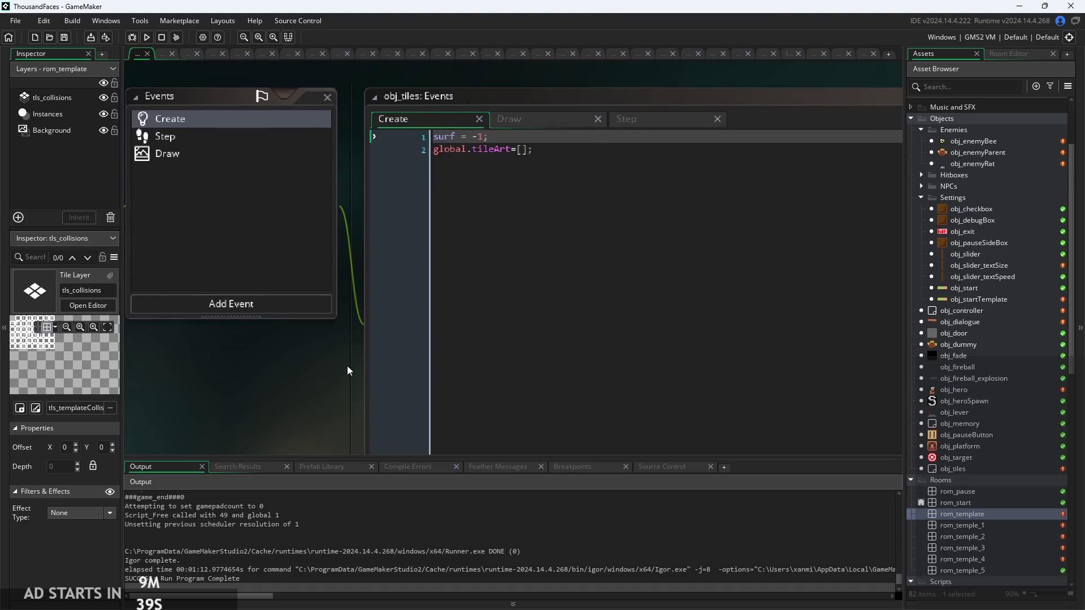
pyautogui.click(542, 149)
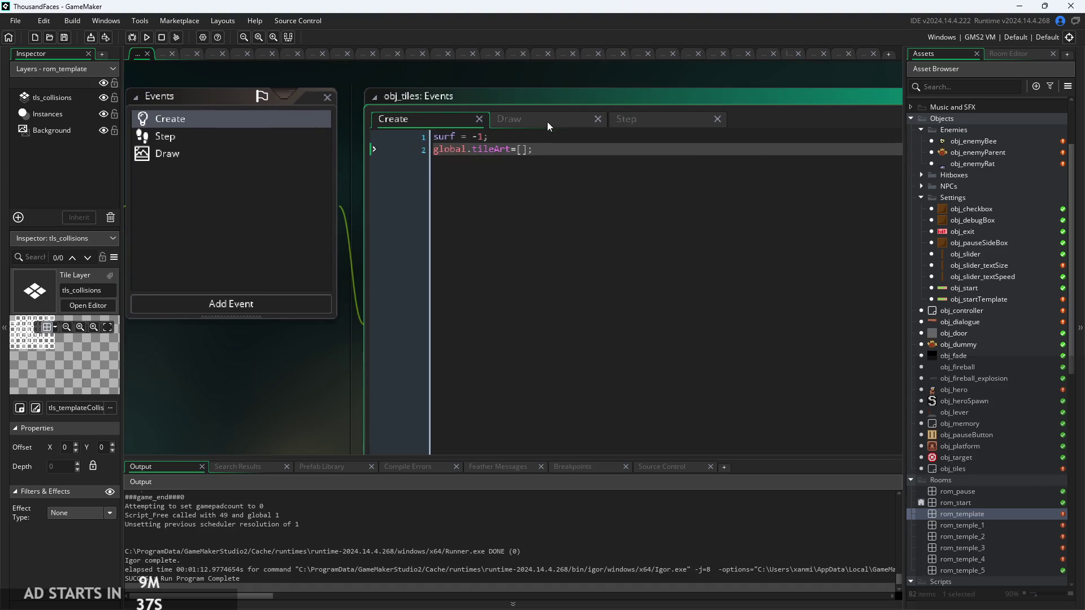
pyautogui.click(547, 116)
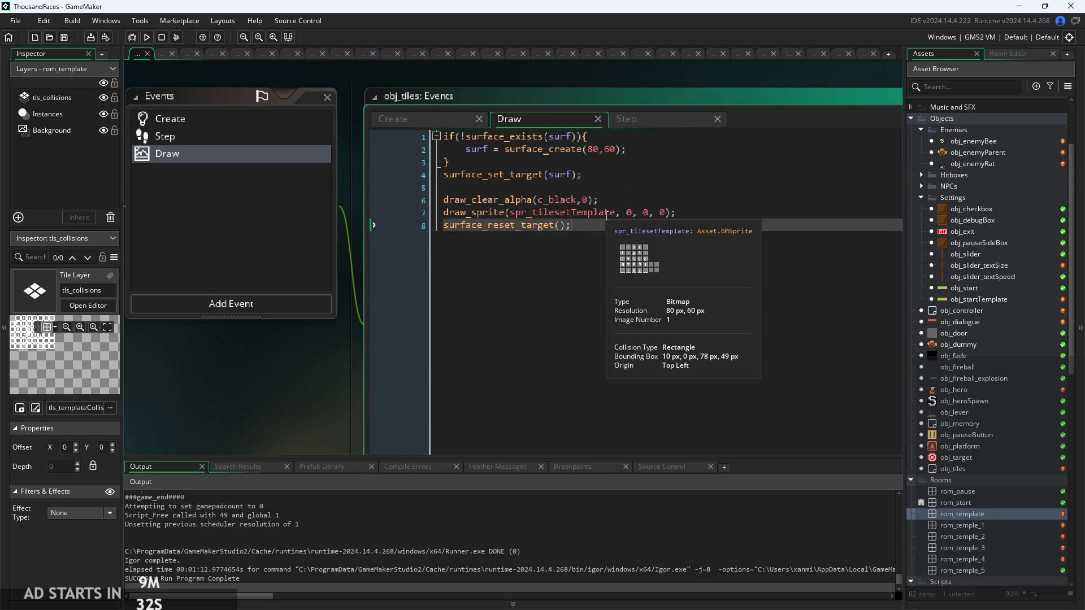
pyautogui.click(405, 120)
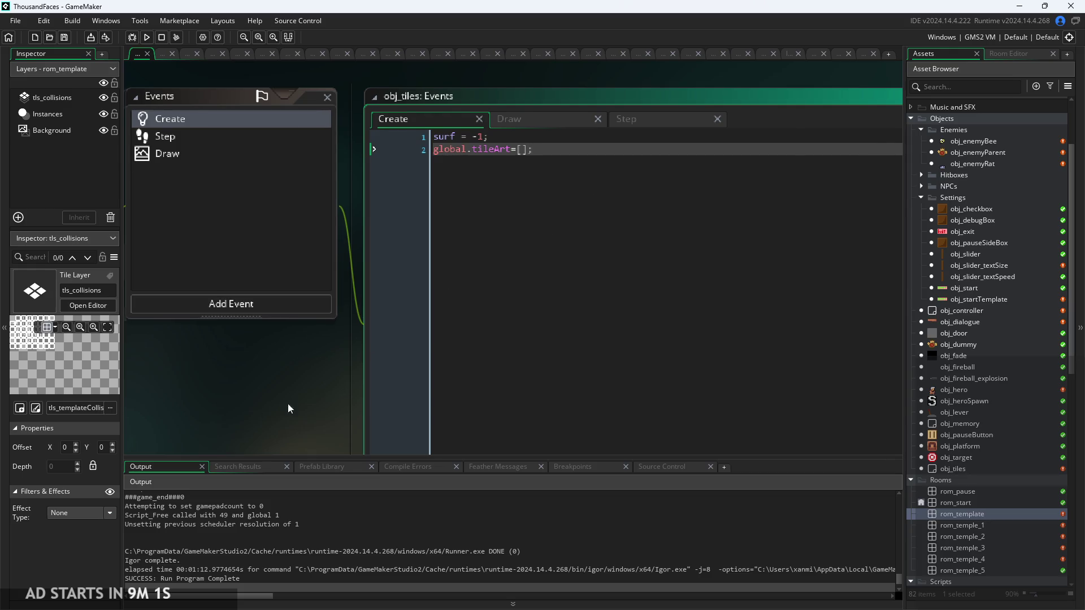
# Make obj_tiles not visible and glance at its variable definitions
pyautogui.scroll(2, 306, 402)
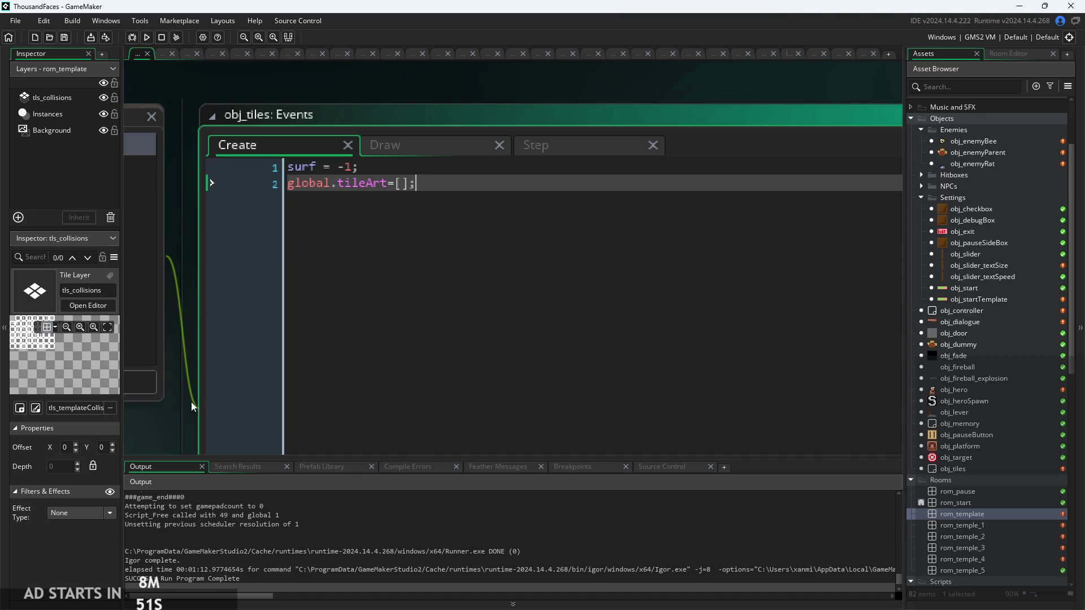
pyautogui.scroll(5, 609, 379)
pyautogui.hscroll(-2, 599, 397)
pyautogui.scroll(-2, 452, 317)
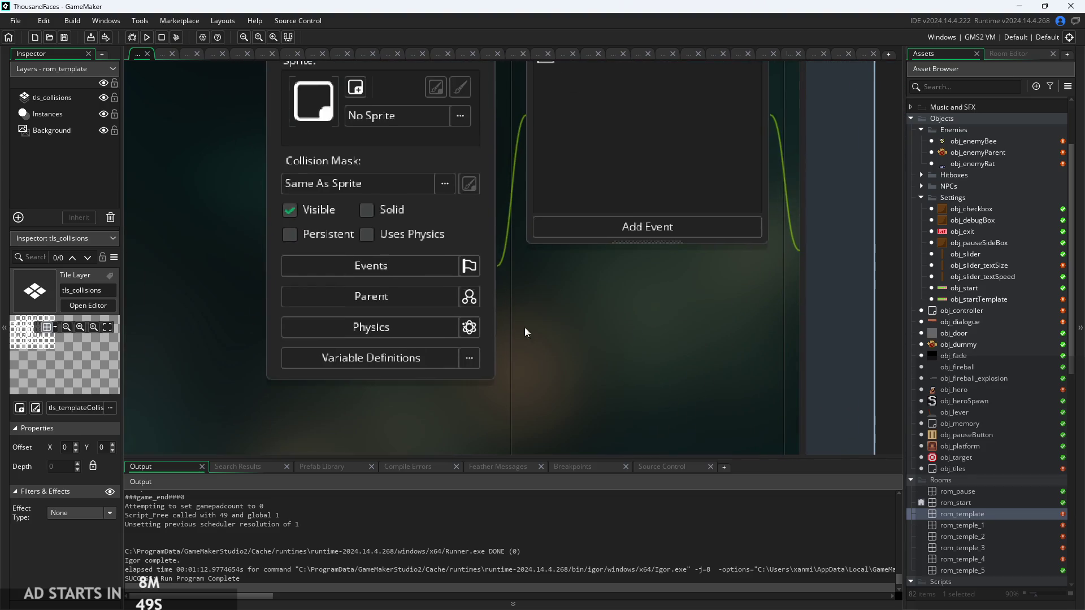
pyautogui.click(305, 247)
pyautogui.hscroll(2, 483, 363)
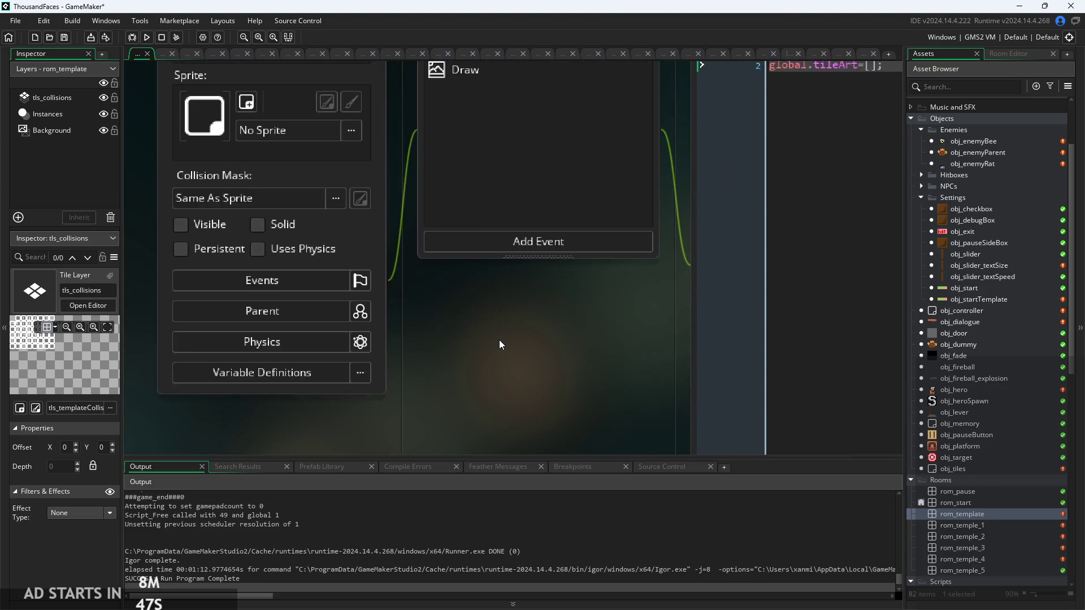
pyautogui.click(346, 368)
pyautogui.click(648, 271)
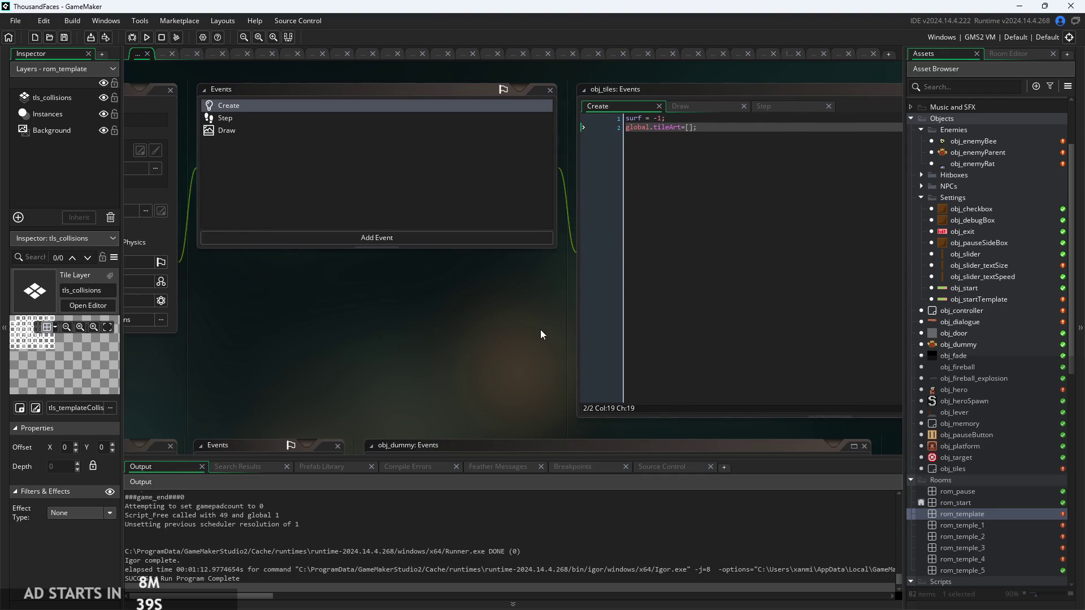
pyautogui.scroll(-9, 966, 543)
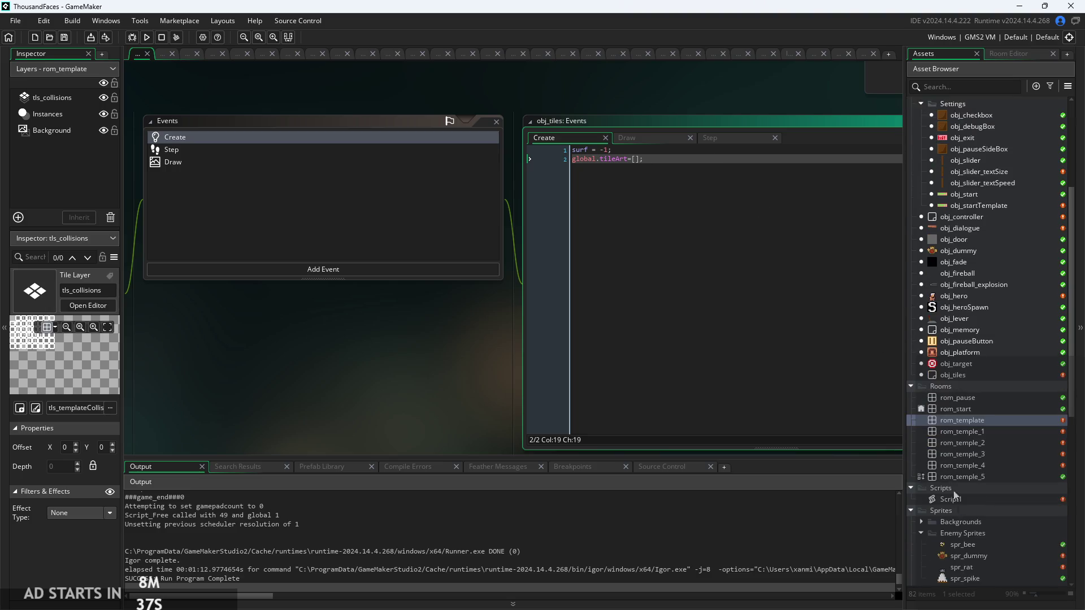
pyautogui.scroll(-4, 966, 553)
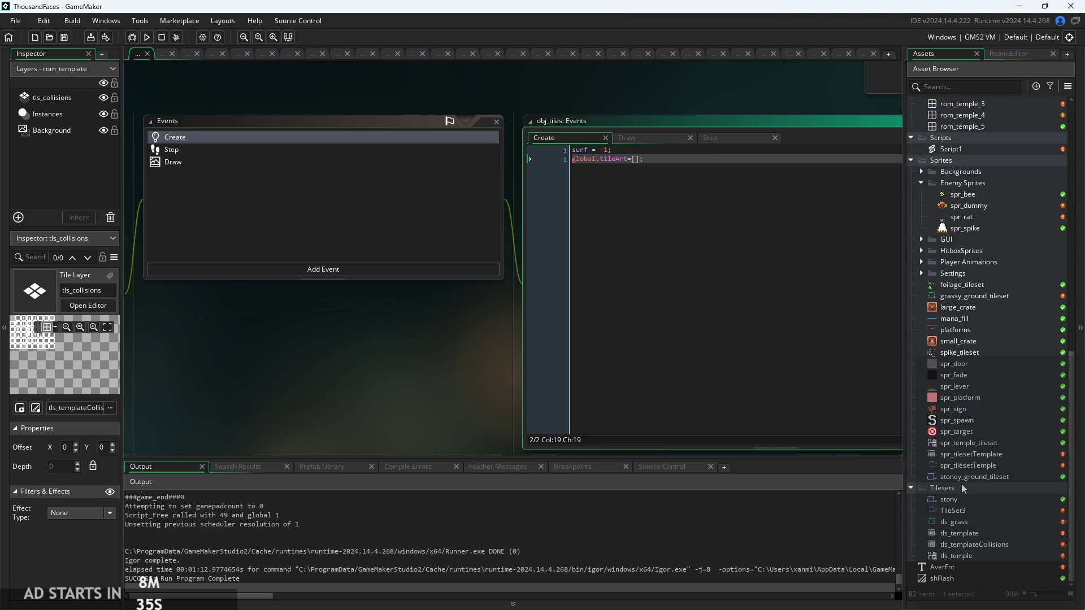
pyautogui.scroll(4, 355, 417)
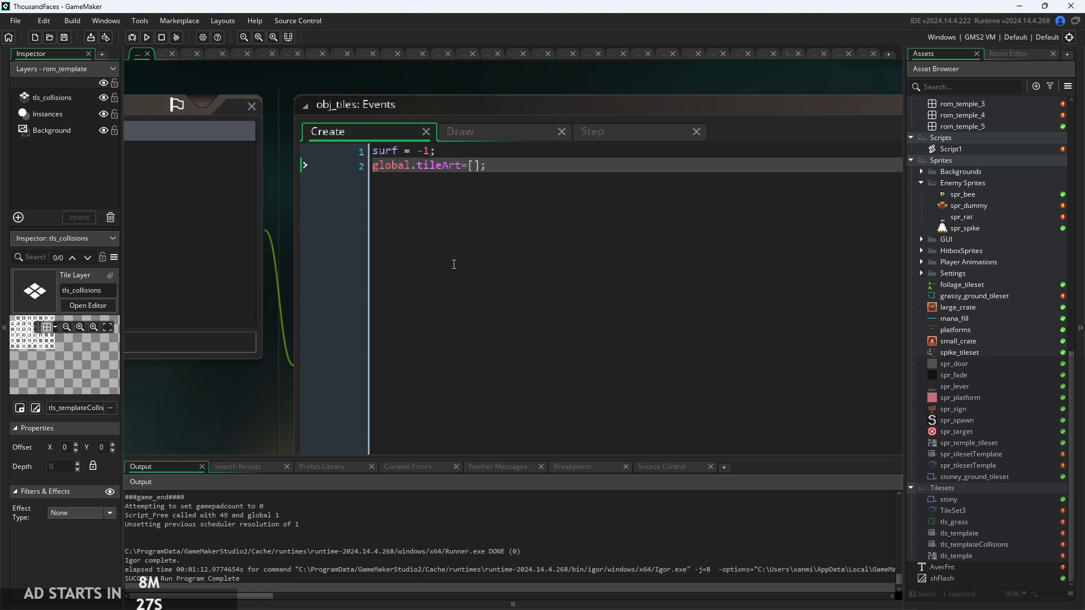
pyautogui.click(283, 307)
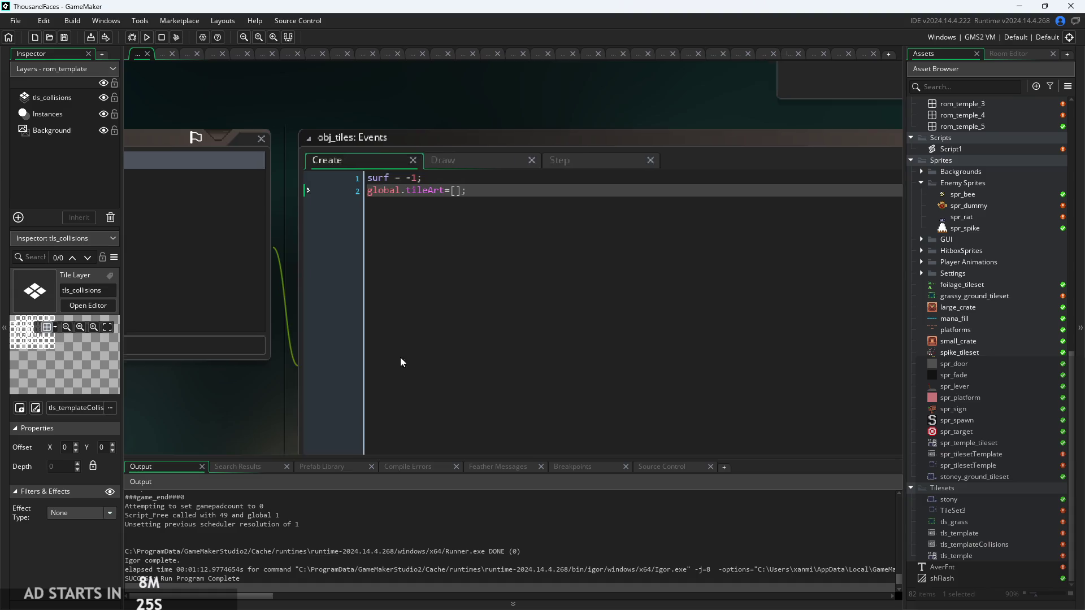
# Add an Asset-type variable definition to obj_tiles named TileSprite
pyautogui.click(507, 334)
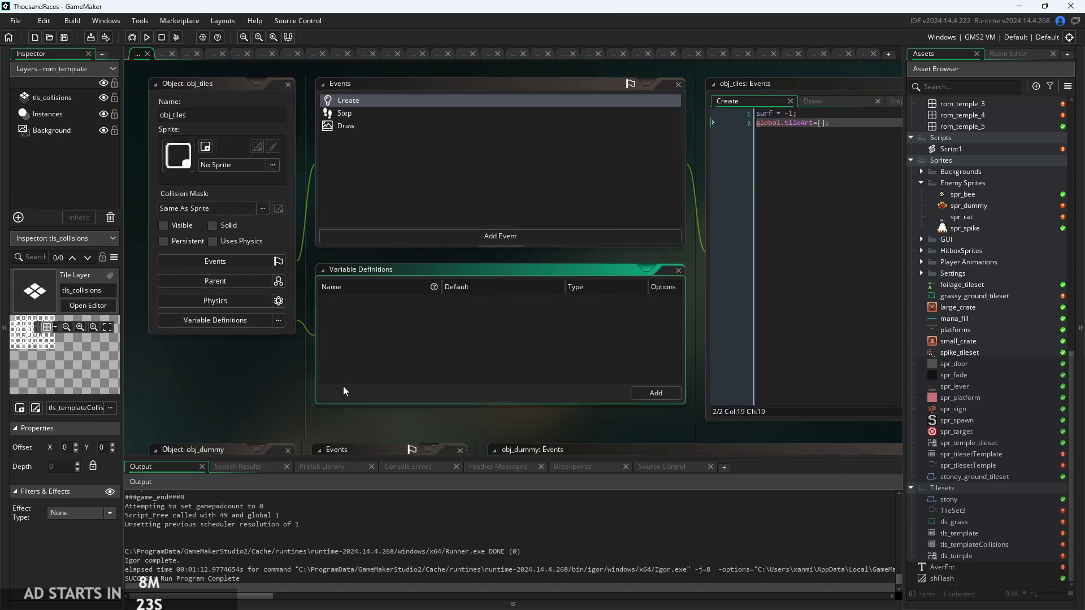
pyautogui.click(626, 390)
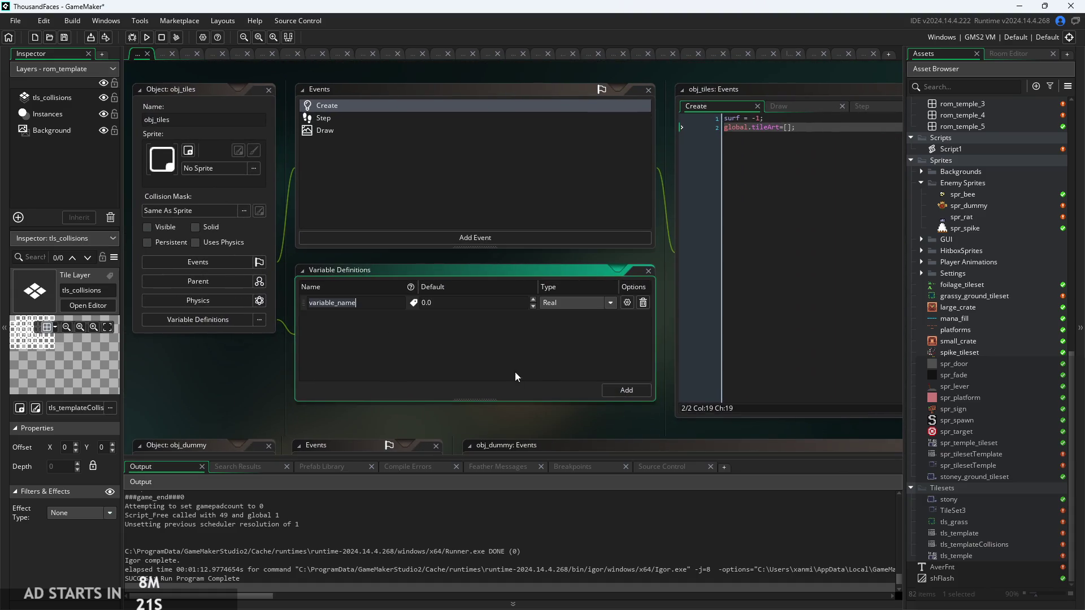
pyautogui.click(575, 309)
pyautogui.click(588, 368)
pyautogui.click(346, 303)
pyautogui.hotkey('ctrl', 'a')
pyautogui.write('Spr')
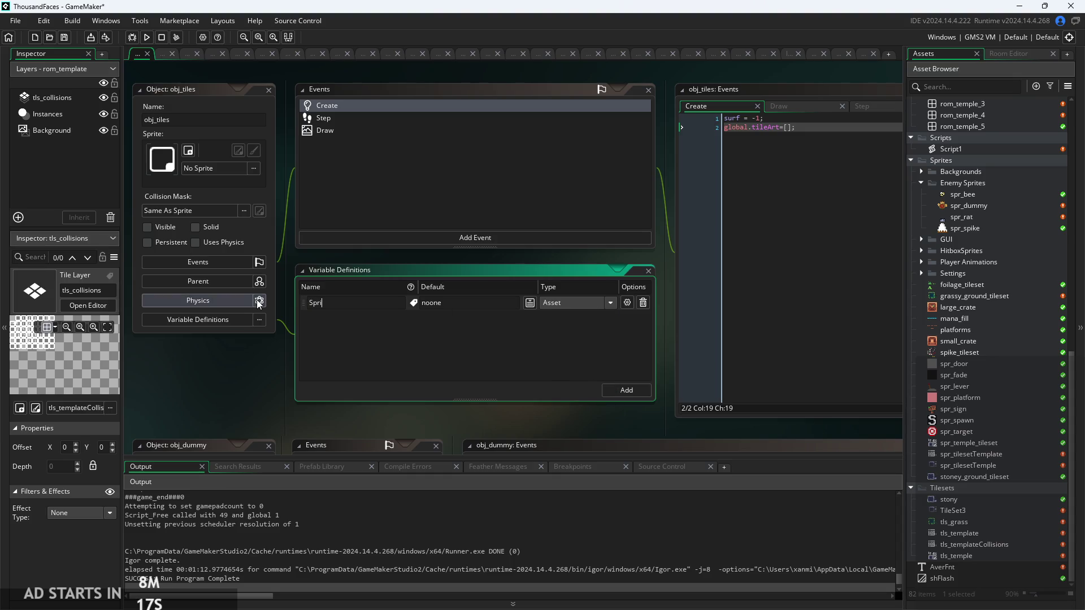
pyautogui.press('BackSpace')
pyautogui.press('BackSpace')
pyautogui.press('BackSpace')
pyautogui.write('TileStp')
pyautogui.press('BackSpace')
pyautogui.press('BackSpace')
pyautogui.write('prit')
pyautogui.write('e')
# Set the variable's default to spr_tilesetTemplate and remove the capital T from its name
pyautogui.click(530, 303)
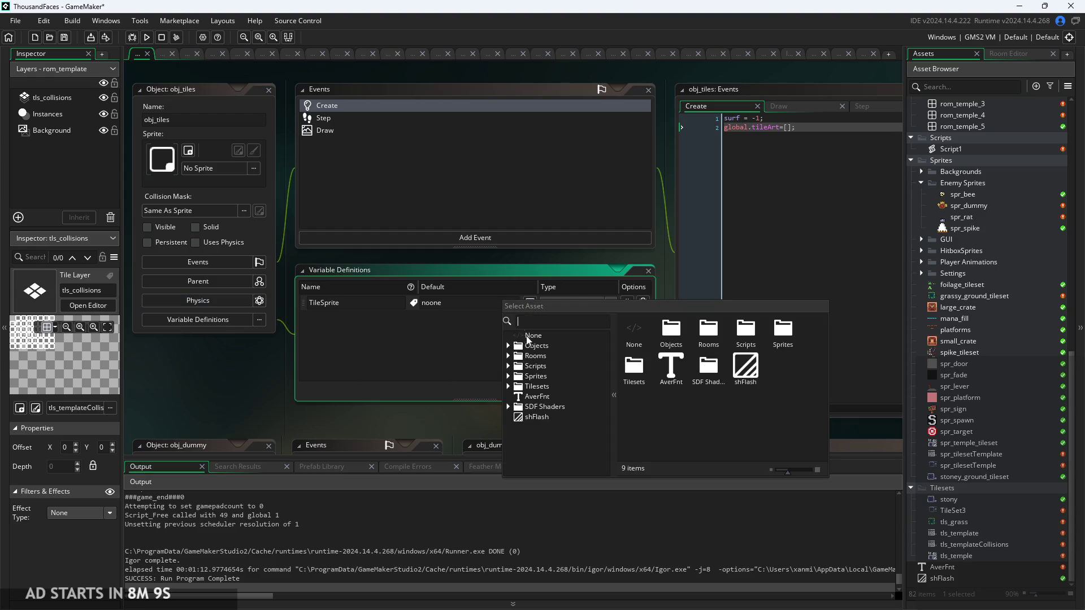
pyautogui.click(510, 377)
pyautogui.scroll(-5, 536, 385)
pyautogui.doubleClick(555, 409)
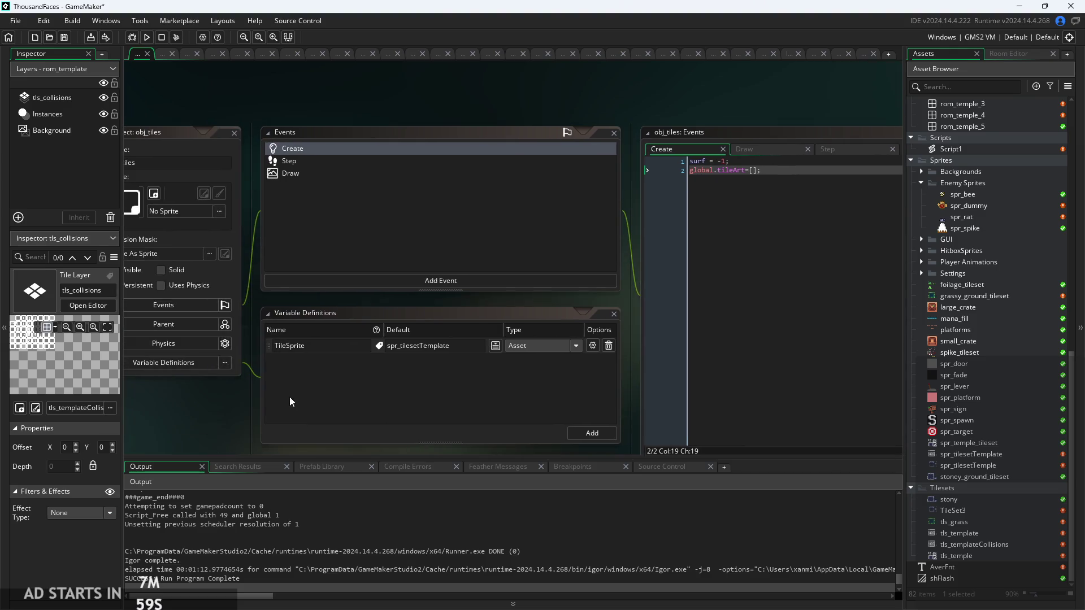
pyautogui.click(285, 347)
pyautogui.press('BackSpace')
# Finish the TileSprite variable edit and bring up obj_tiles' Draw event code
pyautogui.write('t')
pyautogui.click(247, 407)
pyautogui.scroll(1, 247, 407)
pyautogui.click(615, 127)
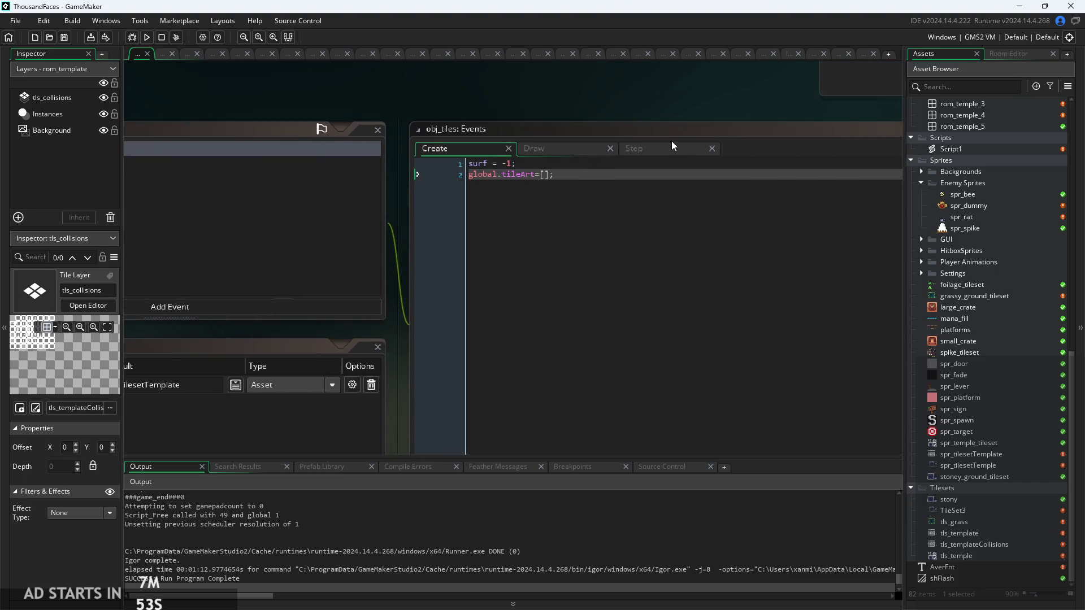
pyautogui.click(675, 148)
pyautogui.click(566, 149)
pyautogui.scroll(2, 599, 179)
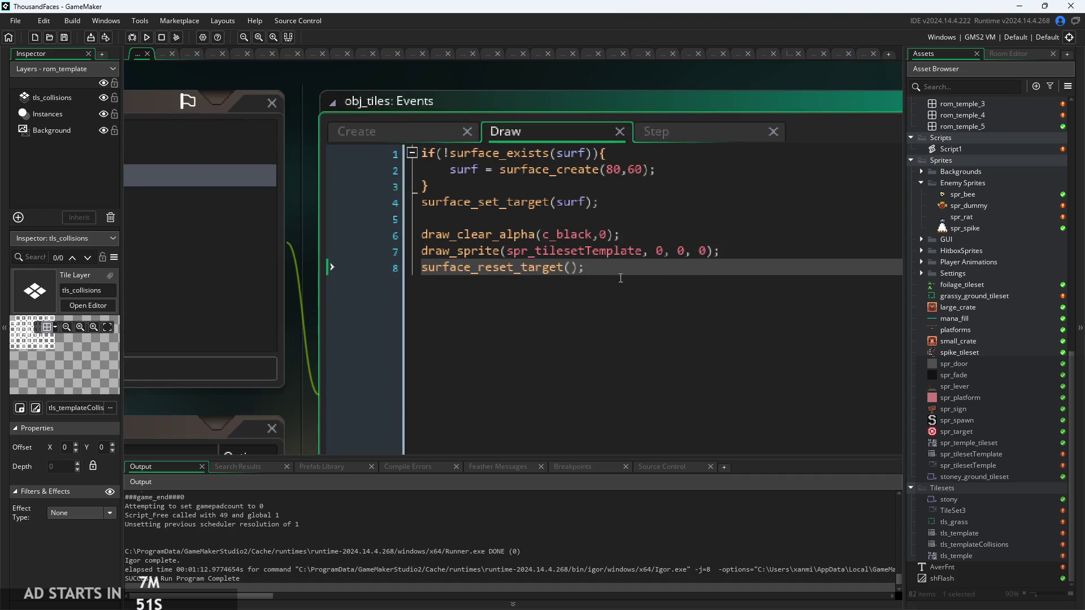
# Replace spr_tilesetTemplate with tileSprite in the draw_sprite call and save the Draw event
pyautogui.moveTo(643, 251); pyautogui.dragTo(512, 252)
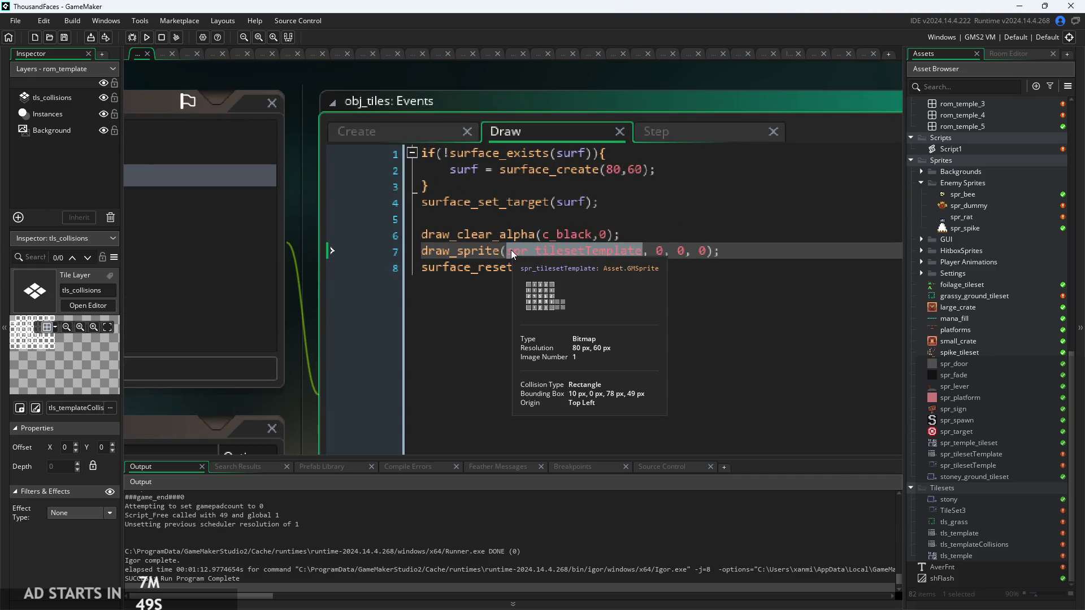
pyautogui.write('tileS')
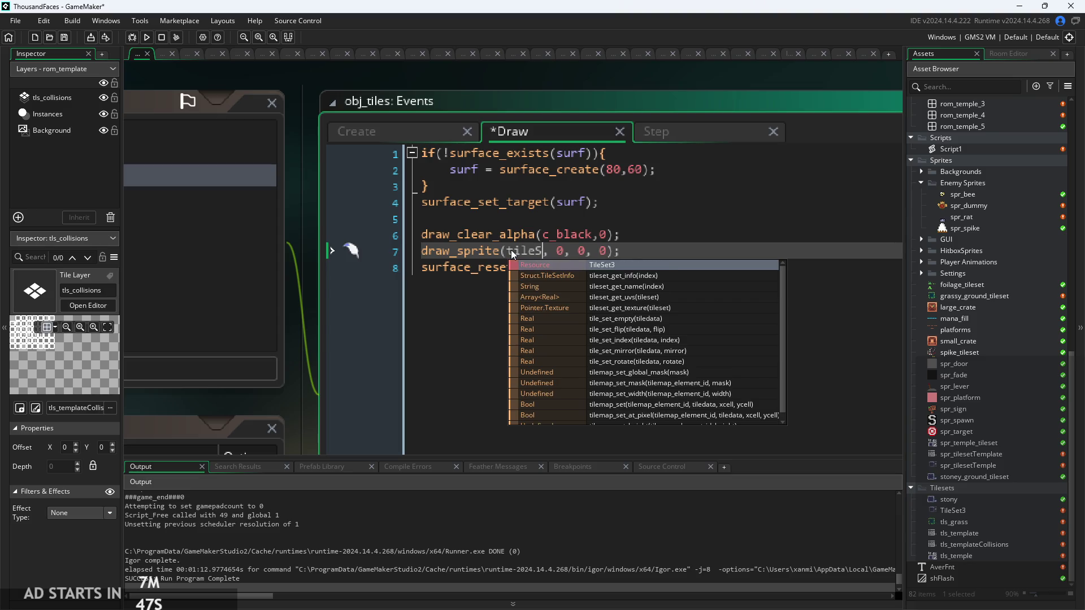
pyautogui.press('BackSpace')
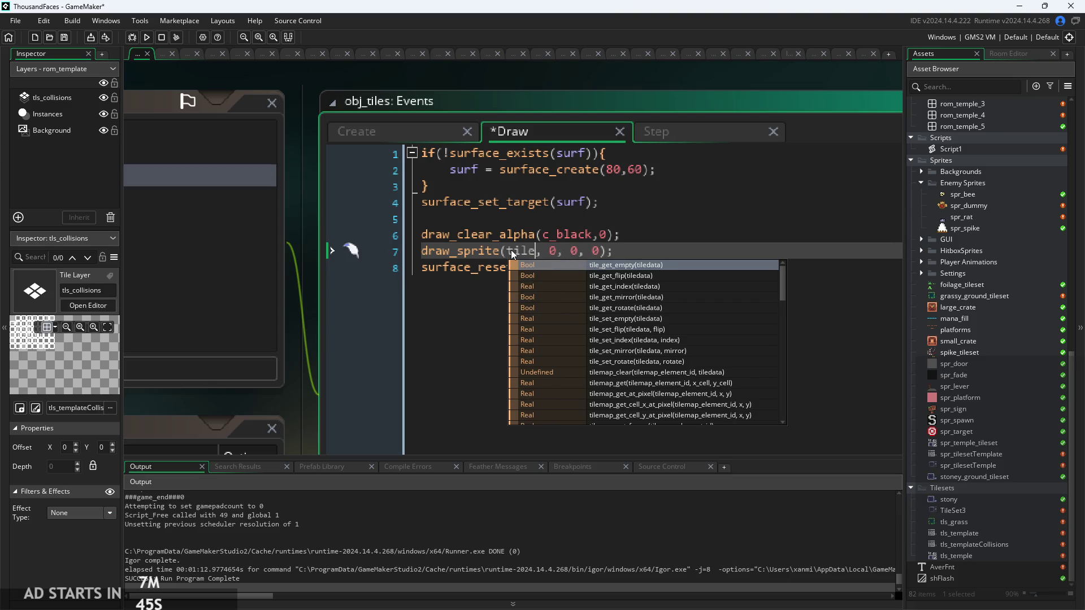
pyautogui.write('Spri')
pyautogui.press('BackSpace')
pyautogui.press('BackSpace')
pyautogui.press('BackSpace')
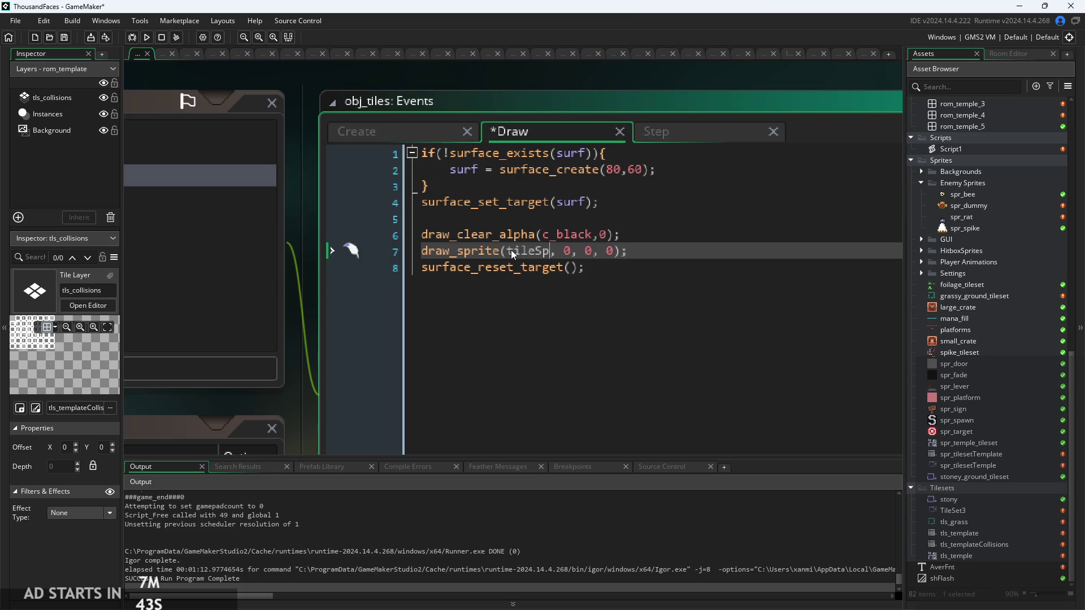
pyautogui.write('spr')
pyautogui.press('BackSpace')
pyautogui.press('BackSpace')
pyautogui.press('BackSpace')
pyautogui.scroll(-2, 511, 250)
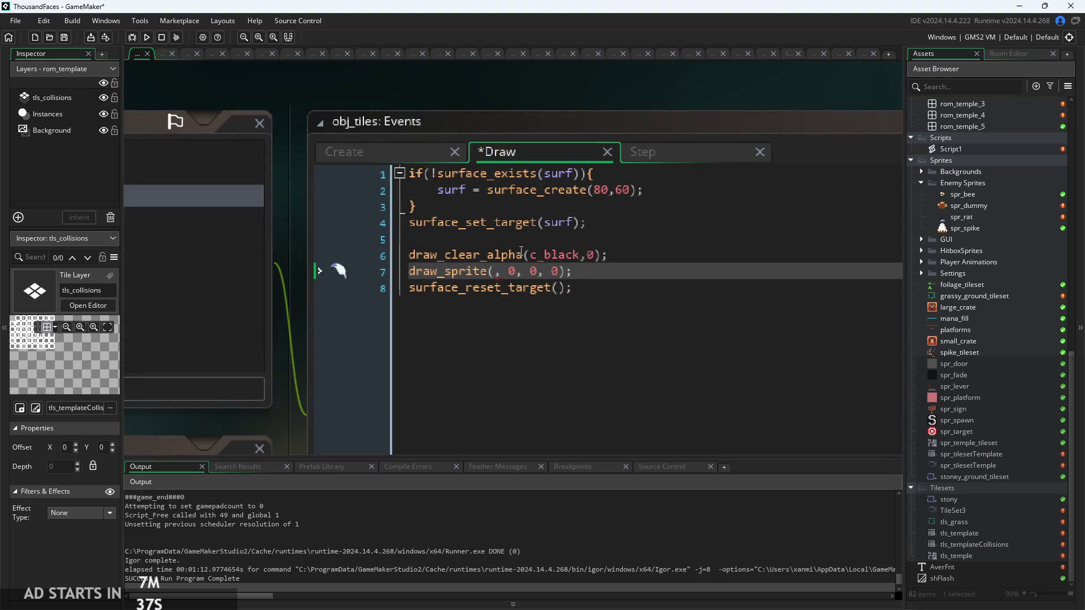
pyautogui.write('tileSprite')
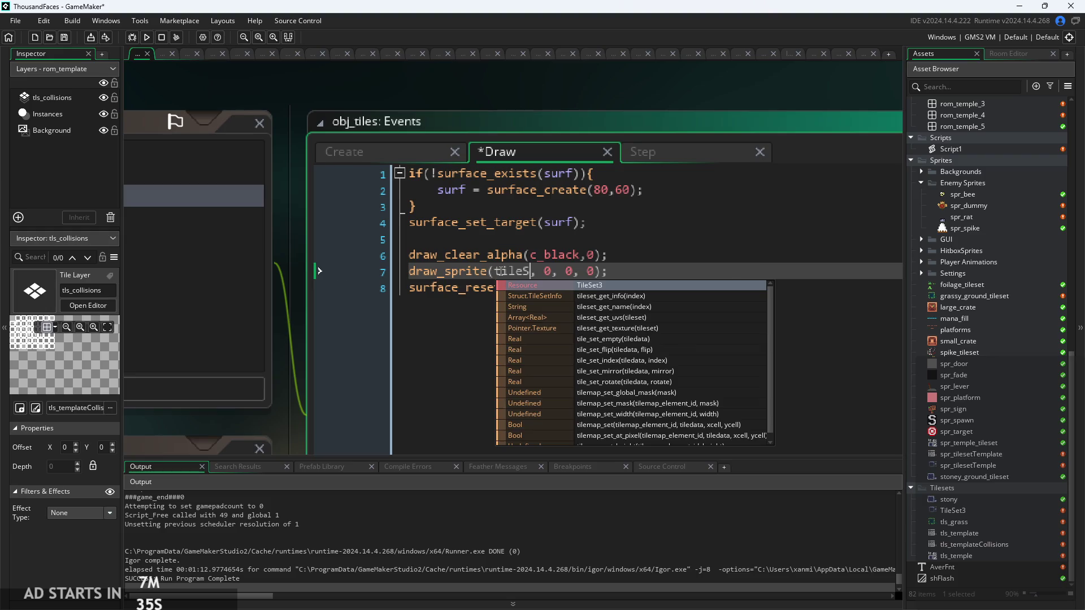
pyautogui.click(716, 298)
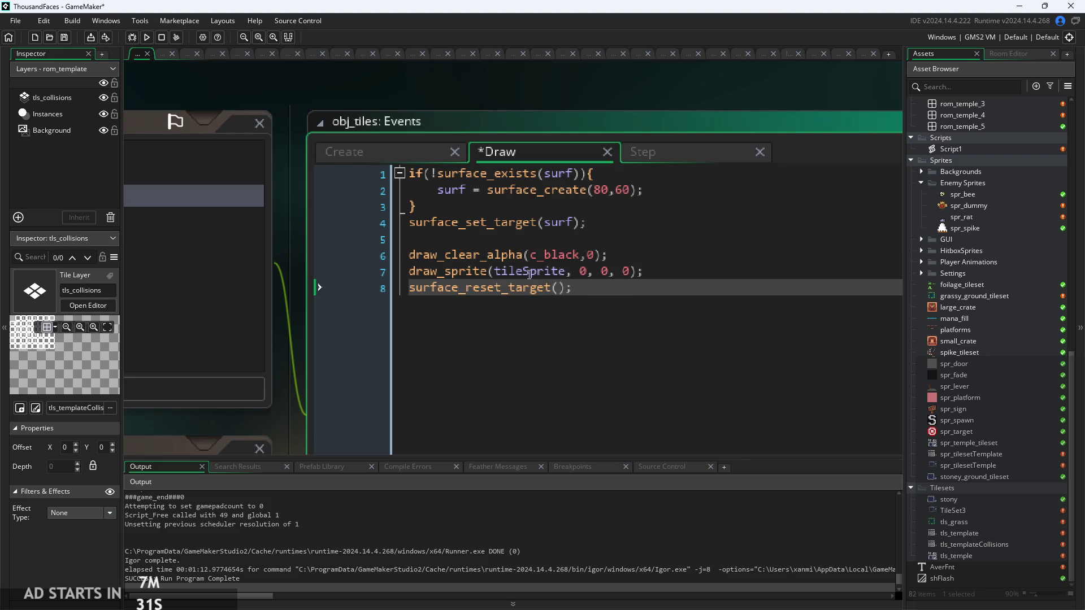
pyautogui.click(669, 266)
pyautogui.scroll(-1, 668, 266)
pyautogui.hotkey('ctrl', 's')
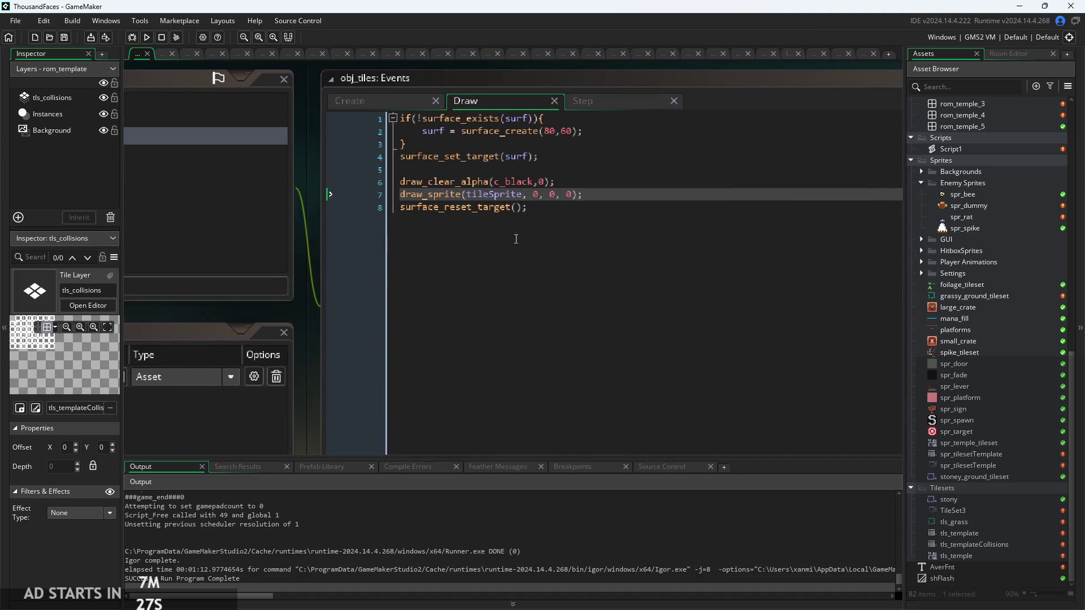
# Review the surface drawing lines and finish line 8 with reset_target();
pyautogui.click(547, 216)
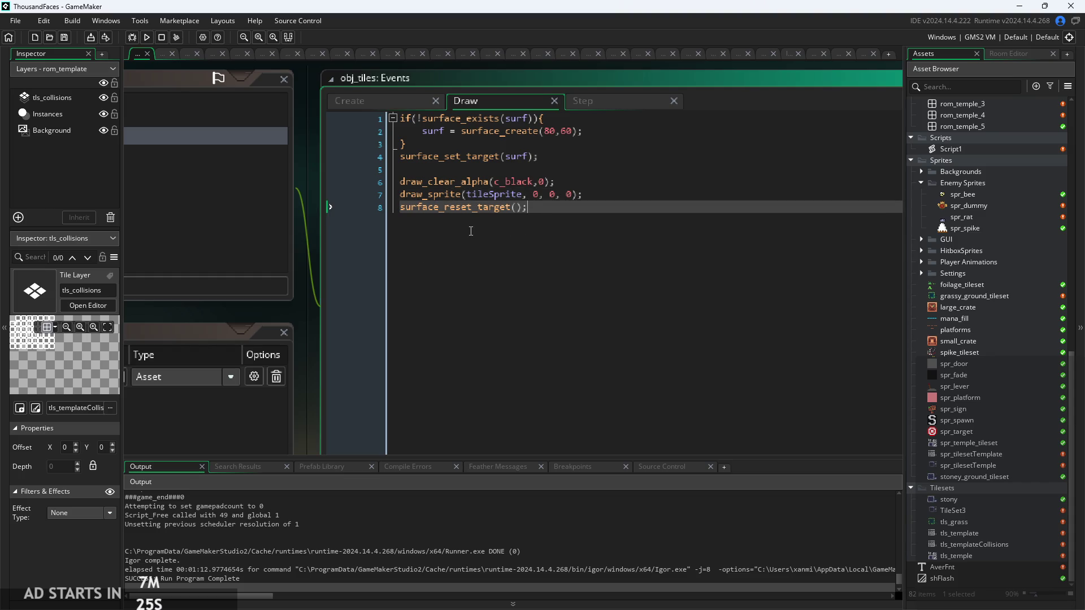
pyautogui.click(624, 196)
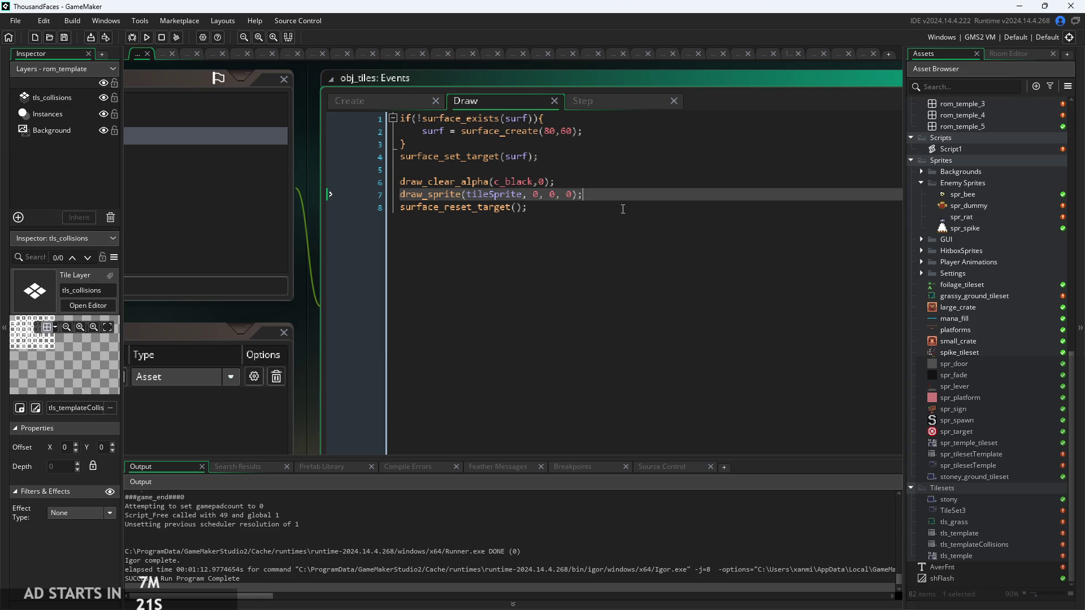
pyautogui.press('Up')
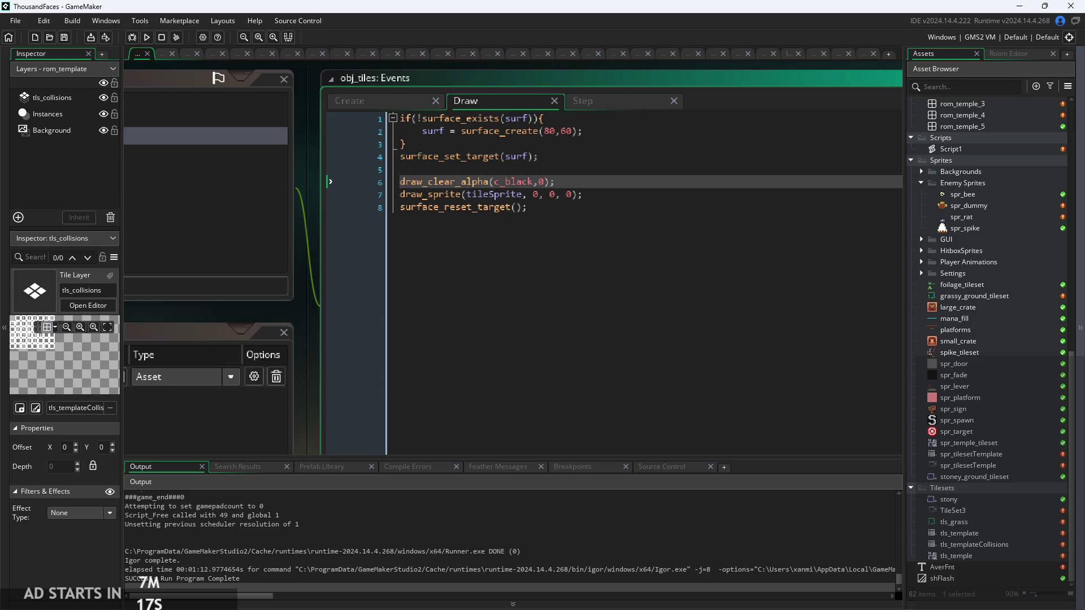
pyautogui.click(671, 209)
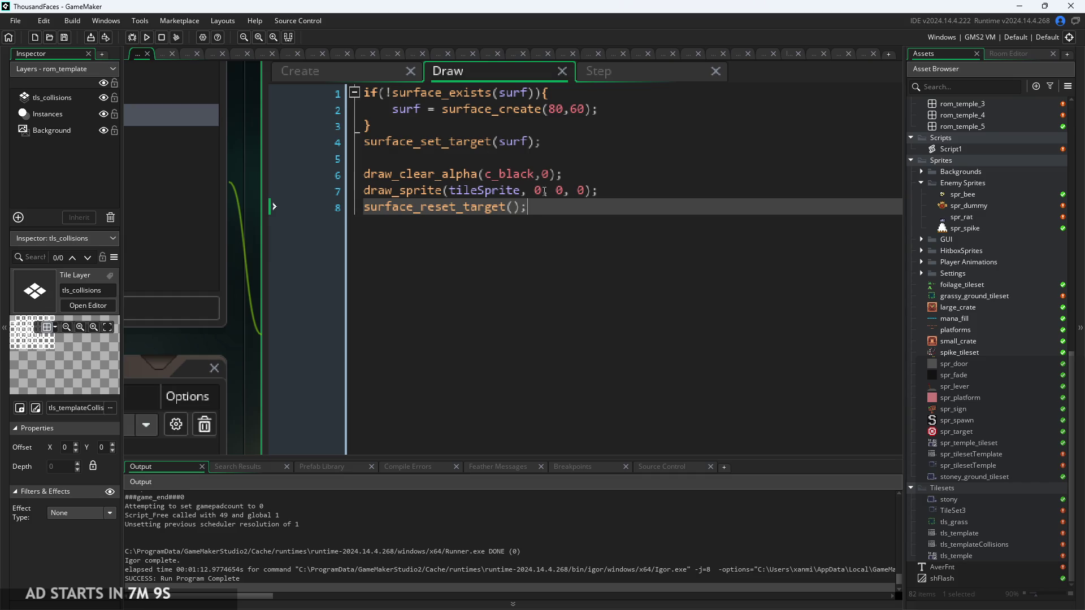
pyautogui.scroll(2, 557, 281)
pyautogui.scroll(2, 557, 282)
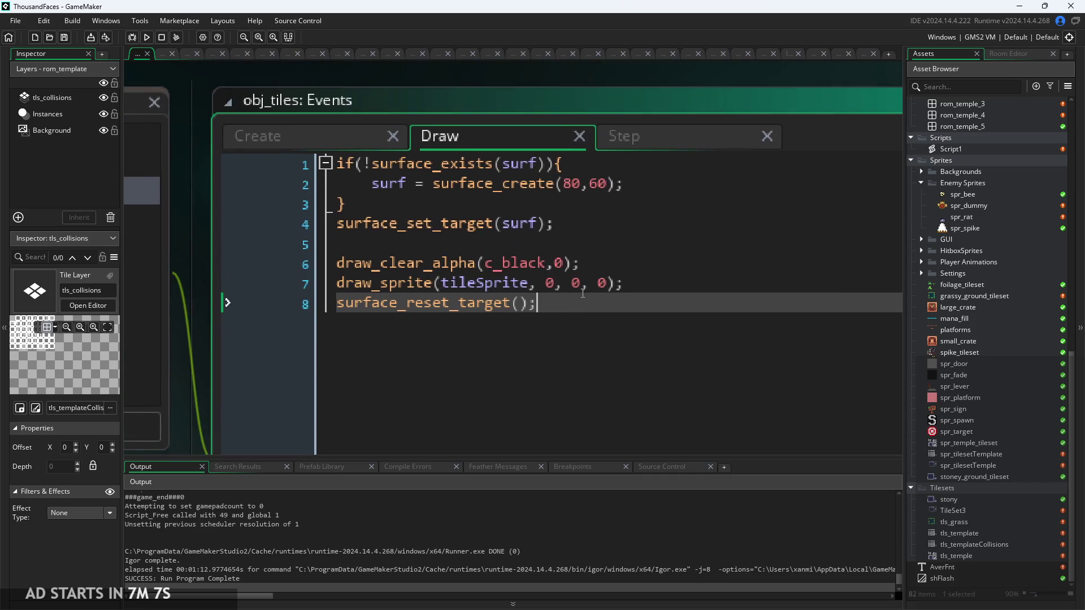
pyautogui.click(536, 268)
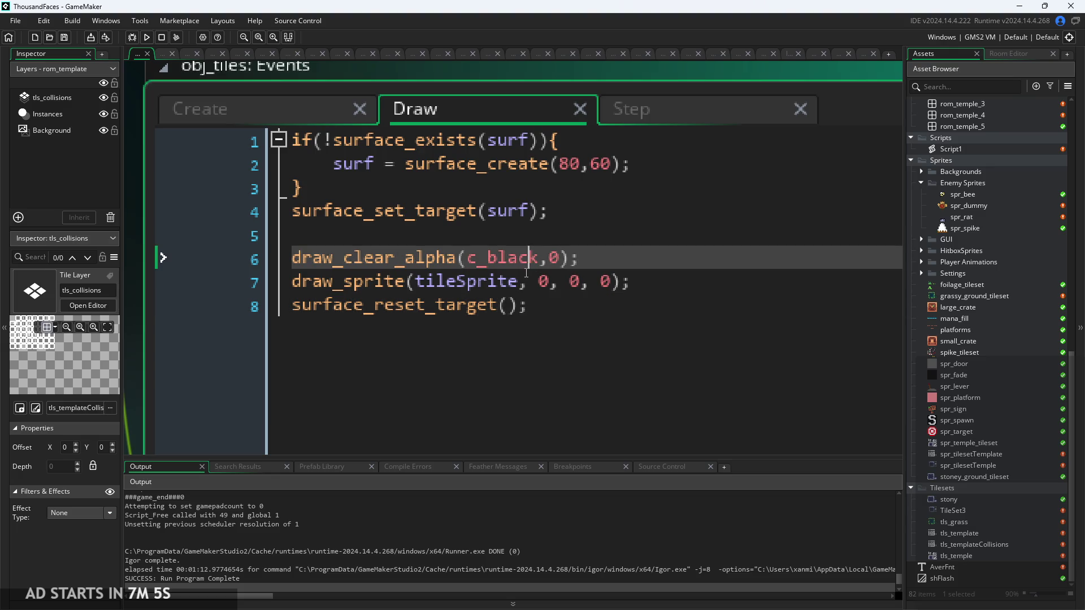
pyautogui.click(556, 306)
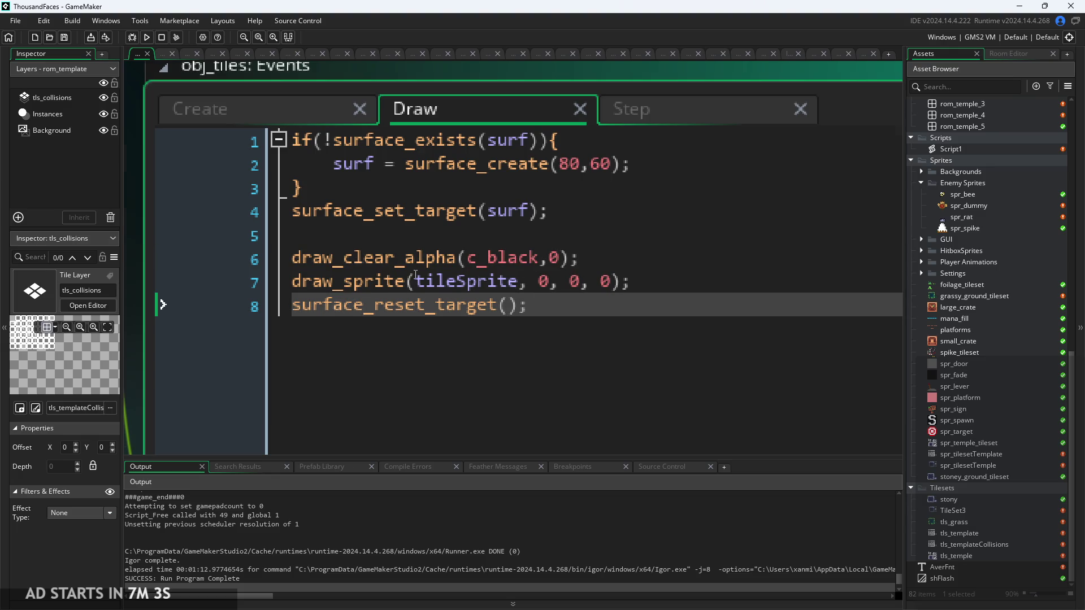
pyautogui.scroll(-1, 562, 175)
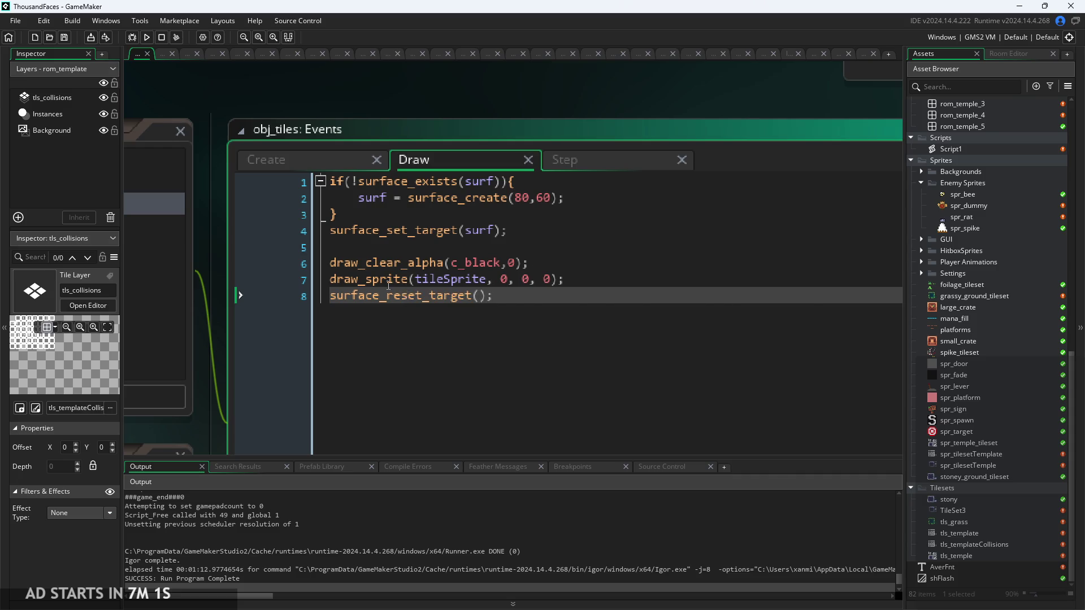
pyautogui.moveTo(388, 285)
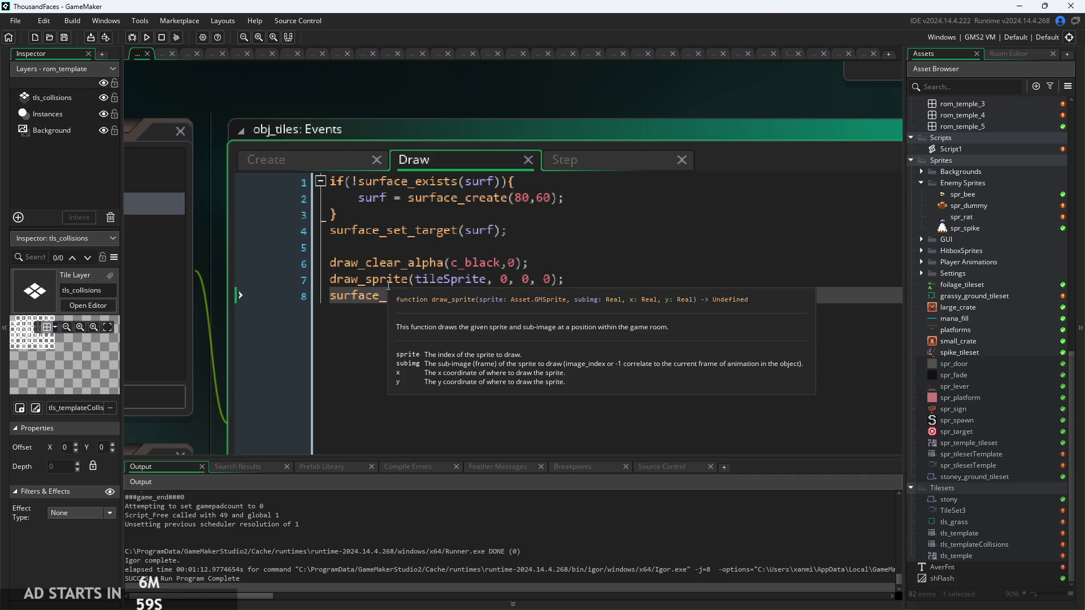
pyautogui.write('reset_target();')
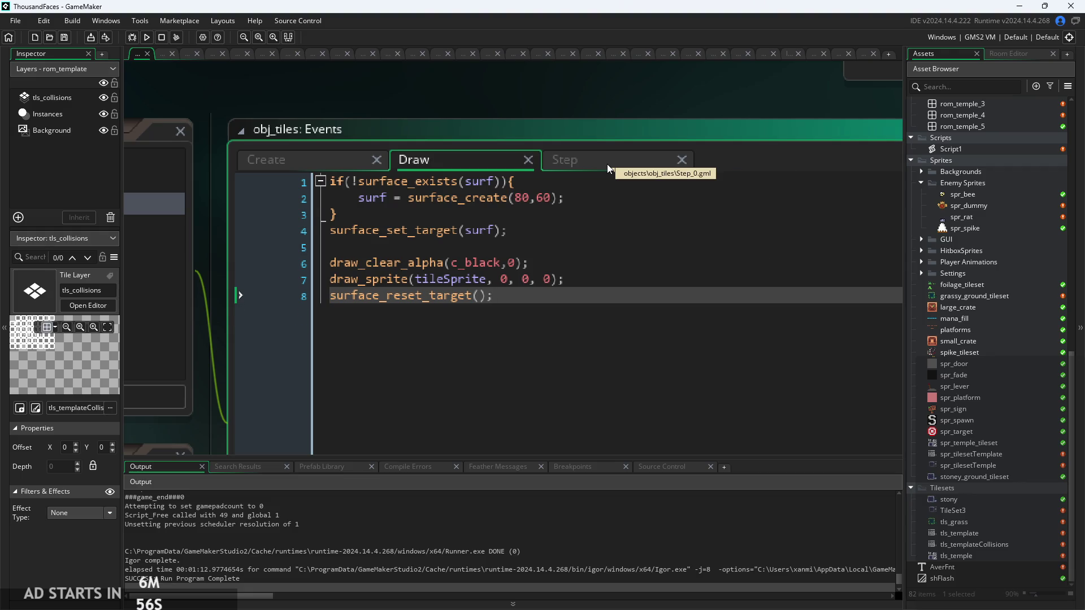
# Display the Step event's slicing code, with the caret after i++ on line 7
pyautogui.click(607, 160)
pyautogui.scroll(-1, 684, 327)
pyautogui.click(684, 327)
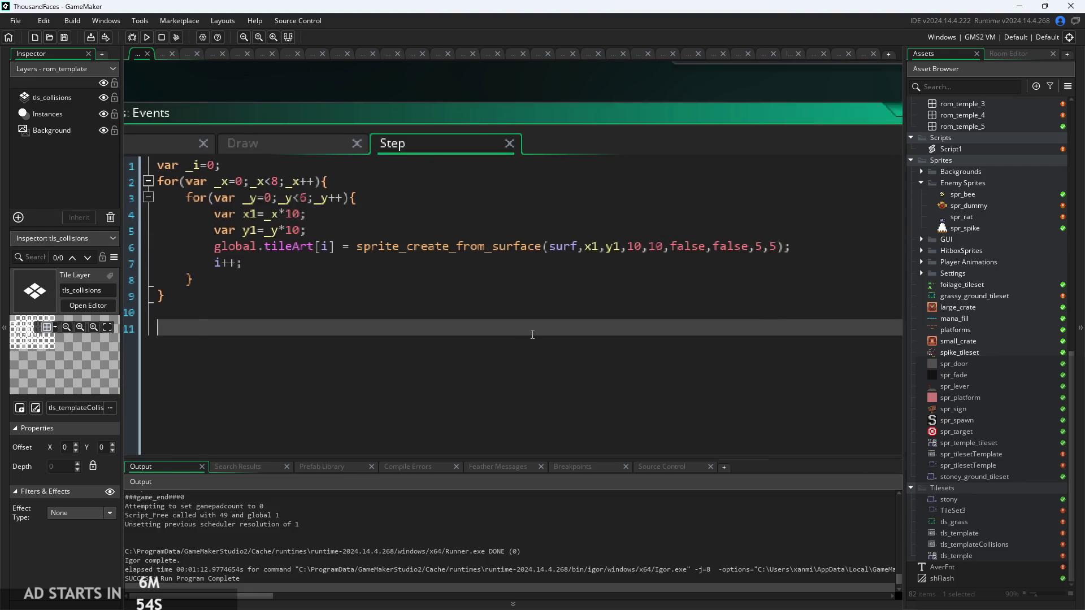
pyautogui.click(519, 275)
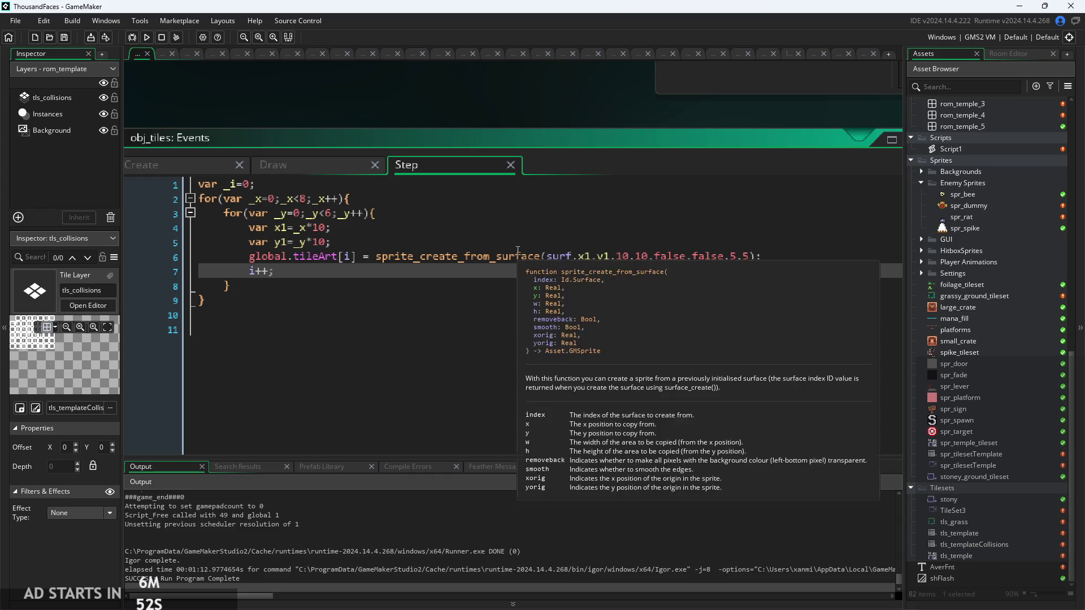
pyautogui.moveTo(395, 257)
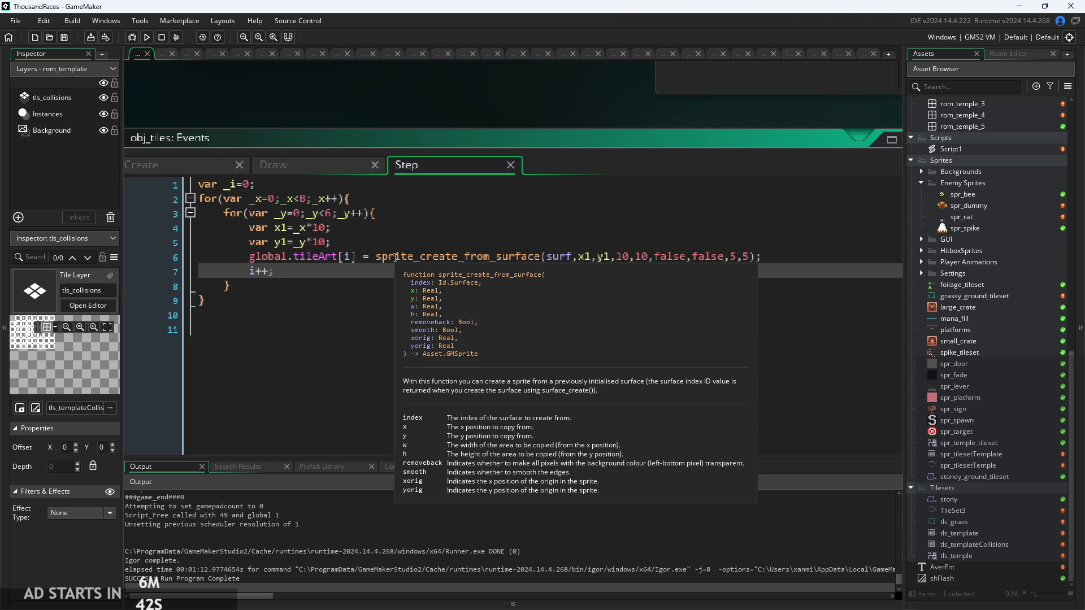
# Review the tileArt and sprite_create_from_surface lines in the current obj_tiles code
pyautogui.click(395, 257)
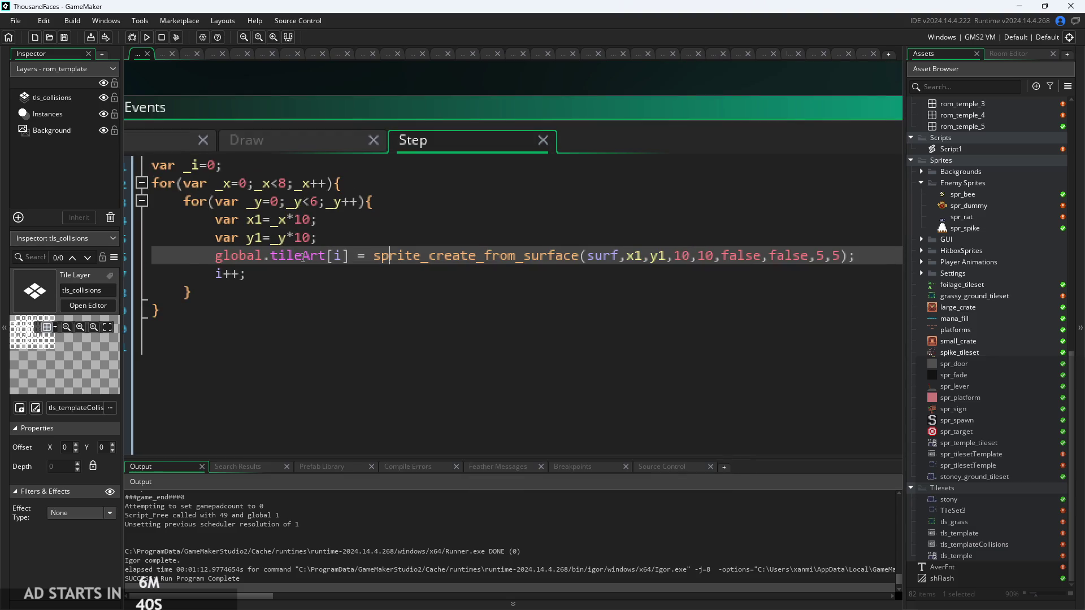
pyautogui.click(342, 255)
pyautogui.scroll(-3, 345, 283)
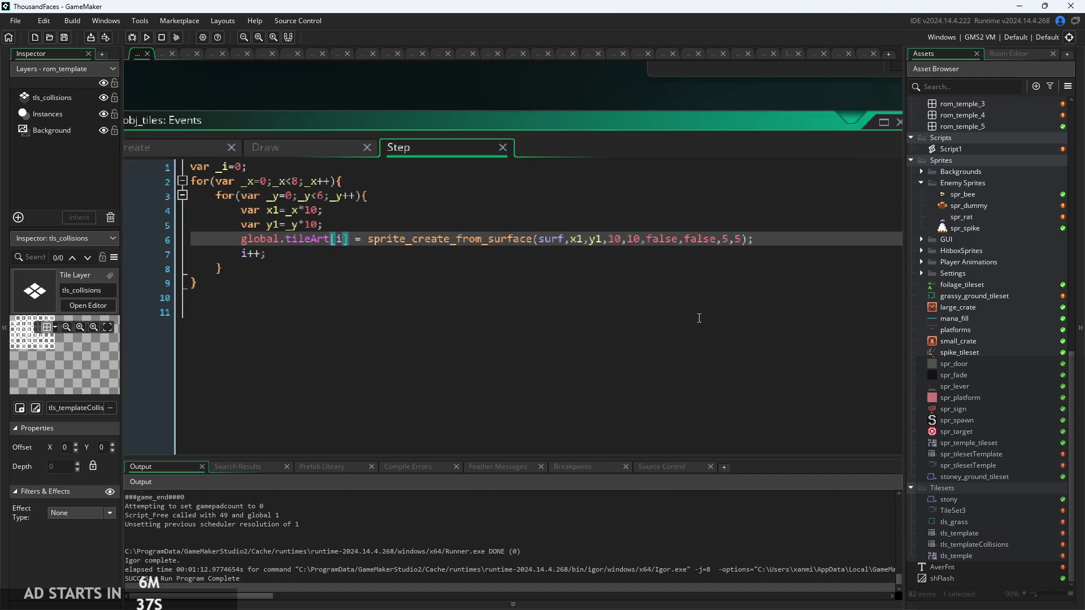
pyautogui.scroll(-2, 650, 294)
pyautogui.click(561, 252)
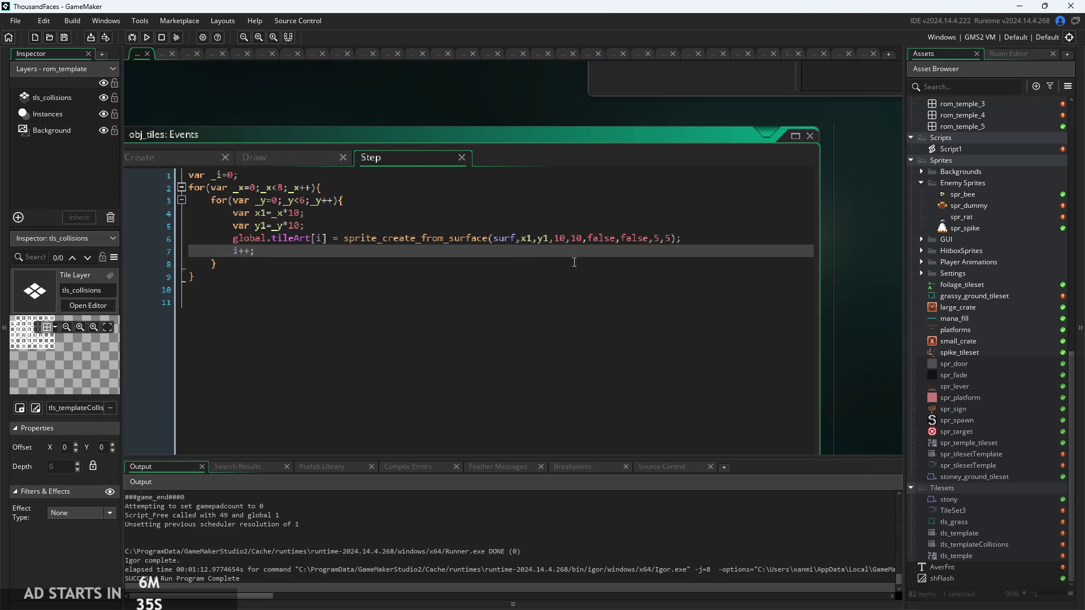
pyautogui.press('Up')
pyautogui.press('Up')
pyautogui.press('Down')
pyautogui.press('Down')
pyautogui.keyDown('ctrl'); pyautogui.scroll(3, 479, 245); pyautogui.keyUp('ctrl')
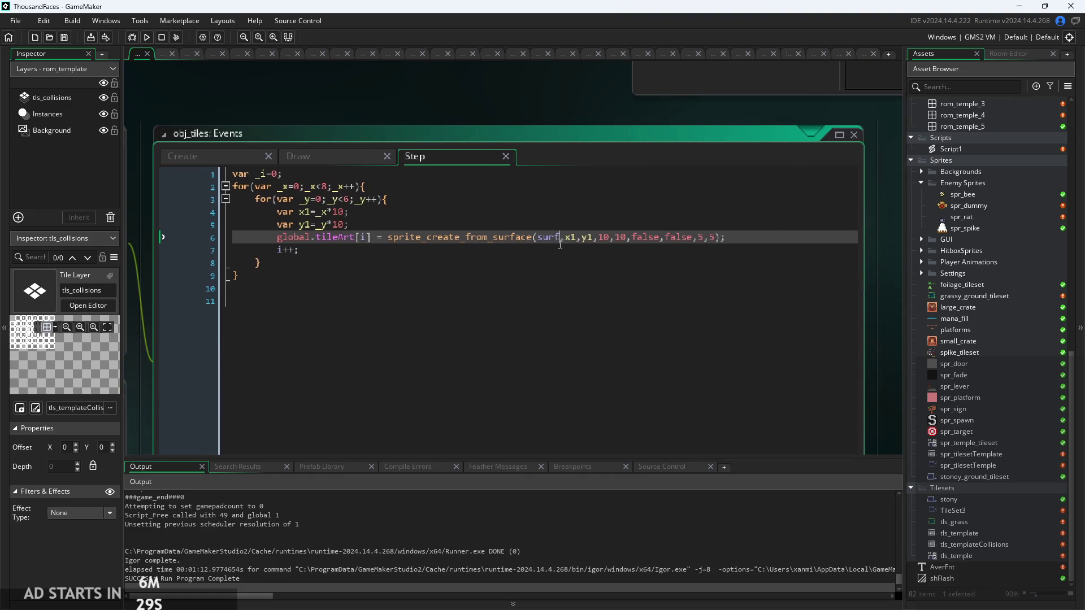
pyautogui.keyDown('ctrl'); pyautogui.scroll(1, 420, 272); pyautogui.keyUp('ctrl')
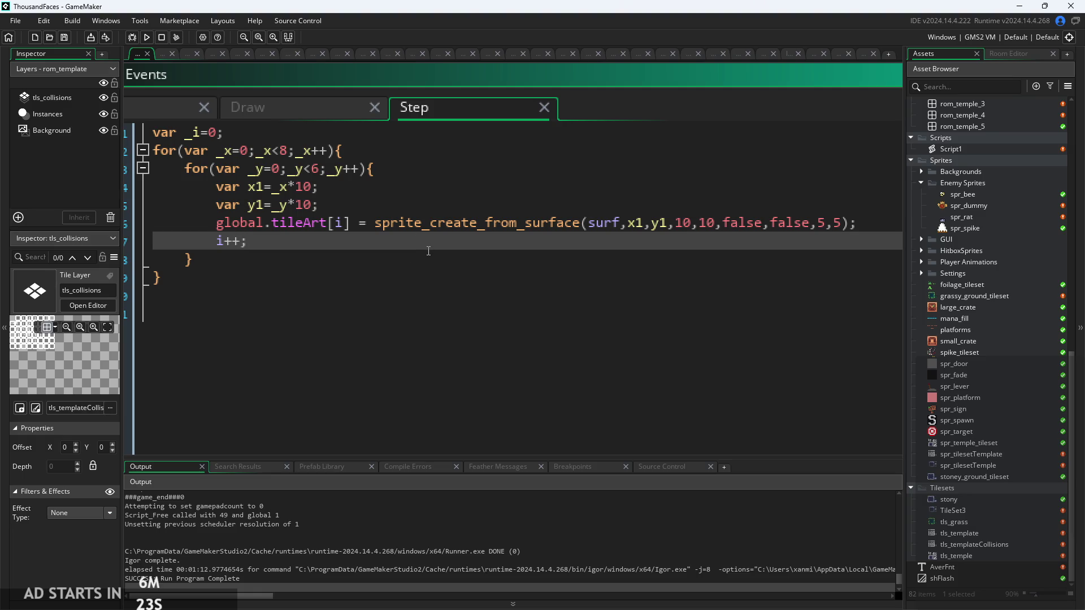
pyautogui.scroll(-2, 428, 251)
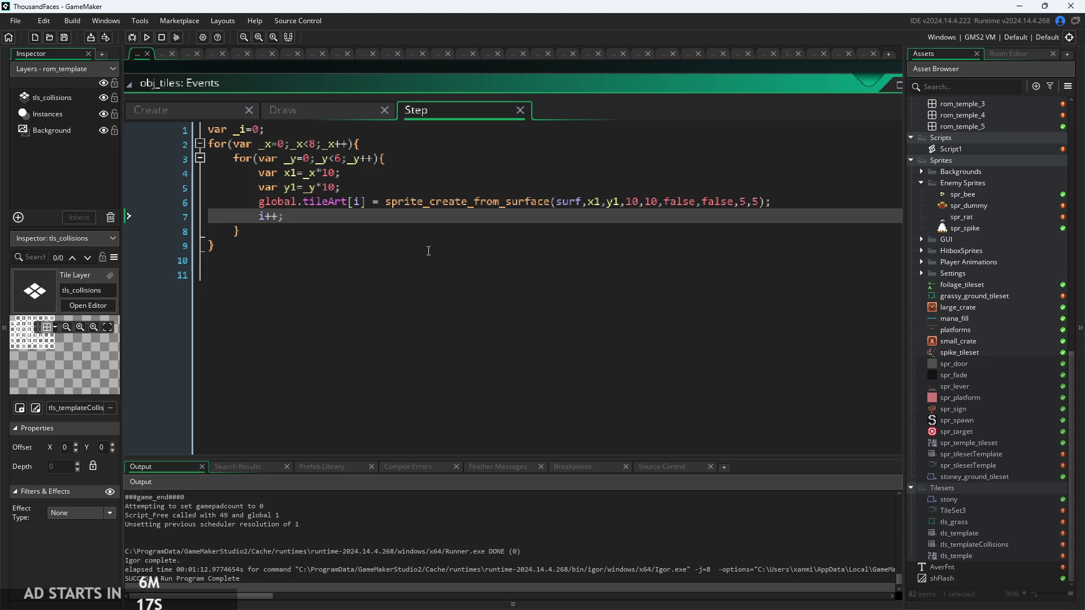
pyautogui.click(434, 209)
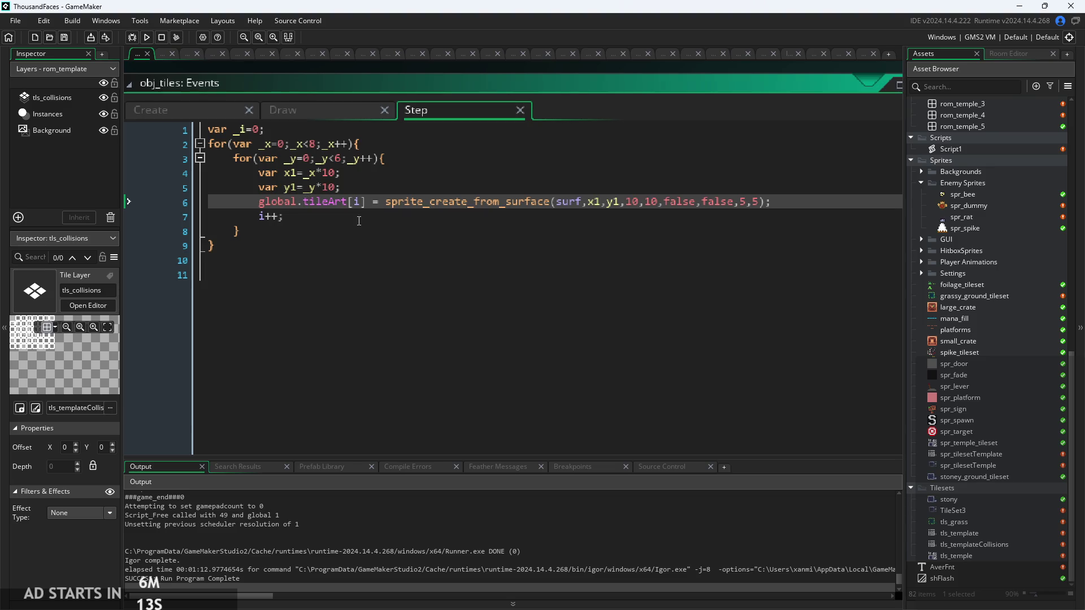
# Show the obj_tiles Create event code beside the tileSprite variable definition
pyautogui.click(167, 110)
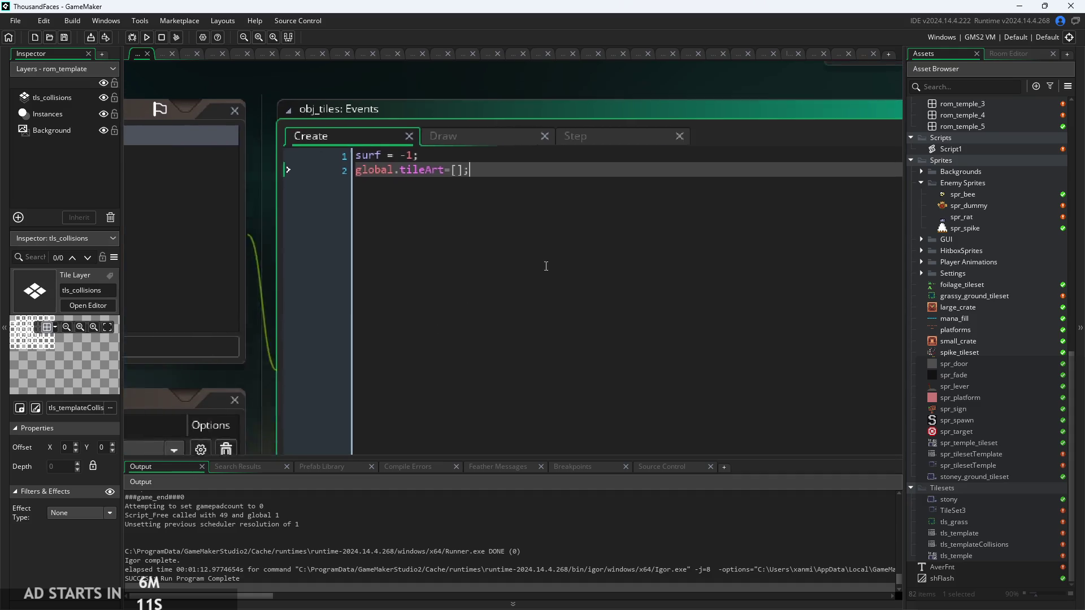
pyautogui.moveTo(430, 310)
pyautogui.mouseDown()
pyautogui.moveTo(452, 317)
pyautogui.moveTo(742, 164)
pyautogui.mouseUp()
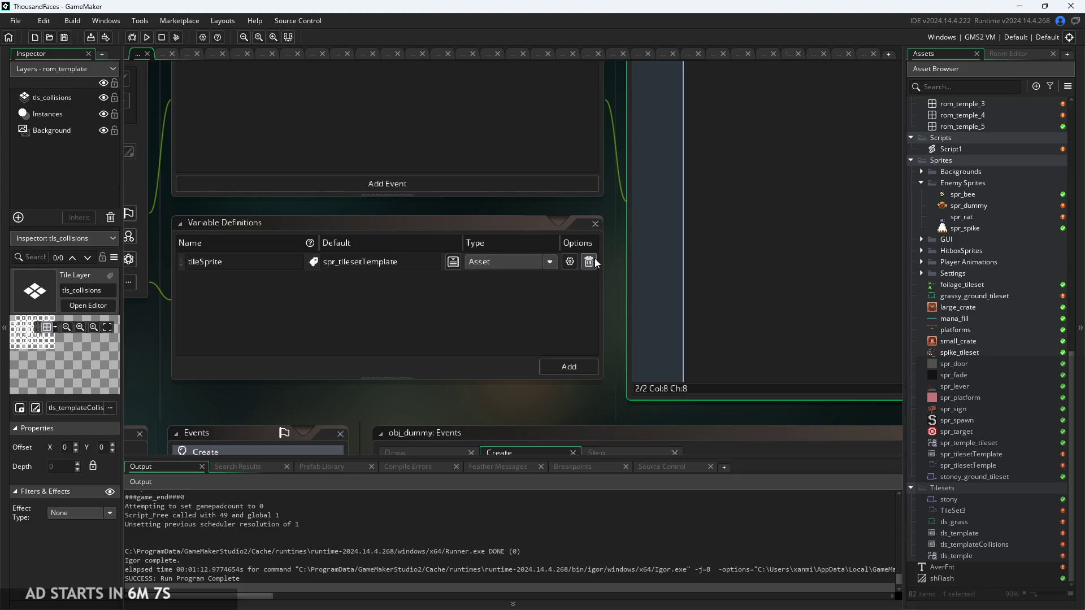
pyautogui.moveTo(606, 273); pyautogui.dragTo(609, 301)
pyautogui.scroll(-1, 609, 300)
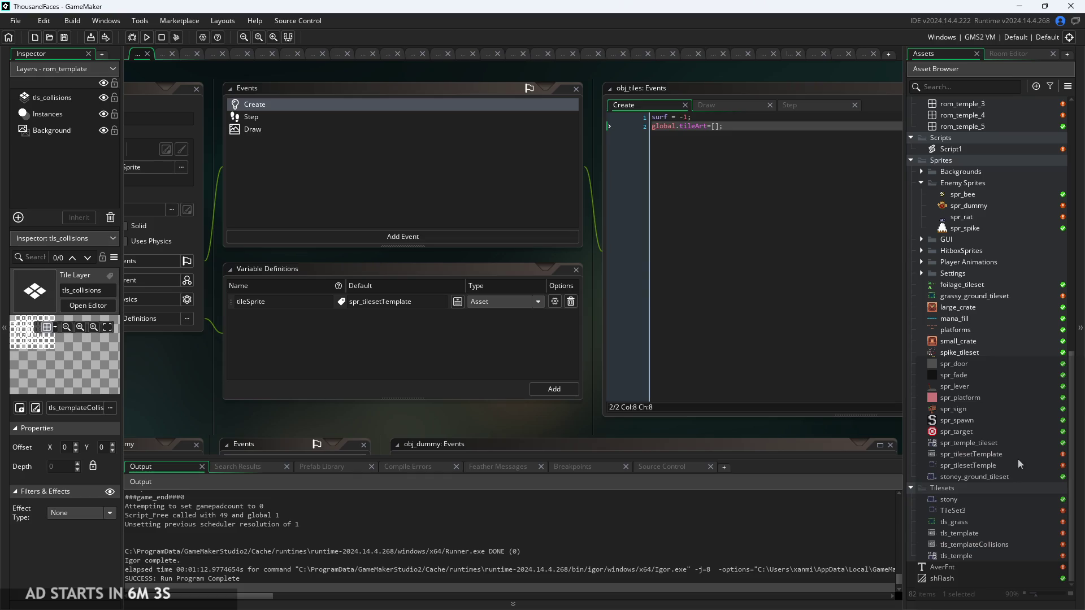
# Inspect the tls_templateCollisions tileset's properties alongside the obj_tiles windows
pyautogui.click(973, 544)
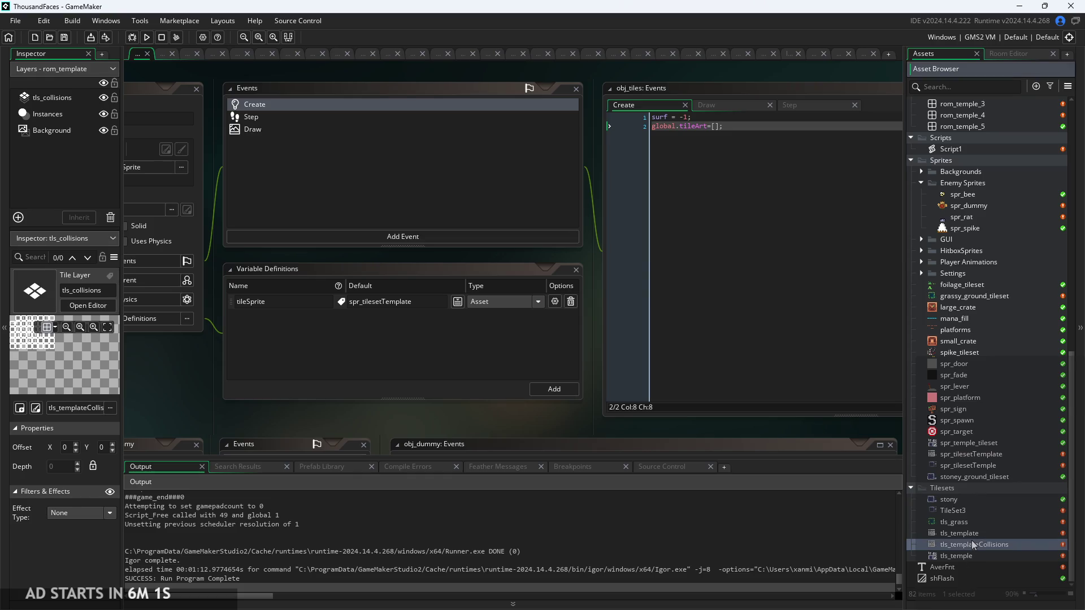
pyautogui.scroll(2, 973, 546)
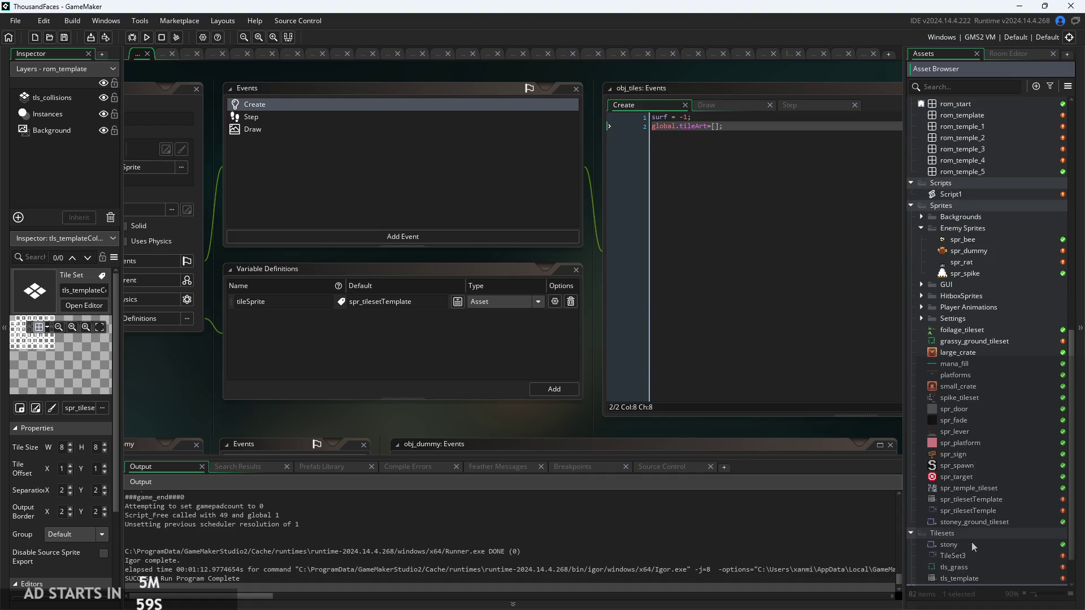
pyautogui.moveTo(565, 443); pyautogui.dragTo(420, 423)
pyautogui.scroll(-2, 971, 528)
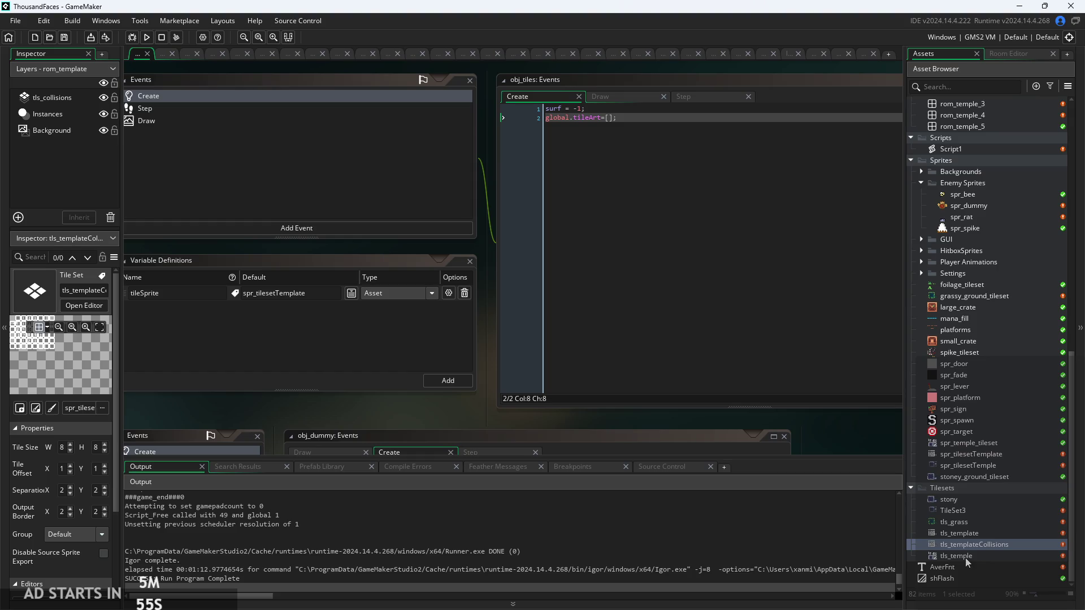
pyautogui.scroll(8, 968, 523)
pyautogui.scroll(2, 976, 434)
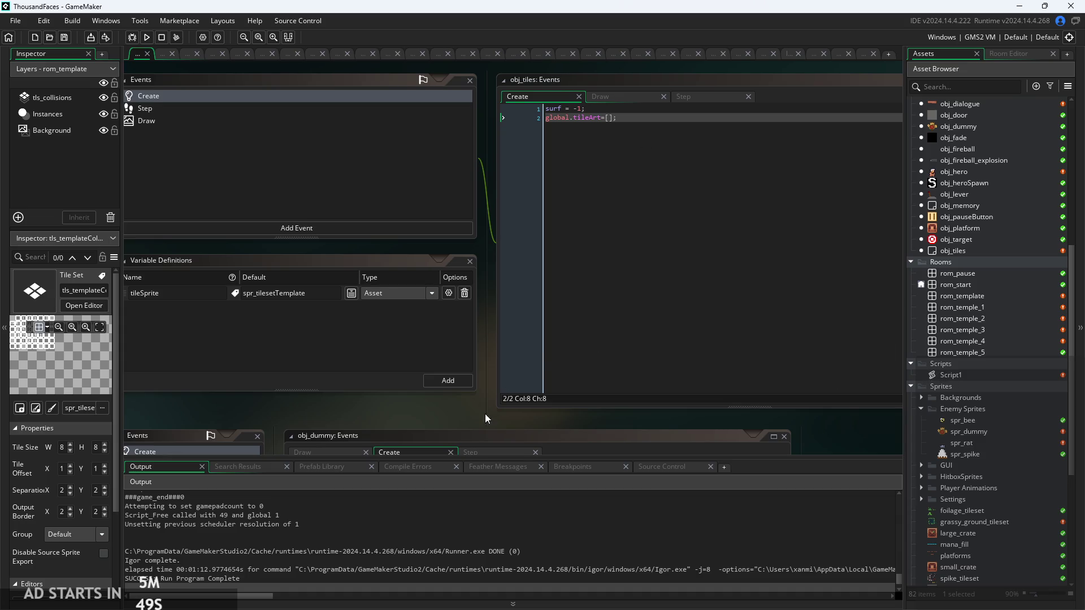
pyautogui.moveTo(496, 417); pyautogui.dragTo(642, 432)
pyautogui.click(271, 328)
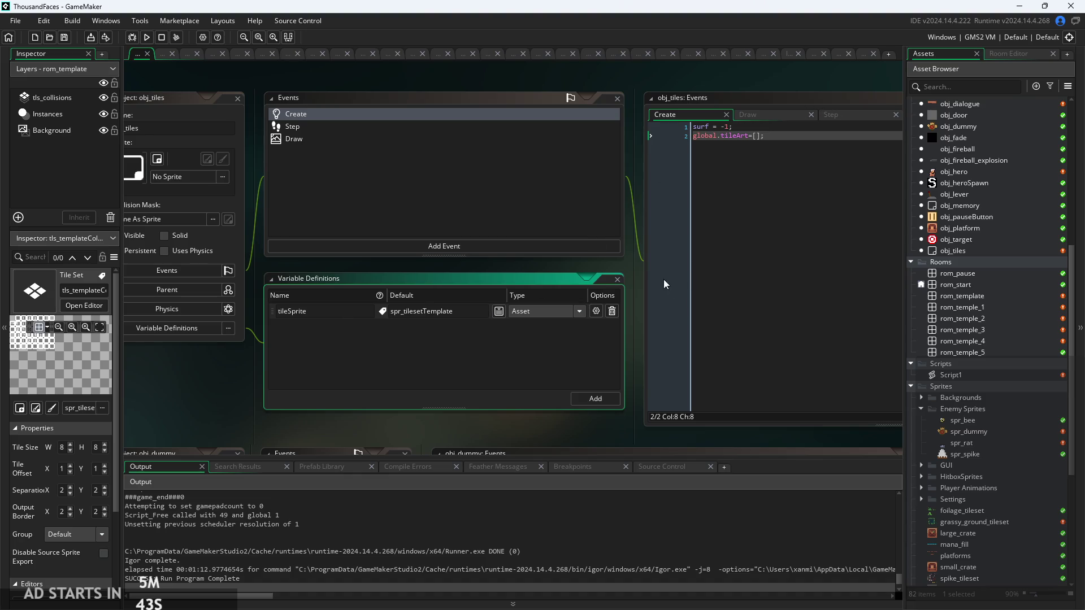
pyautogui.moveTo(629, 259); pyautogui.dragTo(574, 267)
pyautogui.click(714, 127)
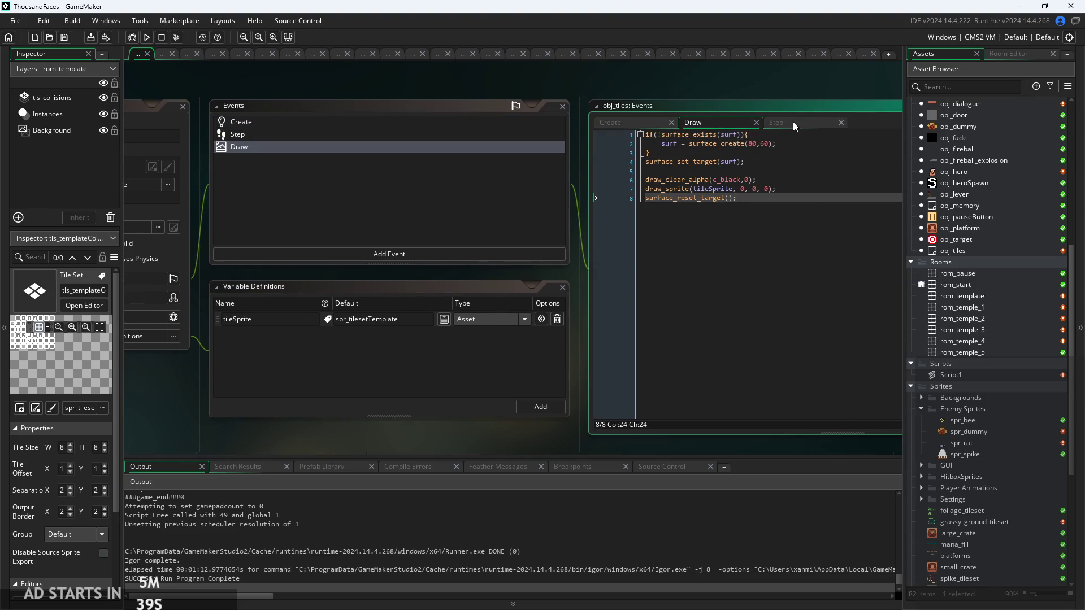
pyautogui.click(787, 187)
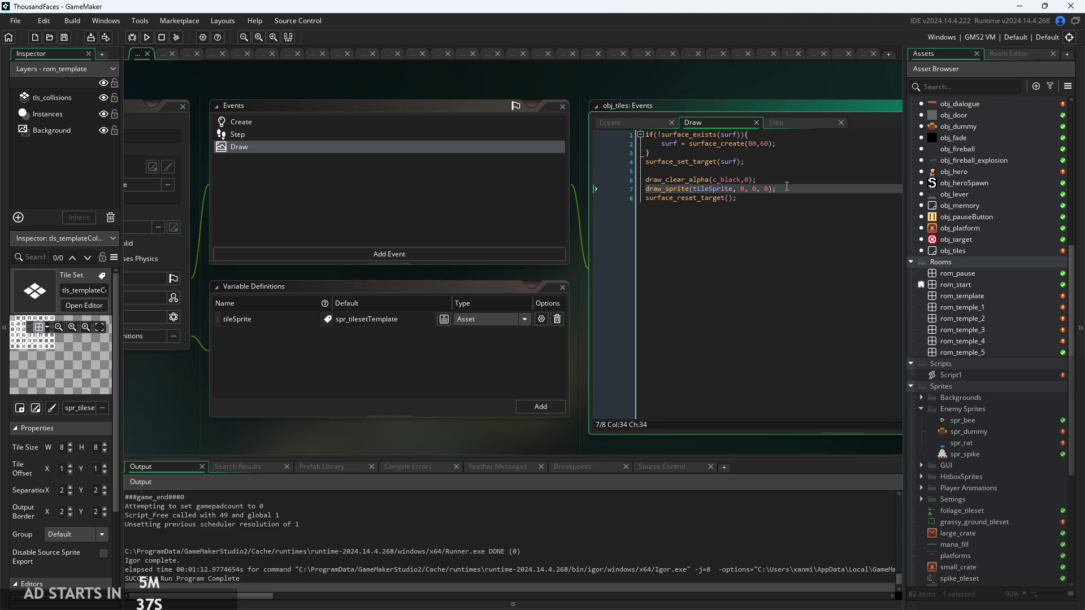
pyautogui.scroll(3, 787, 187)
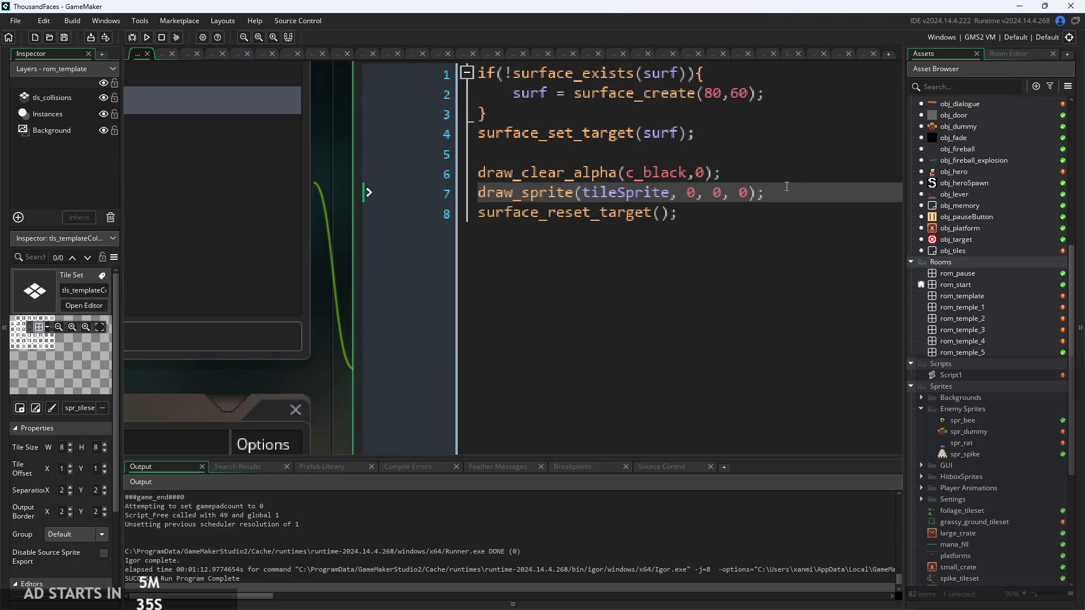
pyautogui.scroll(-3, 787, 186)
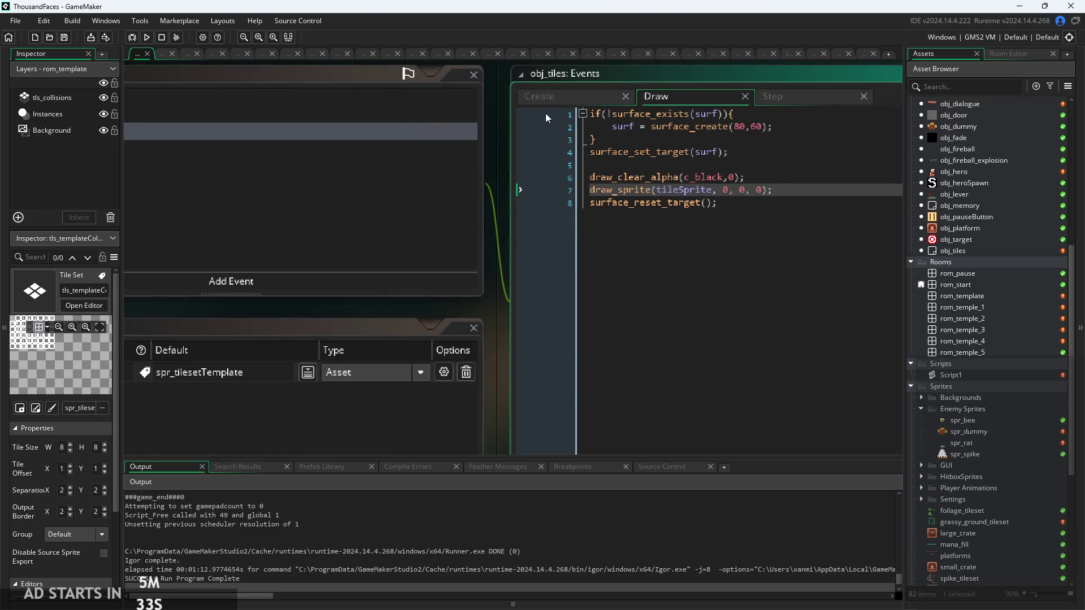
pyautogui.click(557, 99)
pyautogui.hotkey('shift', 'Home')
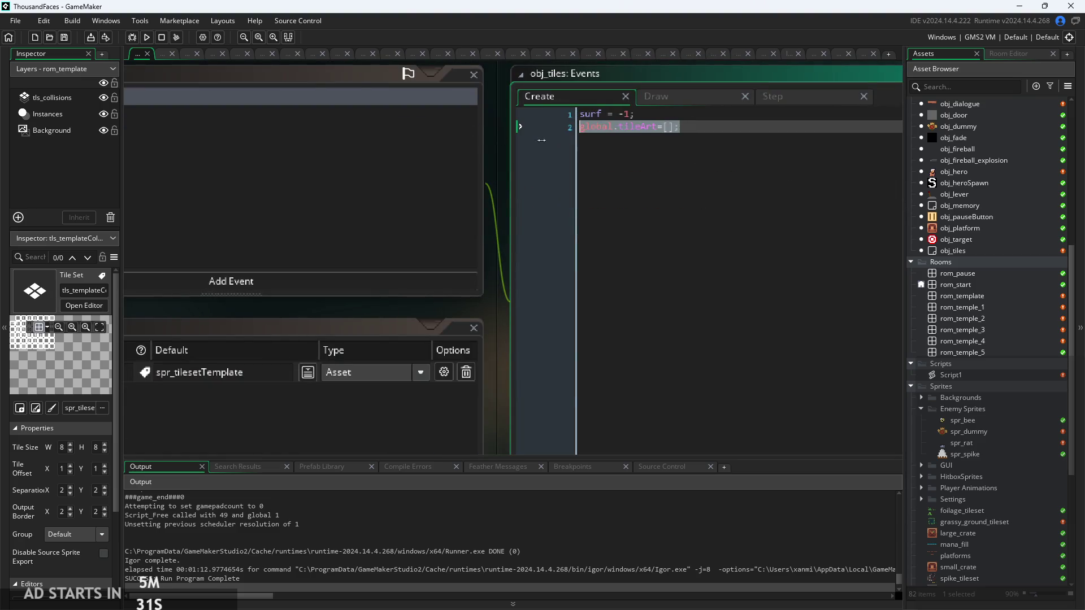
pyautogui.click(548, 221)
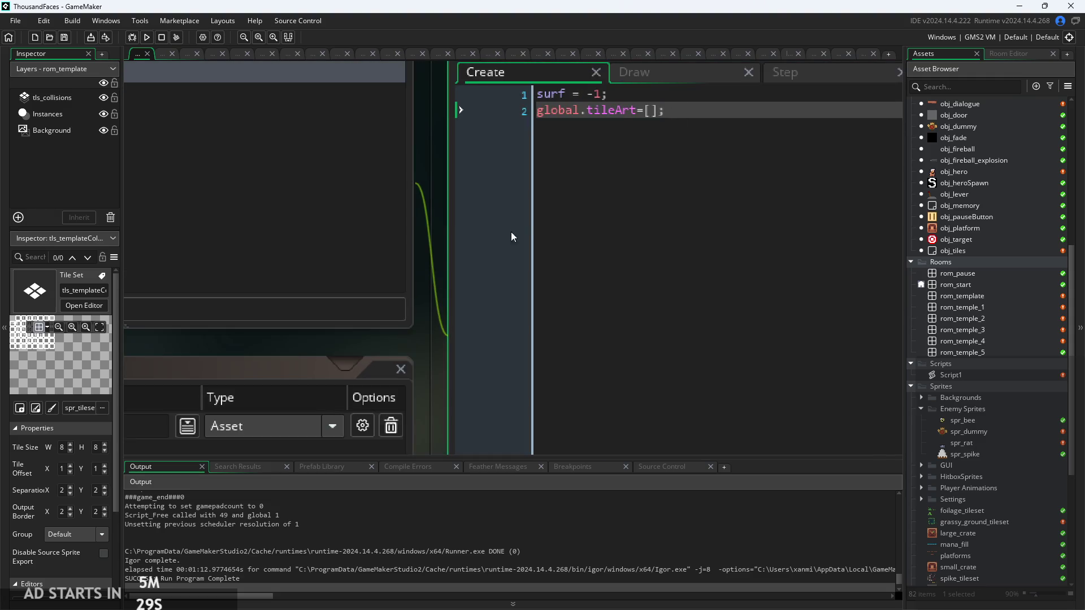
pyautogui.scroll(2, 442, 256)
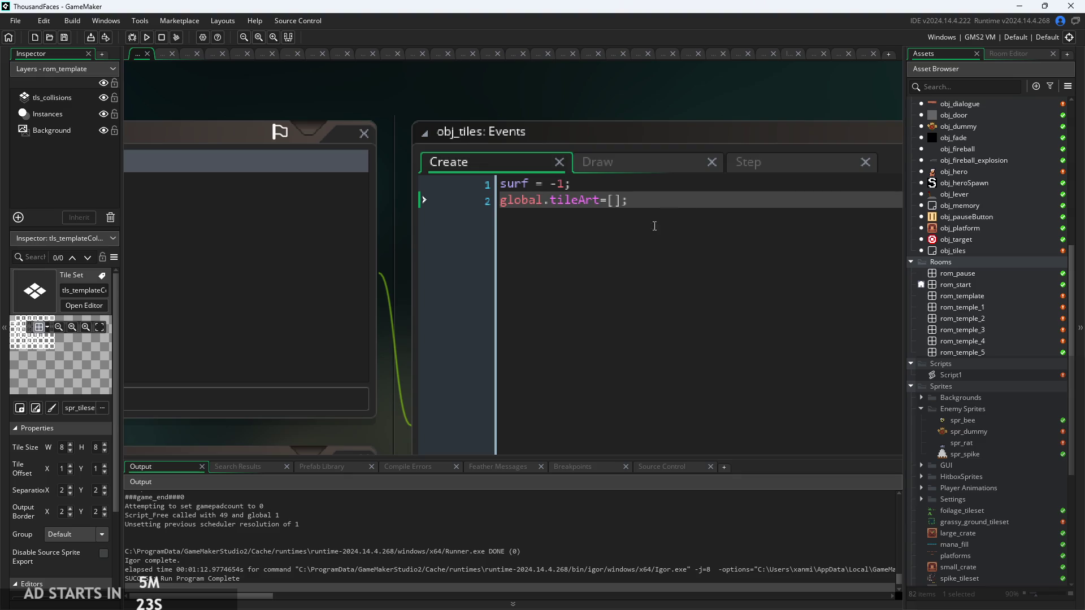
pyautogui.click(628, 200)
pyautogui.moveTo(628, 200); pyautogui.dragTo(500, 200)
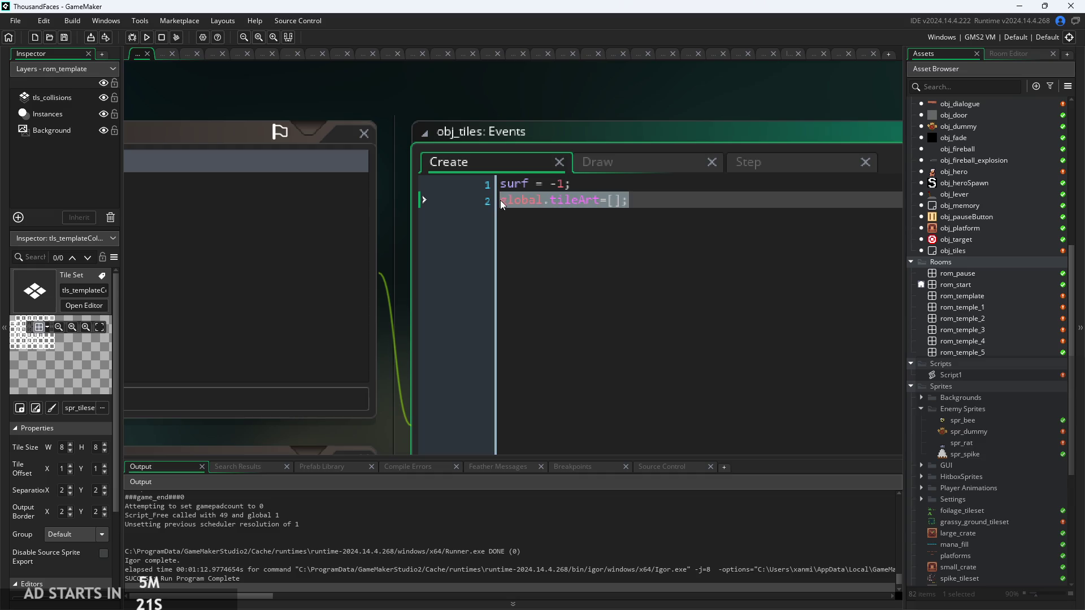
pyautogui.moveTo(628, 201); pyautogui.dragTo(389, 194)
pyautogui.click(629, 200)
pyautogui.moveTo(629, 200); pyautogui.dragTo(500, 201)
pyautogui.click(715, 212)
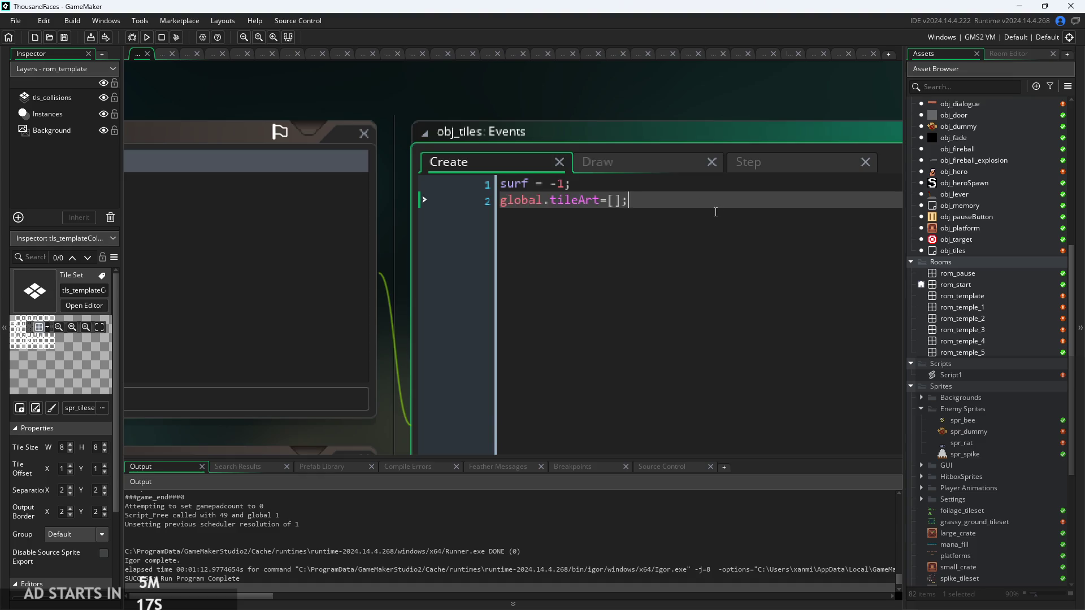
pyautogui.scroll(-2, 715, 212)
pyautogui.click(761, 180)
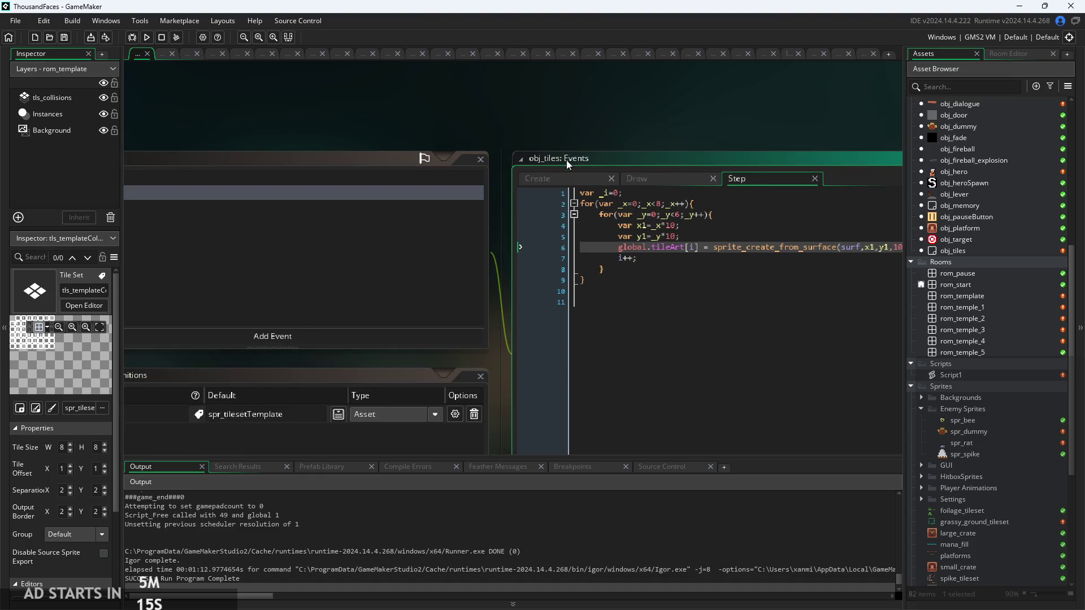
pyautogui.click(551, 151)
pyautogui.scroll(2, 554, 231)
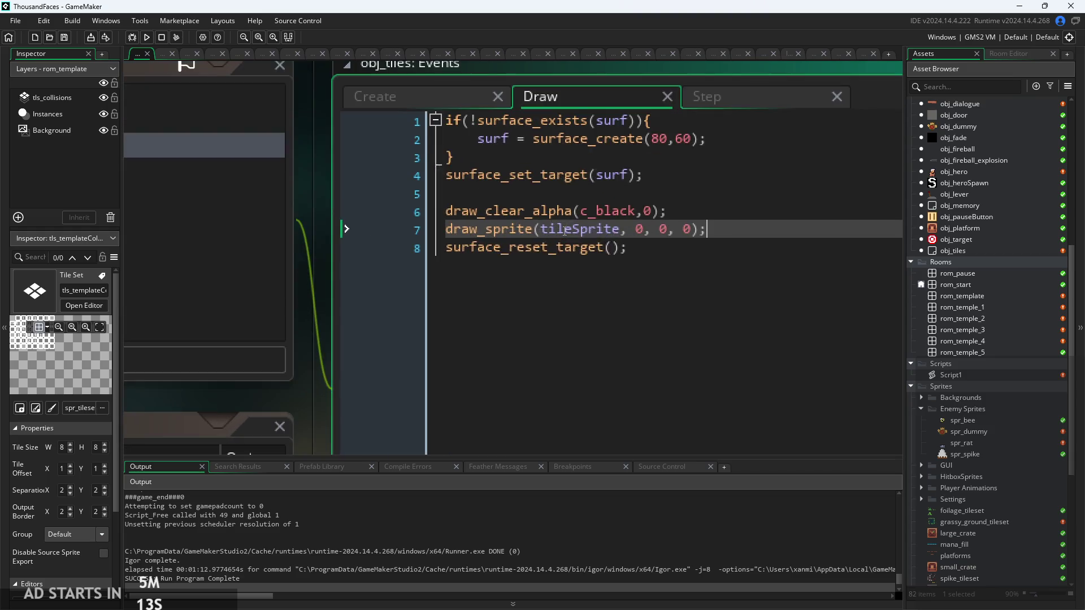
pyautogui.moveTo(543, 228); pyautogui.dragTo(621, 228)
pyautogui.click(622, 228)
pyautogui.scroll(-2, 627, 228)
pyautogui.scroll(-3, 474, 324)
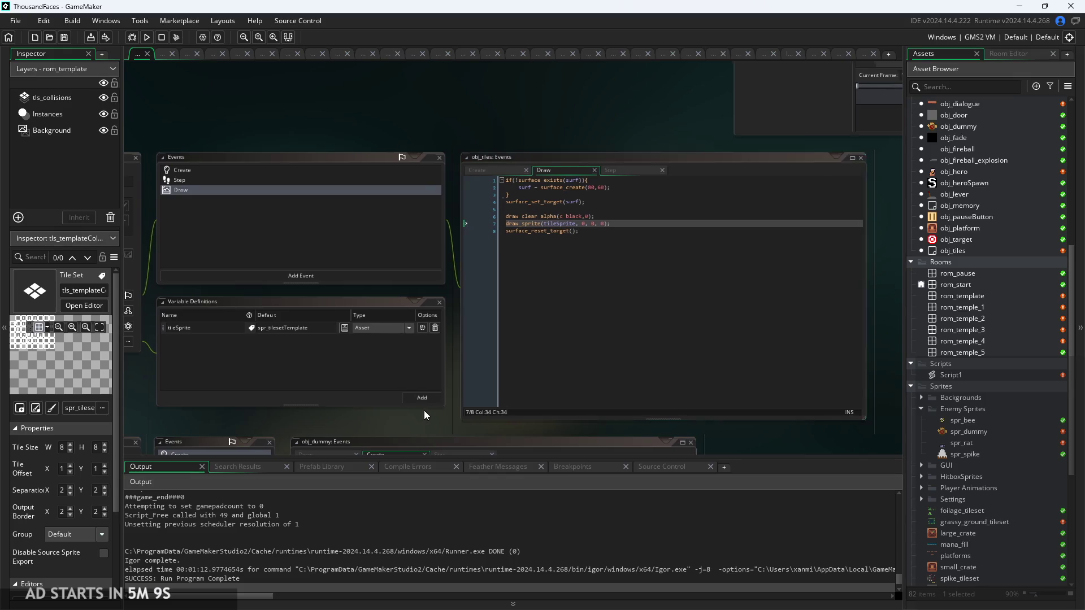
pyautogui.scroll(3, 473, 324)
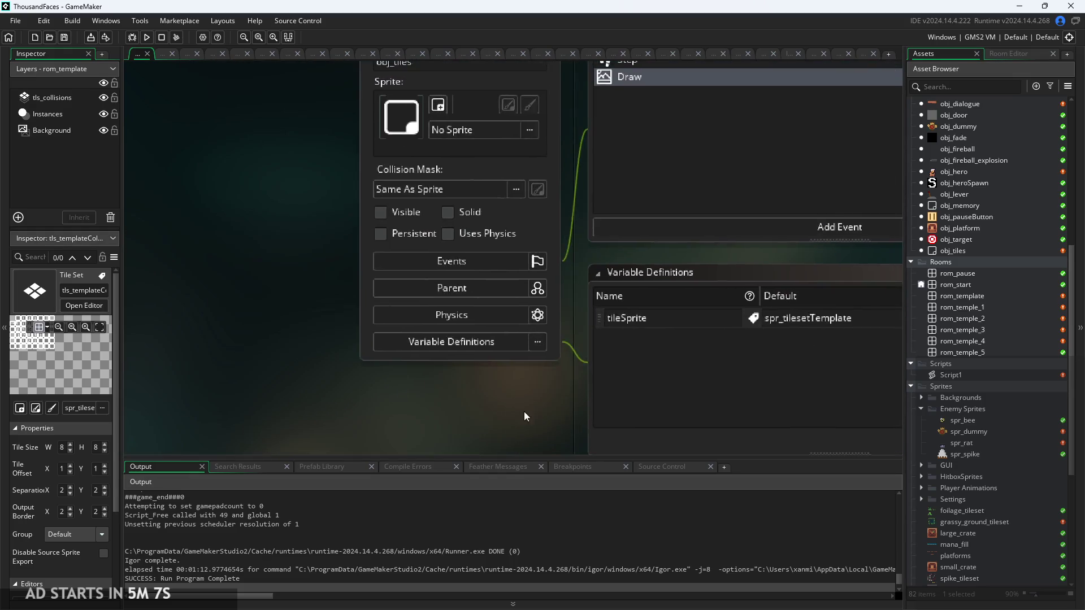
pyautogui.scroll(-3, 506, 423)
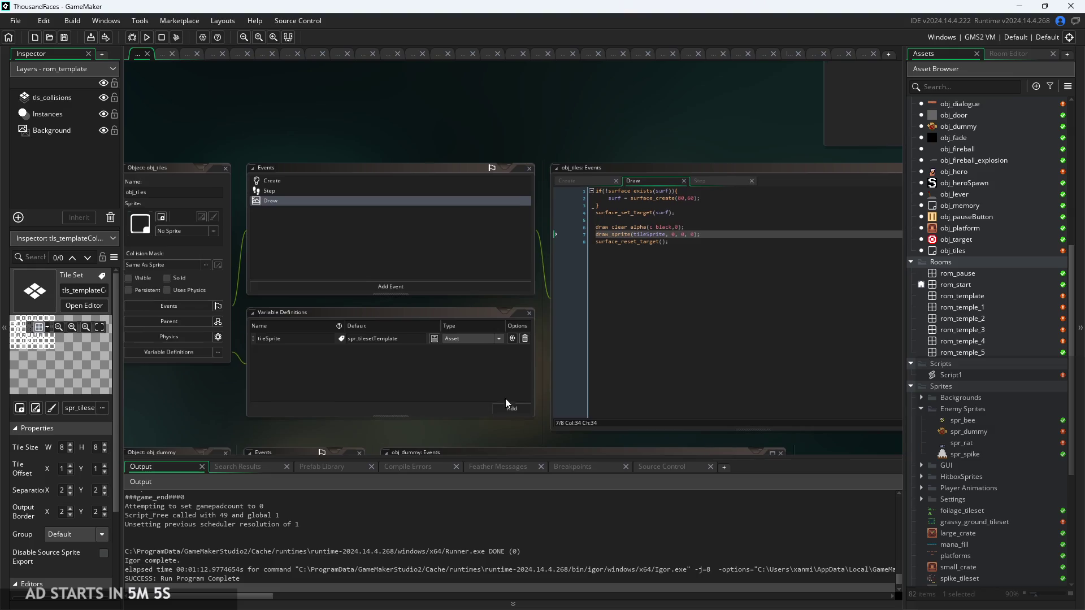
pyautogui.scroll(3, 568, 202)
pyautogui.click(559, 123)
pyautogui.tripleClick(658, 157)
pyautogui.click(659, 160)
pyautogui.scroll(2, 658, 158)
pyautogui.moveTo(588, 156)
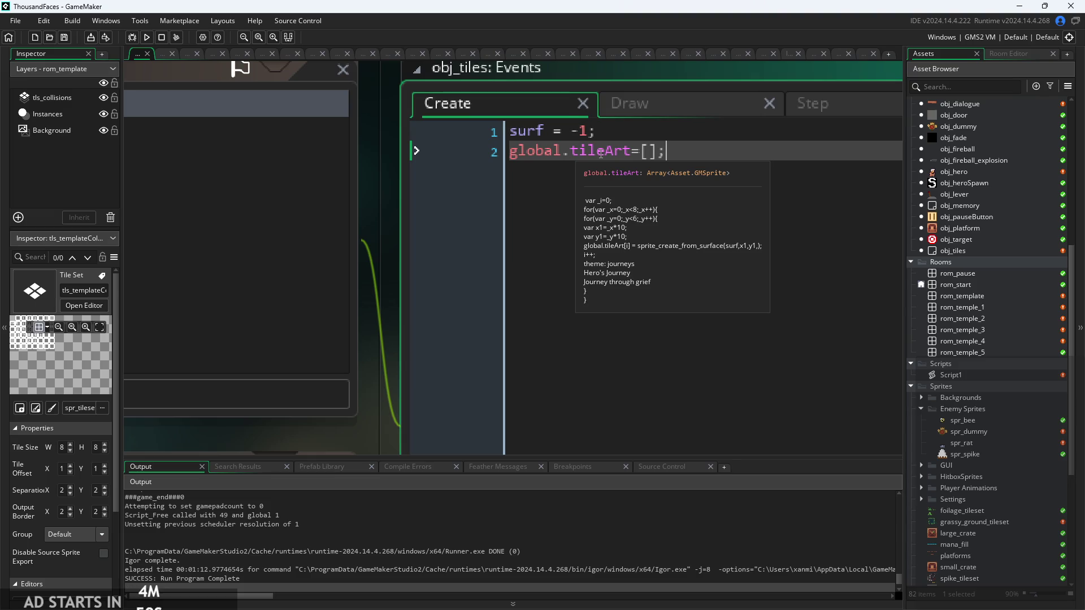
pyautogui.scroll(-2, 600, 154)
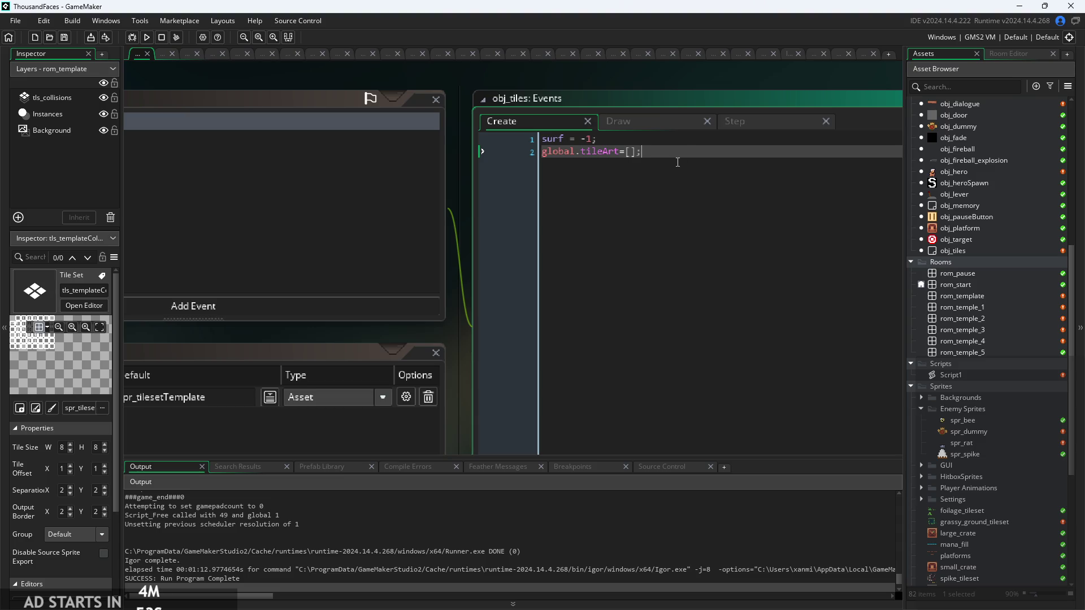
pyautogui.scroll(-2, 520, 102)
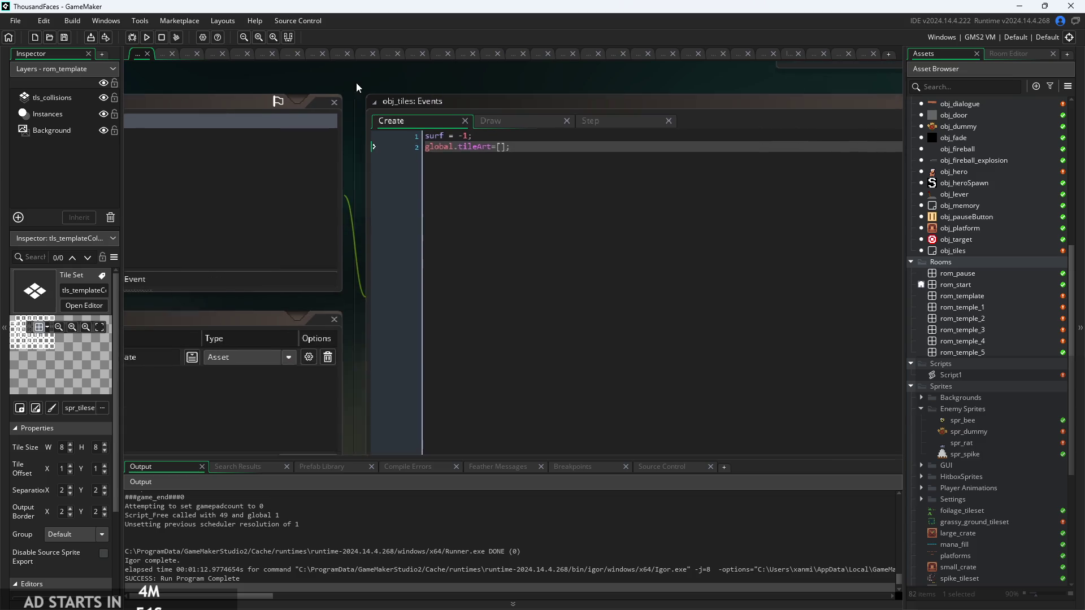
pyautogui.scroll(1, 361, 83)
pyautogui.scroll(-3, 498, 130)
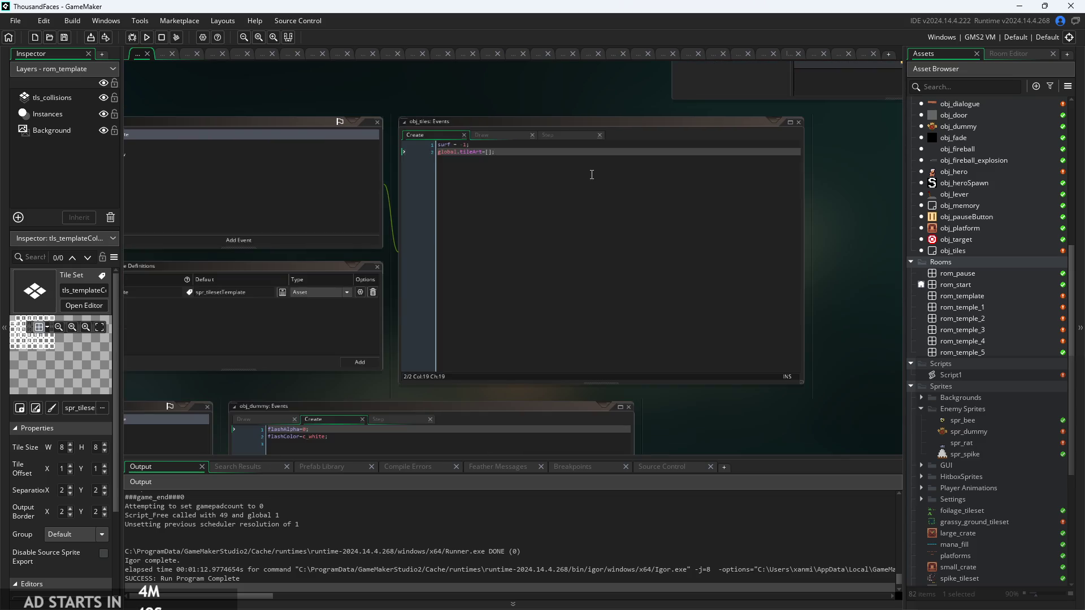
pyautogui.scroll(3, 510, 144)
pyautogui.click(456, 107)
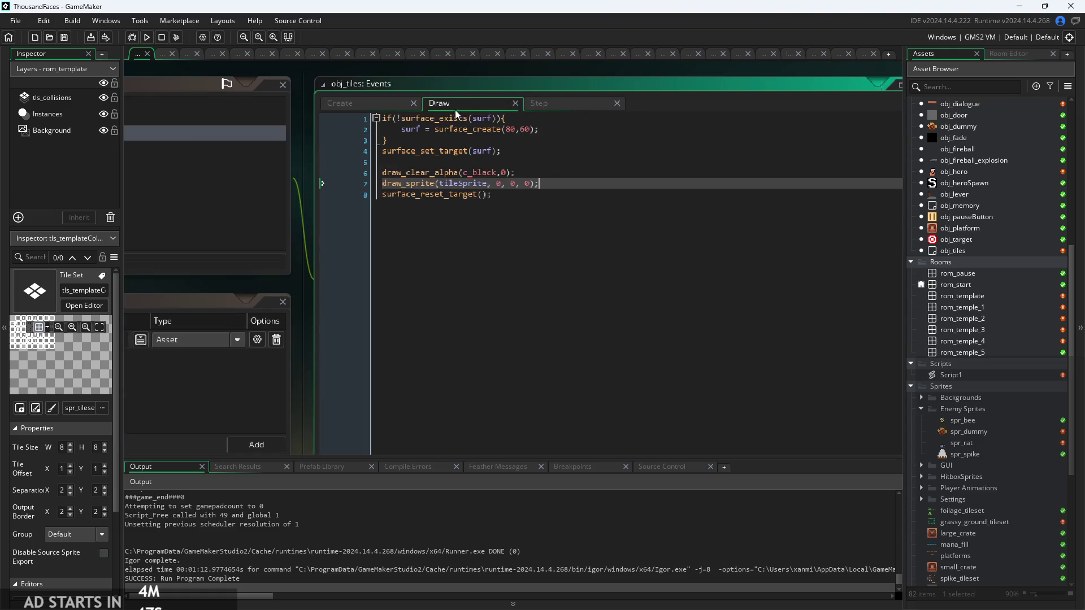
pyautogui.click(564, 103)
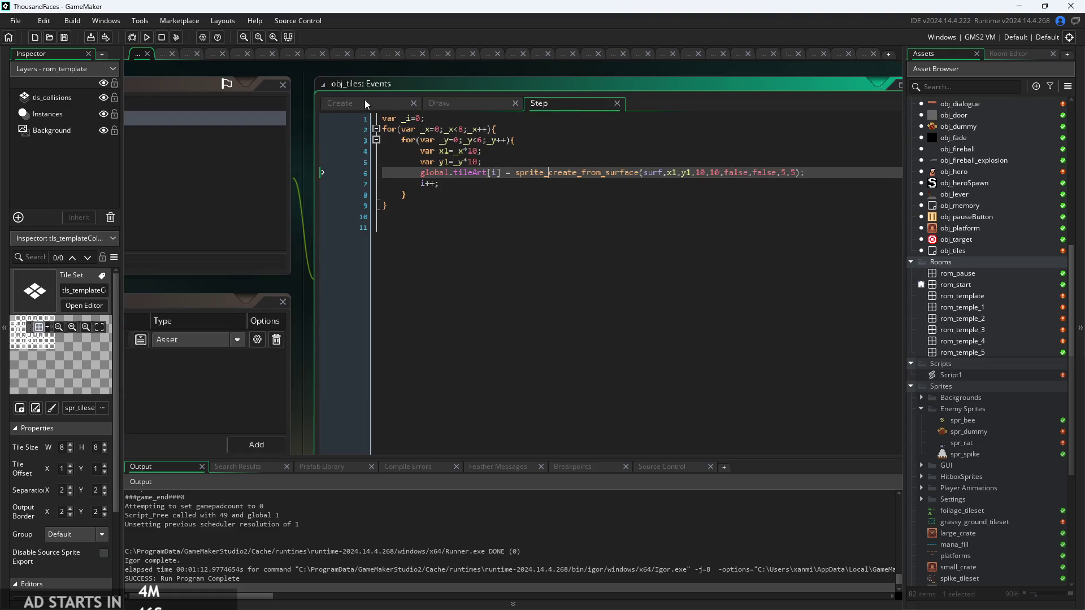
pyautogui.click(456, 107)
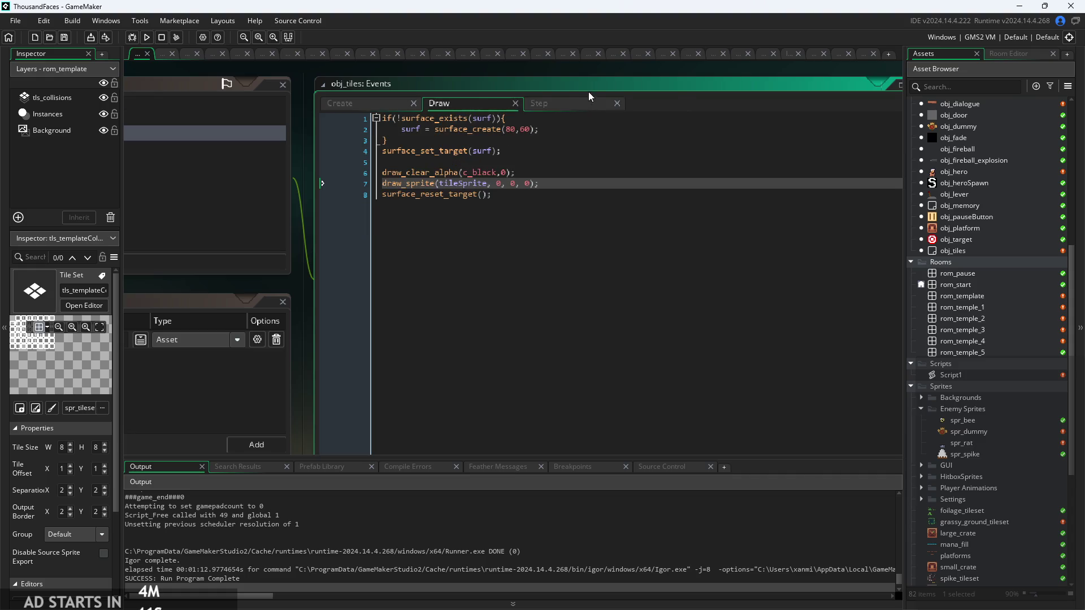
pyautogui.click(349, 107)
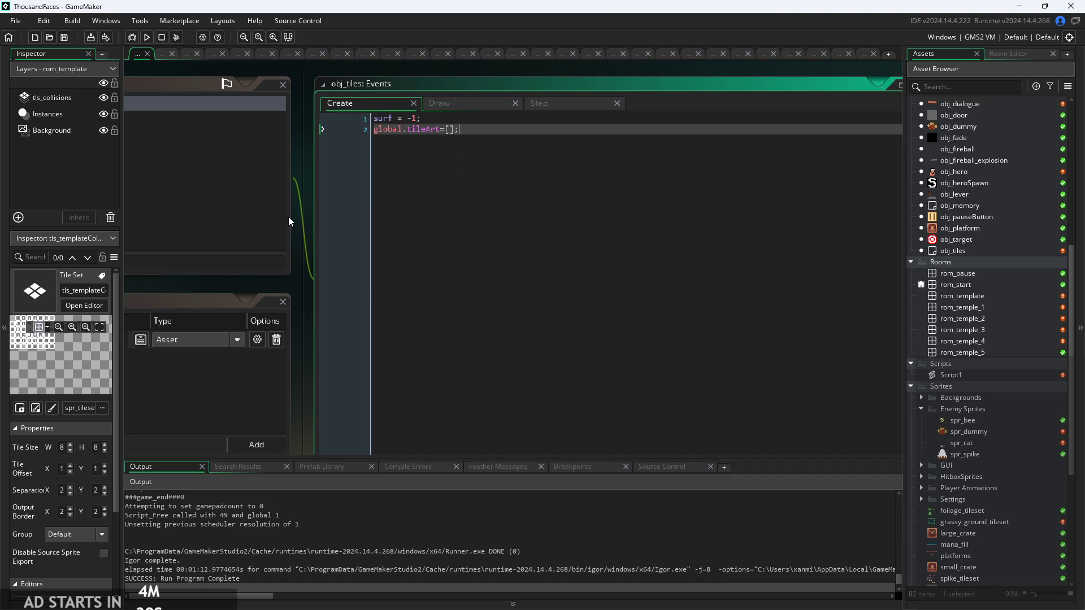
pyautogui.moveTo(310, 217)
pyautogui.mouseDown()
pyautogui.moveTo(844, 127)
pyautogui.moveTo(665, 234)
pyautogui.mouseUp()
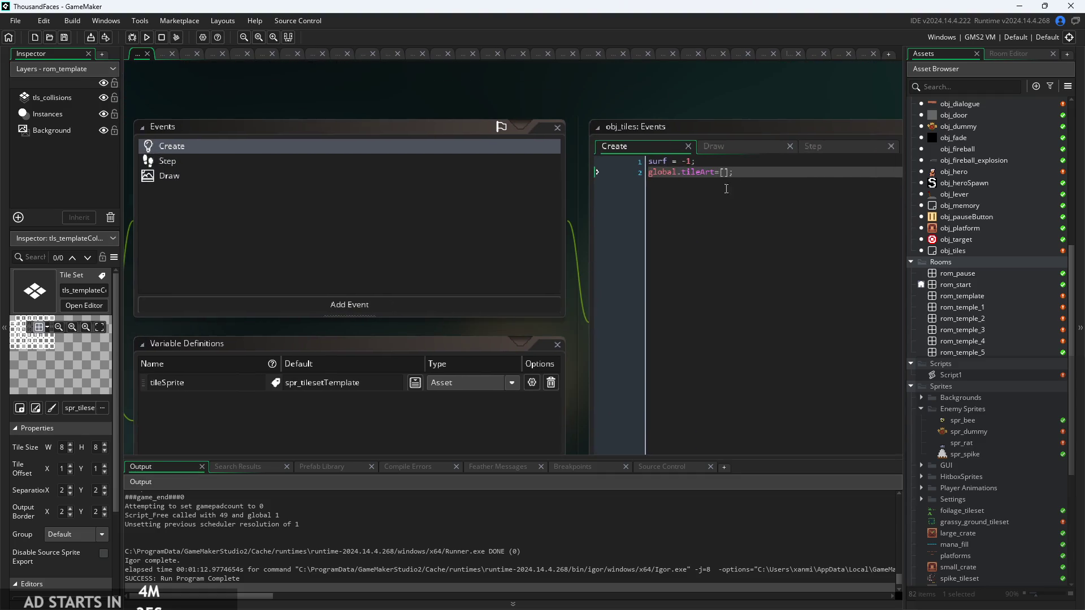
pyautogui.click(757, 173)
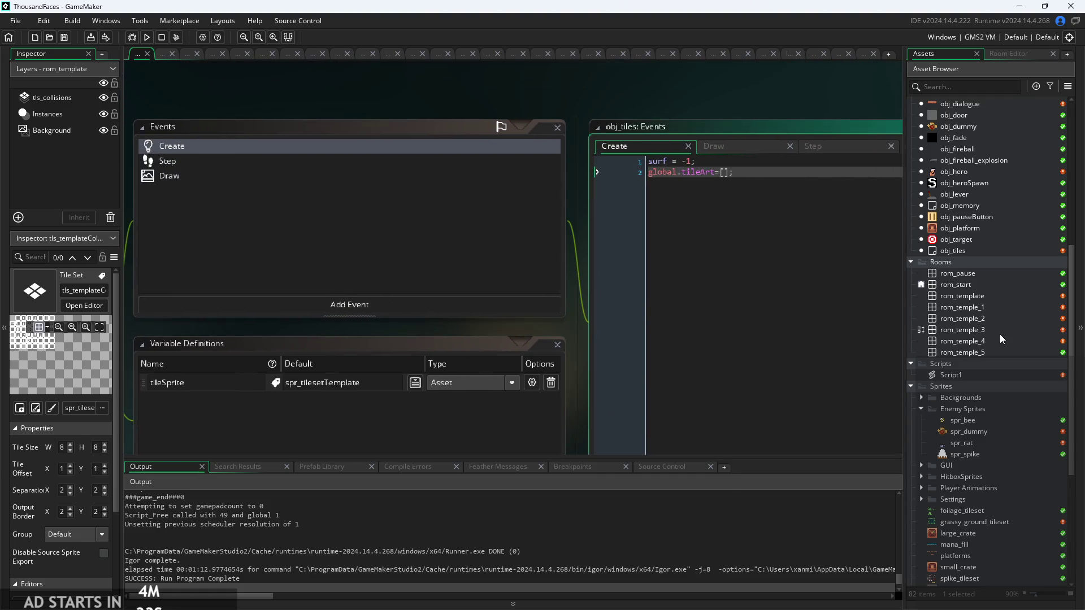
pyautogui.doubleClick(972, 297)
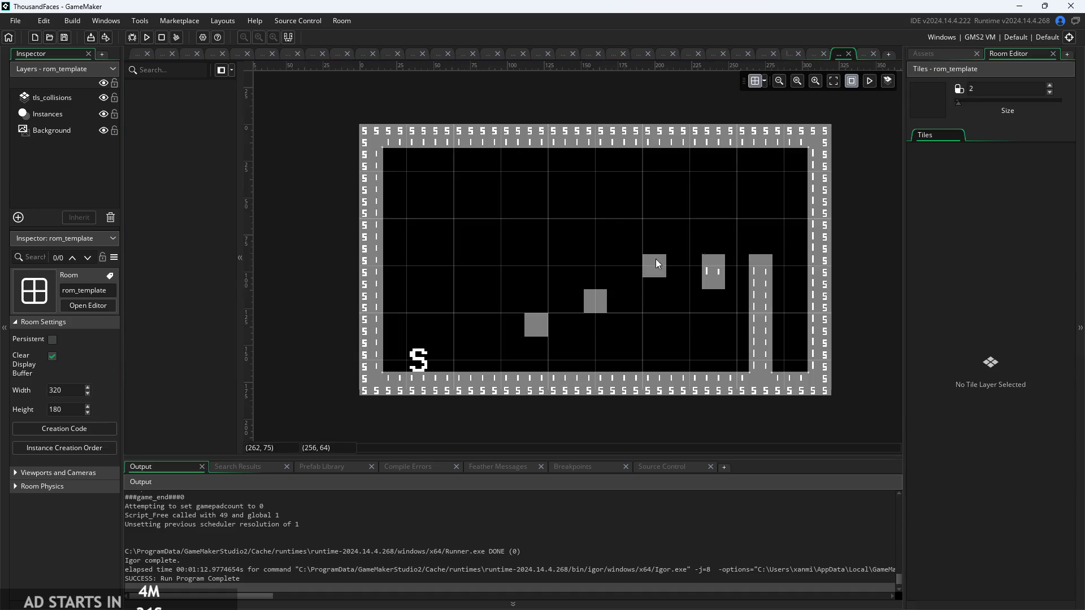
pyautogui.click(931, 56)
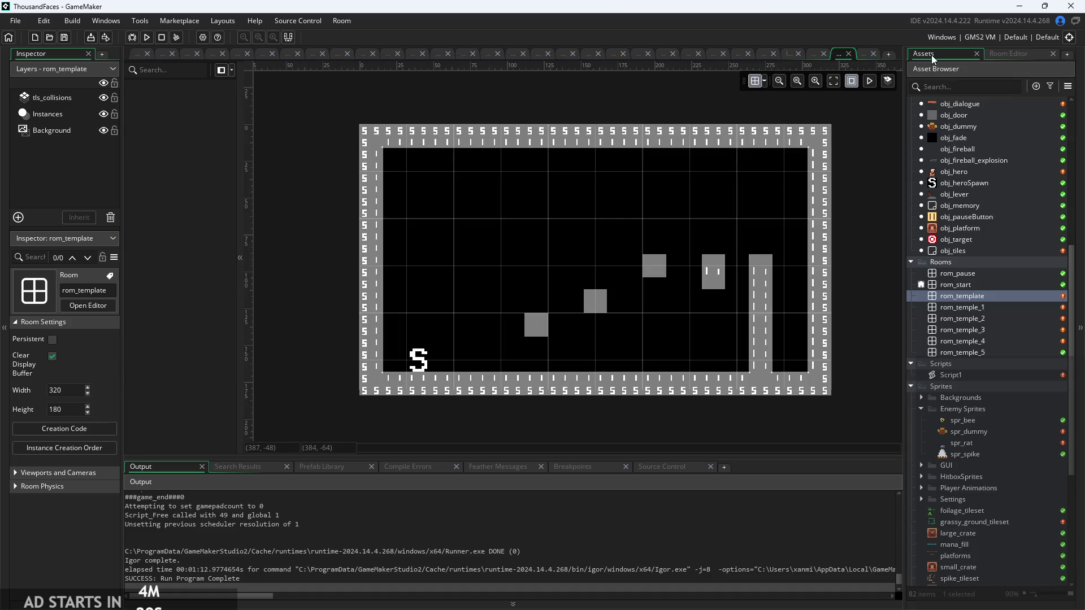
pyautogui.click(139, 56)
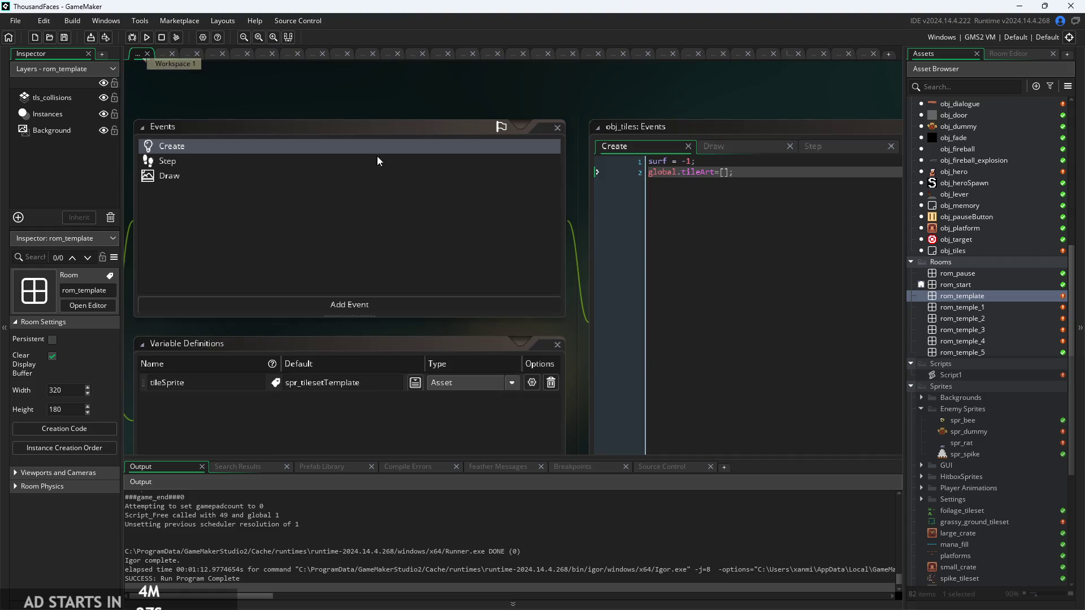
pyautogui.scroll(-2, 599, 257)
pyautogui.scroll(-3, 615, 211)
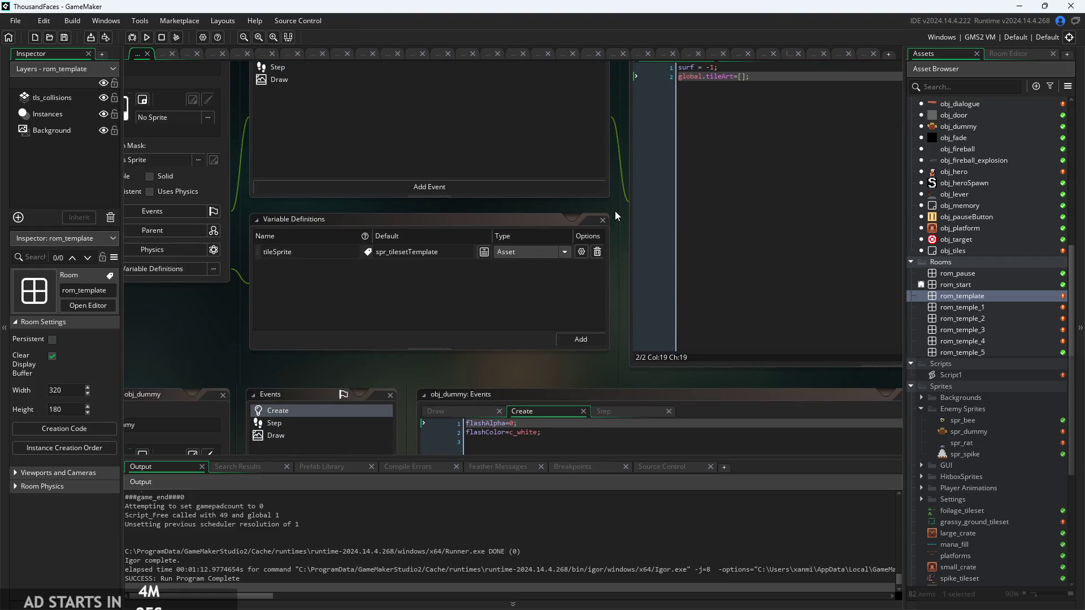
pyautogui.keyDown('ctrl'); pyautogui.scroll(-2, 435, 338); pyautogui.keyUp('ctrl')
pyautogui.keyDown('ctrl'); pyautogui.scroll(3, 567, 159); pyautogui.keyUp('ctrl')
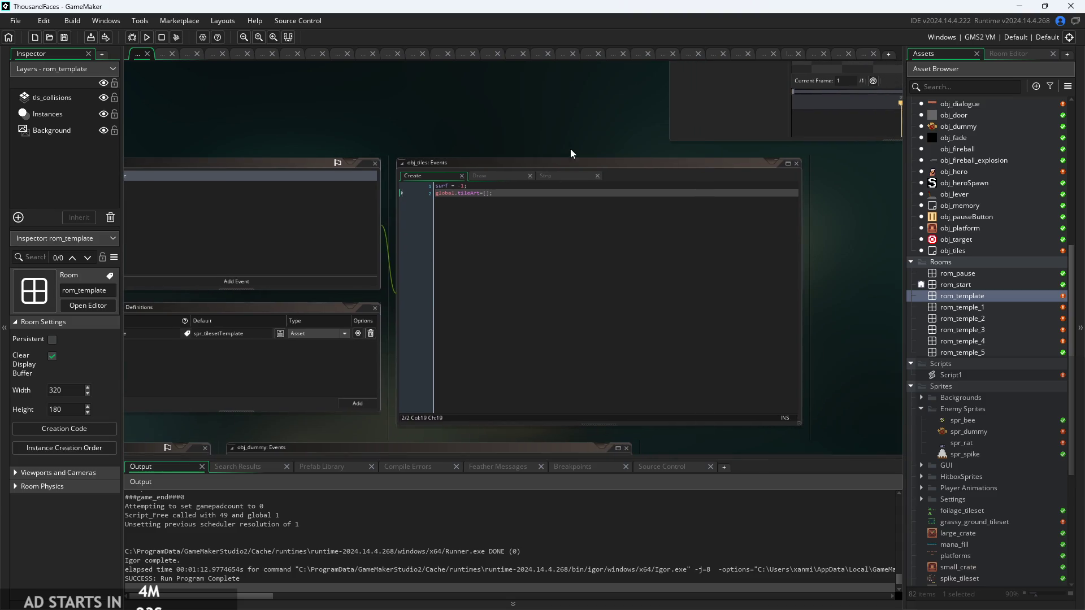
pyautogui.click(470, 191)
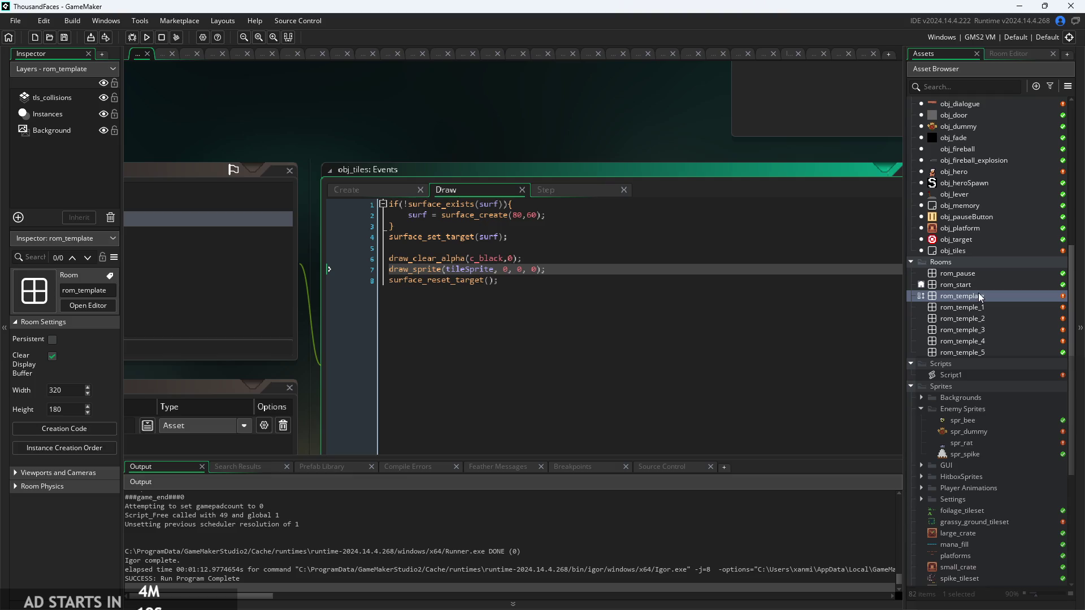
pyautogui.click(656, 279)
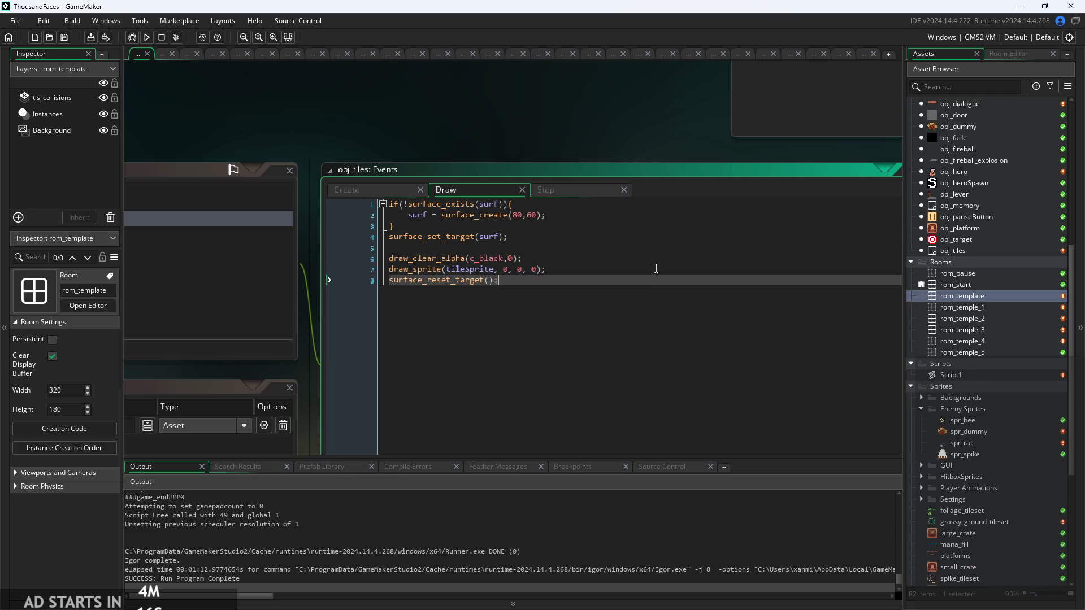
pyautogui.click(957, 251)
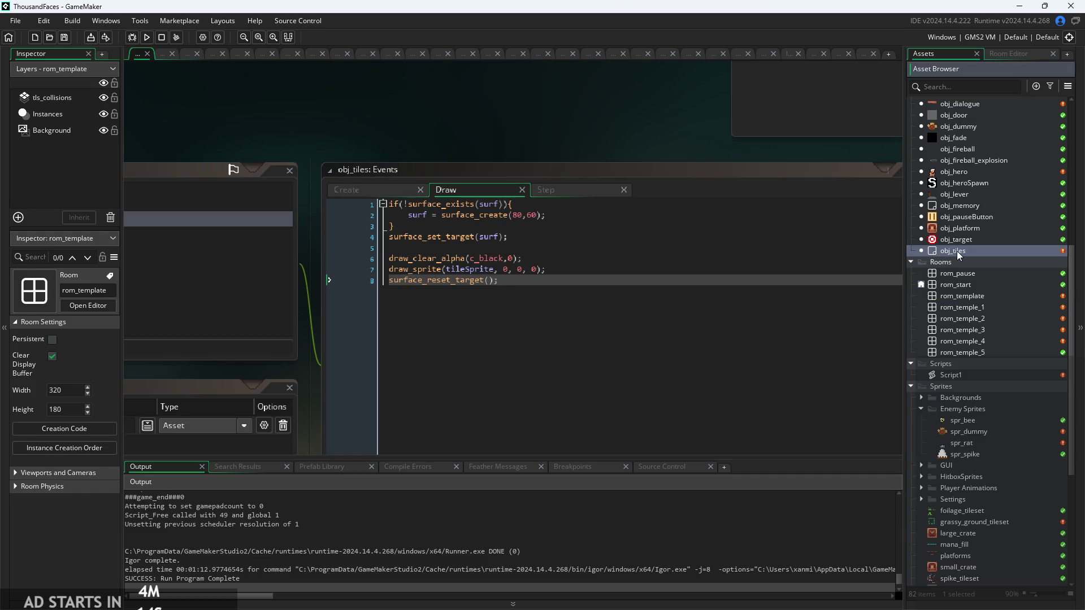
pyautogui.doubleClick(971, 296)
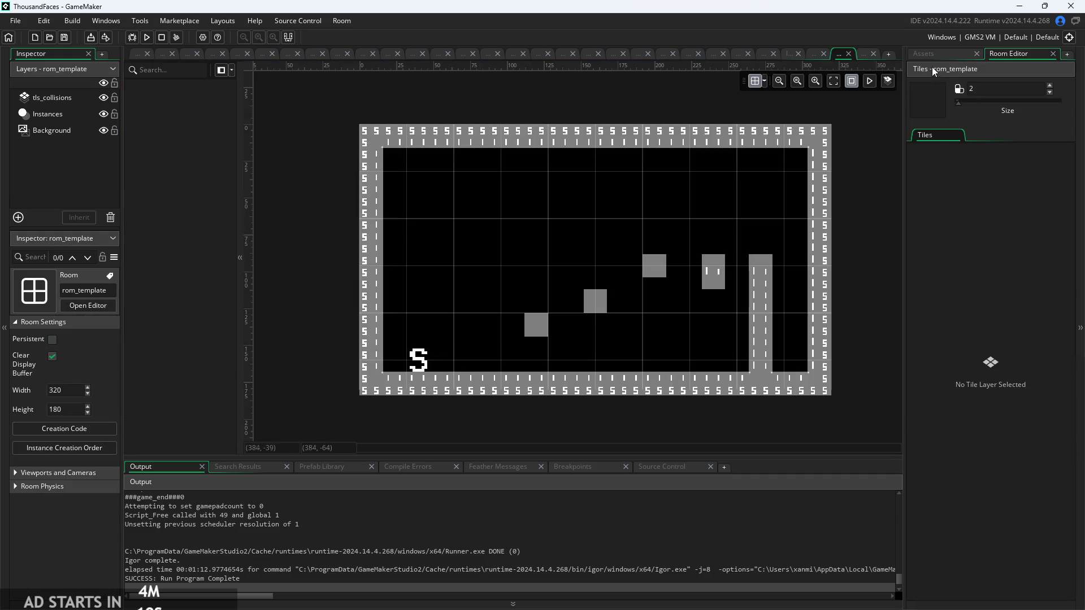
pyautogui.click(940, 55)
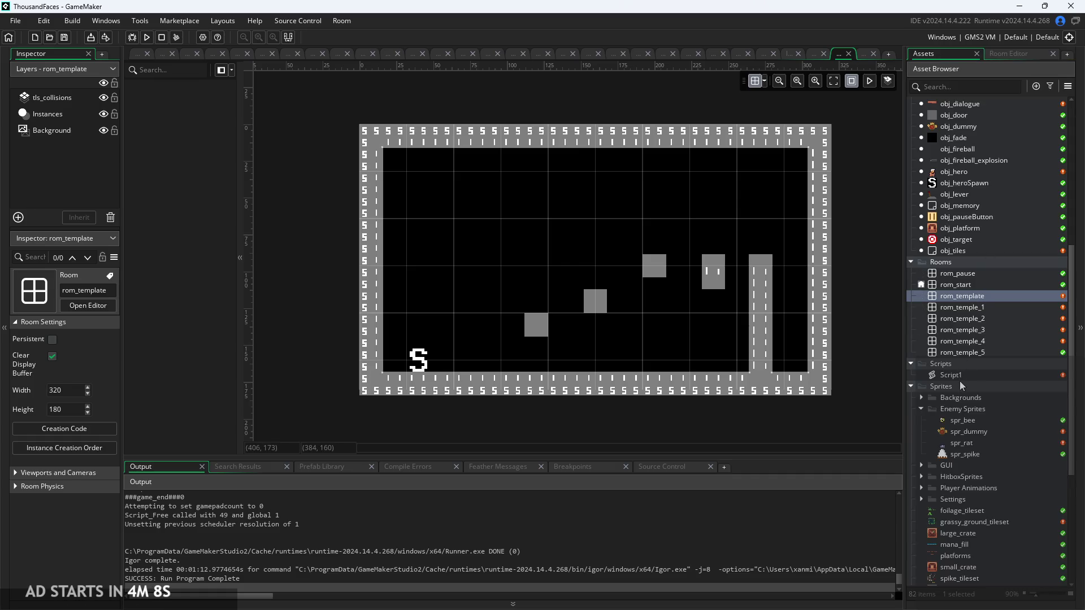
pyautogui.scroll(1, 952, 217)
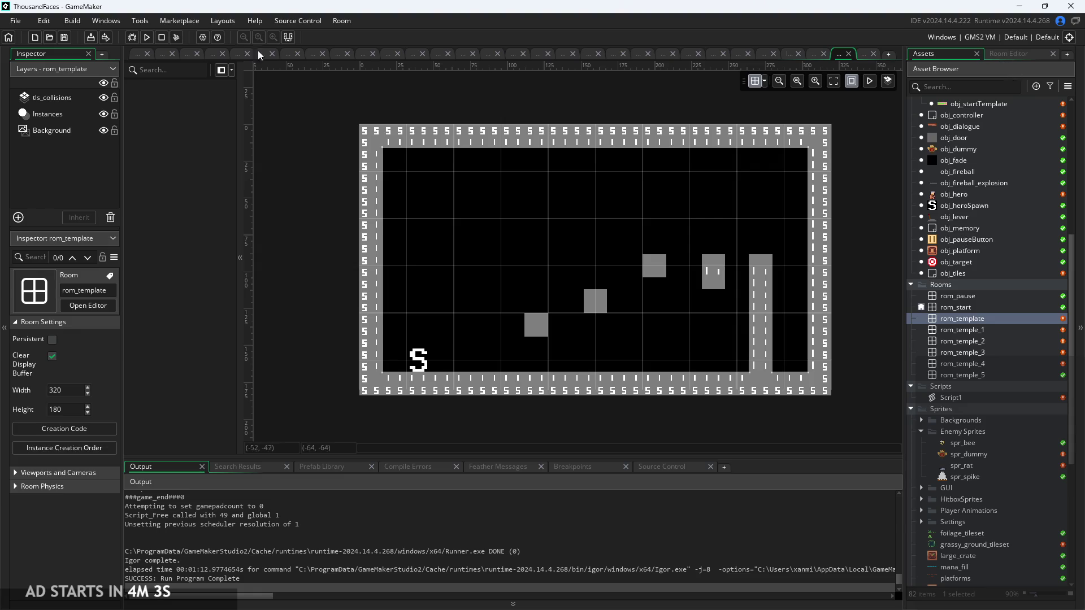
pyautogui.click(141, 55)
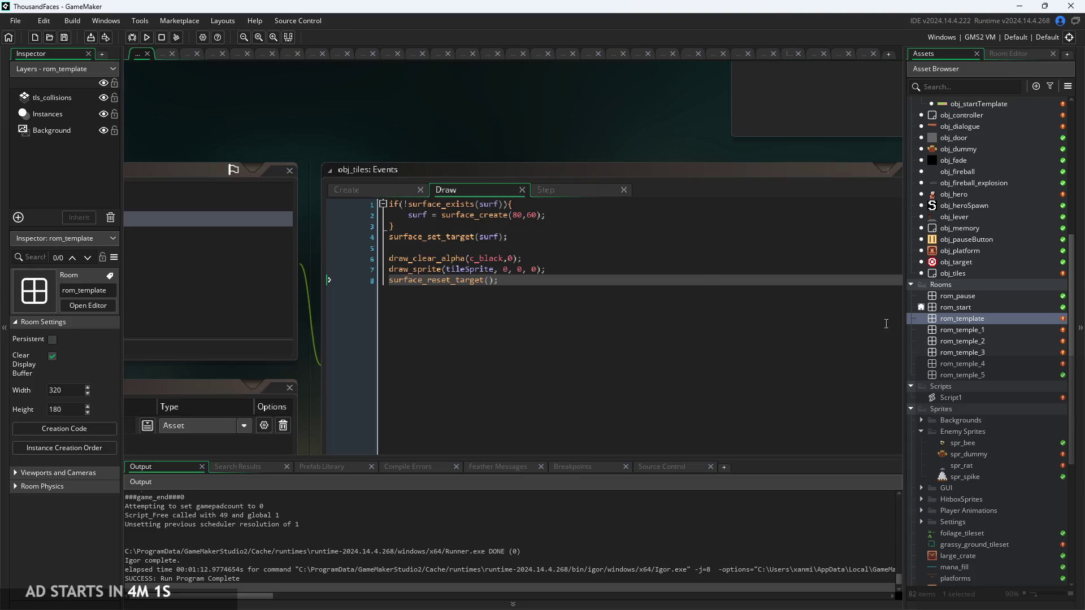
pyautogui.click(975, 310)
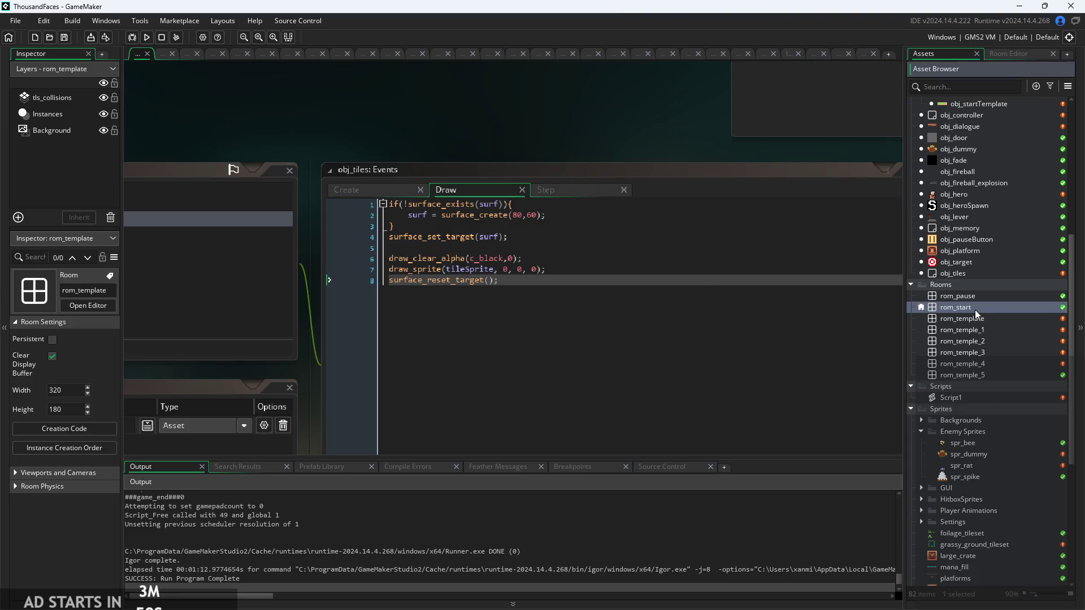
# Open rom_start, select its Instances layer and drag obj_tiles into the room
pyautogui.doubleClick(975, 310)
pyautogui.click(52, 113)
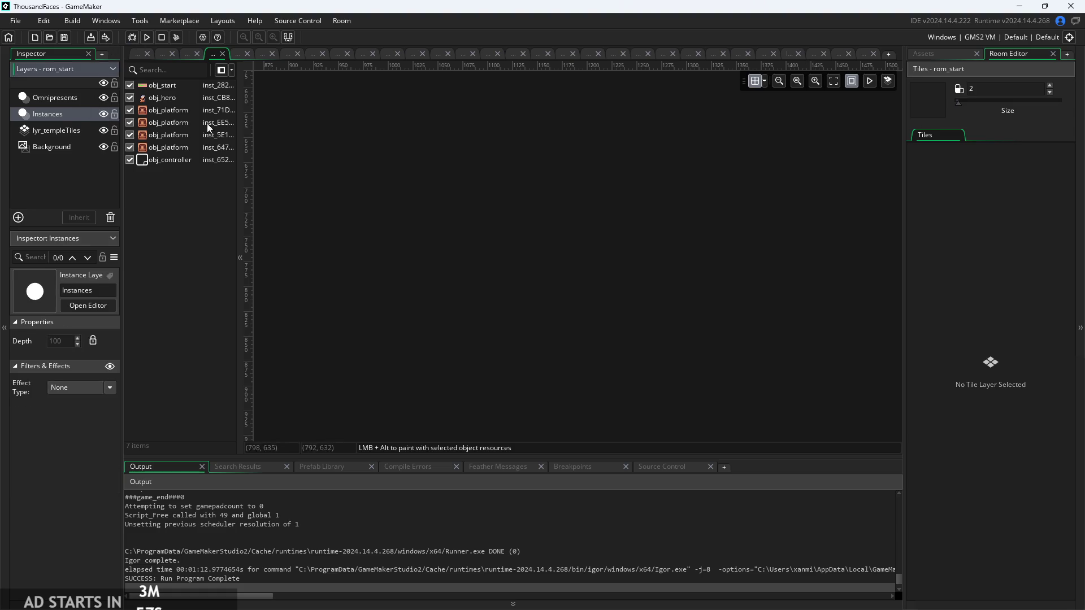
pyautogui.scroll(-8, 542, 263)
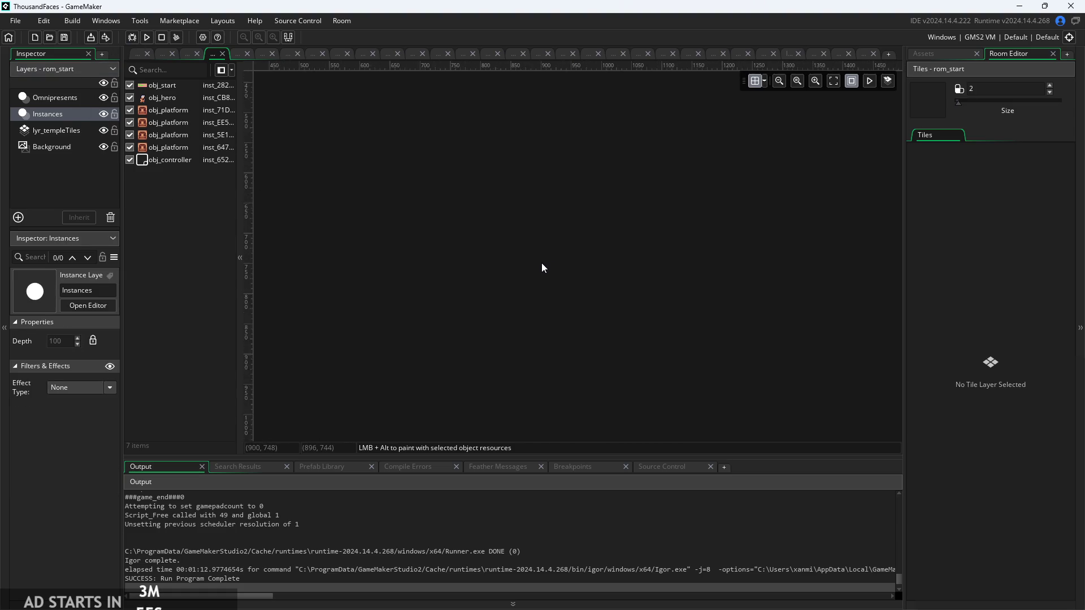
pyautogui.scroll(10, 440, 210)
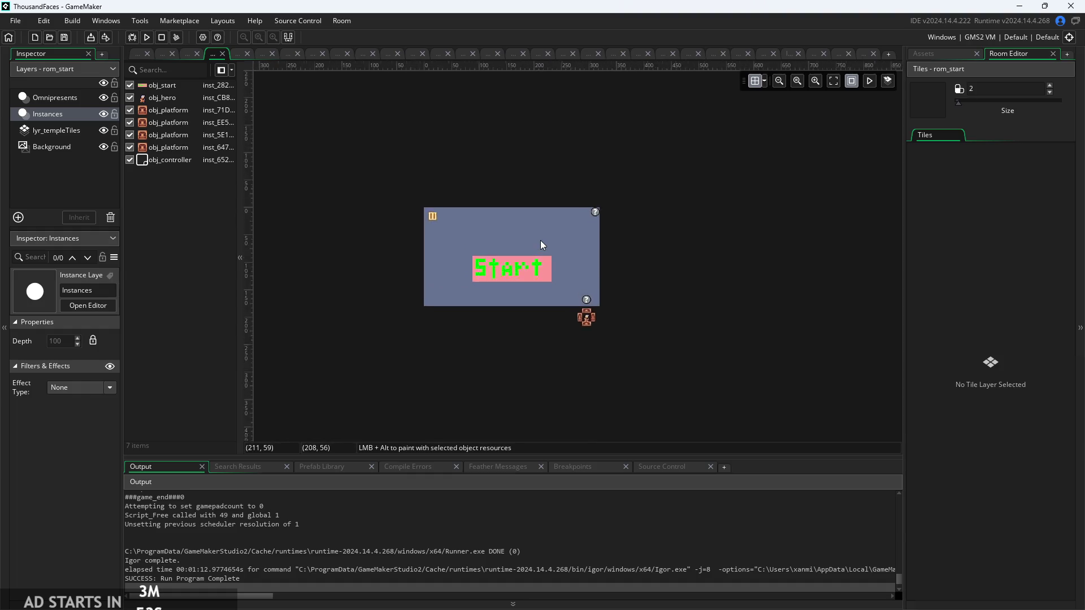
pyautogui.click(916, 53)
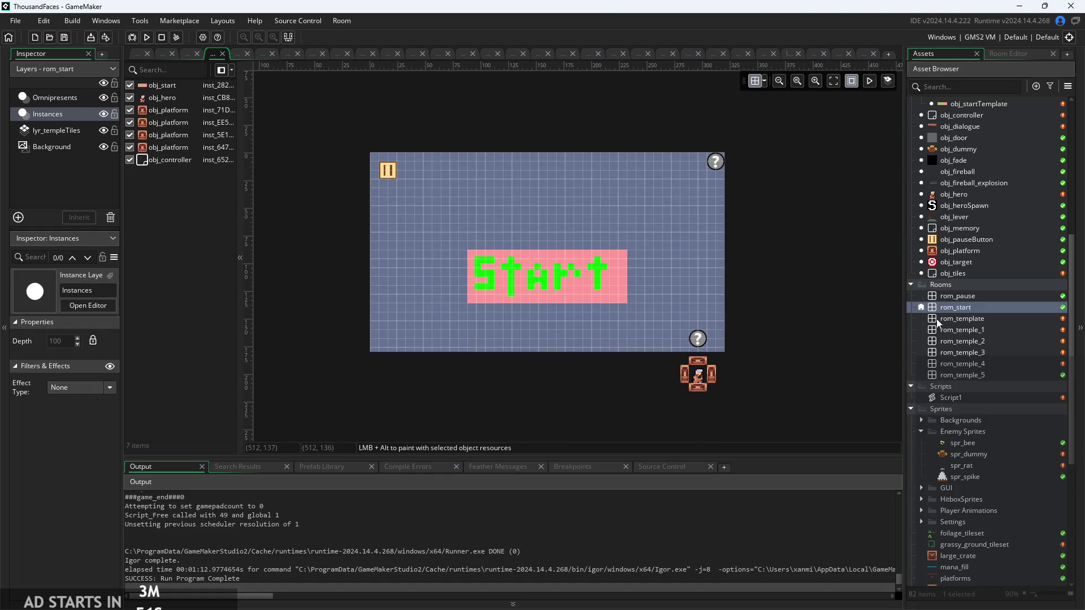
pyautogui.scroll(3, 946, 386)
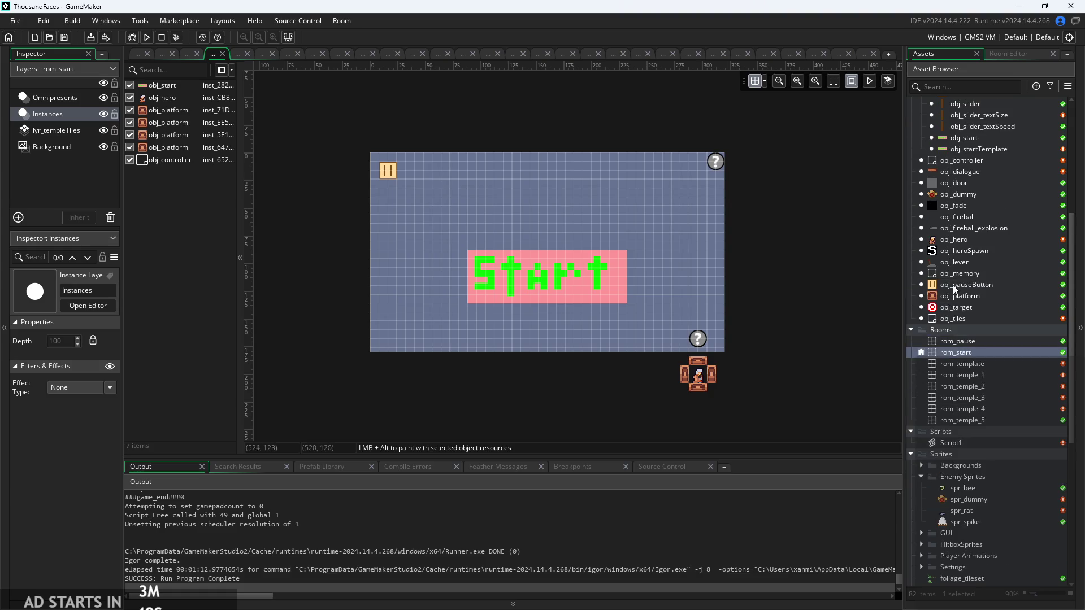
pyautogui.moveTo(954, 319)
pyautogui.mouseDown()
pyautogui.moveTo(840, 322)
pyautogui.moveTo(705, 302)
pyautogui.mouseUp()
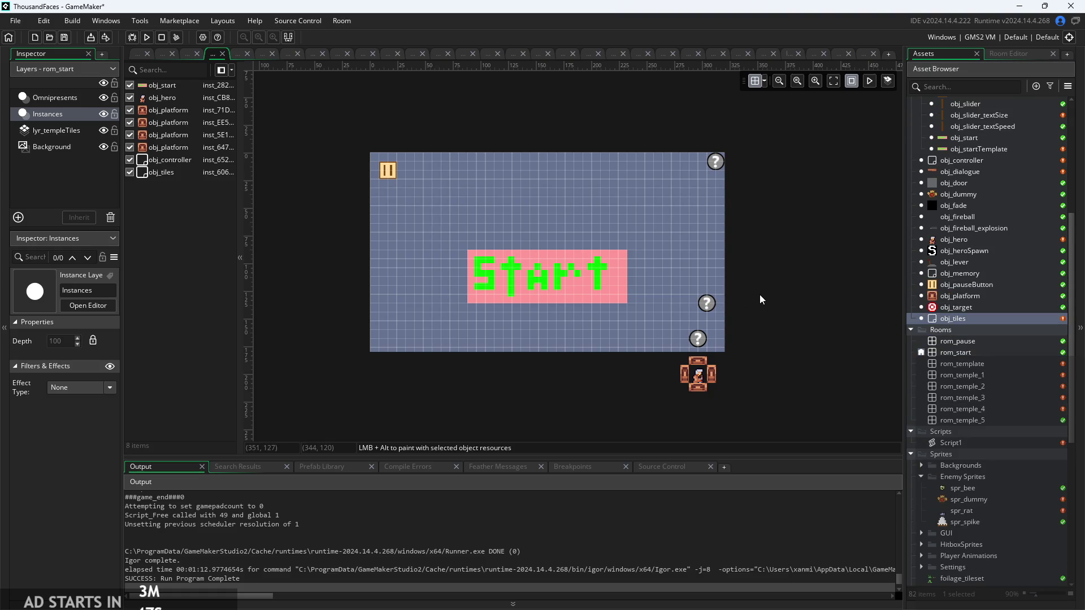
# Return briefly to the obj_tiles workspace, then reopen rom_start with the asset list shown
pyautogui.click(138, 53)
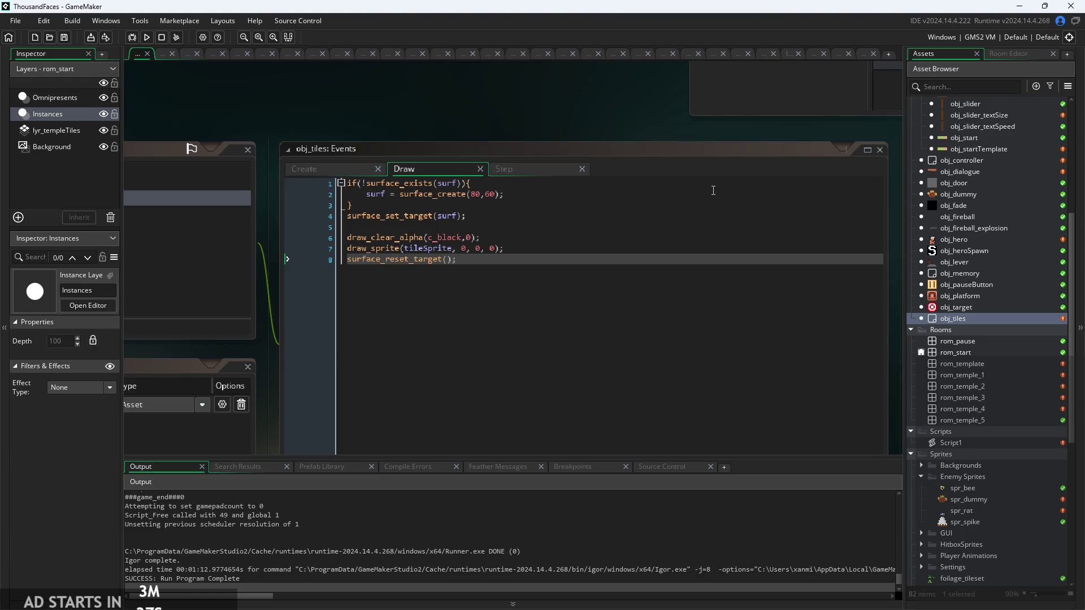
pyautogui.doubleClick(969, 351)
pyautogui.click(935, 55)
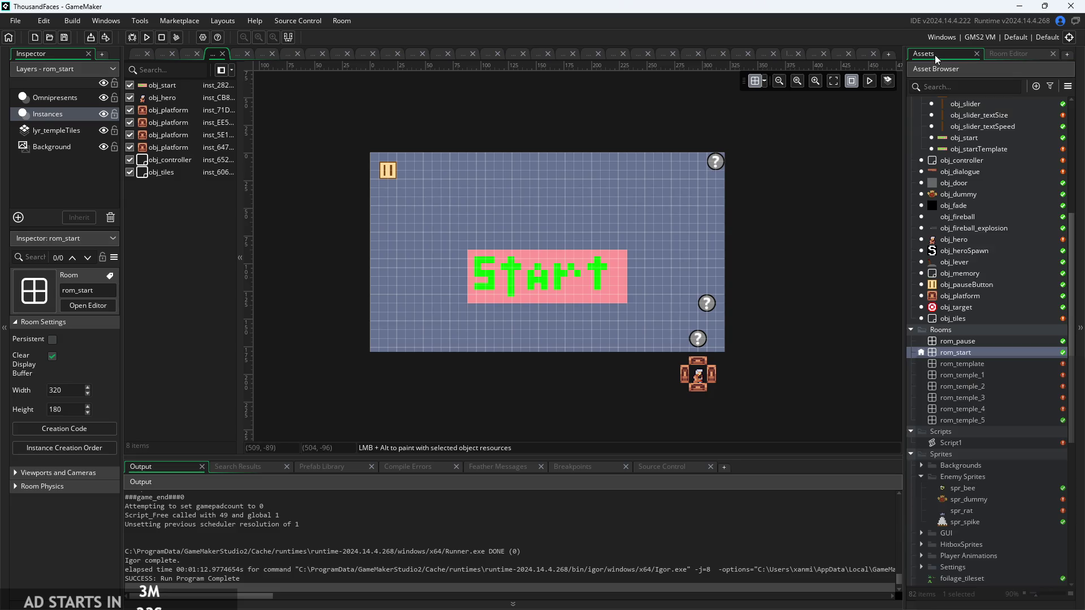
# Place an obj_startTemplate instance near the top-right, nudge it down, and set its Rotation to 0
pyautogui.scroll(3, 993, 310)
pyautogui.moveTo(964, 242)
pyautogui.mouseDown()
pyautogui.moveTo(692, 293)
pyautogui.moveTo(626, 205)
pyautogui.moveTo(712, 210)
pyautogui.moveTo(674, 206)
pyautogui.moveTo(674, 233)
pyautogui.moveTo(657, 235)
pyautogui.moveTo(674, 225)
pyautogui.moveTo(667, 215)
pyautogui.mouseUp()
pyautogui.scroll(2, 712, 211)
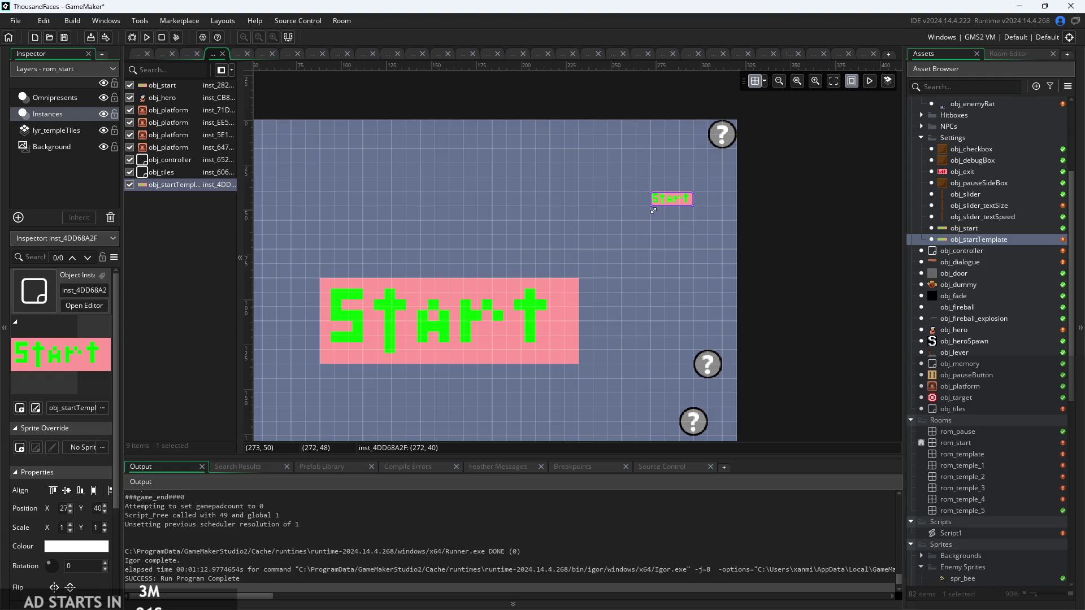
pyautogui.moveTo(674, 205)
pyautogui.mouseDown()
pyautogui.moveTo(674, 225)
pyautogui.moveTo(692, 237)
pyautogui.moveTo(697, 224)
pyautogui.mouseUp()
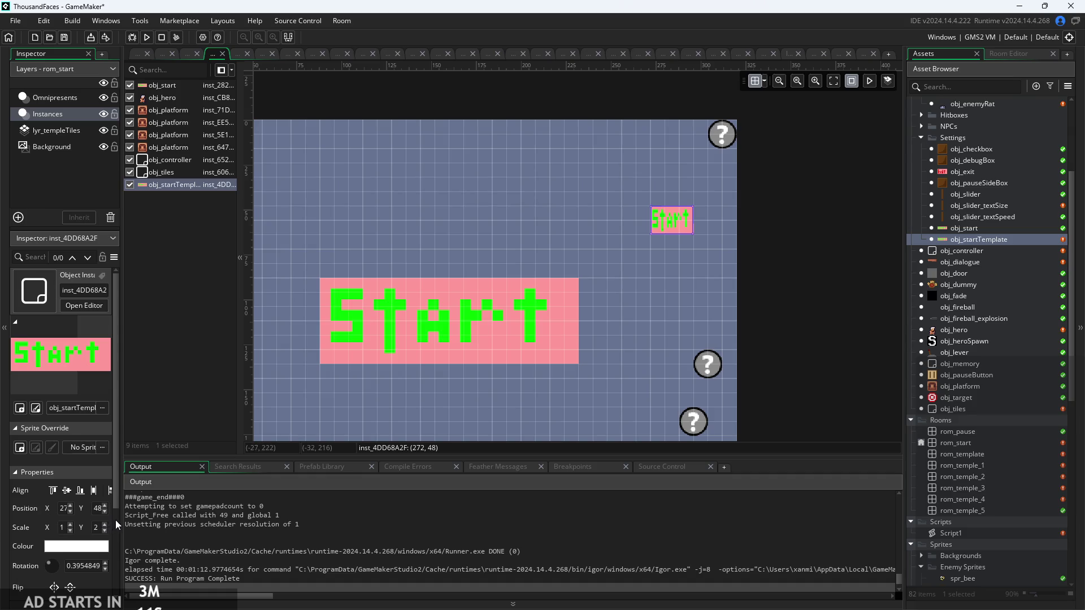
pyautogui.click(77, 565)
pyautogui.doubleClick(76, 566)
pyautogui.write('0')
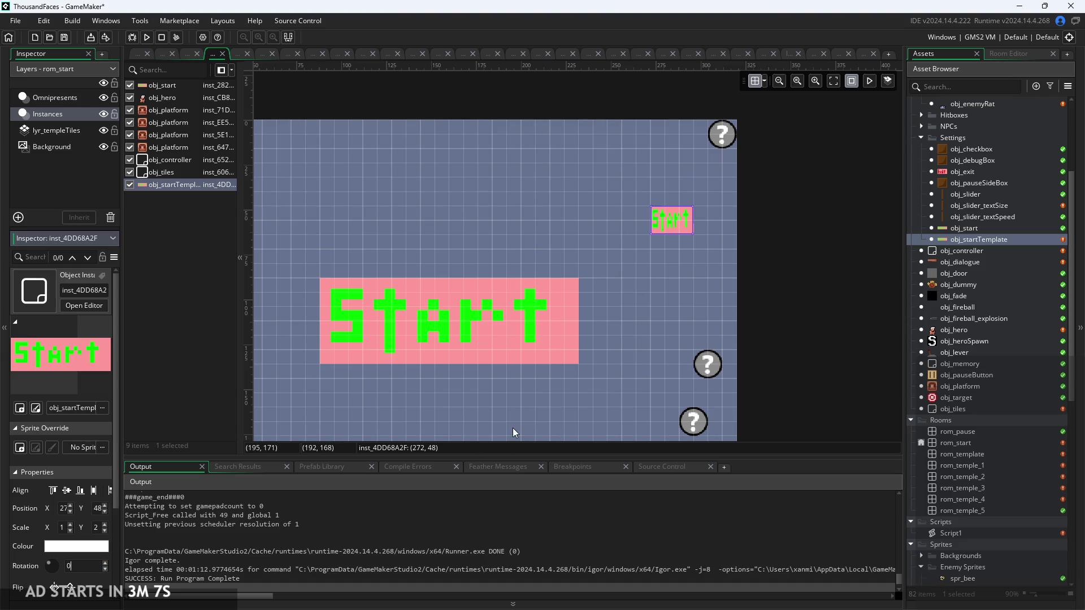
pyautogui.click(716, 244)
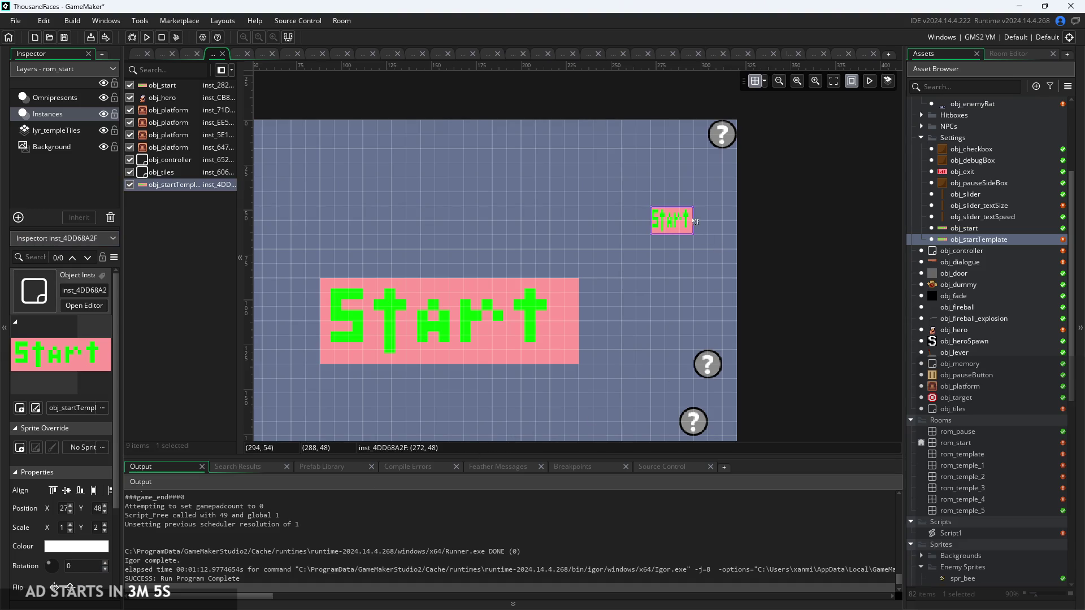
# Stretch the Start template instance slightly wider
pyautogui.moveTo(694, 219); pyautogui.dragTo(717, 217)
pyautogui.click(707, 273)
pyautogui.scroll(5, 707, 266)
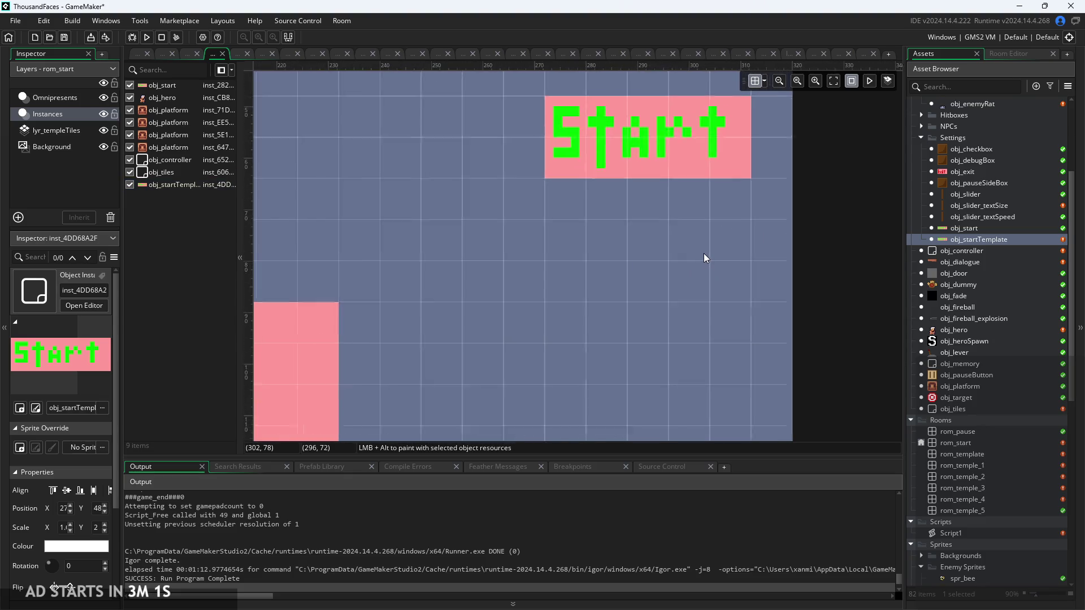
pyautogui.scroll(-1, 659, 347)
pyautogui.click(639, 267)
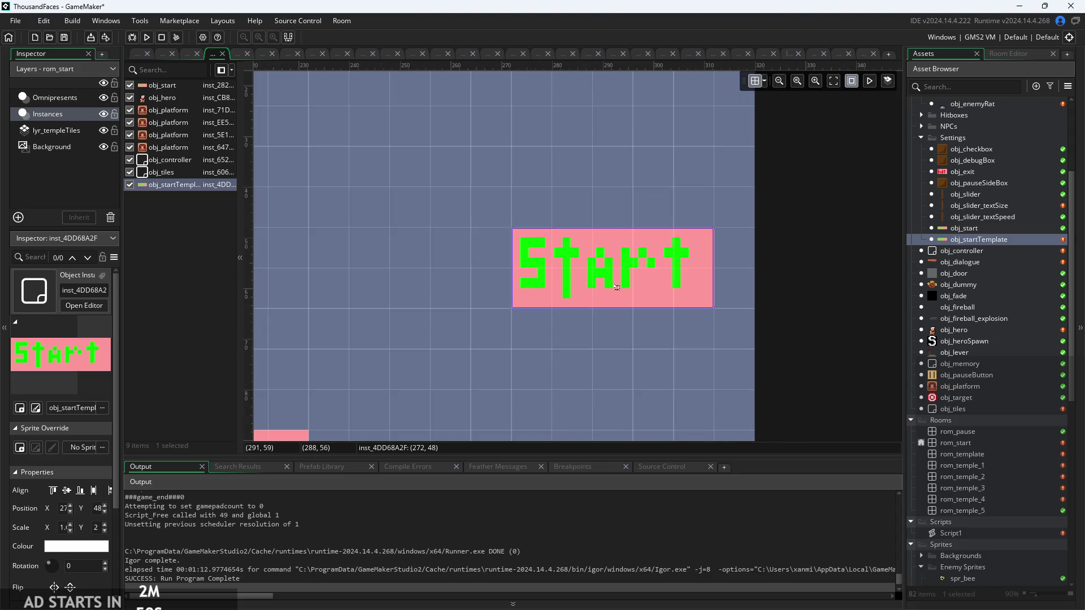
pyautogui.click(642, 368)
pyautogui.scroll(-5, 642, 369)
# Pan around the rom_start room to check the layout, then return to the obj_tiles workspace
pyautogui.moveTo(757, 293)
pyautogui.mouseDown()
pyautogui.moveTo(798, 249)
pyautogui.moveTo(744, 219)
pyautogui.moveTo(740, 203)
pyautogui.mouseUp()
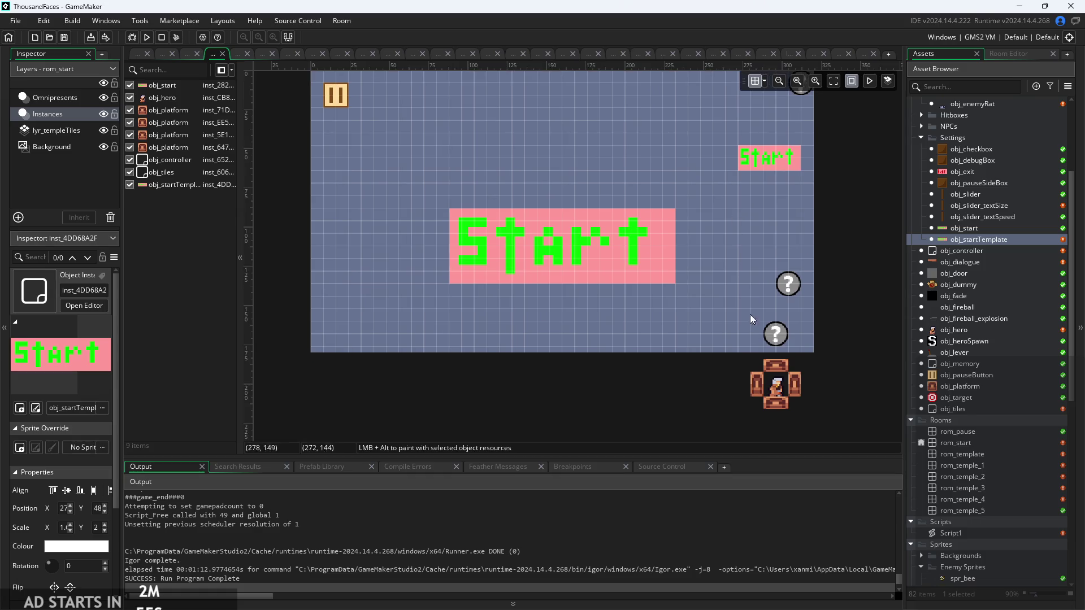
pyautogui.scroll(3, 770, 339)
pyautogui.scroll(2, 799, 305)
pyautogui.moveTo(799, 306)
pyautogui.mouseDown()
pyautogui.moveTo(463, 279)
pyautogui.moveTo(513, 261)
pyautogui.mouseUp()
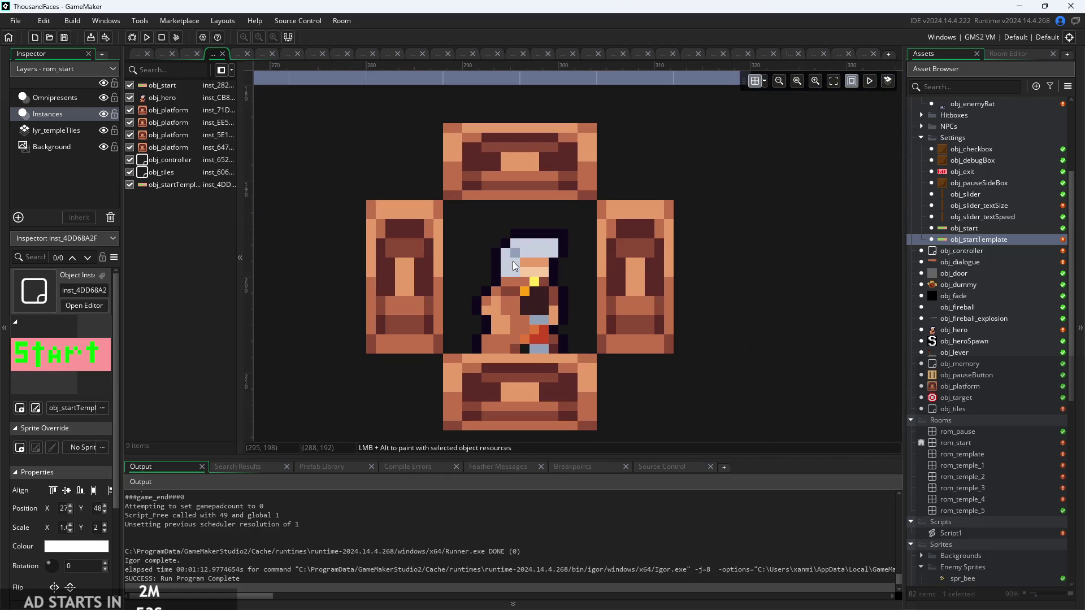
pyautogui.scroll(-3, 568, 263)
pyautogui.scroll(-2, 453, 238)
pyautogui.scroll(1, 536, 360)
pyautogui.moveTo(535, 361); pyautogui.dragTo(696, 365)
pyautogui.moveTo(581, 135); pyautogui.dragTo(563, 175)
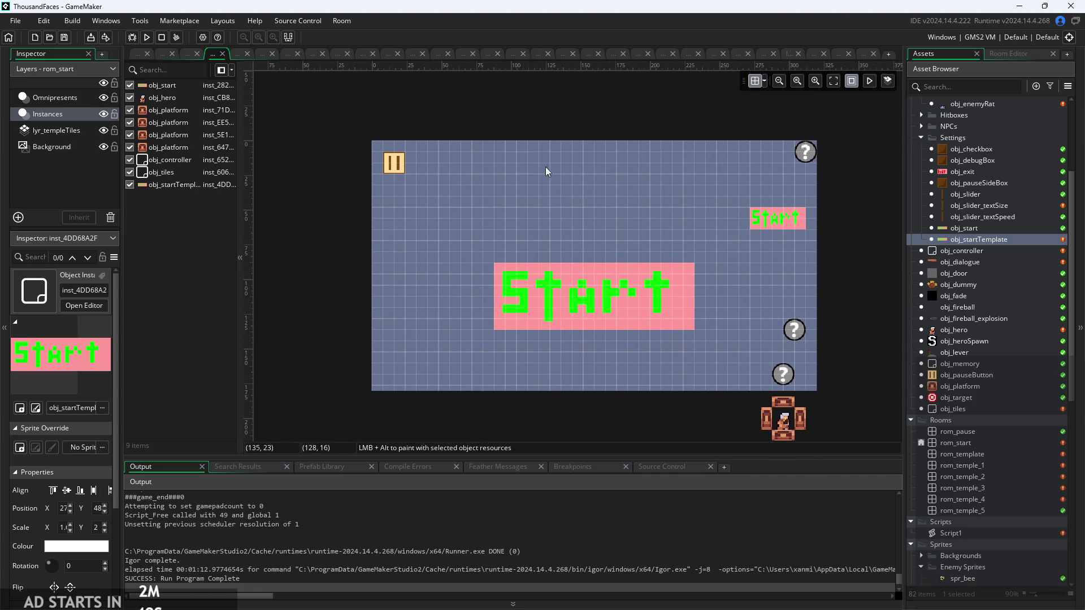
pyautogui.click(135, 57)
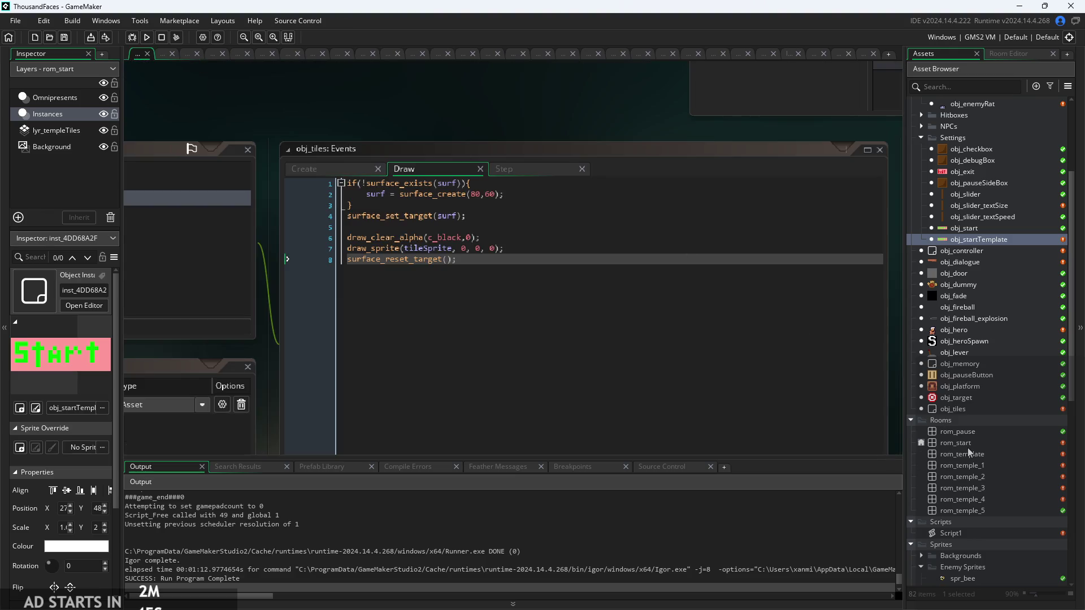
# Open obj_controller's Room Start event code
pyautogui.doubleClick(961, 251)
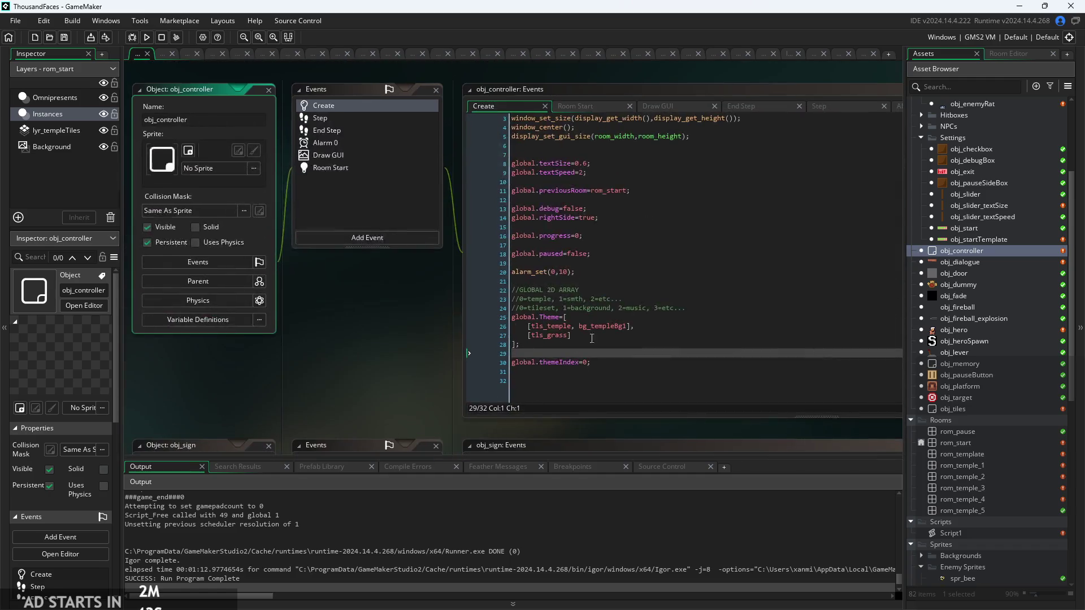
pyautogui.click(500, 131)
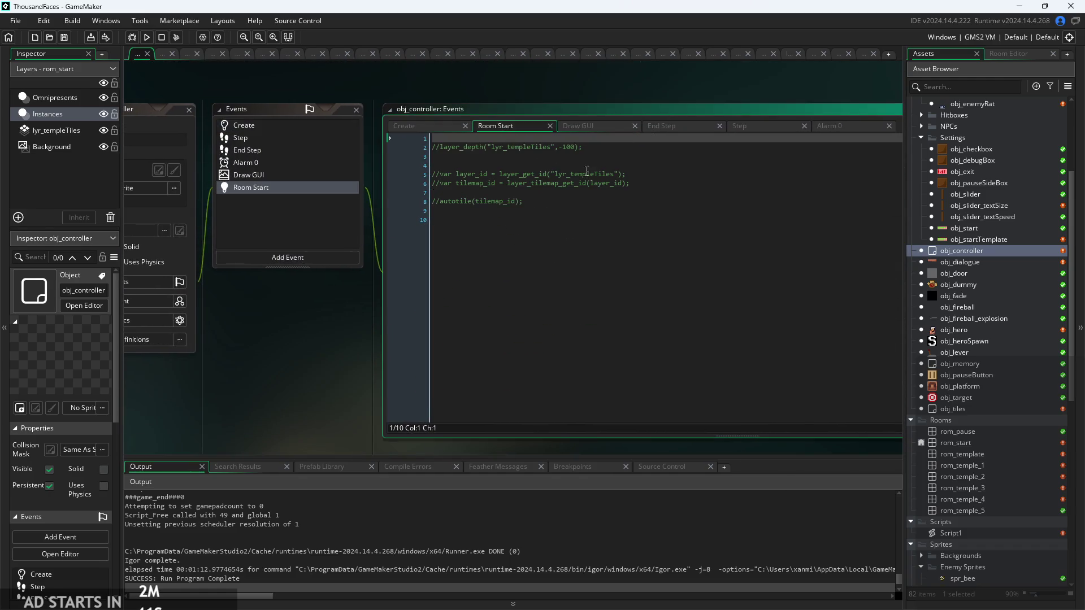
pyautogui.scroll(3, 466, 213)
# Uncomment the layer_depth, layer_id, tilemap_id and autotile lines and remove the extra blank line
pyautogui.click(417, 185)
pyautogui.press('BackSpace')
pyautogui.press('BackSpace')
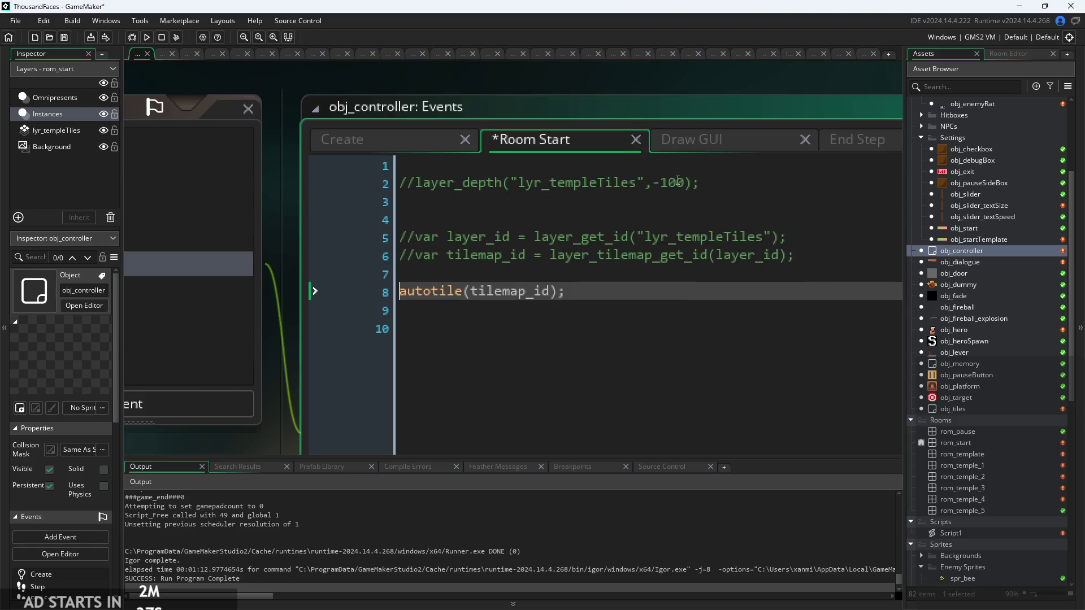
pyautogui.click(416, 184)
pyautogui.press('BackSpace')
pyautogui.press('BackSpace')
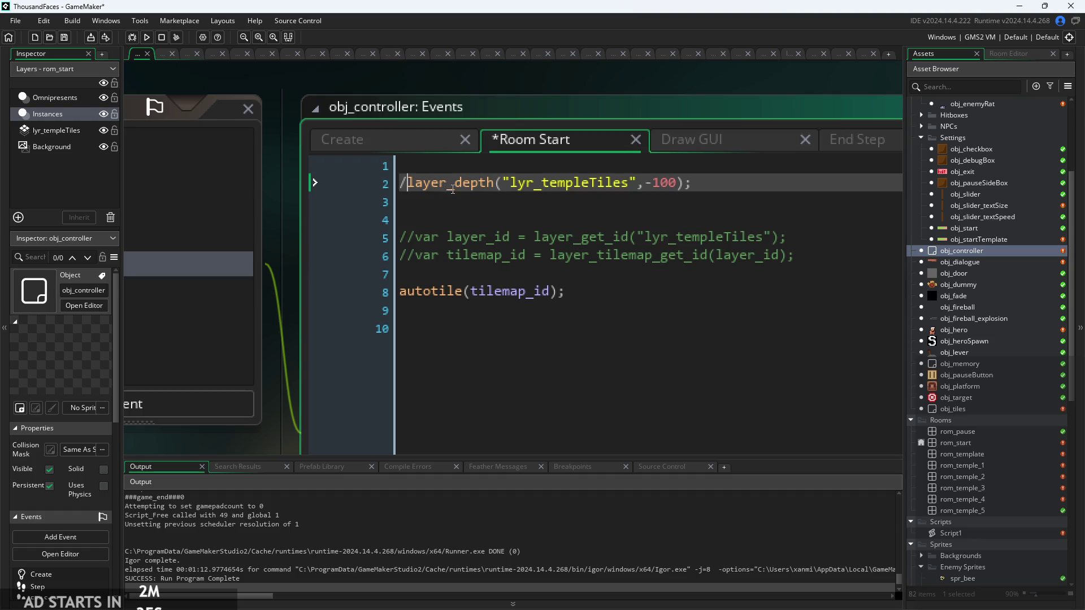
pyautogui.click(415, 254)
pyautogui.press('BackSpace')
pyautogui.press('BackSpace')
pyautogui.click(415, 236)
pyautogui.press('BackSpace')
pyautogui.press('BackSpace')
pyautogui.click(699, 199)
pyautogui.press('BackSpace')
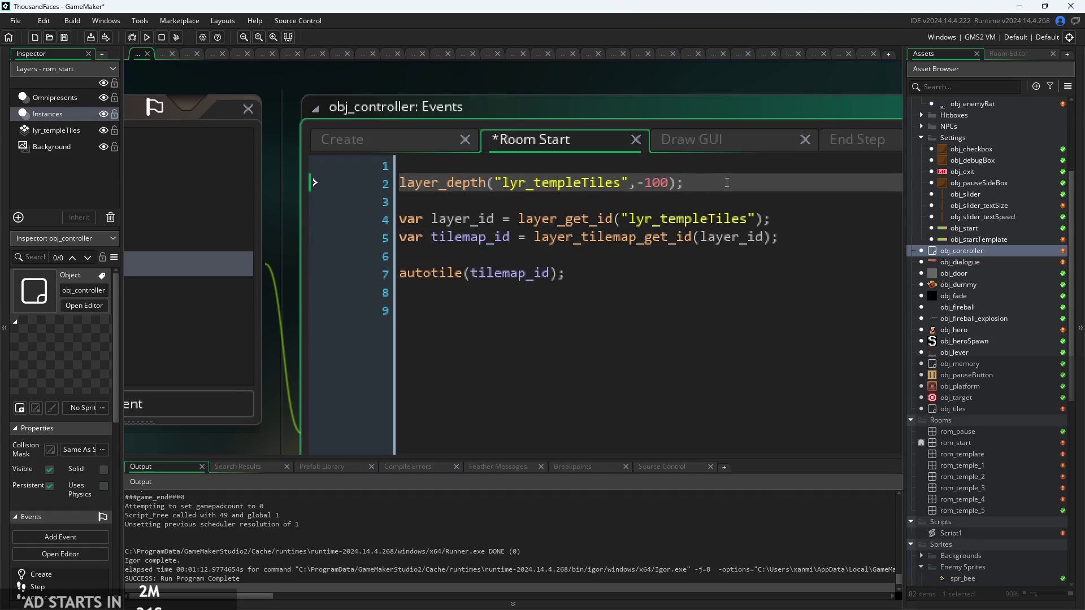